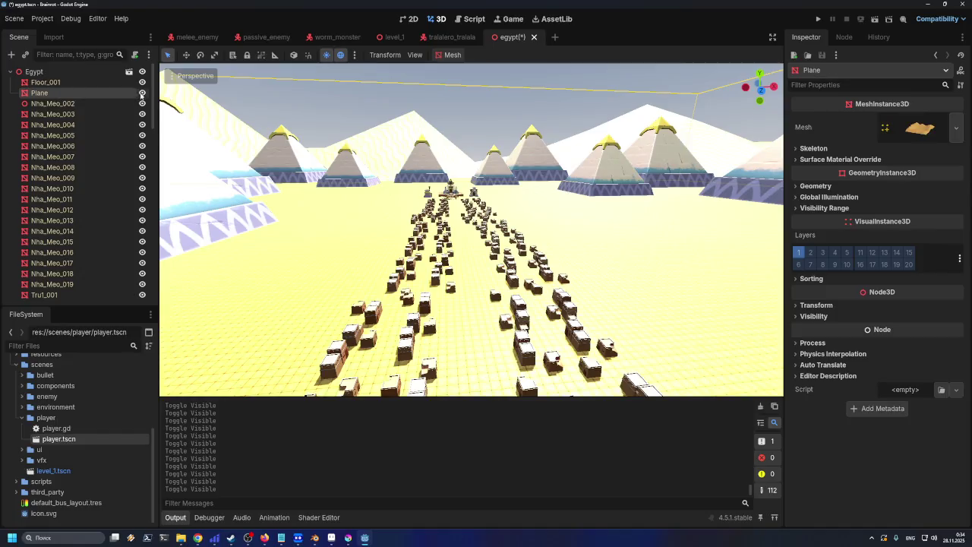
- Toggle the Plane's visibility off and on several times, leaving it visible
click(142, 92)
click(142, 93)
click(141, 92)
click(141, 93)
click(141, 93)
click(141, 92)
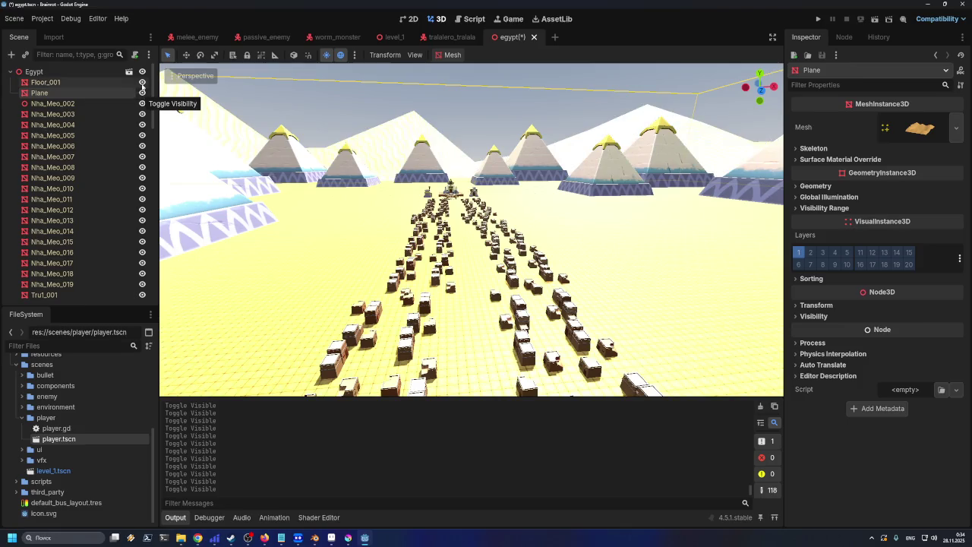
click(141, 93)
click(141, 93)
- Select every node from Floor_001 down to NhaPhu1_048 as one range
click(85, 81)
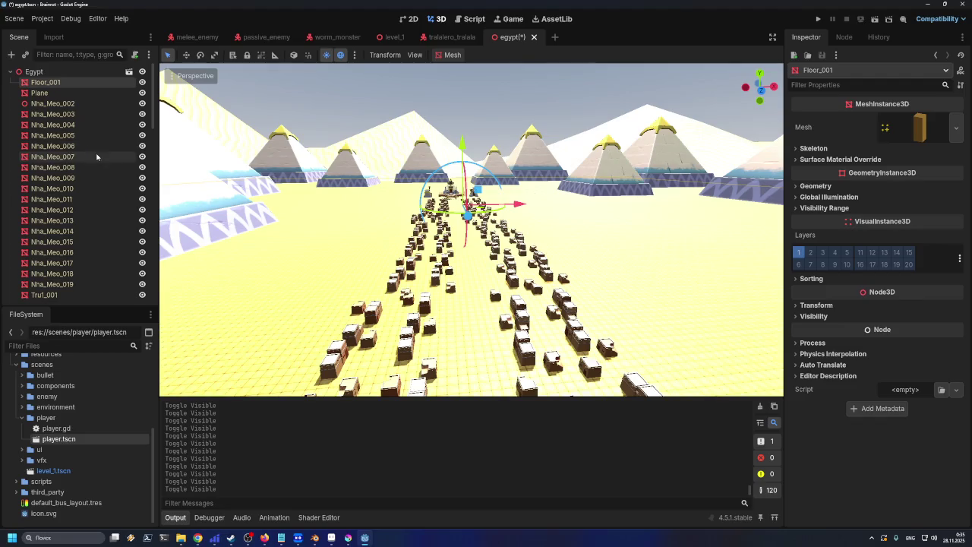
scroll(108, 178, down, 5)
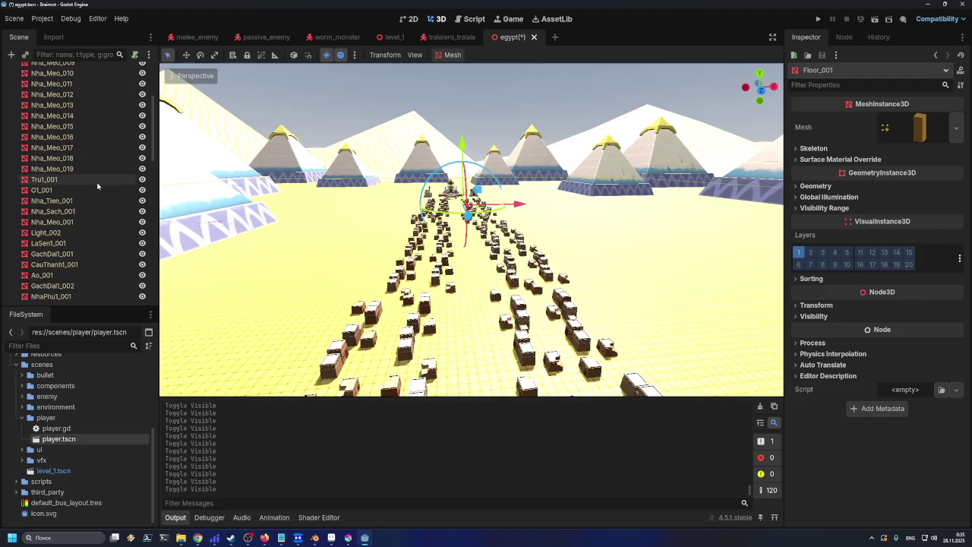
scroll(93, 212, down, 20)
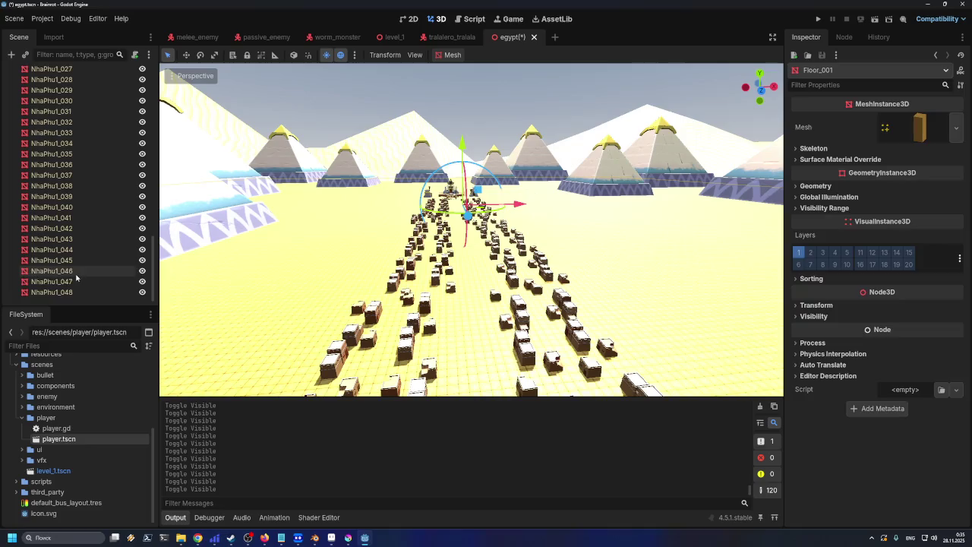
shift+click(86, 249)
- Deselect Nha_Meo_019, _018, _002, _005 and others, dismissing the inherited-nodes alert
scroll(85, 228, up, 20)
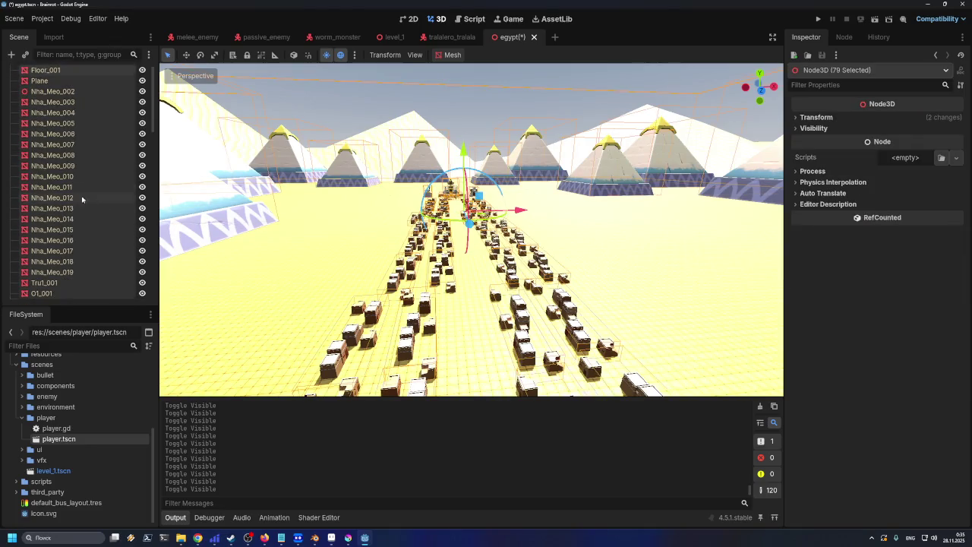
ctrl+click(64, 271)
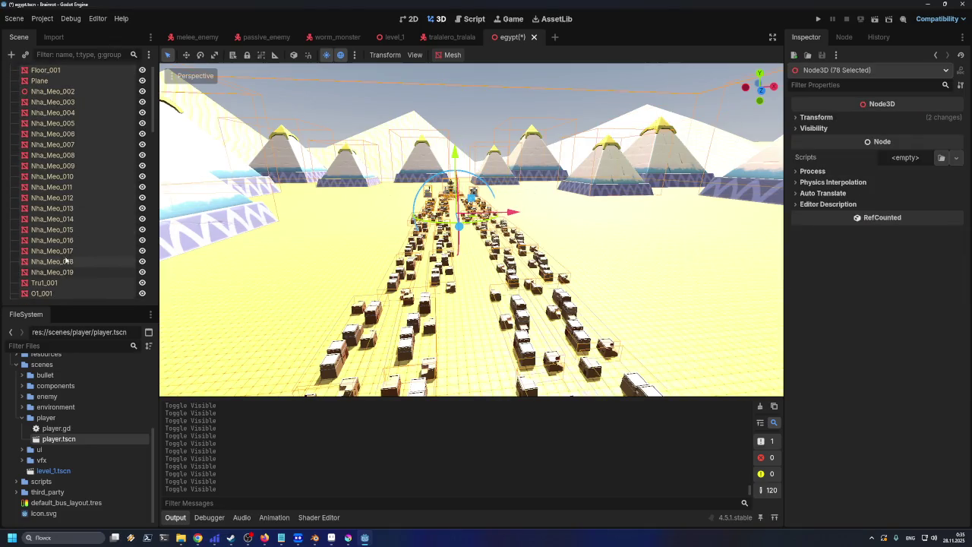
ctrl+click(66, 261)
ctrl+click(71, 92)
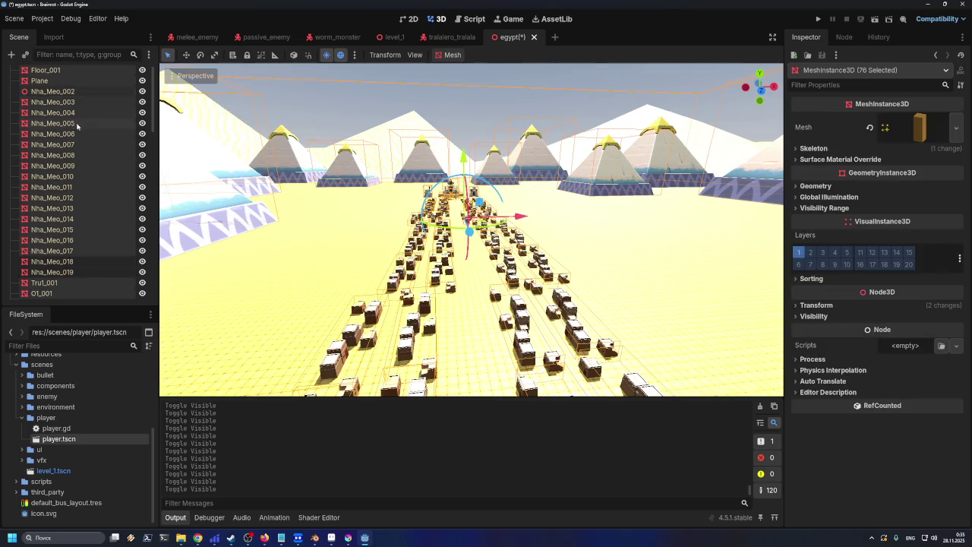
ctrl+click(78, 253)
ctrl+click(76, 187)
ctrl+click(83, 134)
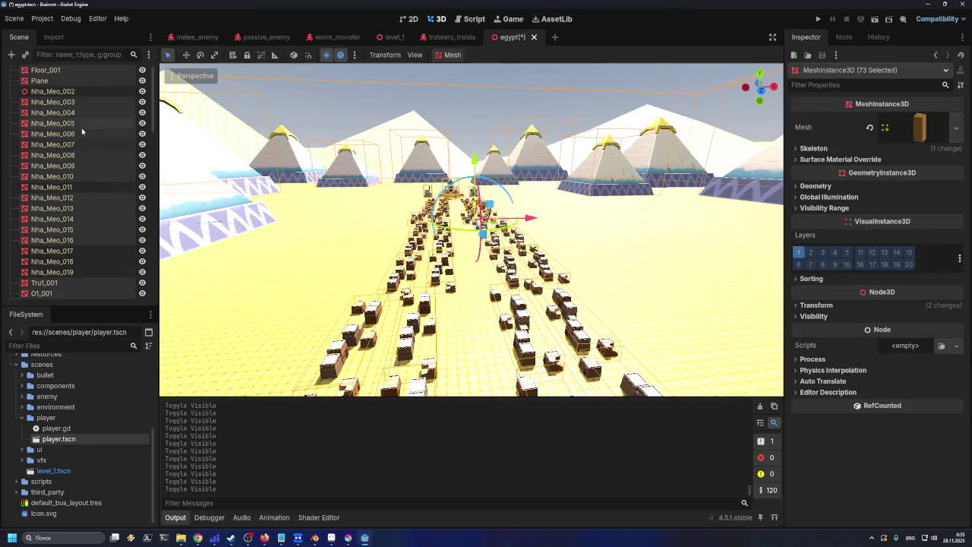
ctrl+click(84, 123)
ctrl+click(76, 104)
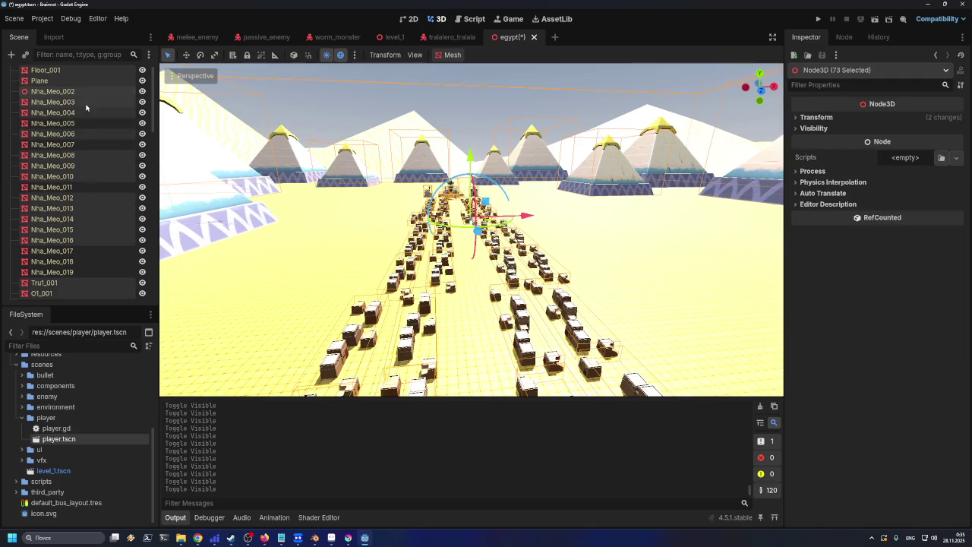
drag(83, 121, 80, 113)
key(super)
key(Escape)
key(Return)
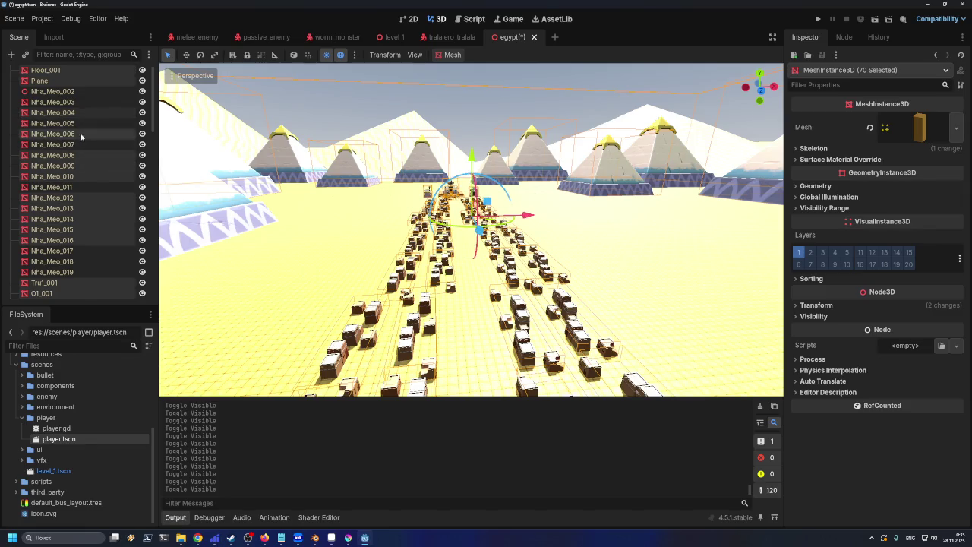
- Deselect Nha_Meo_006 and eight more Nha_Meo nodes further down the list
ctrl+click(82, 135)
ctrl+click(81, 158)
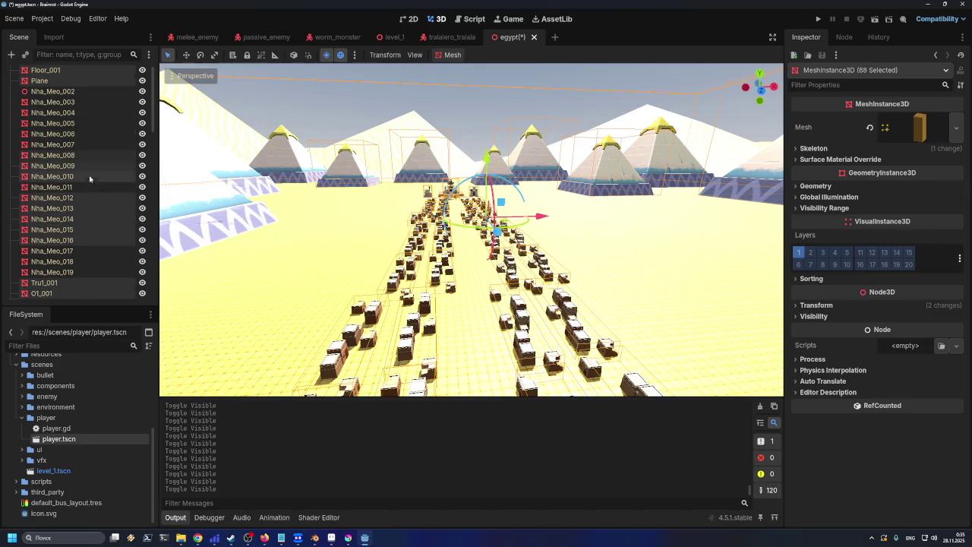
ctrl+click(84, 176)
ctrl+click(85, 197)
ctrl+click(84, 208)
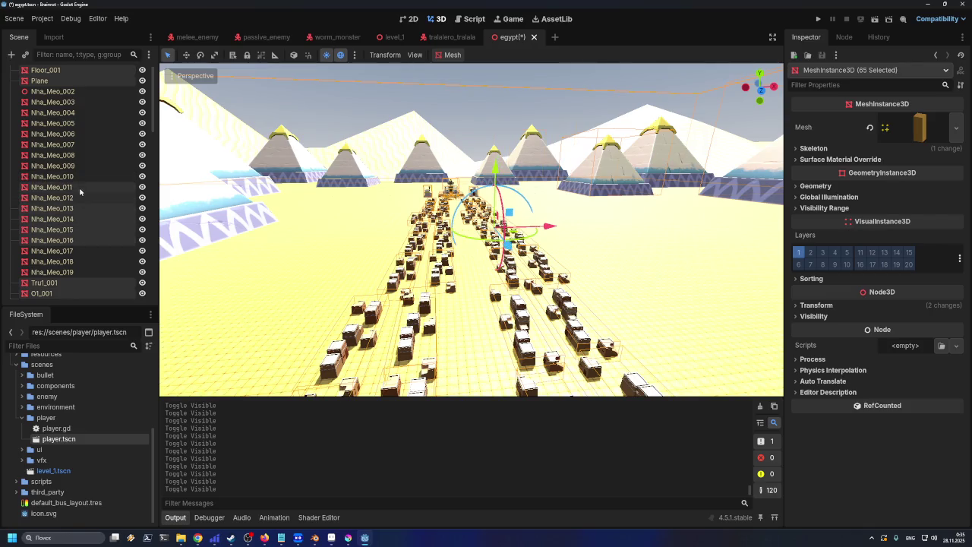
ctrl+click(81, 217)
ctrl+click(77, 228)
ctrl+click(76, 240)
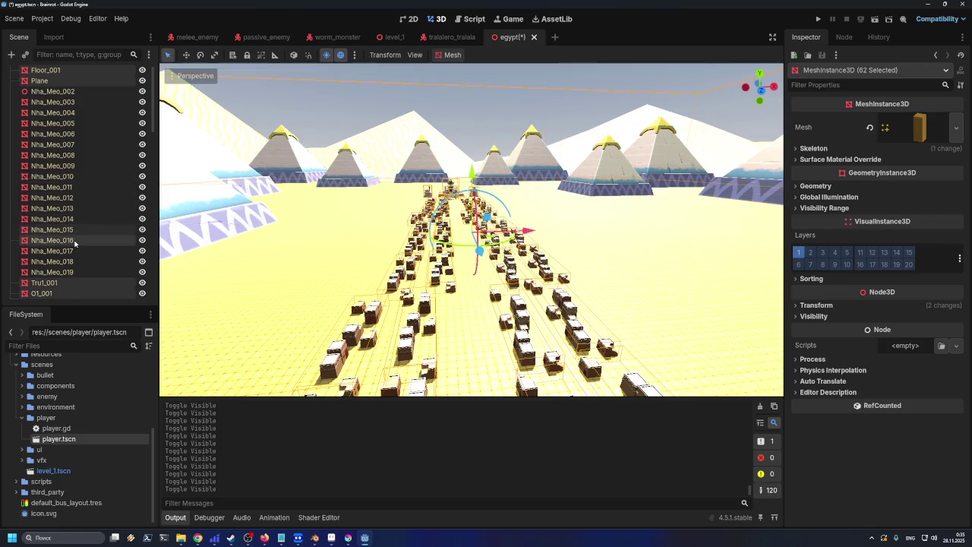
ctrl+click(77, 251)
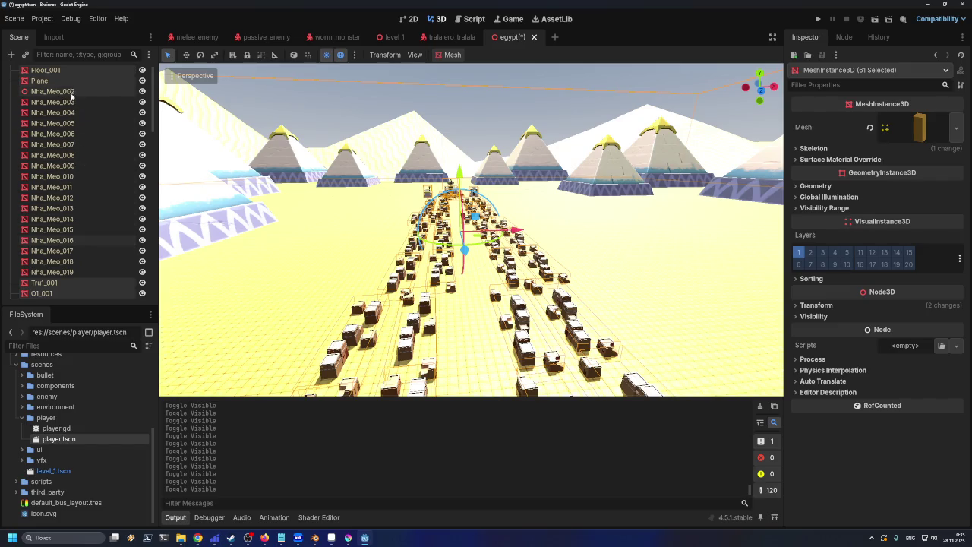
- Leave Nha_Meo_016 and the Plane out, ending with 60 MeshInstance3D selected
scroll(95, 121, up, 1)
scroll(98, 120, down, 5)
scroll(98, 121, down, 3)
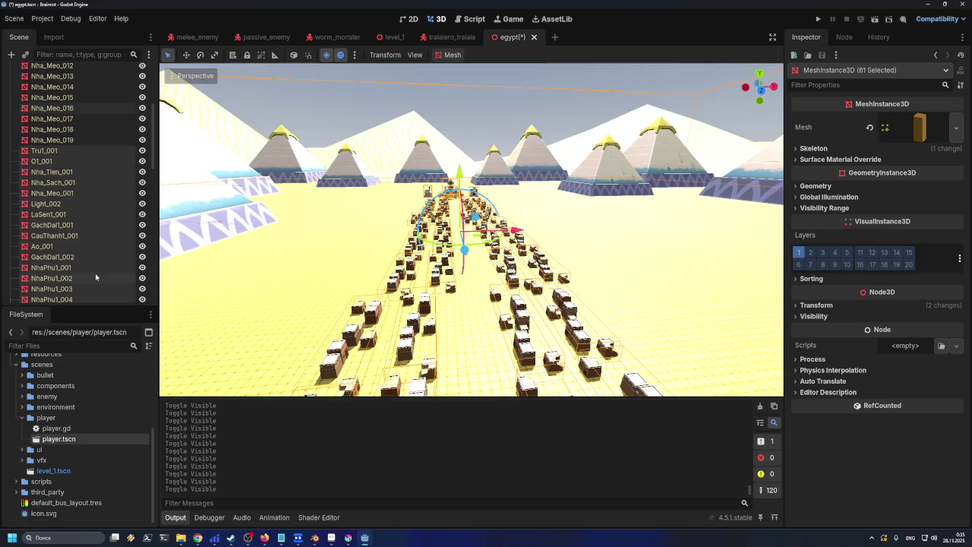
ctrl+click(79, 108)
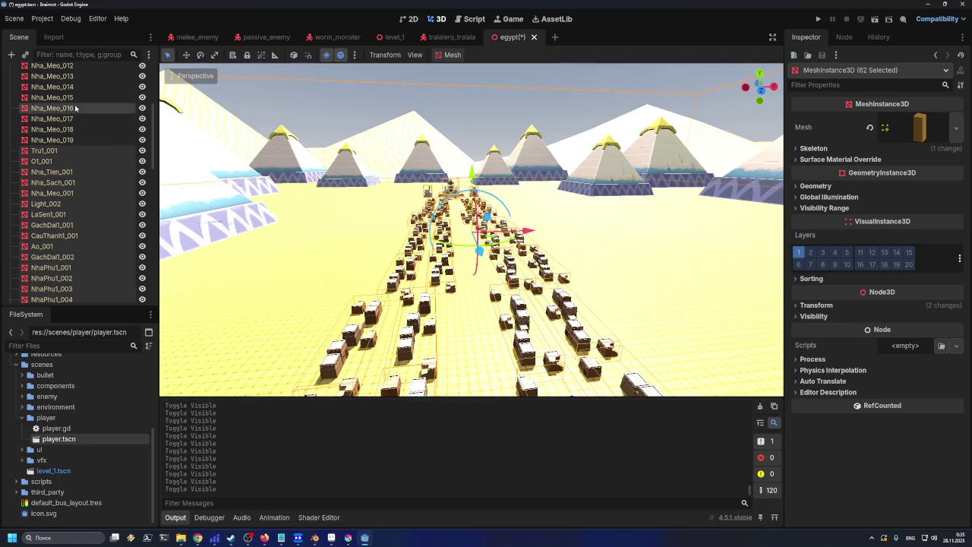
ctrl+click(76, 109)
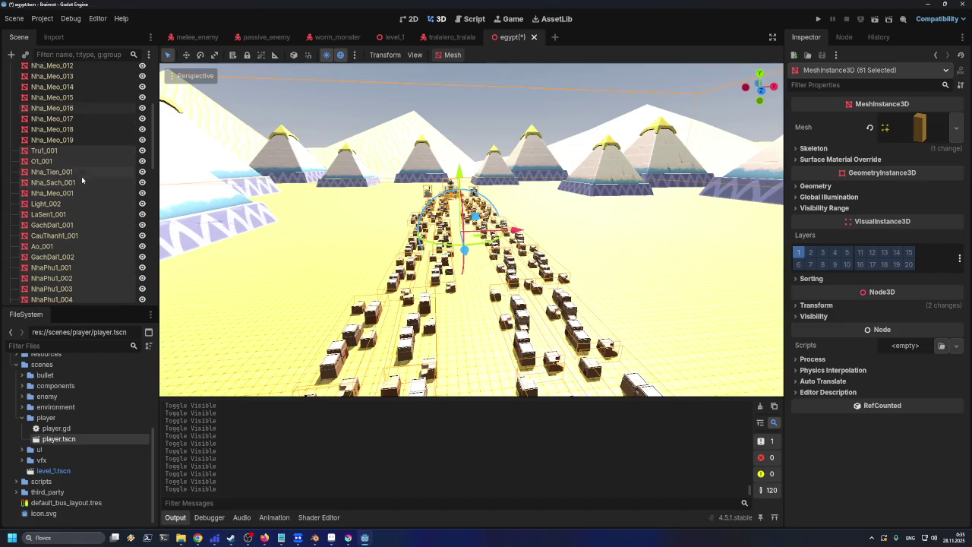
ctrl+click(67, 108)
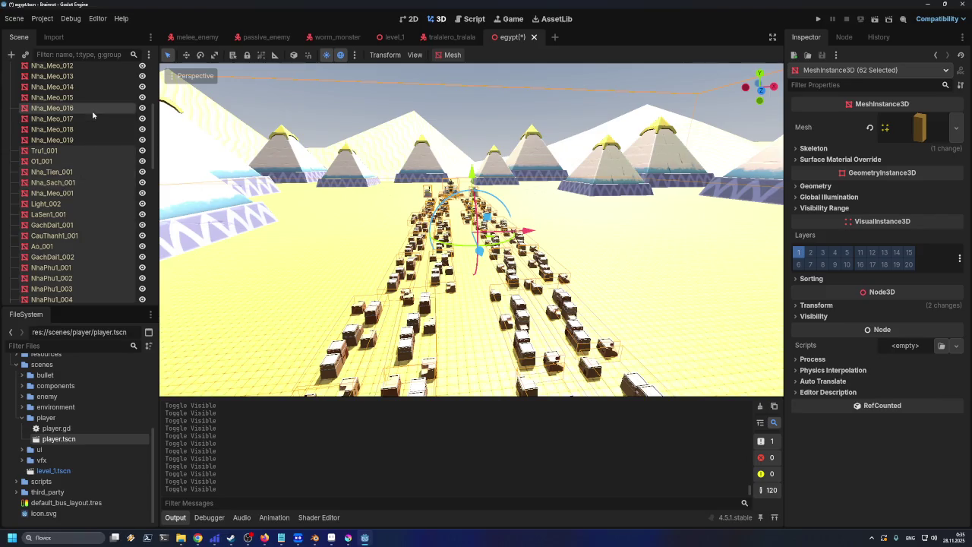
ctrl+click(93, 115)
scroll(99, 171, down, 10)
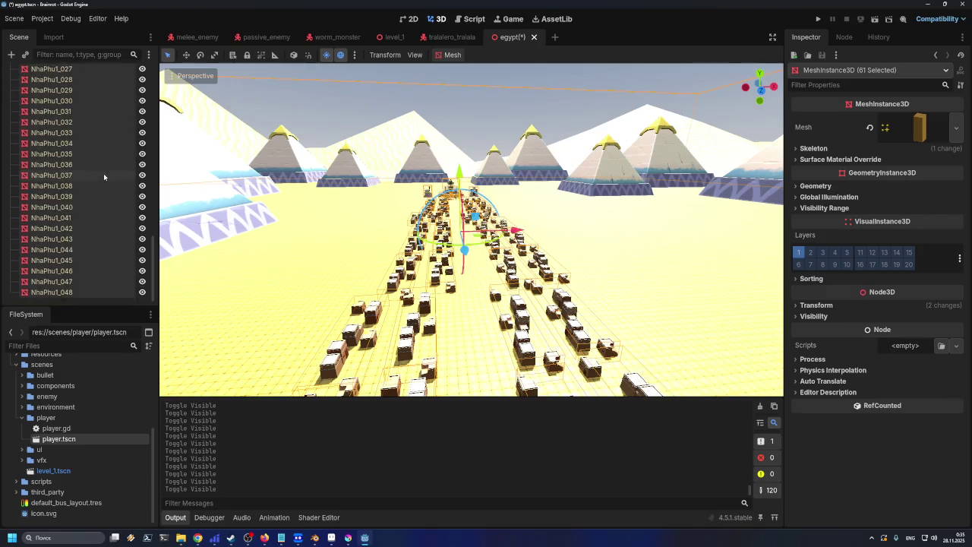
scroll(104, 177, up, 10)
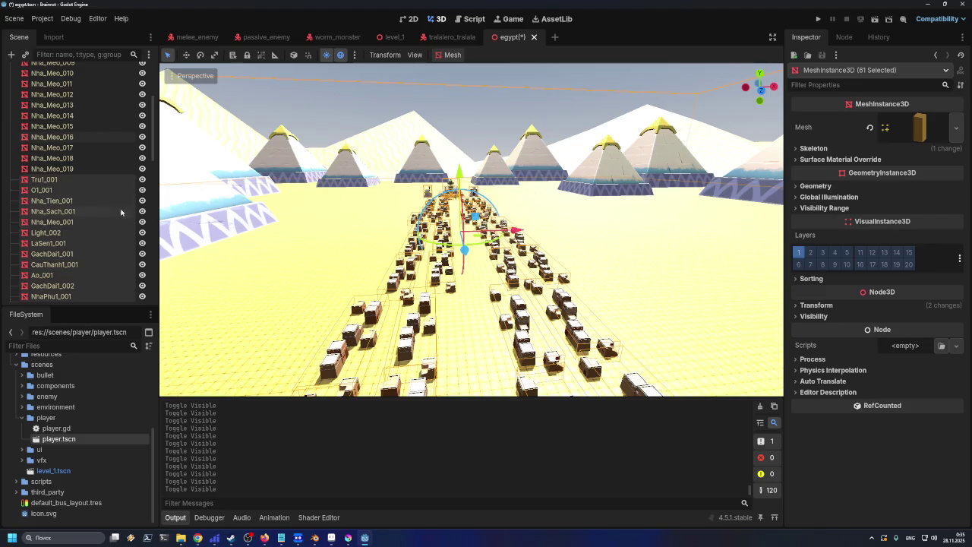
scroll(99, 198, up, 5)
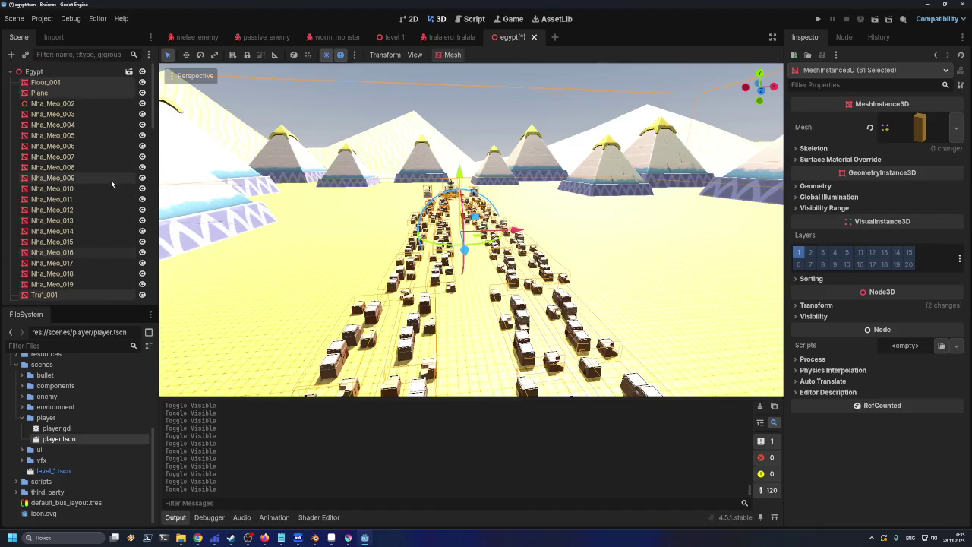
ctrl+click(52, 94)
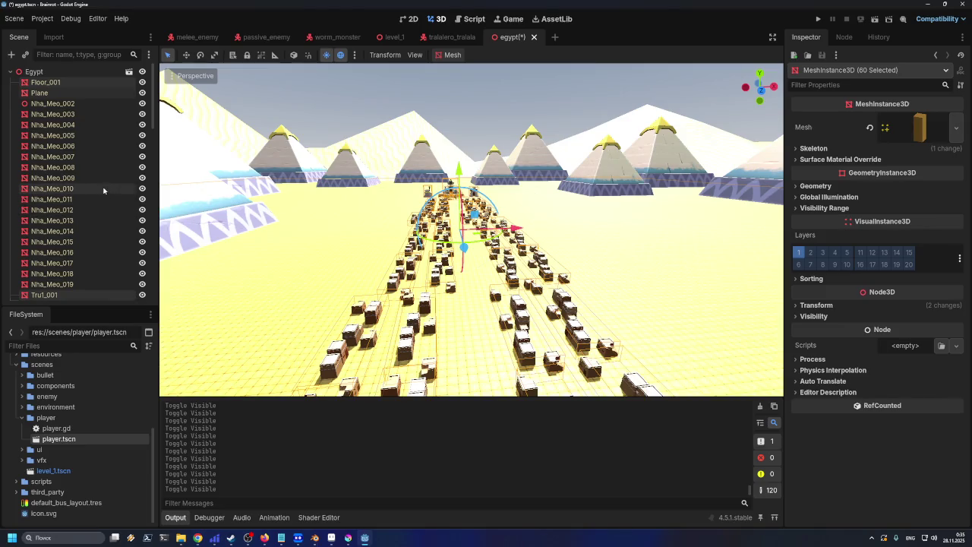
- Create Trimesh Static Body Child collision shapes for all selected meshes from the Mesh menu
click(456, 55)
click(463, 71)
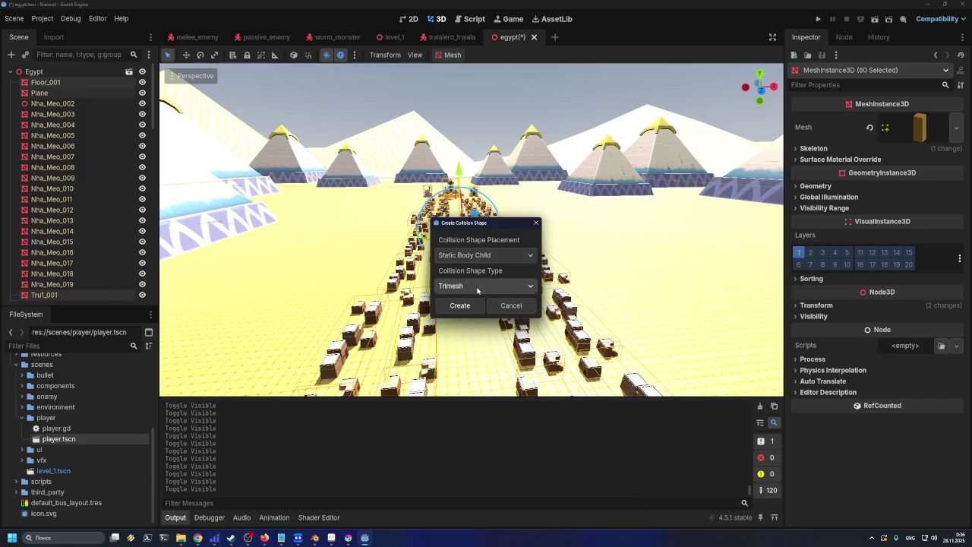
click(461, 306)
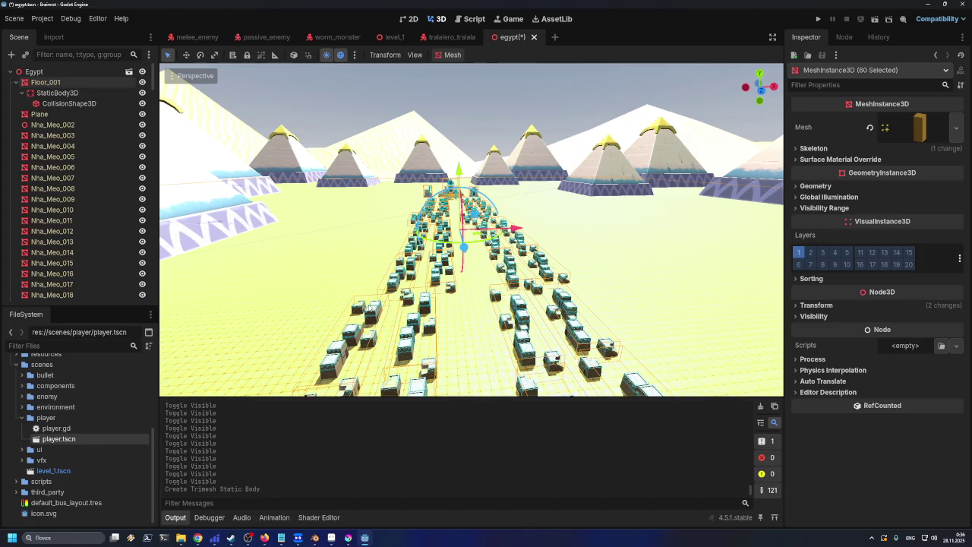
- Briefly hide and reshow Nha_Meo_019 and the pyramids to check them
scroll(54, 218, down, 5)
scroll(67, 217, down, 15)
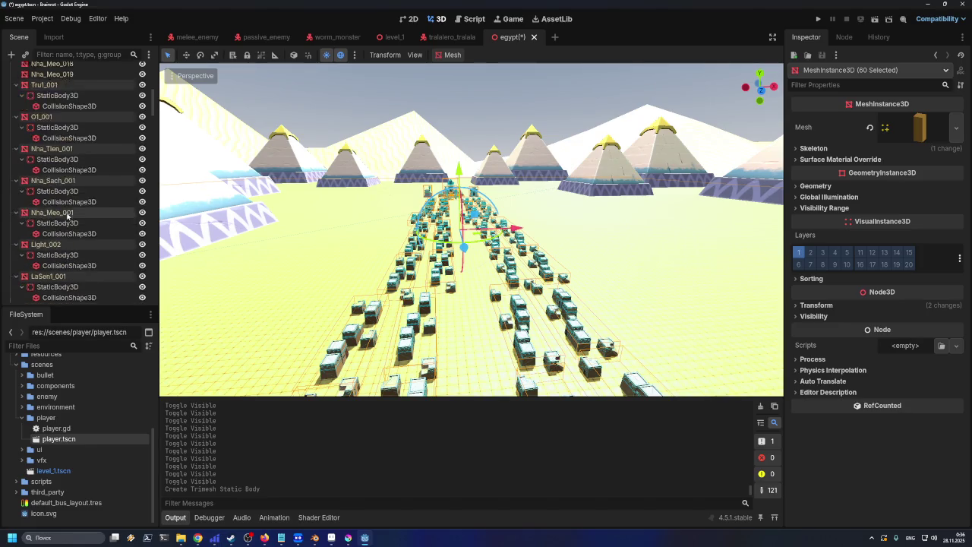
scroll(88, 223, down, 10)
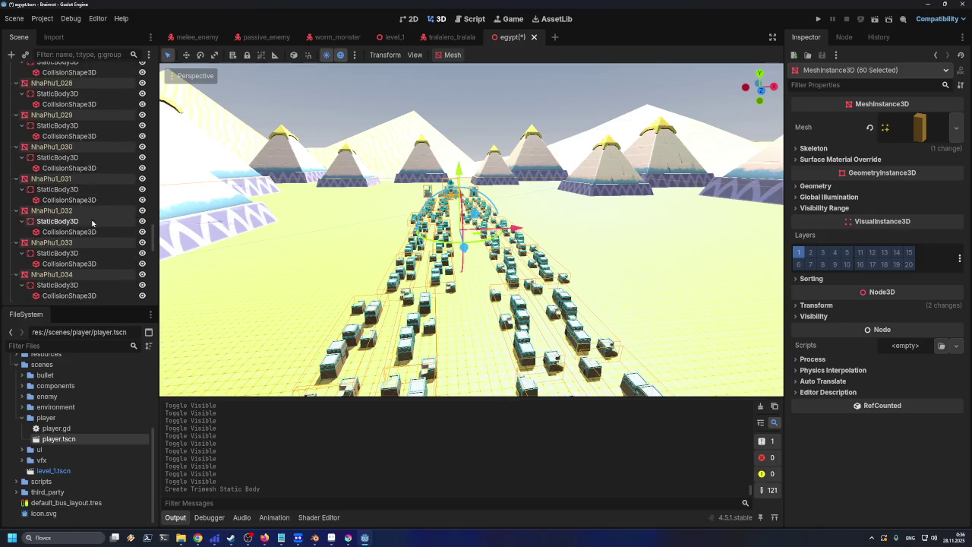
scroll(129, 245, up, 20)
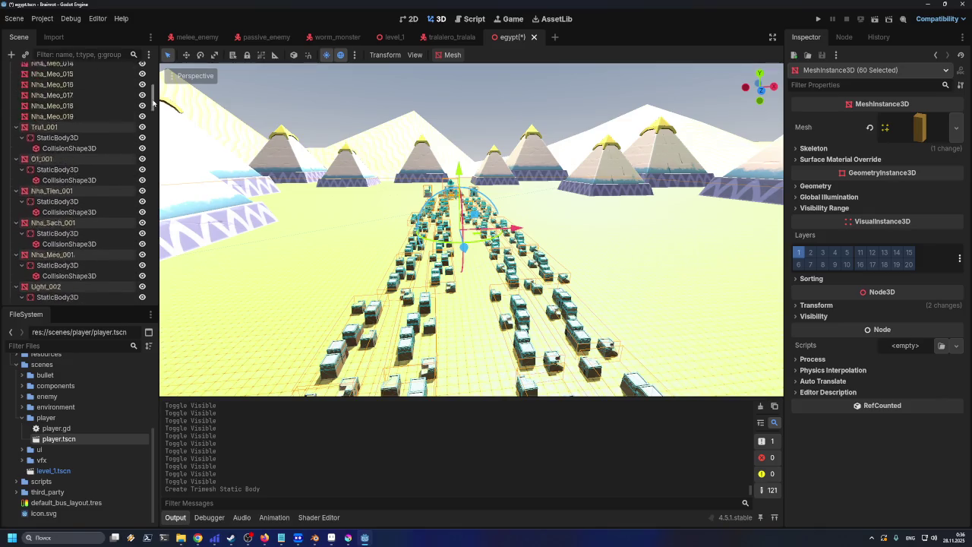
click(143, 246)
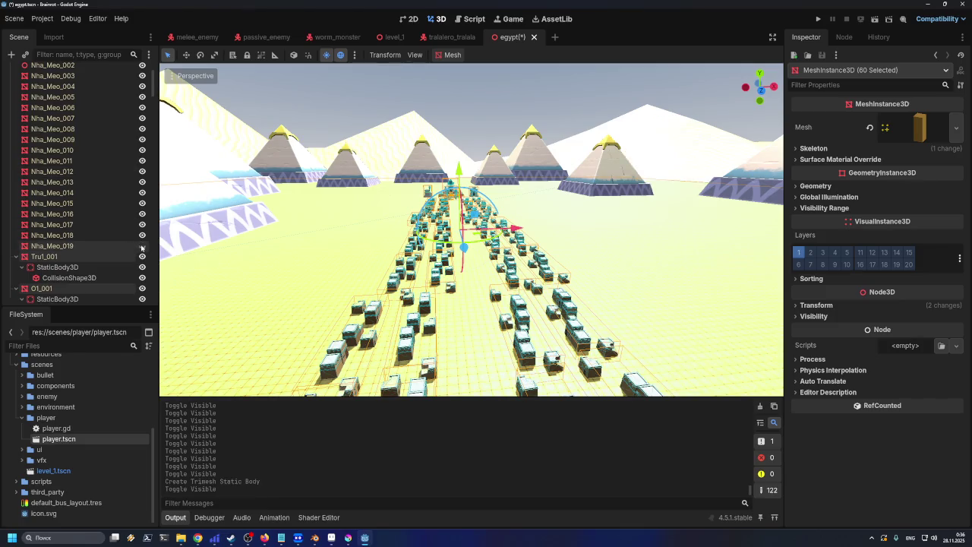
click(142, 245)
scroll(139, 190, up, 3)
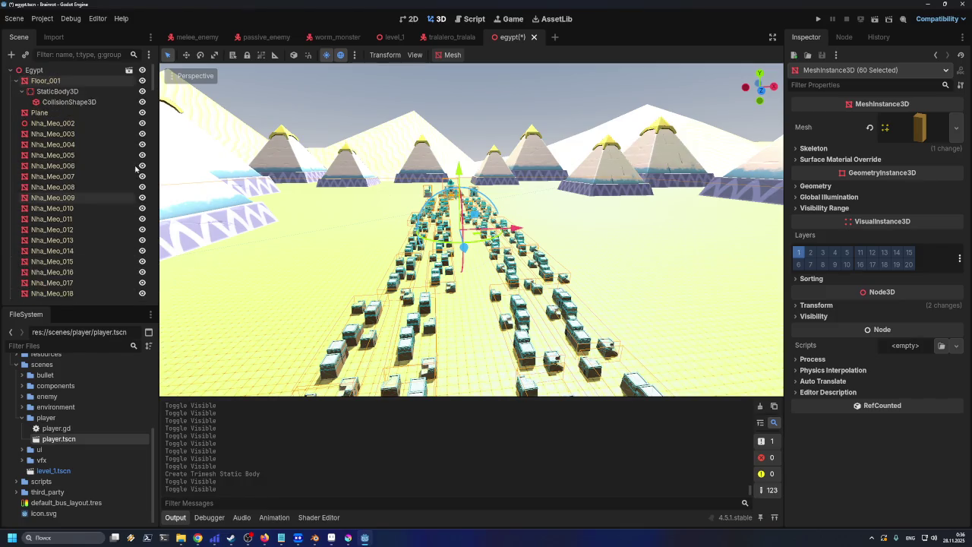
click(143, 125)
click(142, 125)
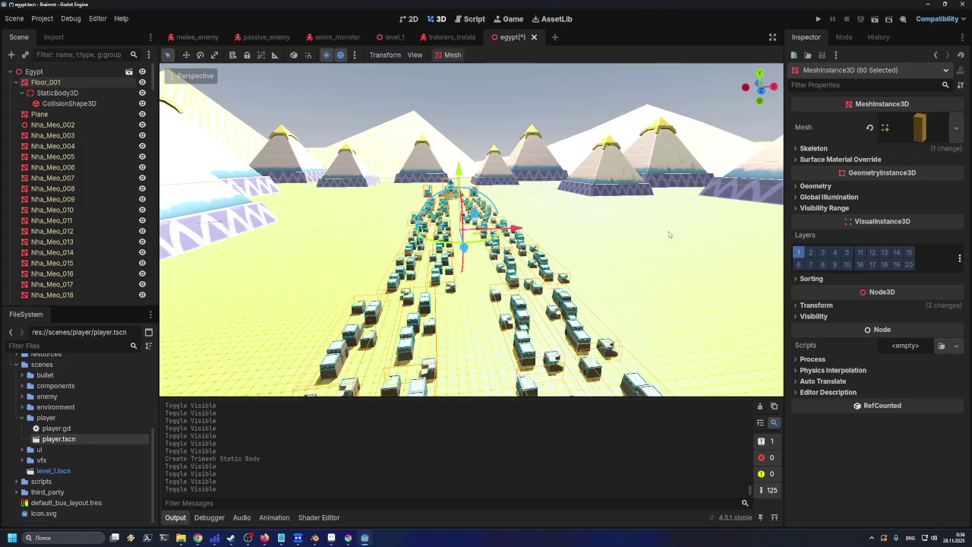
- Select the floor's CollisionShape3D, save the egypt scene, and collapse StaticBody3D and Floor_001
click(62, 104)
key(ctrl+s)
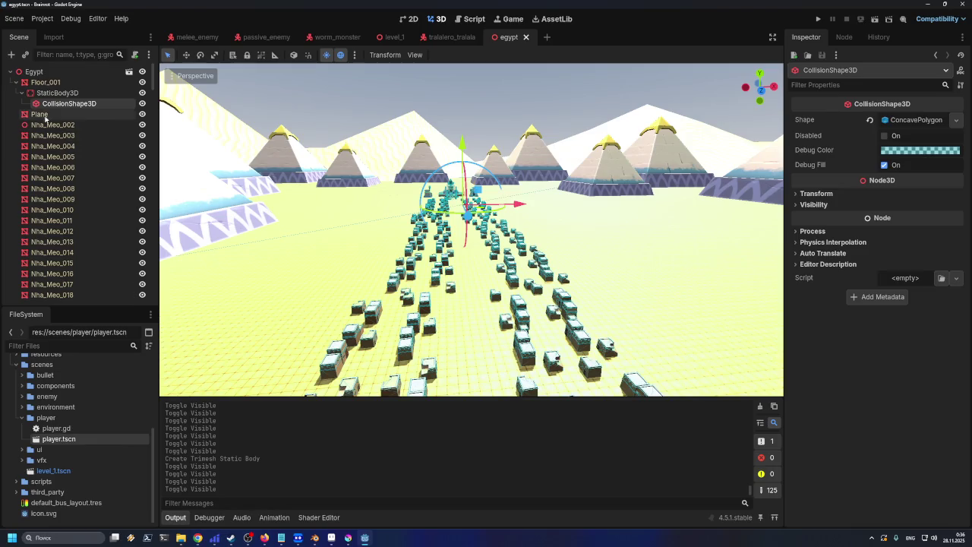
click(21, 93)
click(16, 82)
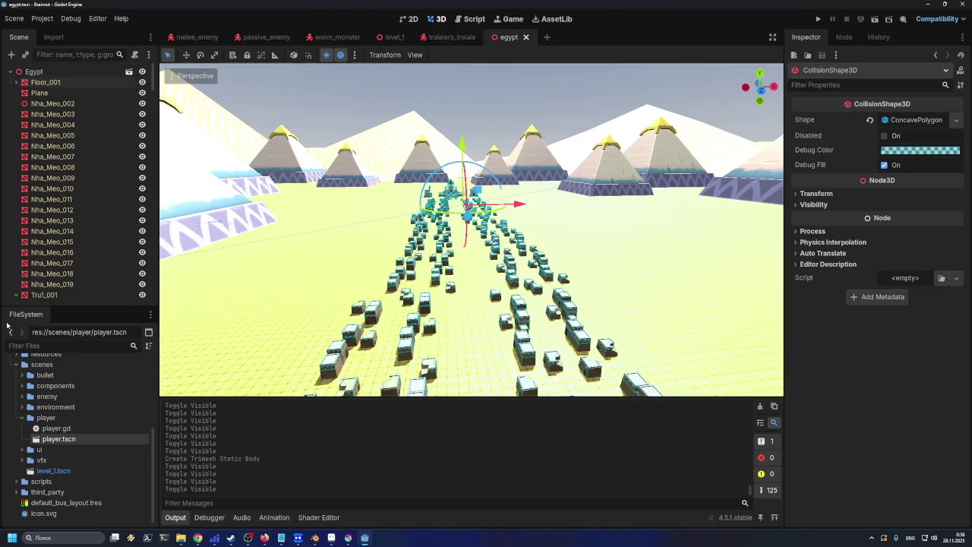
- Create a new 3D scene egypt_level with root EgyptLevel in the scenes folder
click(22, 418)
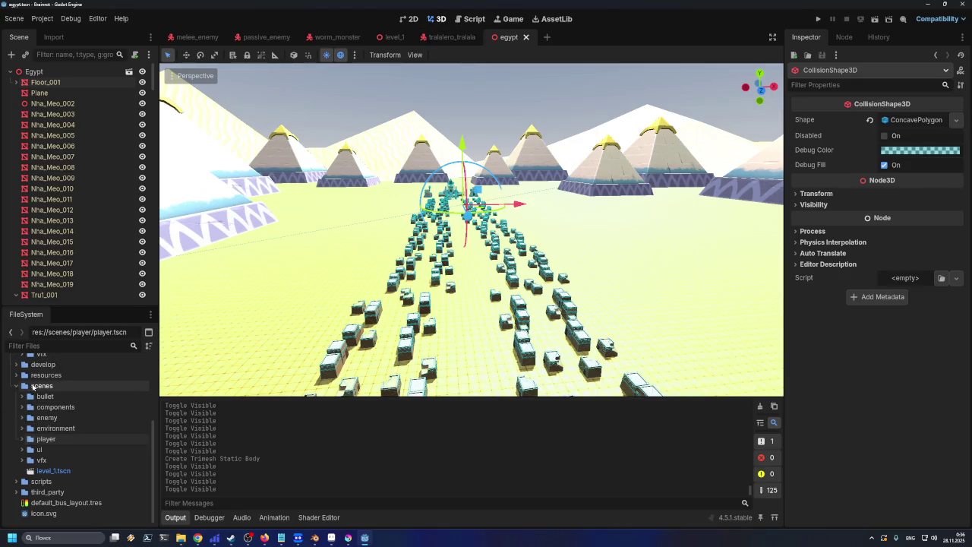
click(38, 385)
right_click(38, 386)
mouse_move(121, 364)
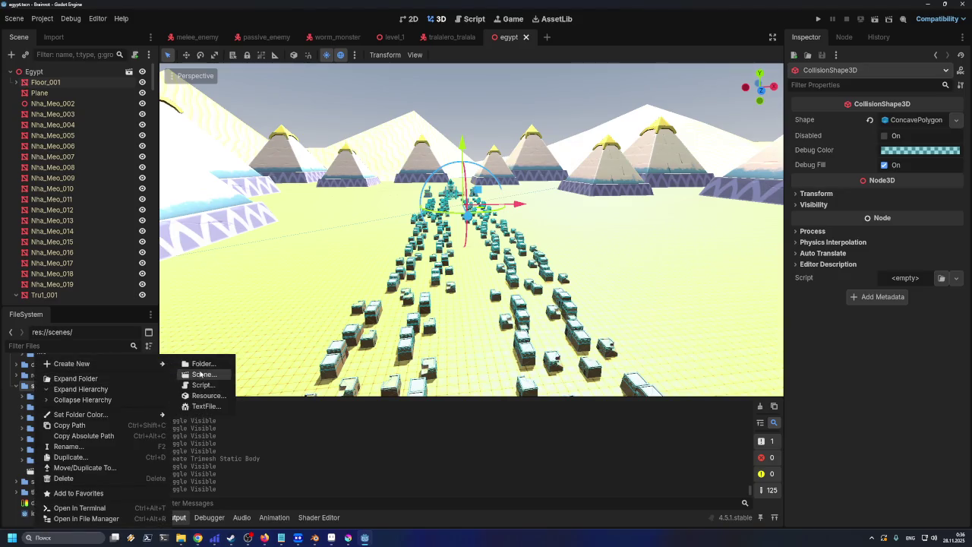
click(201, 375)
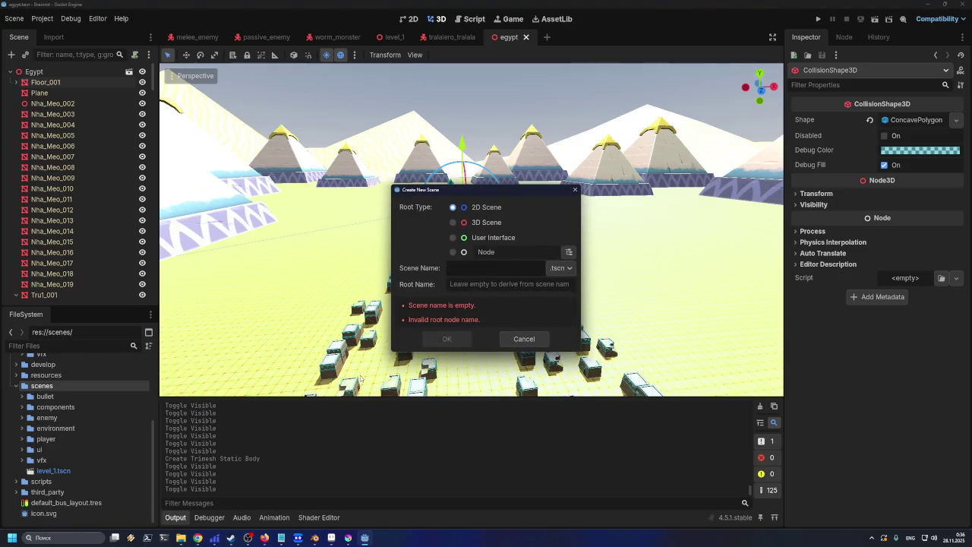
text(egypt_level)
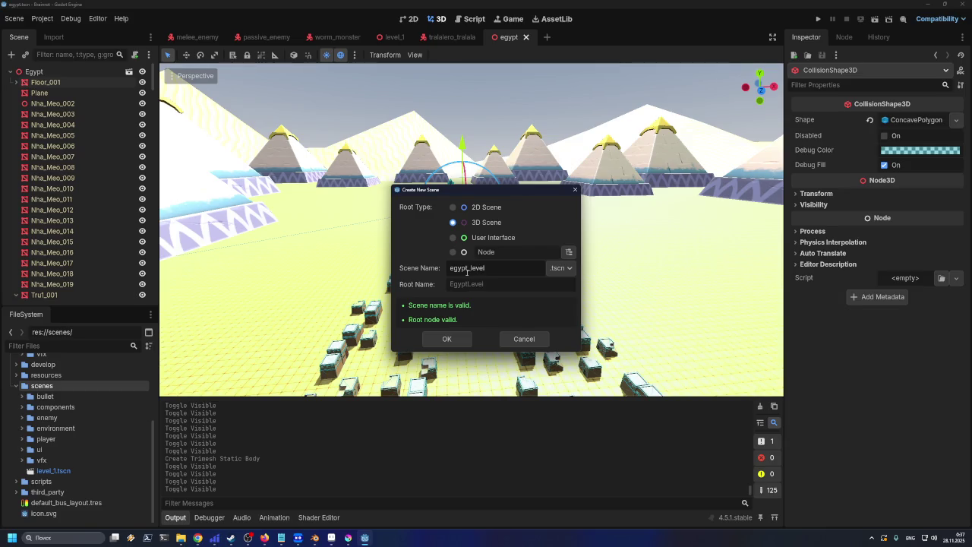
click(455, 335)
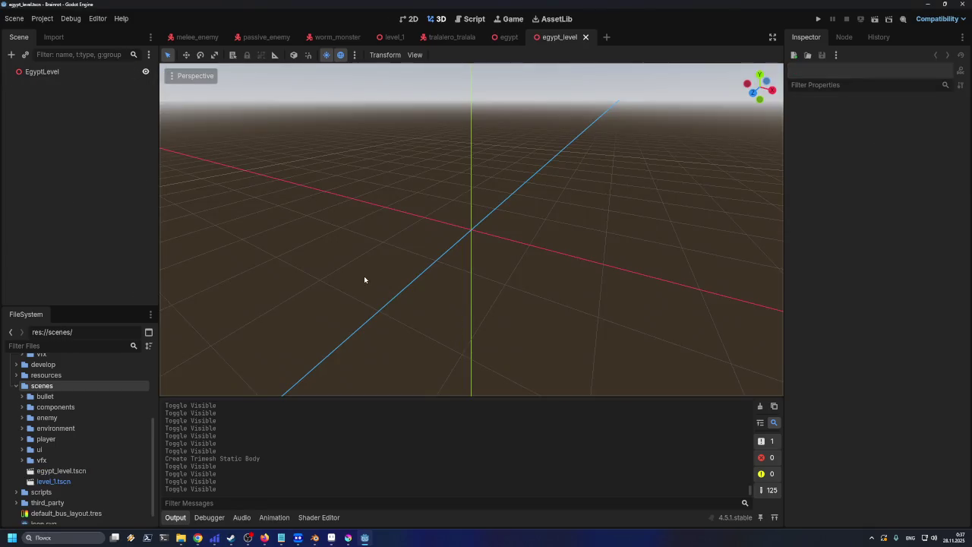
- Drag egypt.tscn from the environment folder into the new level
click(21, 428)
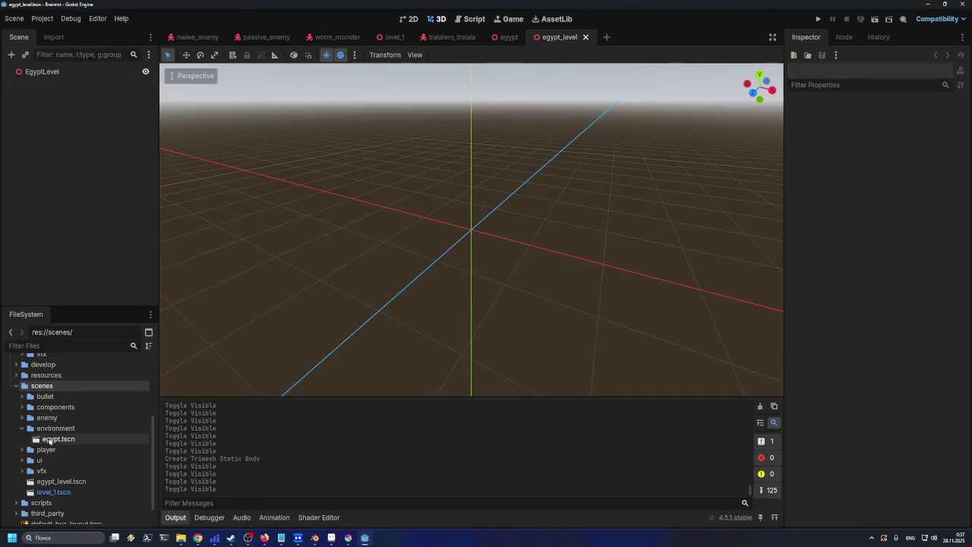
click(58, 439)
drag(225, 384, 438, 261)
mouse_move(55, 444)
mouse_down()
mouse_move(342, 303)
mouse_move(445, 282)
mouse_move(470, 186)
mouse_move(469, 268)
mouse_up()
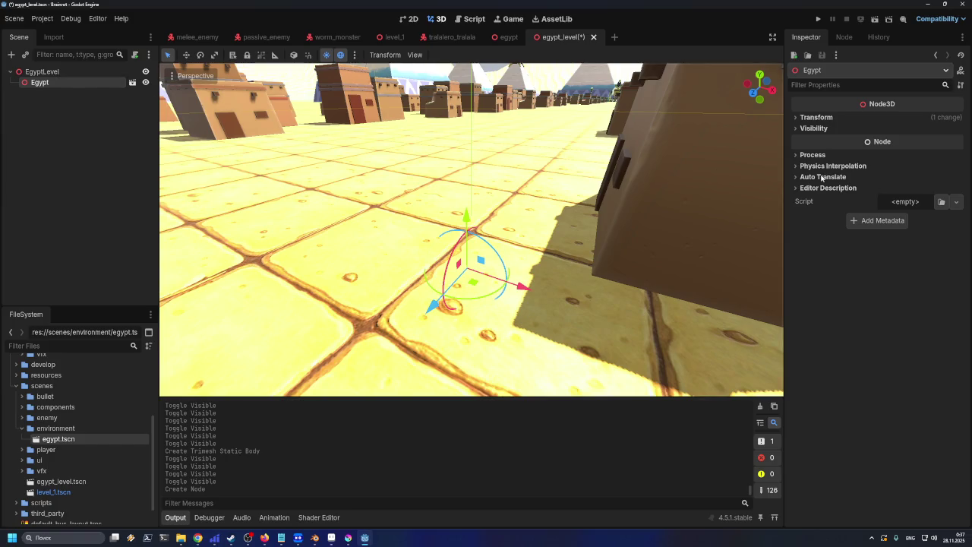
- Reset the Egypt instance's position to 0, 0, 0 and save egypt_level
click(810, 118)
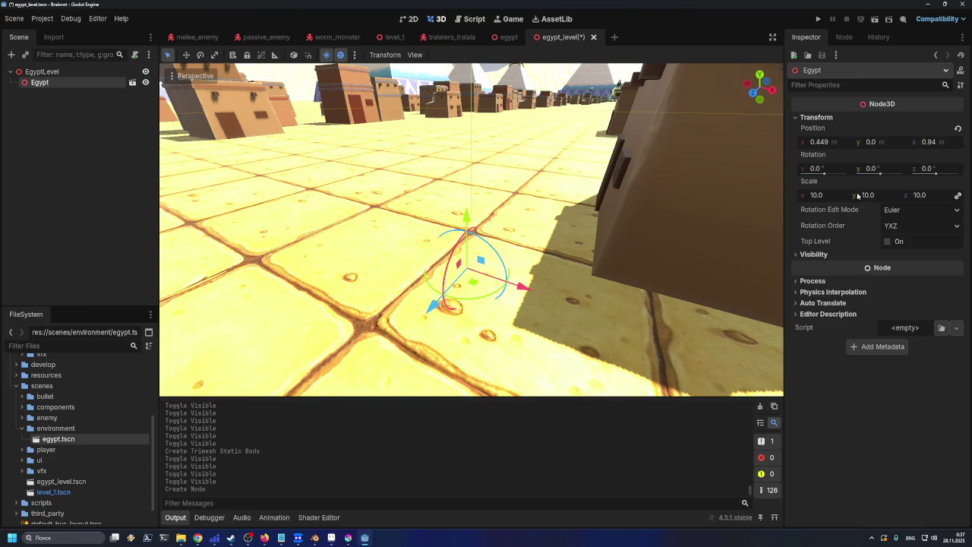
click(958, 128)
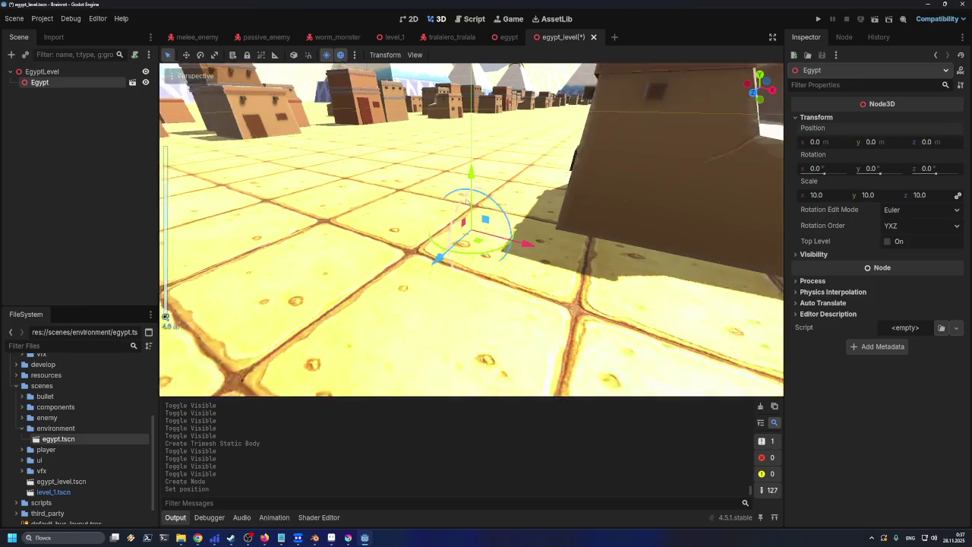
scroll(434, 218, down, 5)
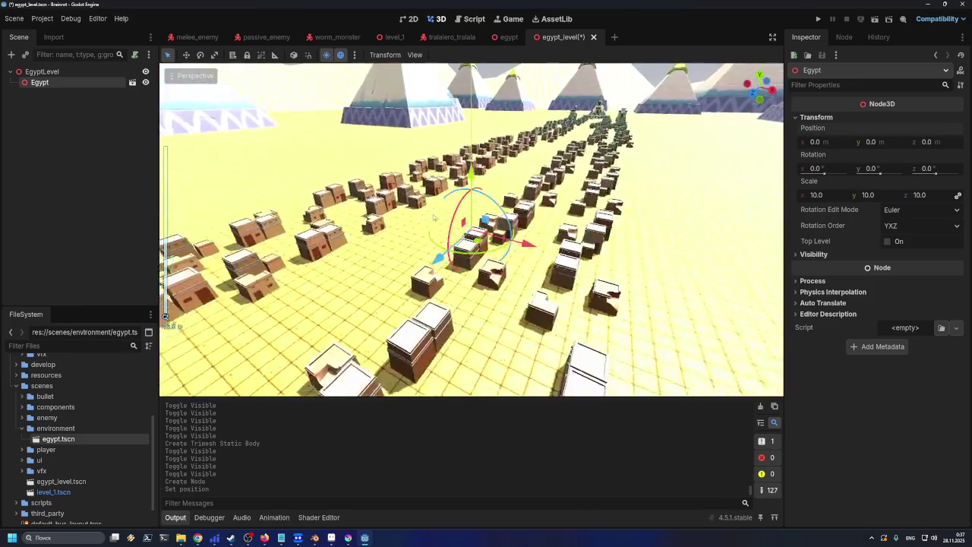
drag(434, 218, 505, 243)
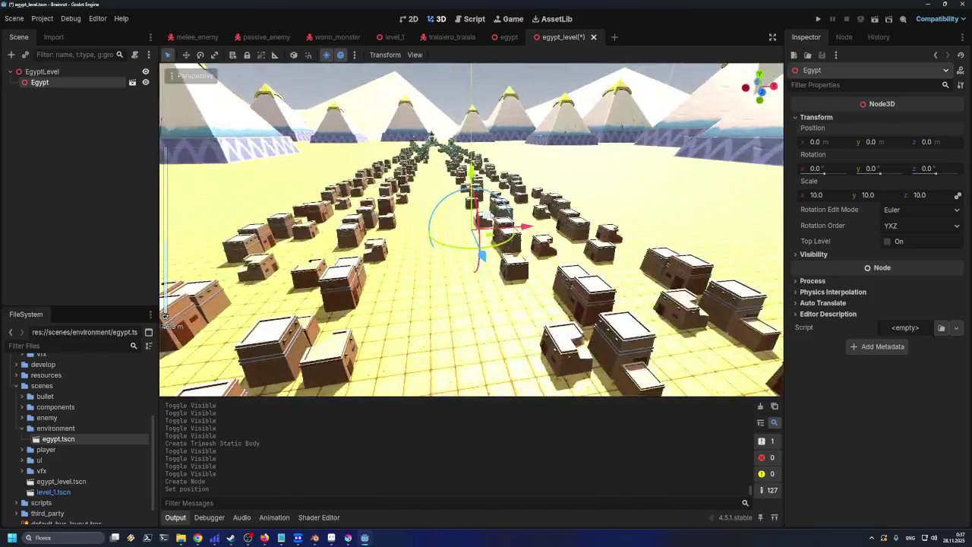
key(ctrl+s)
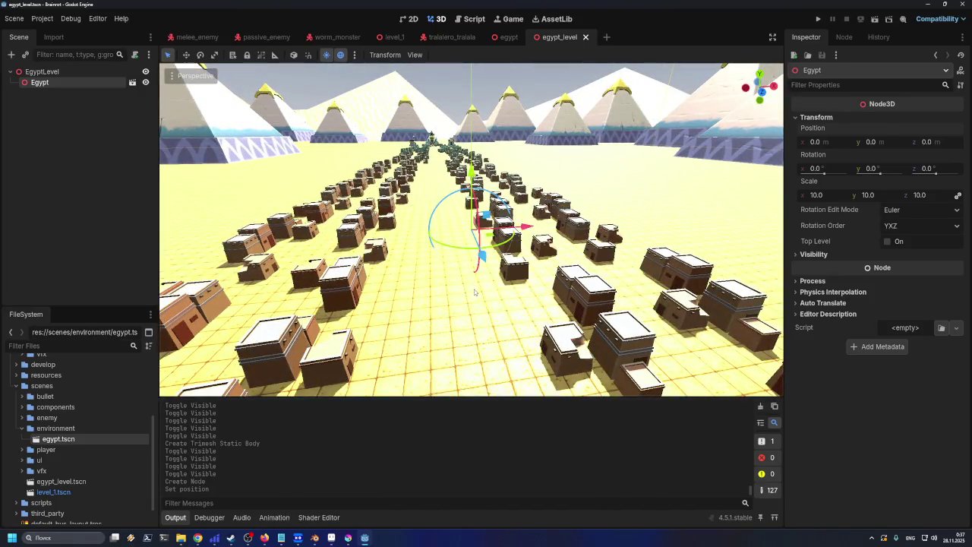
scroll(474, 291, up, 5)
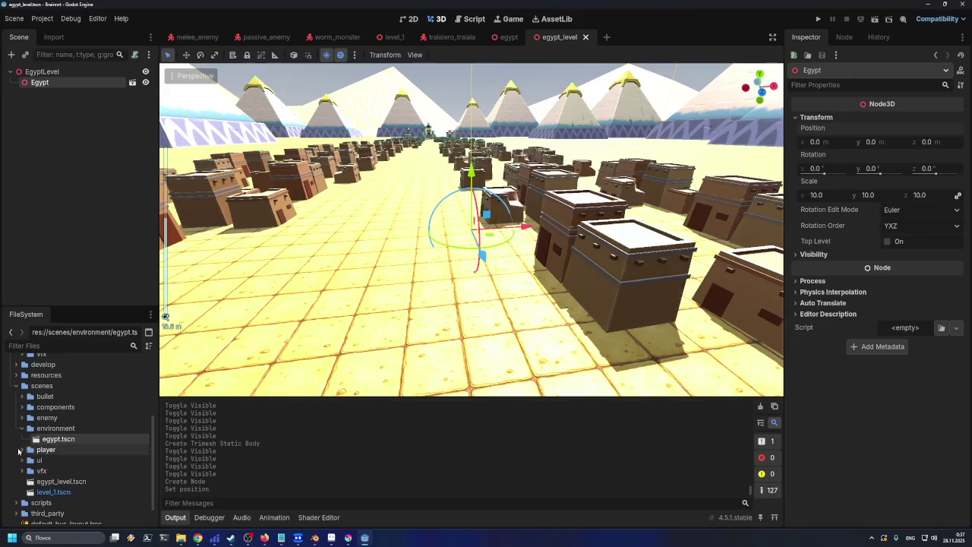
click(21, 449)
- Place player.tscn in the level, nudge it along Z onto the street, and save
mouse_move(58, 471)
mouse_down()
mouse_move(130, 445)
mouse_move(342, 304)
mouse_move(408, 301)
mouse_move(372, 376)
mouse_up()
scroll(467, 319, down, 5)
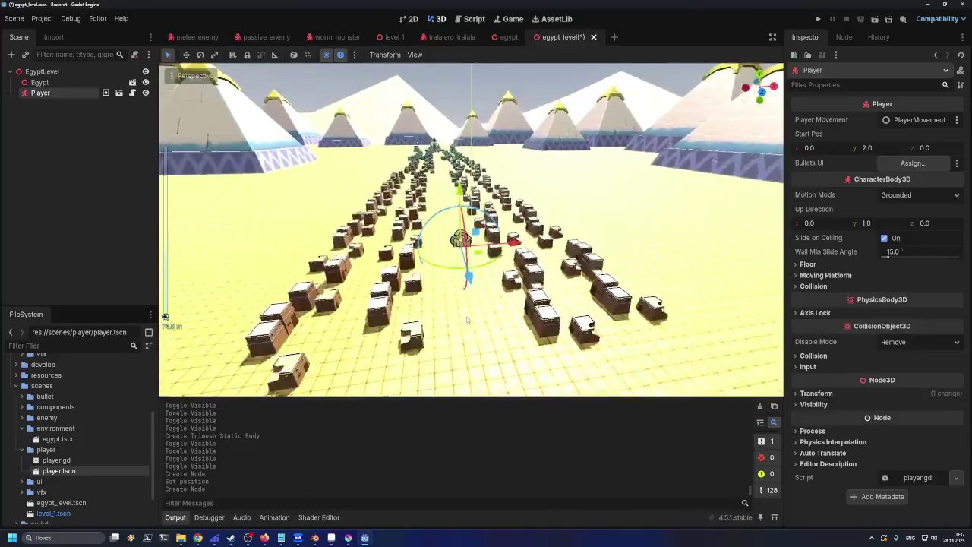
mouse_move(468, 278)
mouse_down()
mouse_move(543, 509)
mouse_move(544, 345)
mouse_up()
click(593, 372)
key(ctrl+s)
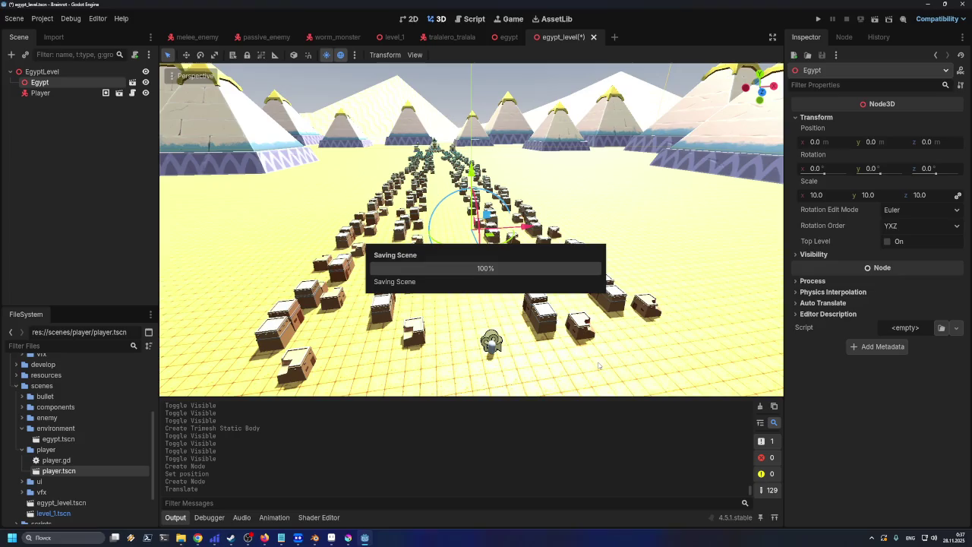
- Orbit the view down the house rows toward the pyramids, then switch to Blender
scroll(498, 227, up, 2)
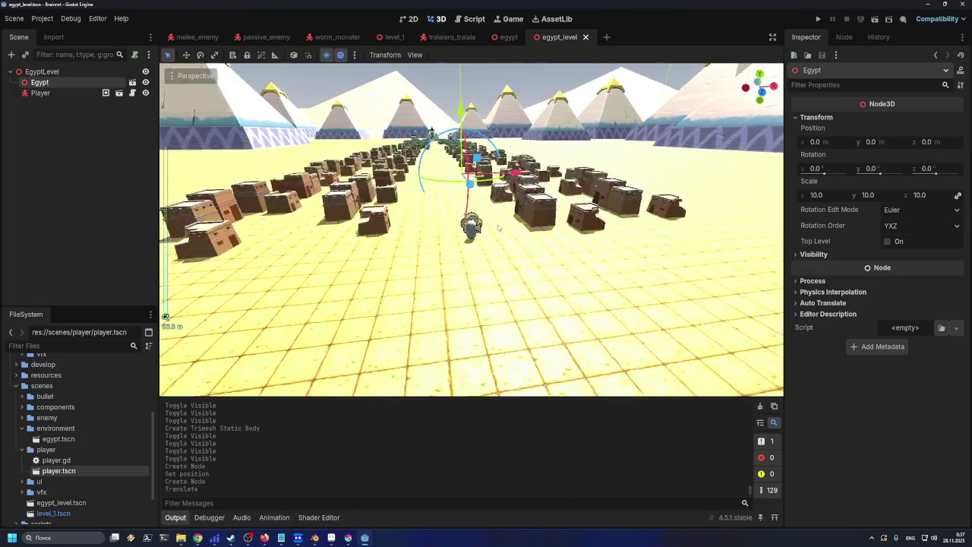
scroll(498, 227, up, 2)
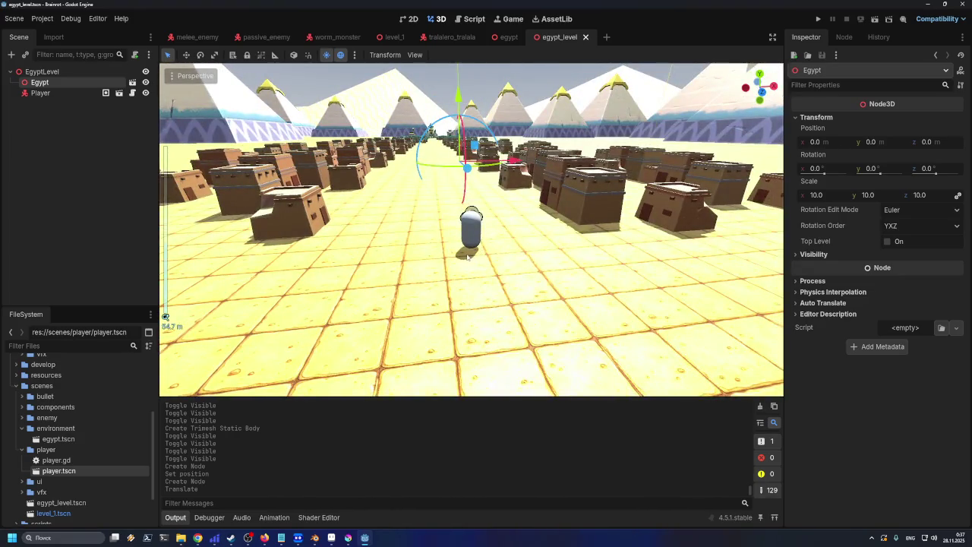
scroll(465, 257, down, 5)
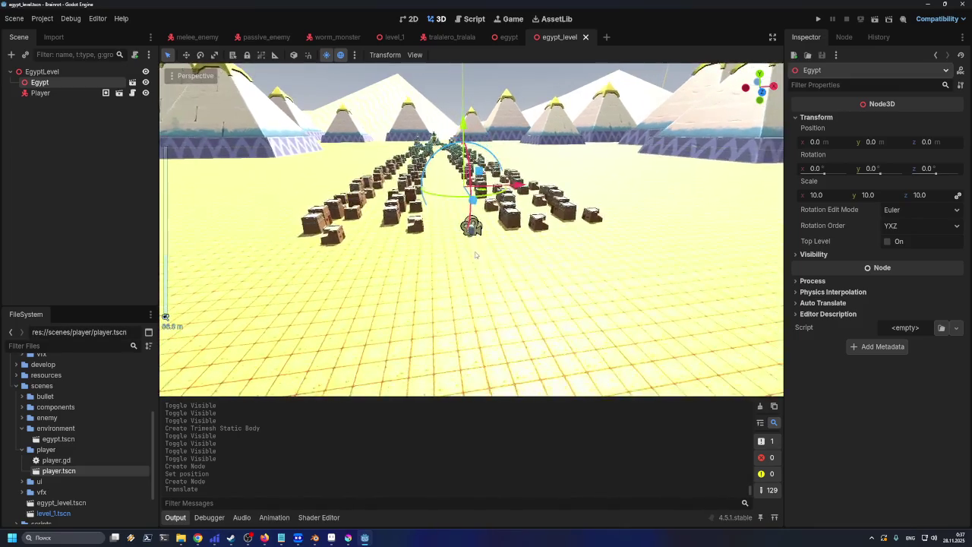
drag(465, 256, 394, 271)
scroll(395, 272, down, 10)
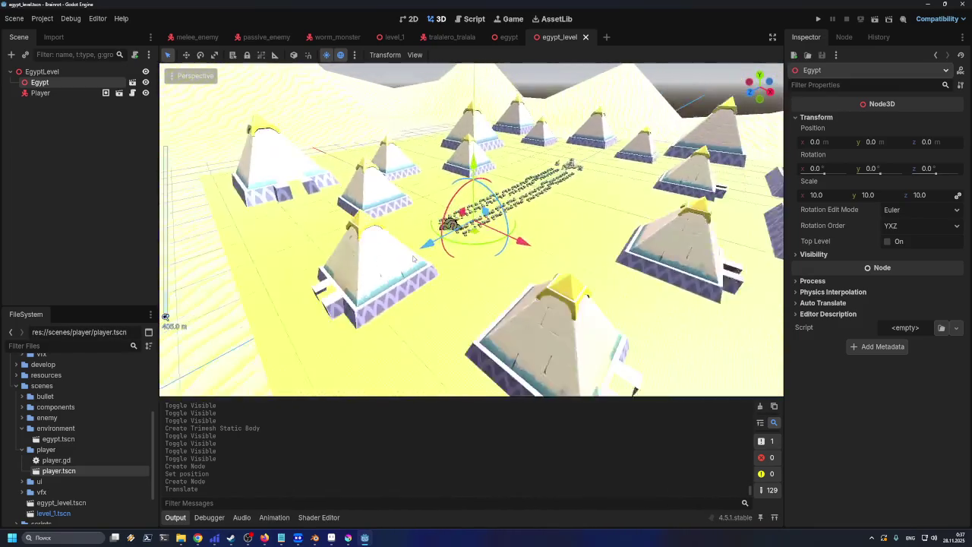
scroll(409, 264, up, 15)
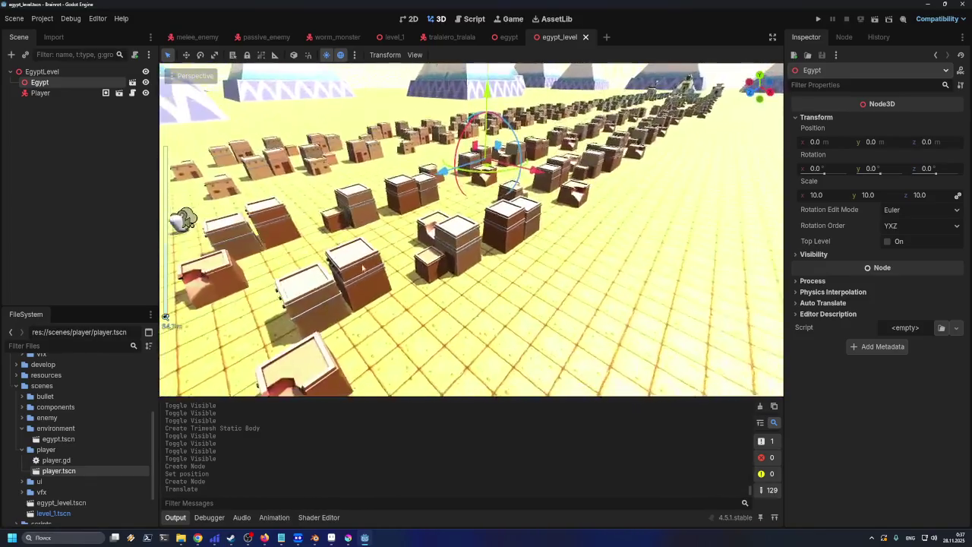
drag(363, 269, 448, 278)
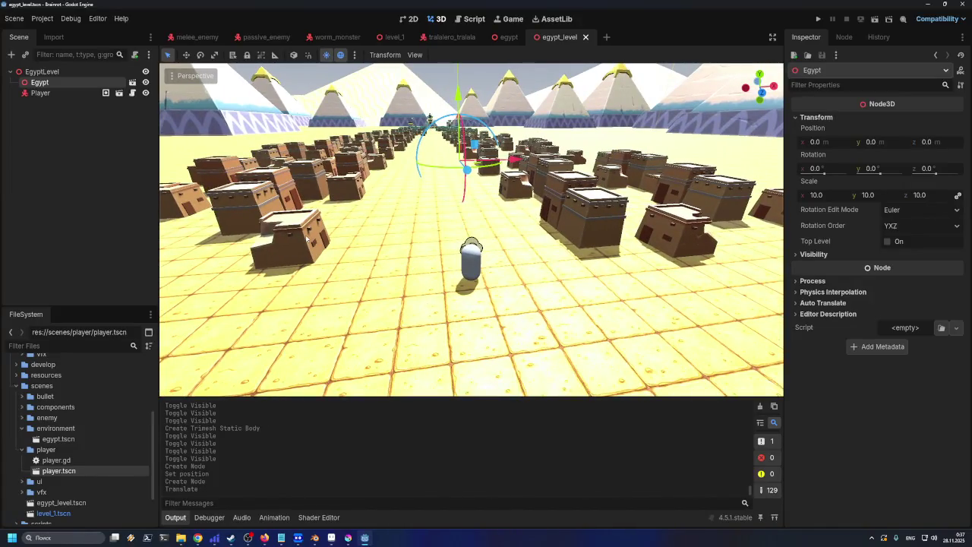
drag(381, 271, 388, 270)
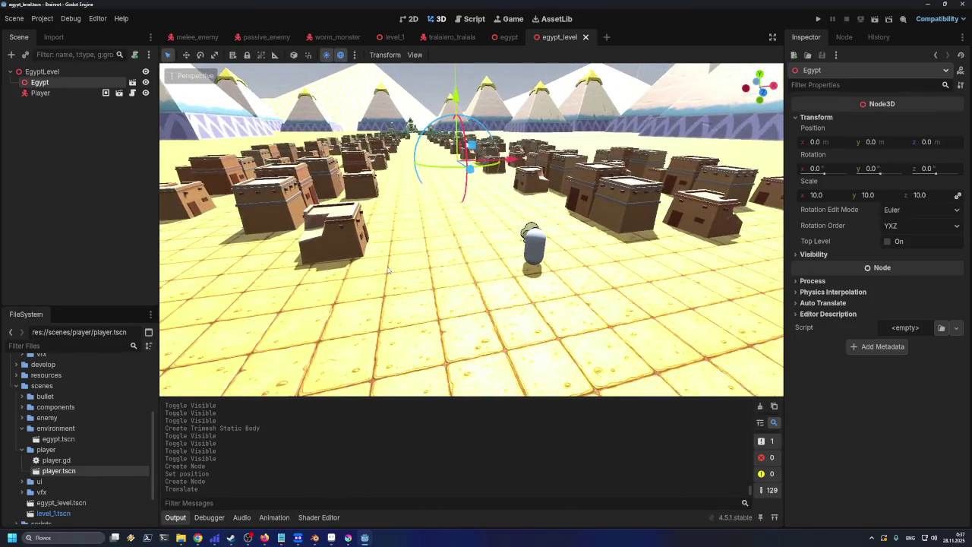
click(314, 540)
- Zoom and orbit Blender's 3D viewport to take in the whole pyramid desert
scroll(508, 69, up, 8)
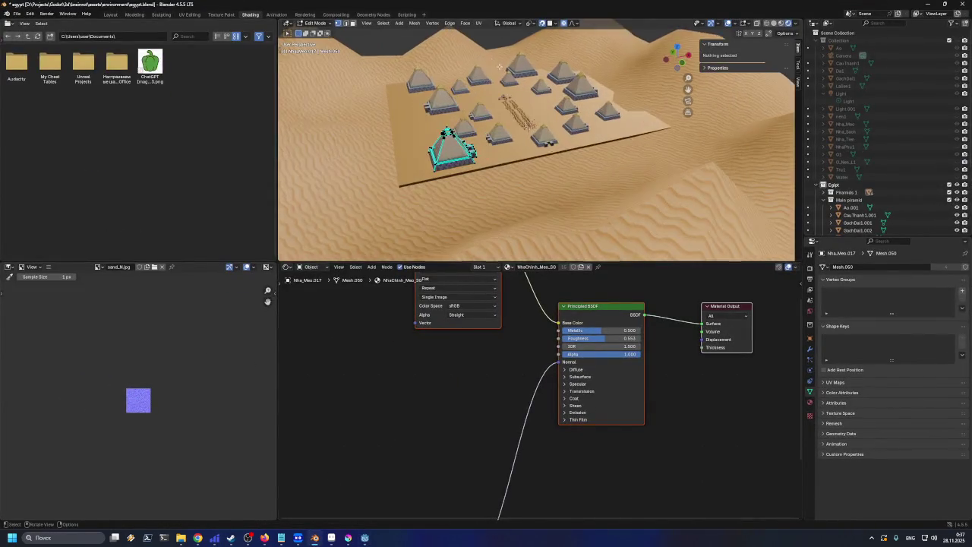
scroll(496, 116, down, 5)
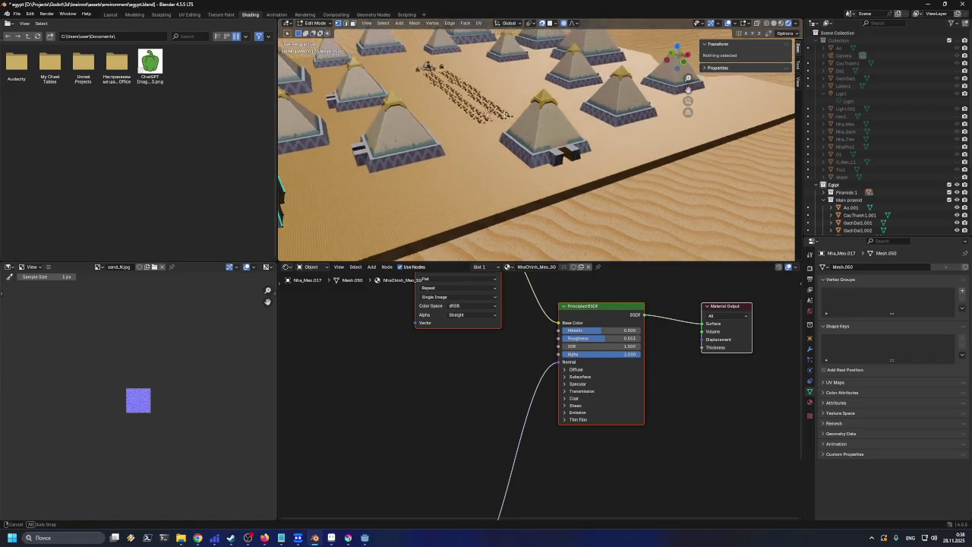
scroll(487, 116, up, 5)
scroll(487, 116, down, 4)
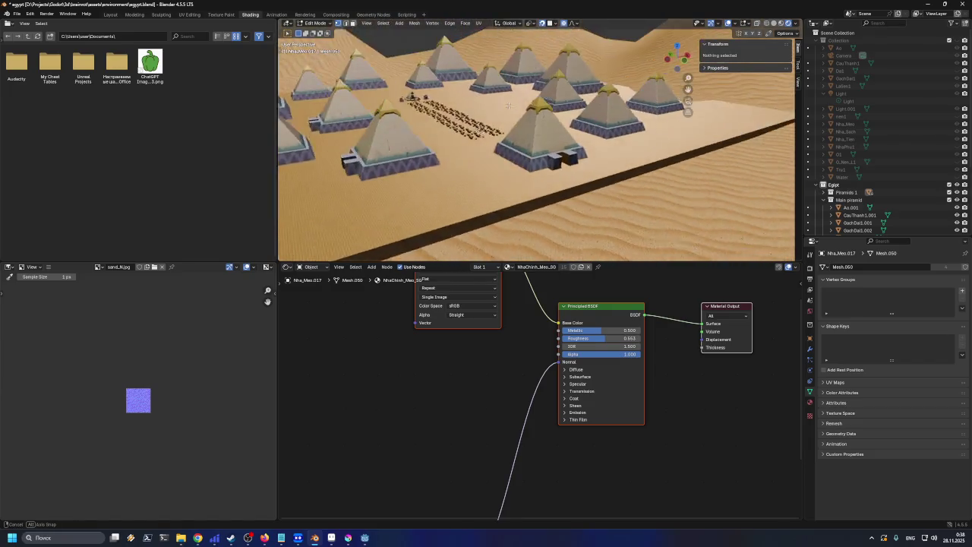
scroll(490, 107, up, 2)
drag(490, 106, 486, 104)
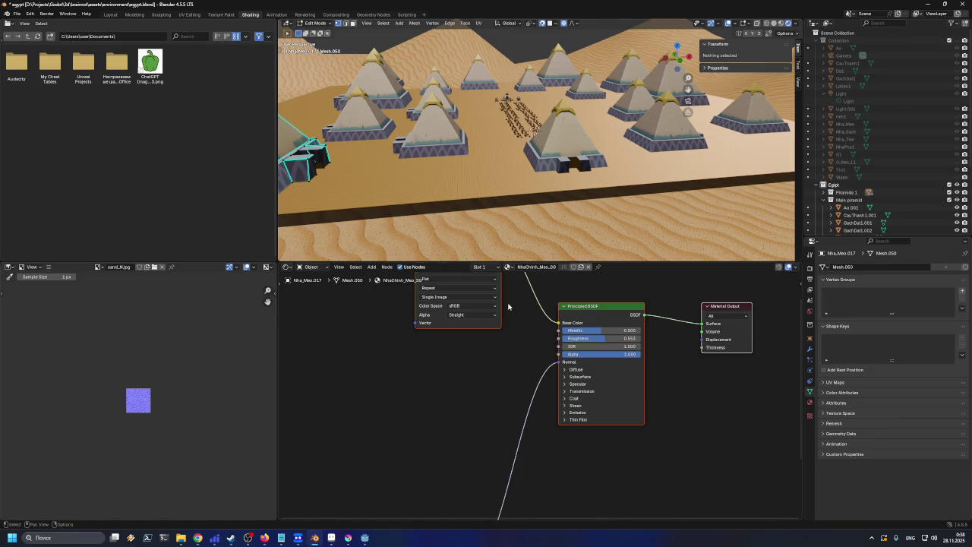
scroll(585, 339, up, 1)
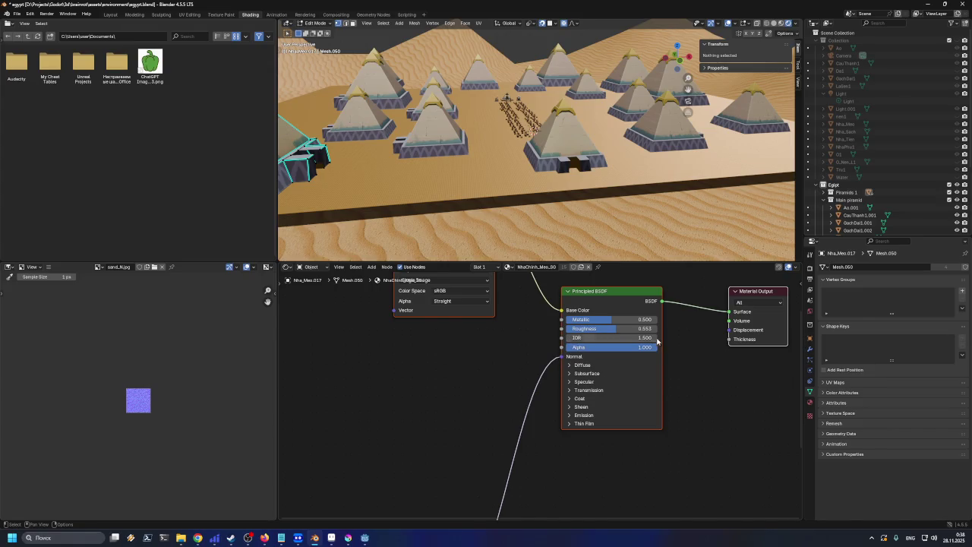
scroll(501, 232, down, 6)
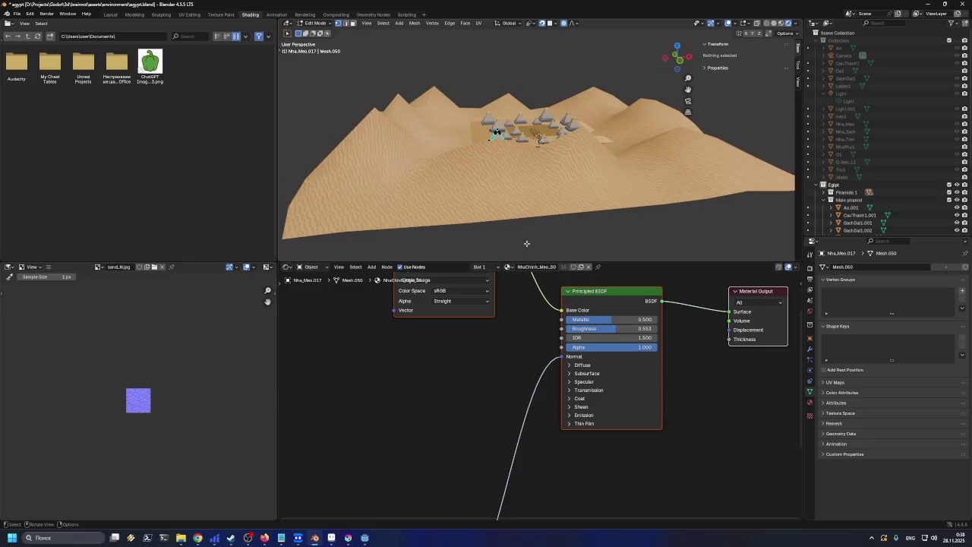
scroll(505, 191, up, 2)
- In Object Mode, select the sand Plane and trial a higher IOR, cancelling to keep 1.500
key(Tab)
click(508, 197)
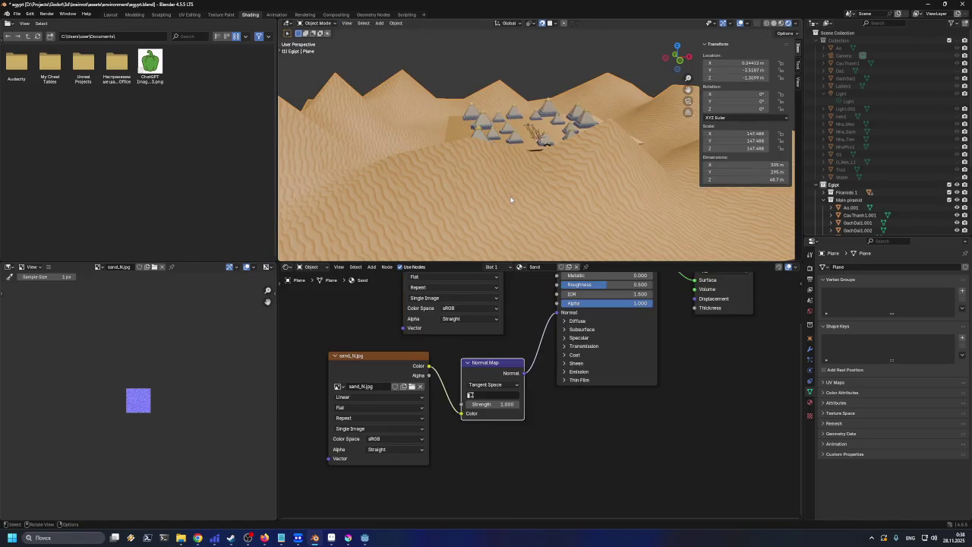
scroll(589, 305, up, 1)
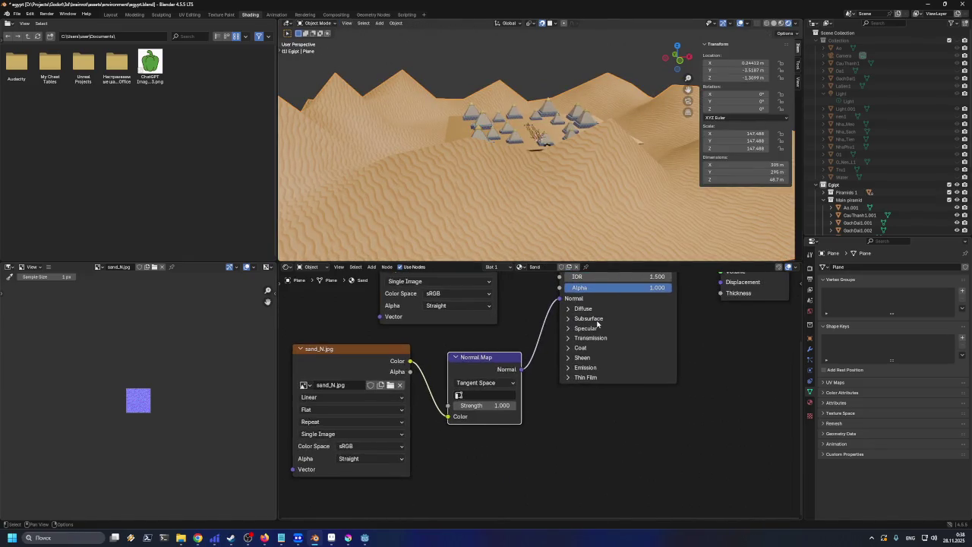
scroll(668, 339, up, 2)
scroll(673, 434, up, 3)
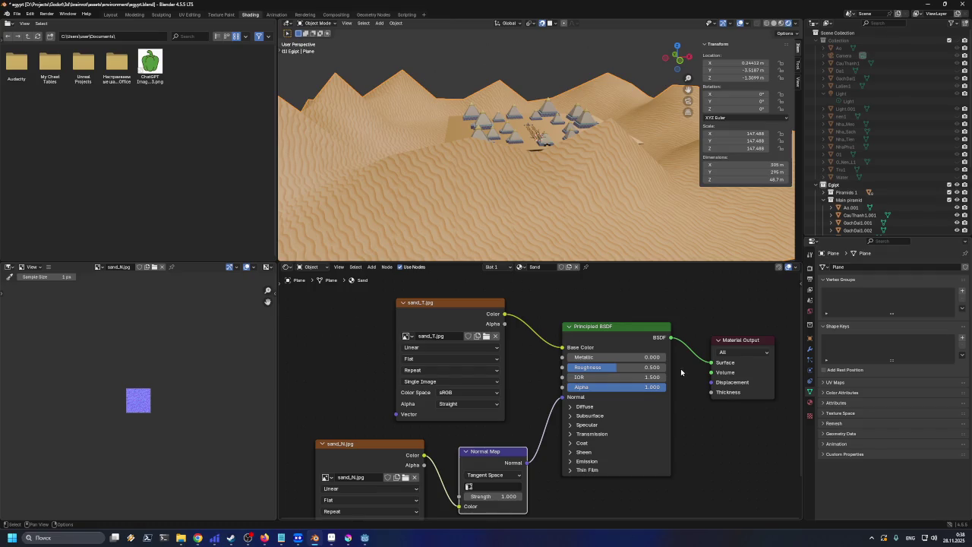
mouse_move(615, 376)
mouse_down()
mouse_move(664, 377)
mouse_move(577, 377)
mouse_move(654, 377)
mouse_up()
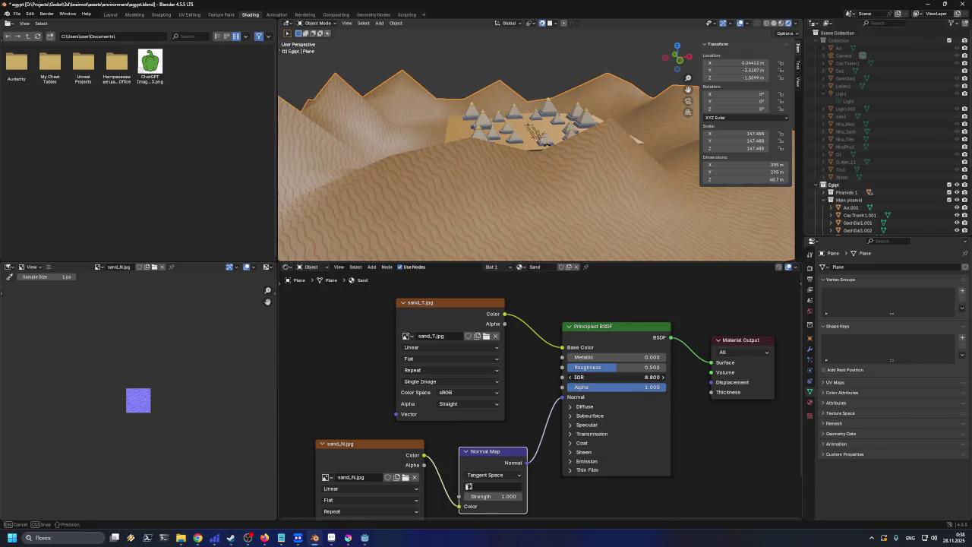
key(Escape)
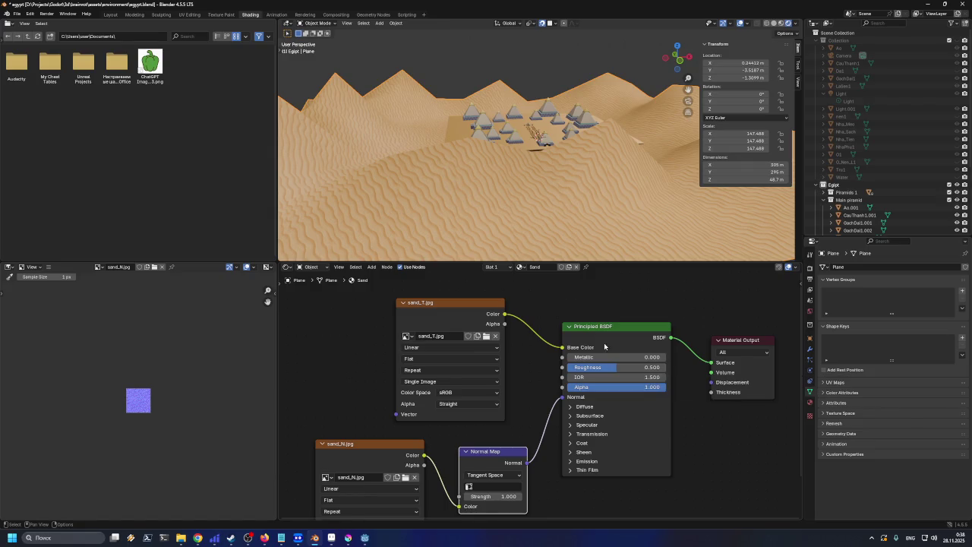
- Reselect the sand Plane, try a new Roughness, keeping 0.500, and save egypt.blend
click(527, 139)
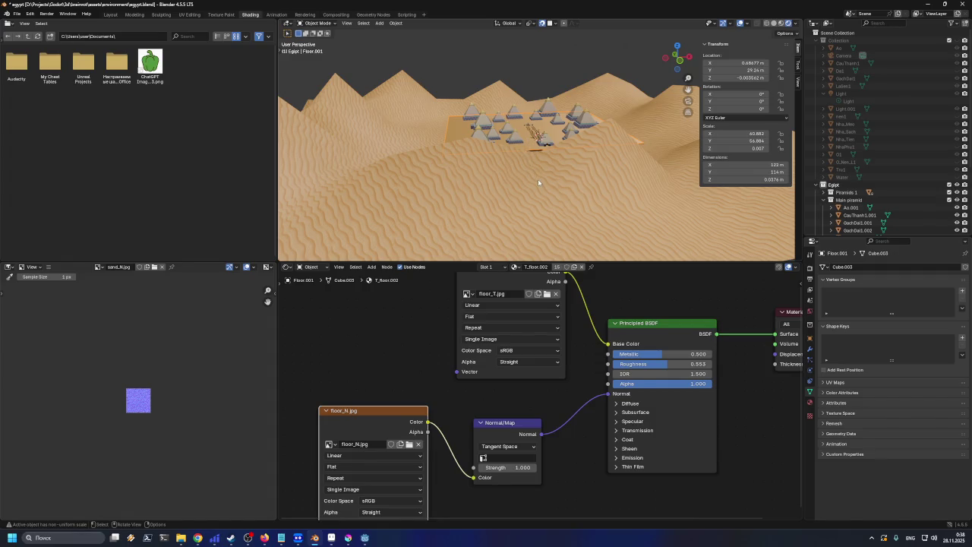
click(568, 237)
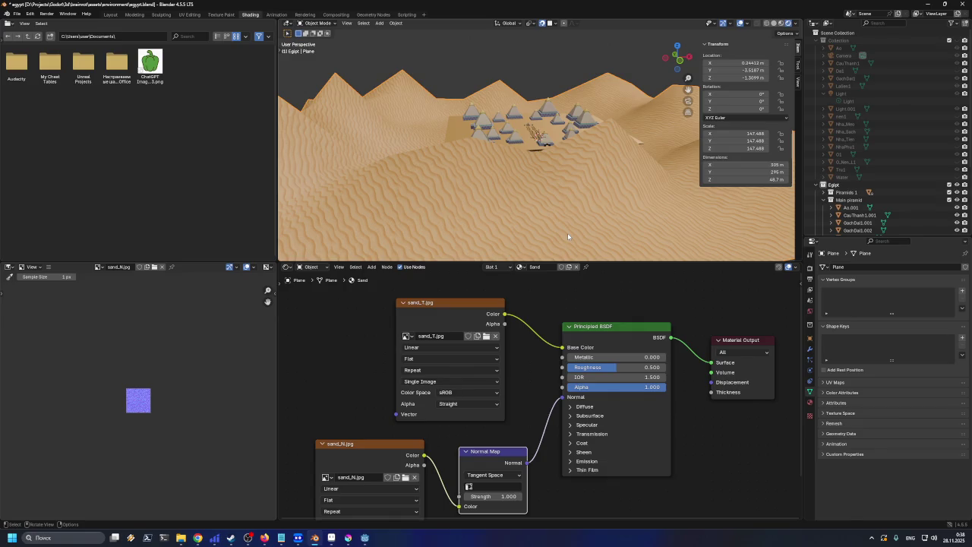
drag(568, 237, 537, 181)
mouse_move(612, 367)
mouse_down()
mouse_move(644, 366)
mouse_move(572, 367)
mouse_move(641, 367)
mouse_move(617, 367)
mouse_up()
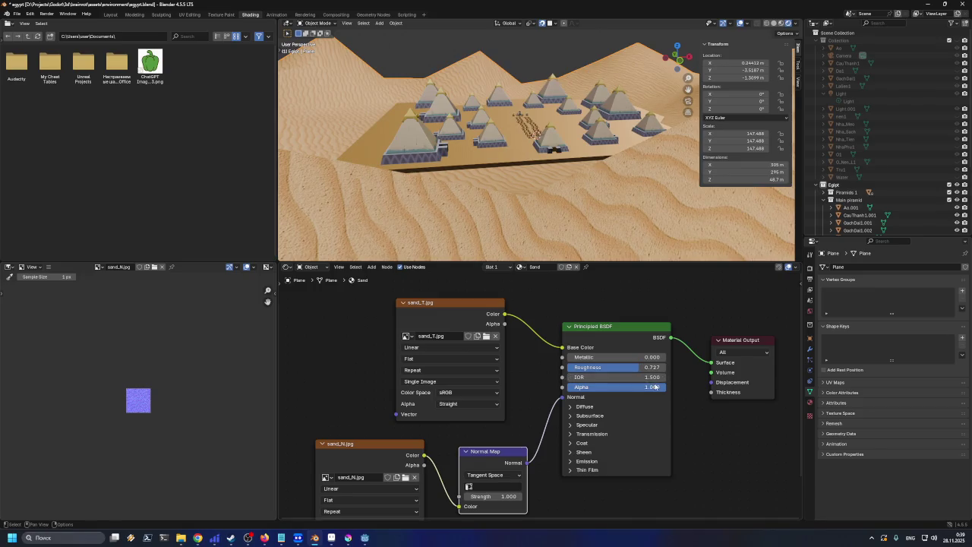
key(ctrl+s)
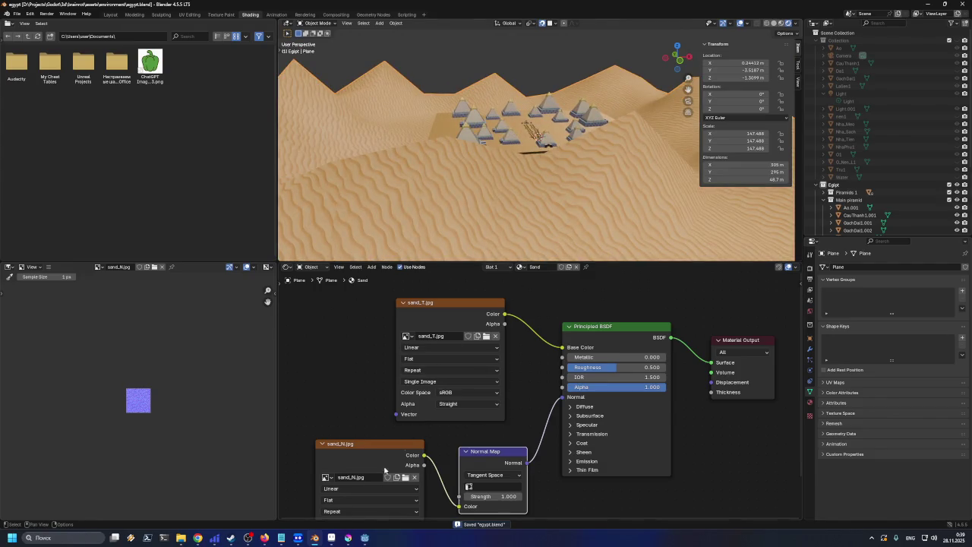
- Glance at the Godot editor and come back to Blender
click(365, 538)
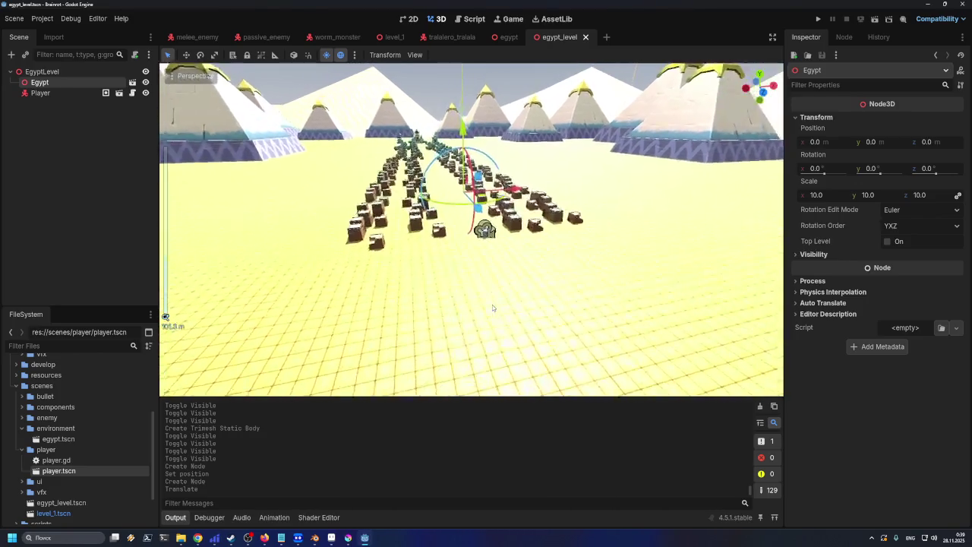
scroll(502, 297, up, 2)
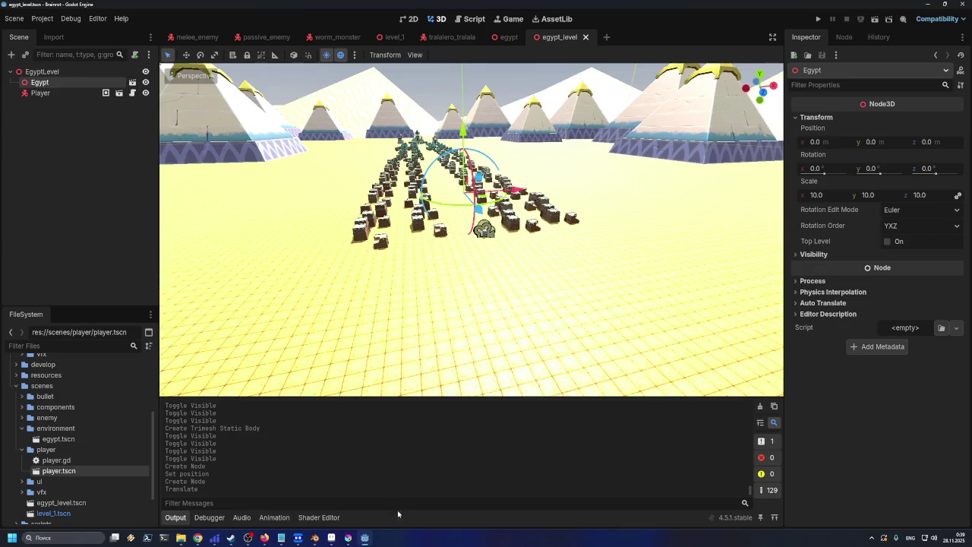
click(369, 538)
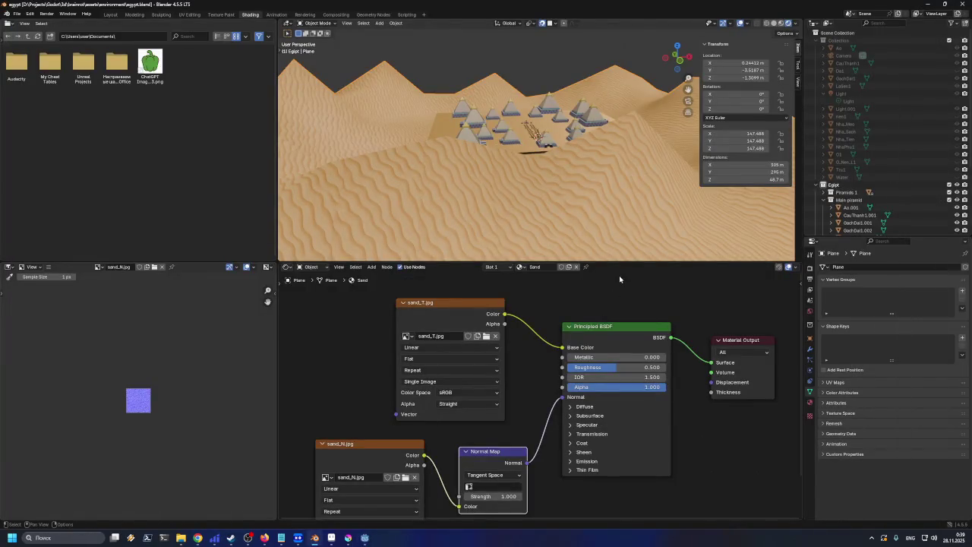
- Enlarge the 3D viewport and browse the Plane's World, Object, Modifier, Physics, Data and Material tabs
mouse_move(623, 263)
mouse_down()
mouse_move(613, 372)
mouse_move(612, 362)
mouse_move(694, 360)
mouse_up()
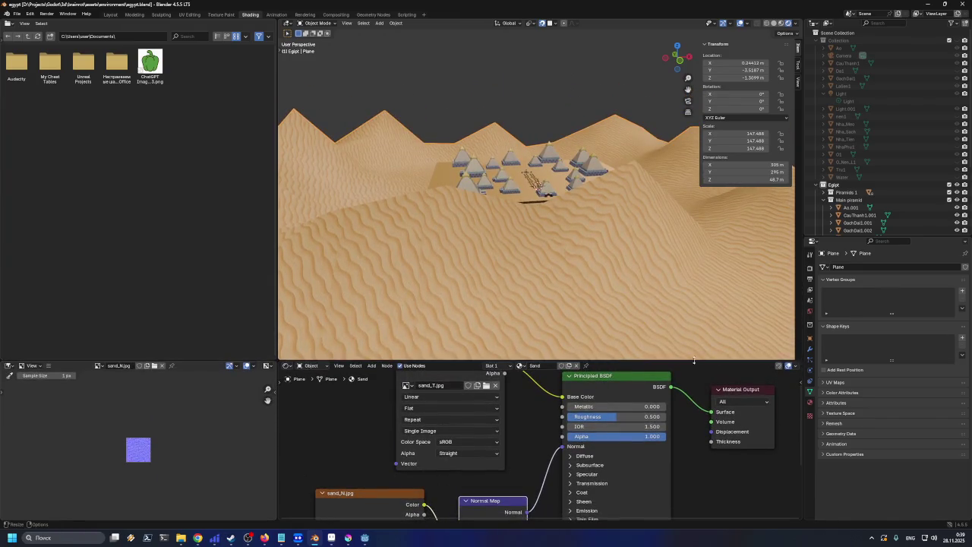
click(811, 312)
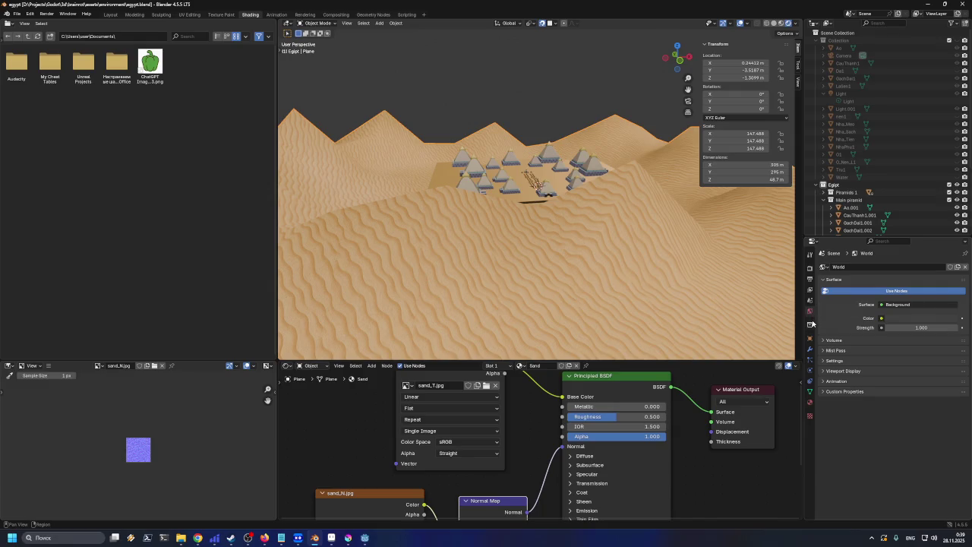
click(810, 338)
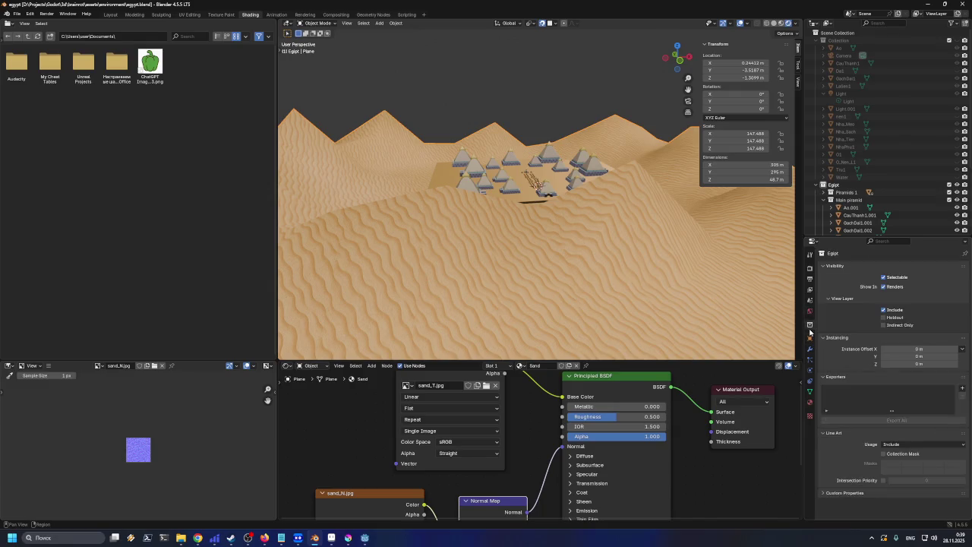
click(809, 349)
click(810, 360)
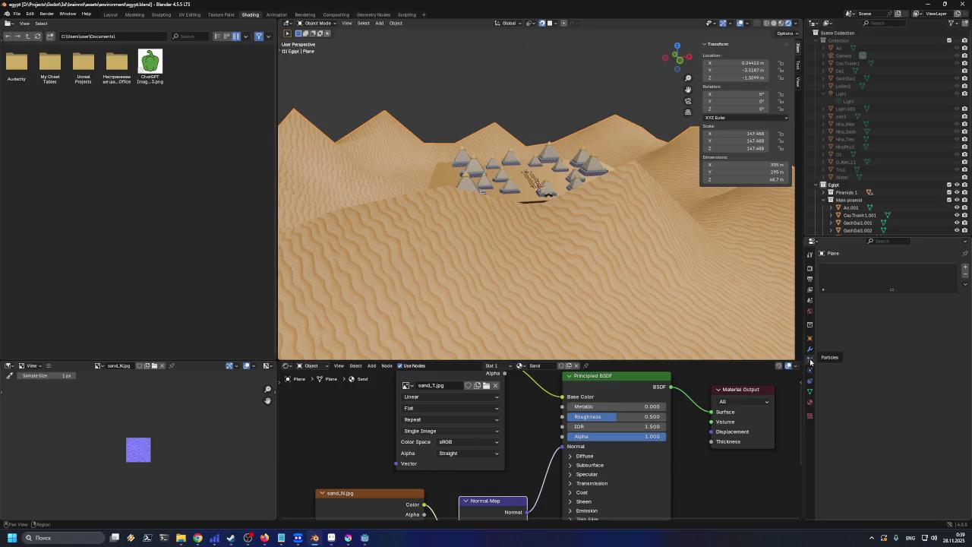
click(810, 370)
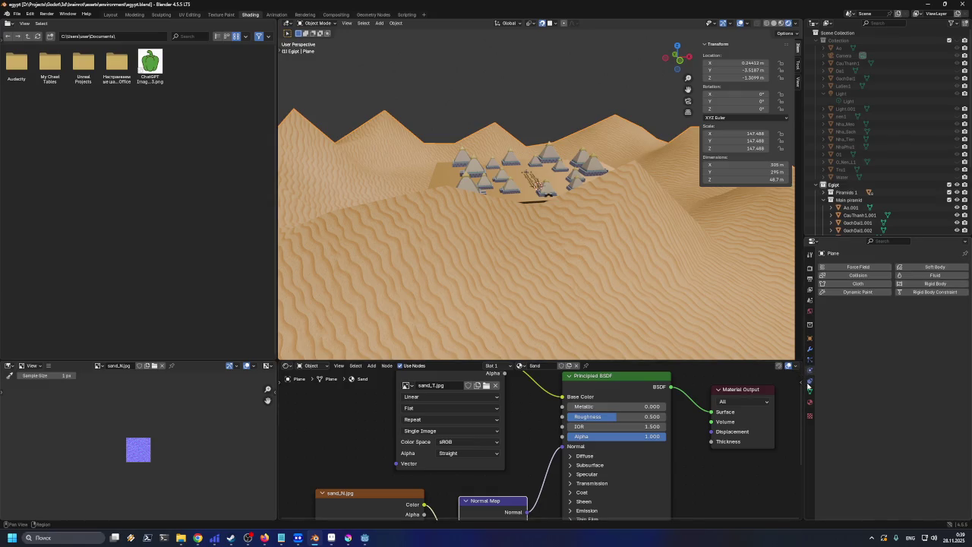
click(810, 379)
click(811, 390)
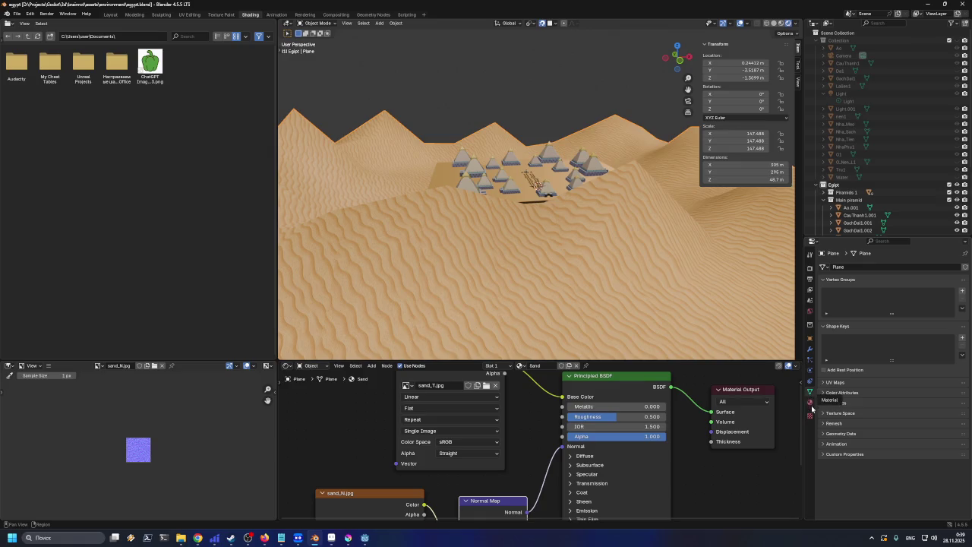
click(809, 402)
- Switch the scene's render engine to Cycles in the Render properties
click(809, 268)
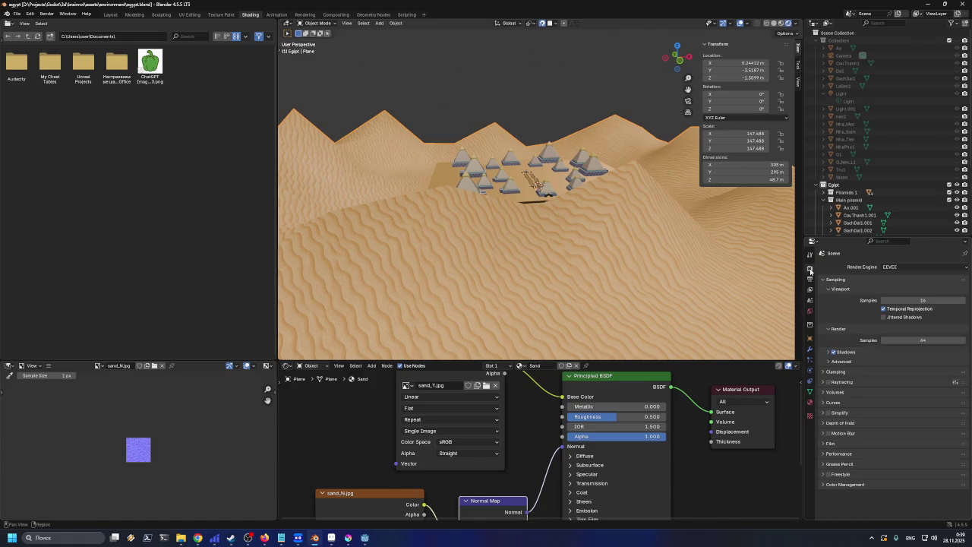
click(918, 267)
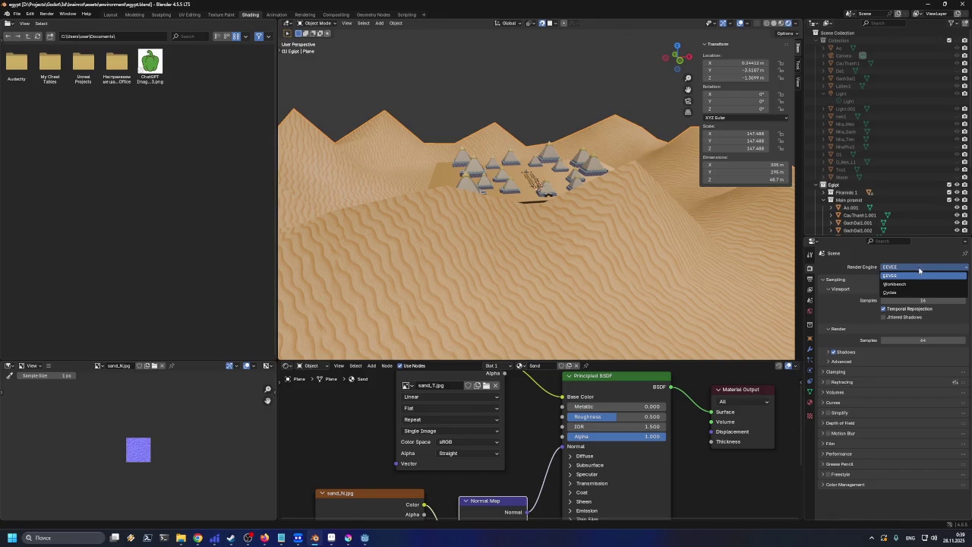
click(915, 291)
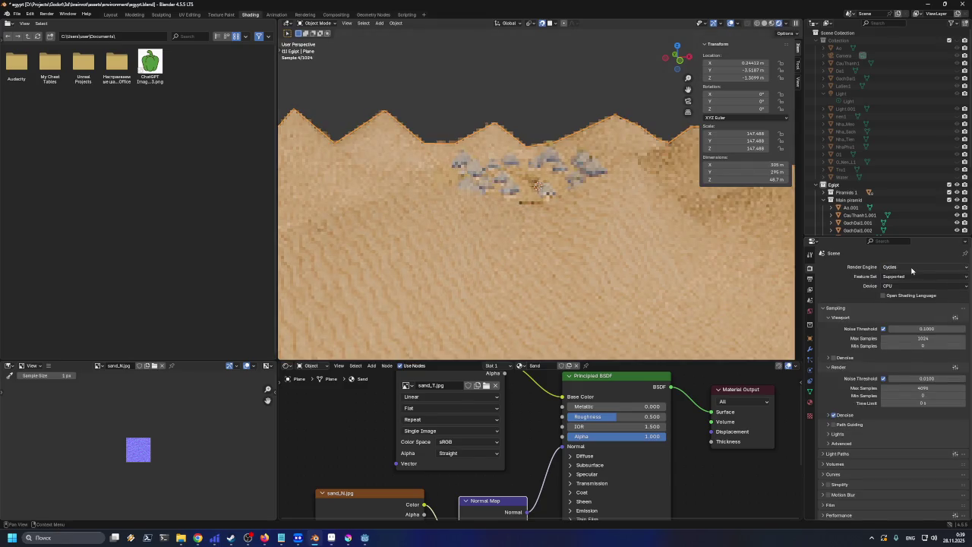
click(911, 270)
- Switch Blender's render engine back to EEVEE and look over the plane's Constraints and Physics settings
click(907, 278)
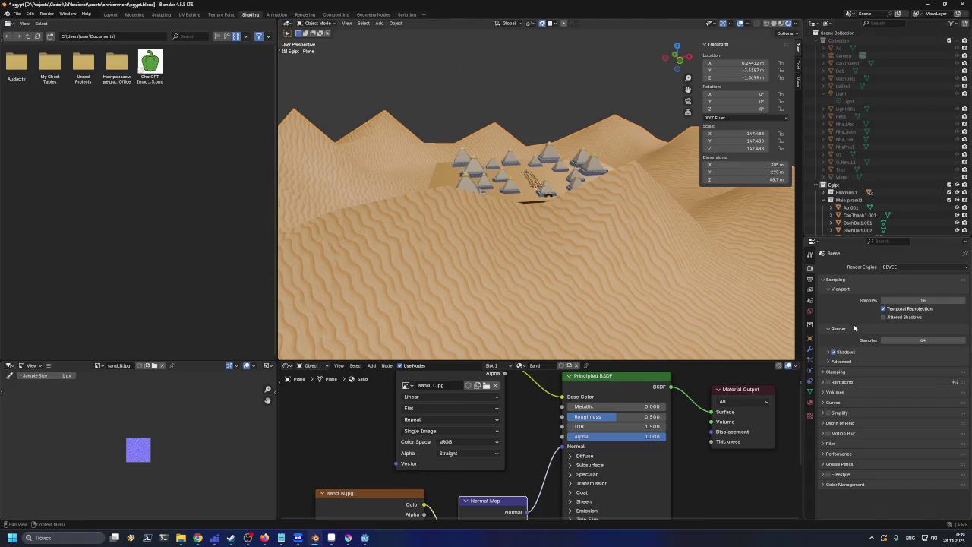
click(809, 379)
click(809, 370)
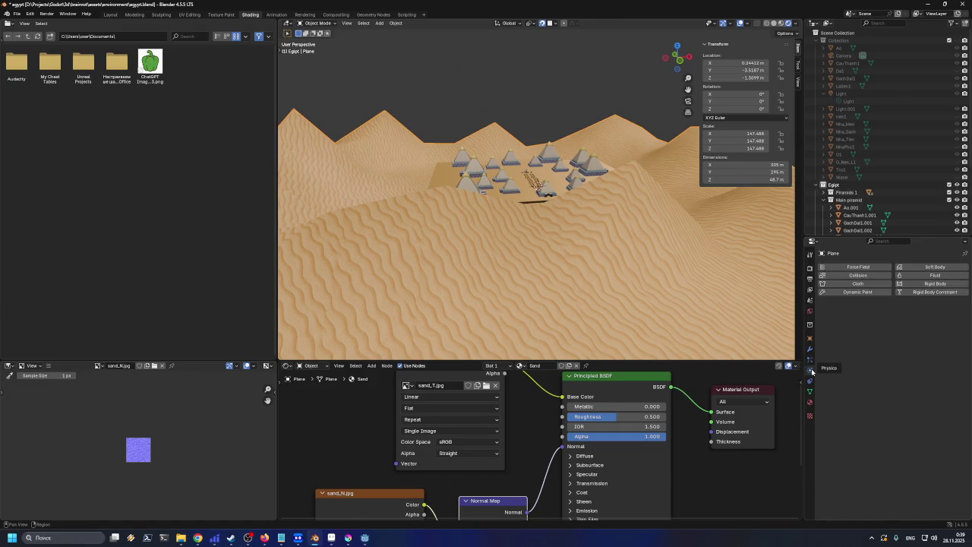
scroll(565, 209, up, 5)
mouse_move(564, 210)
mouse_down()
mouse_move(555, 226)
mouse_move(431, 206)
mouse_move(403, 185)
mouse_move(590, 210)
mouse_up()
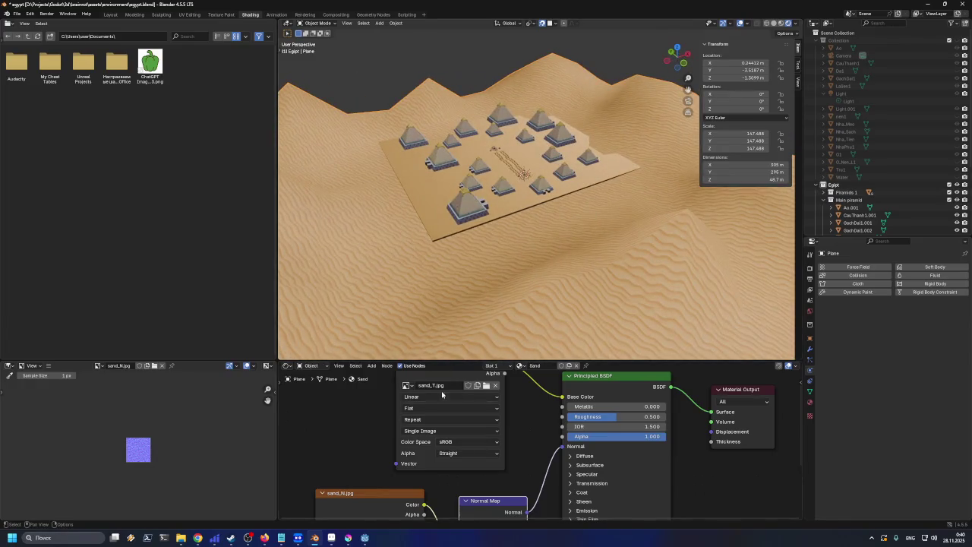
- Minimize Blender and bring Godot's egypt_level scene to the front, sweeping past the pyramids
click(315, 541)
click(315, 541)
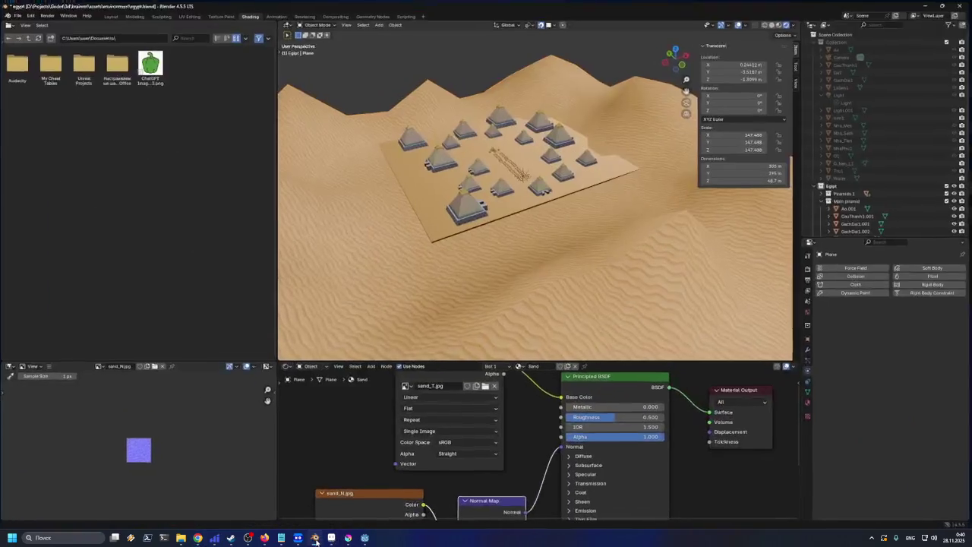
click(365, 538)
mouse_move(522, 328)
mouse_down()
mouse_move(265, 329)
mouse_move(483, 323)
mouse_move(527, 235)
mouse_up()
scroll(527, 235, up, 12)
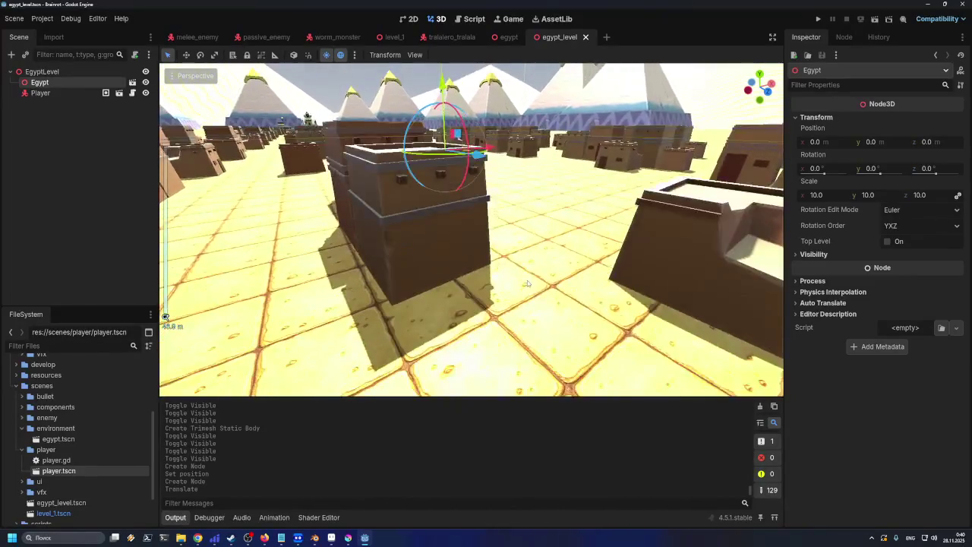
scroll(527, 280, up, 5)
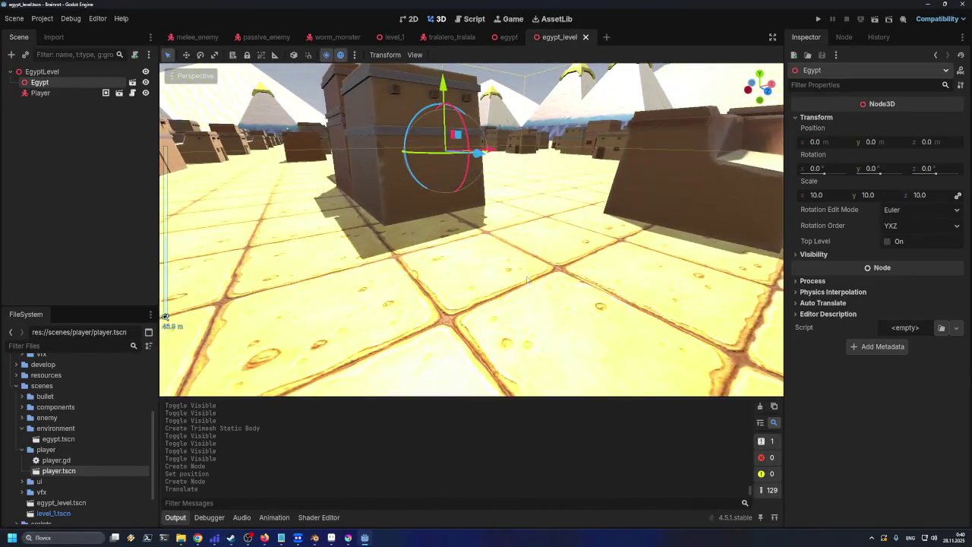
scroll(516, 277, down, 10)
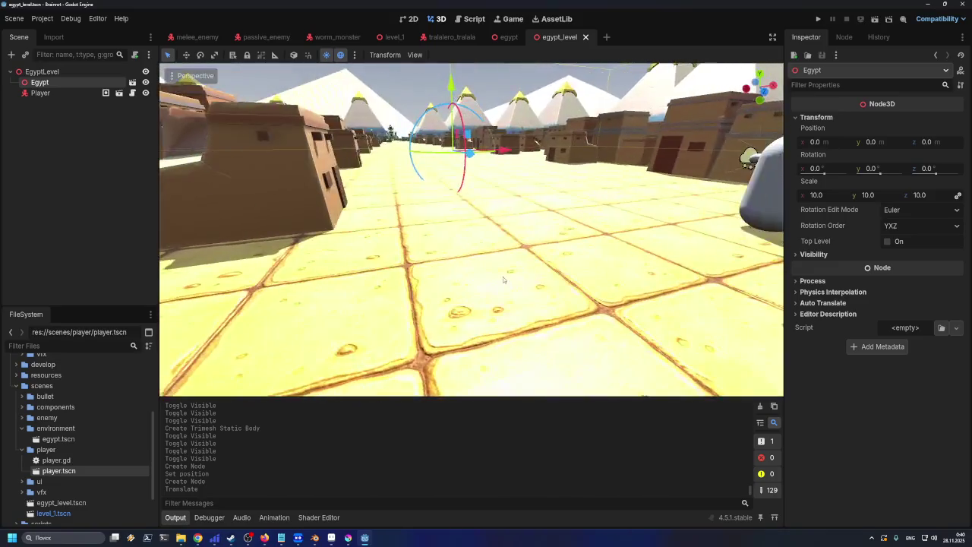
scroll(683, 322, down, 5)
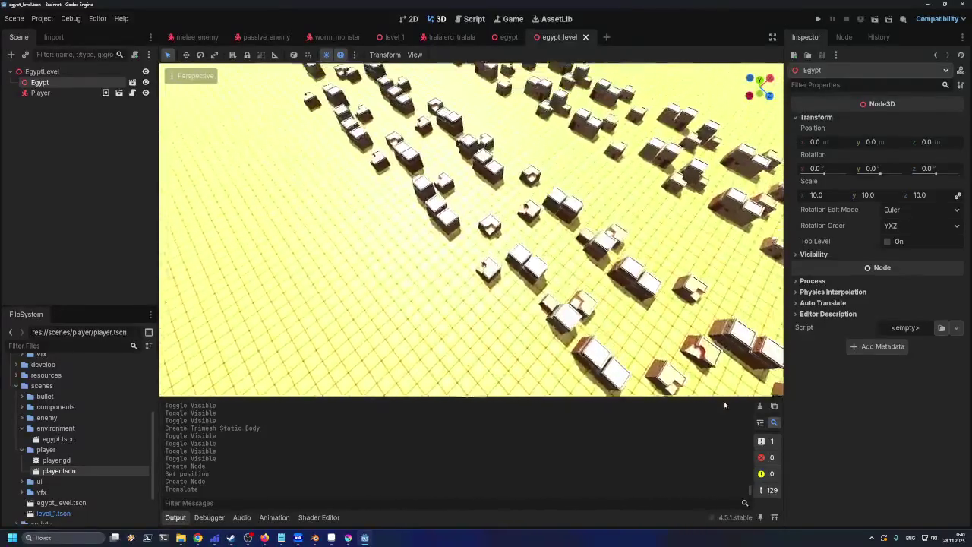
scroll(684, 322, up, 3)
drag(396, 83, 298, 89)
scroll(471, 228, up, 10)
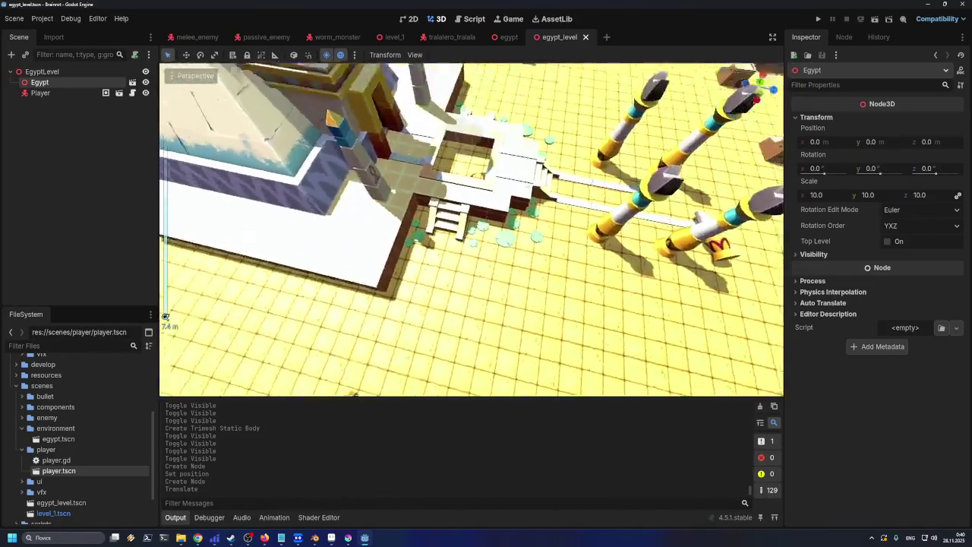
scroll(470, 228, down, 8)
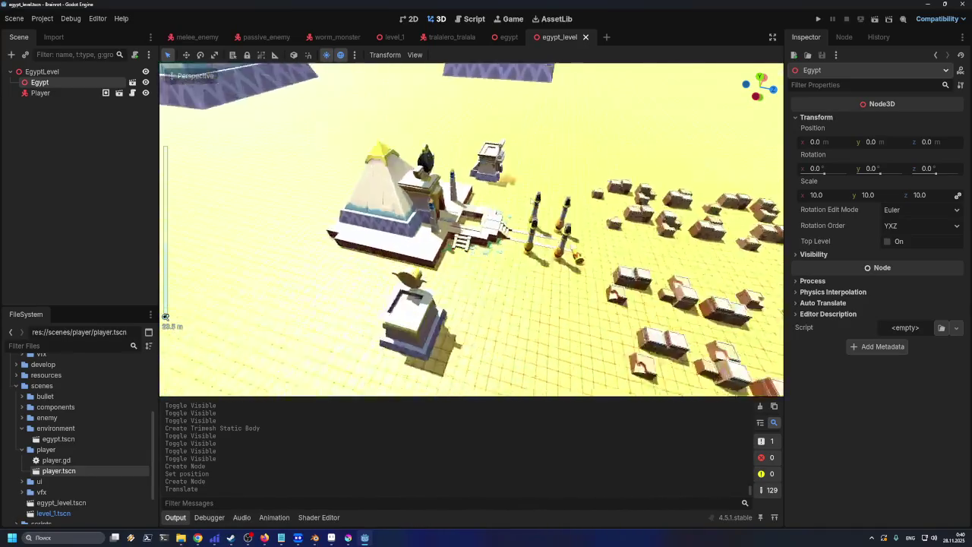
scroll(502, 182, down, 10)
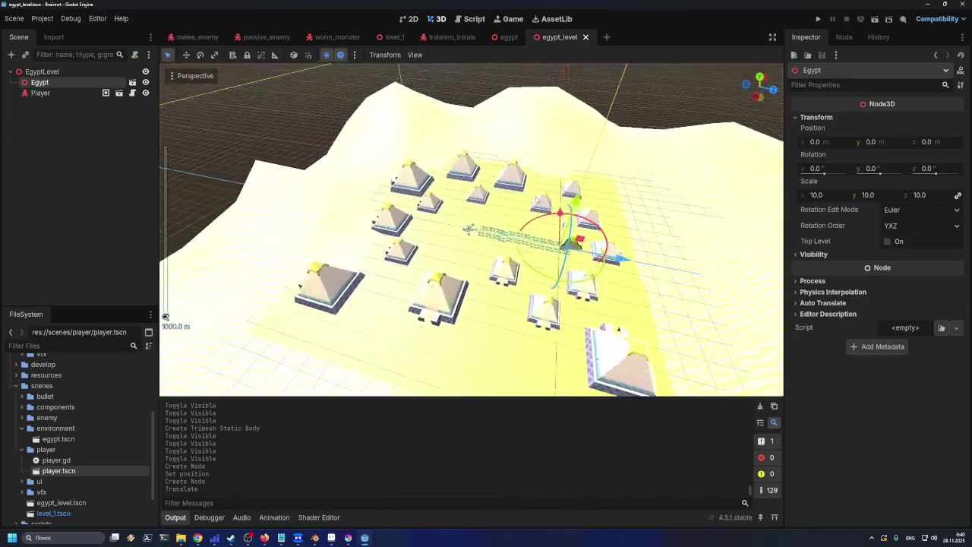
mouse_move(503, 205)
mouse_down()
mouse_move(503, 182)
mouse_move(632, 173)
mouse_move(760, 387)
mouse_move(537, 265)
mouse_move(434, 294)
mouse_move(444, 327)
mouse_move(463, 273)
mouse_move(512, 246)
mouse_move(532, 251)
mouse_move(324, 290)
mouse_move(516, 320)
mouse_move(501, 304)
mouse_up()
scroll(517, 262, up, 3)
scroll(517, 262, down, 5)
- Save the egypt_level scene with Ctrl+S and orbit lower over the pyramid village
scroll(501, 304, up, 3)
scroll(486, 308, up, 4)
key(ctrl+s)
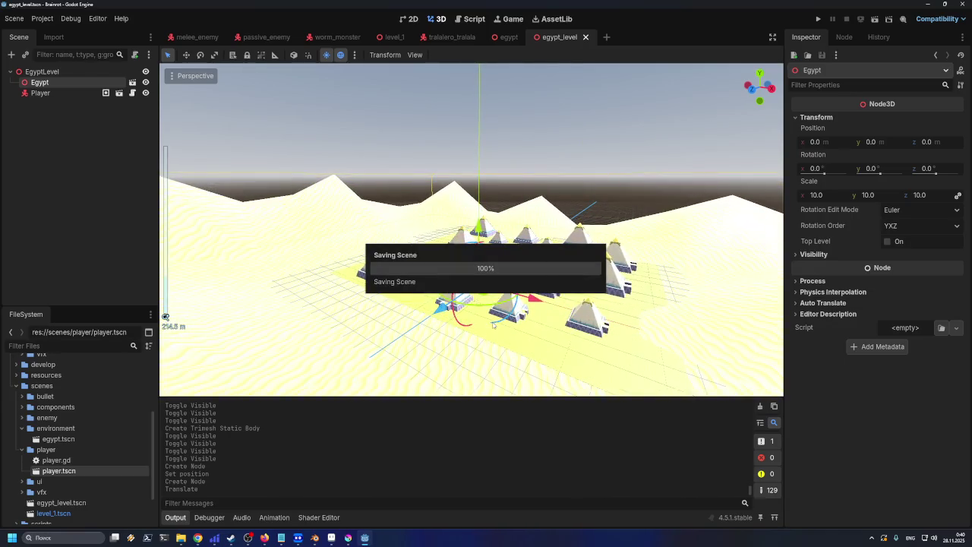
scroll(478, 309, up, 4)
drag(478, 309, 424, 206)
- Zoom and orbit around the Egypt node for closer pyramid views, then switch to Blender
scroll(424, 206, up, 2)
scroll(424, 207, up, 3)
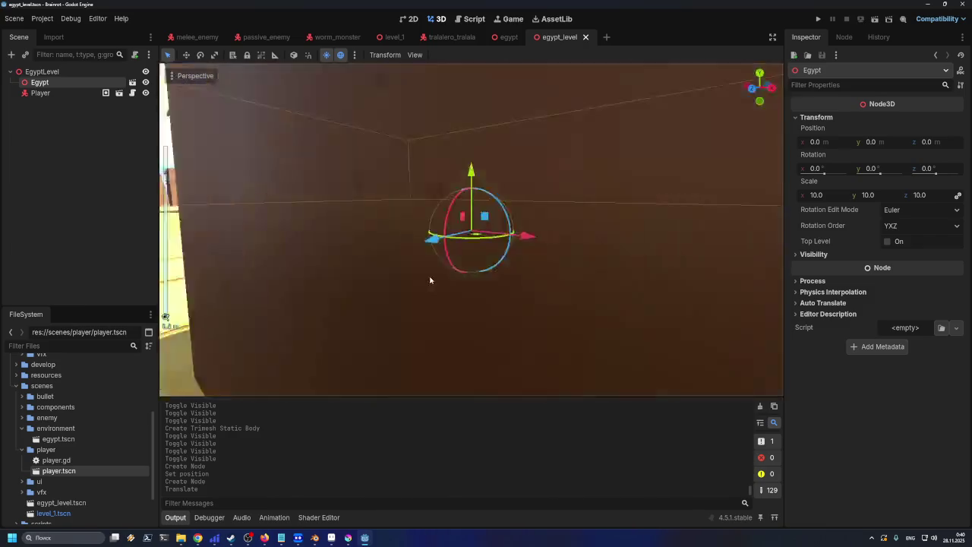
scroll(430, 278, down, 4)
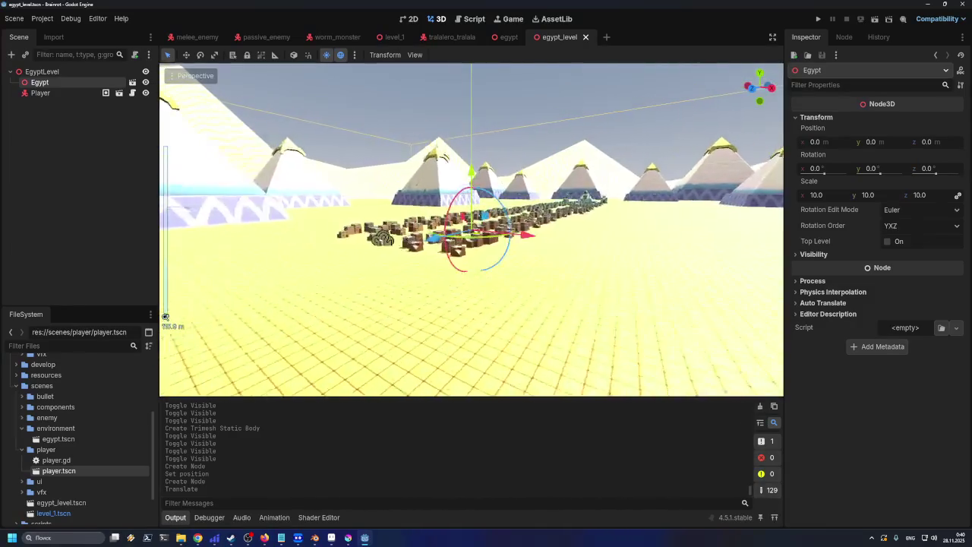
scroll(387, 243, up, 8)
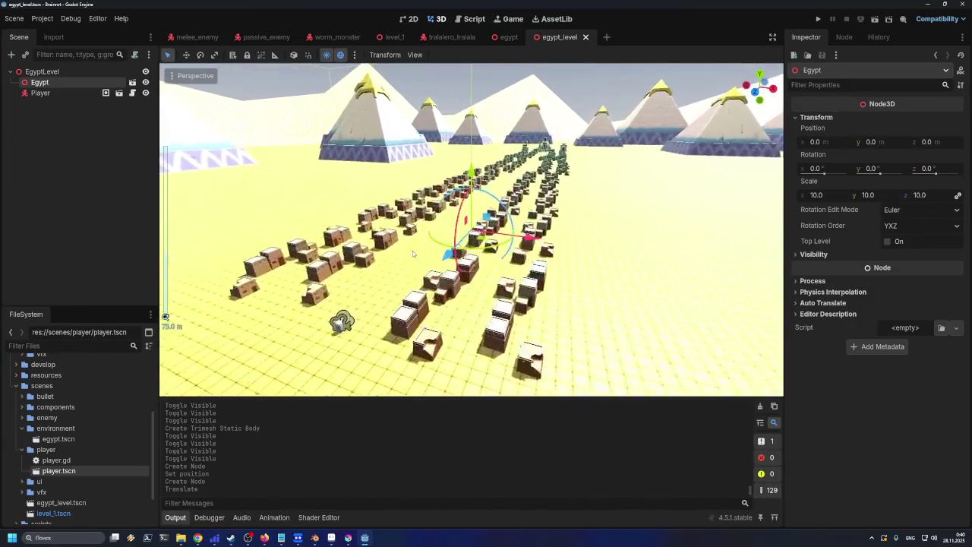
scroll(396, 258, up, 6)
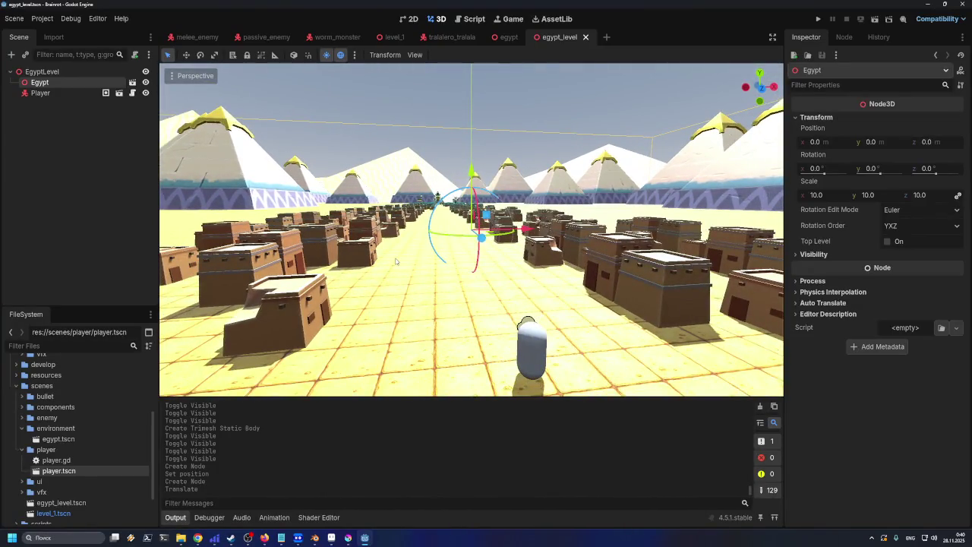
scroll(301, 264, down, 5)
scroll(372, 262, up, 6)
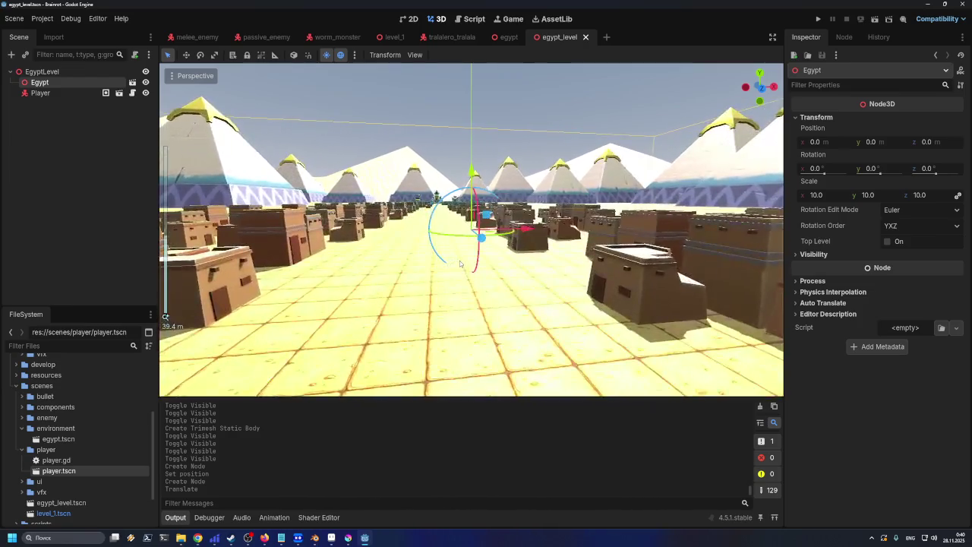
scroll(442, 259, down, 2)
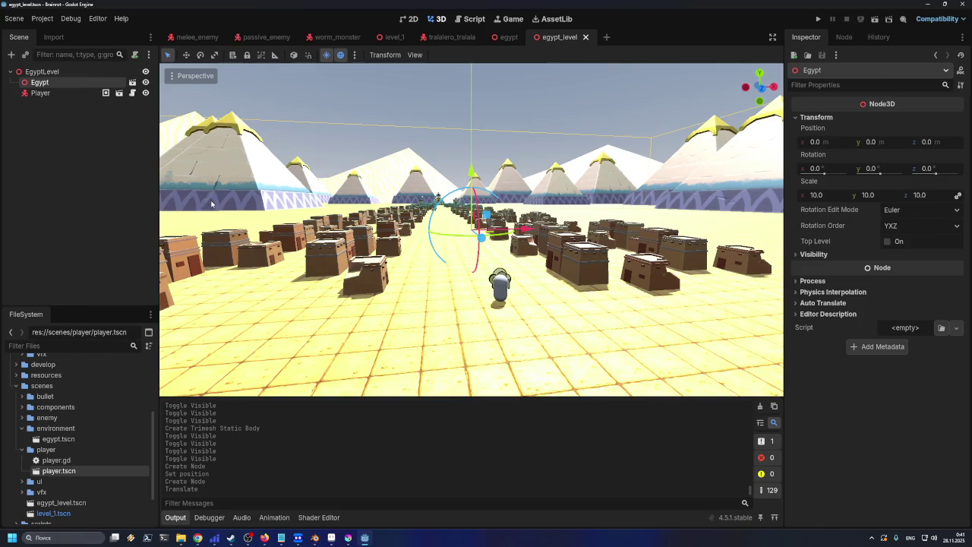
mouse_move(281, 162)
mouse_down()
mouse_move(194, 180)
mouse_move(324, 160)
mouse_move(314, 174)
mouse_up()
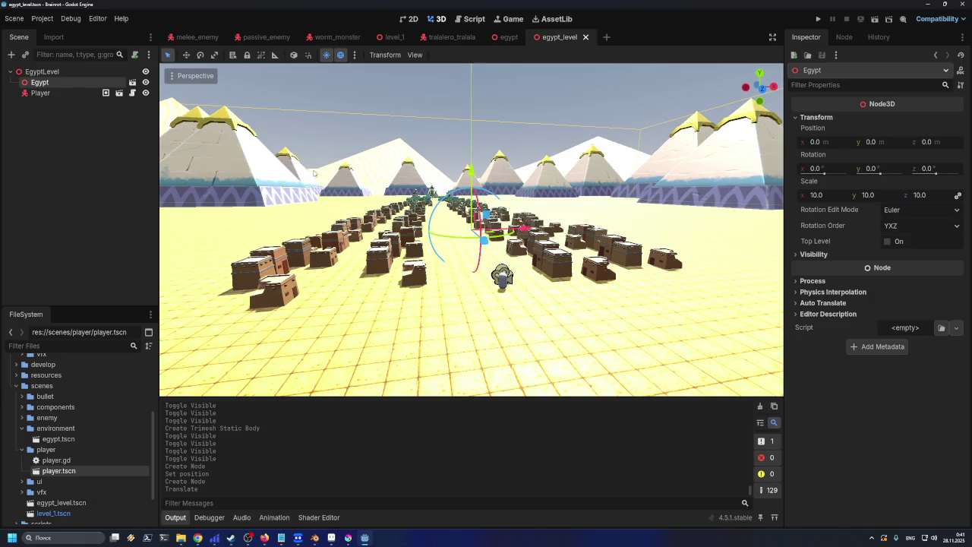
mouse_move(470, 175)
mouse_down()
mouse_move(300, 182)
mouse_move(402, 473)
mouse_up()
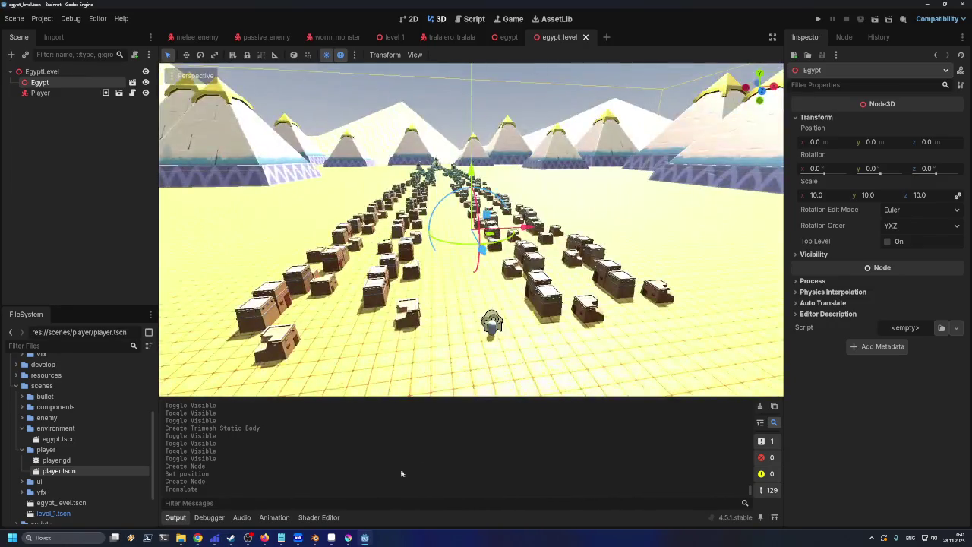
click(316, 538)
mouse_move(477, 271)
mouse_down()
mouse_move(457, 265)
mouse_move(493, 269)
mouse_up()
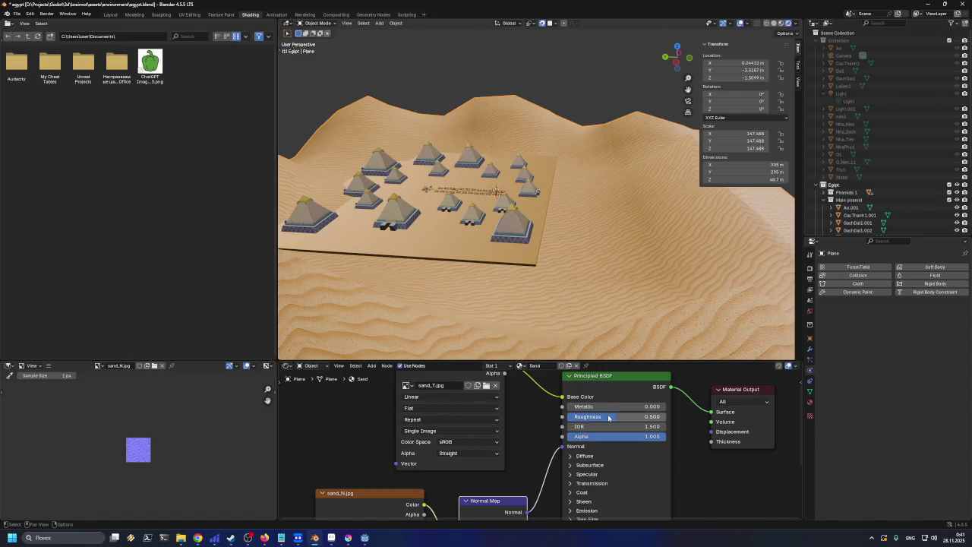
- Raise the Sand material's Principled BSDF Roughness from 0.500 to 0.900 and save egypt.blend
drag(615, 418, 642, 419)
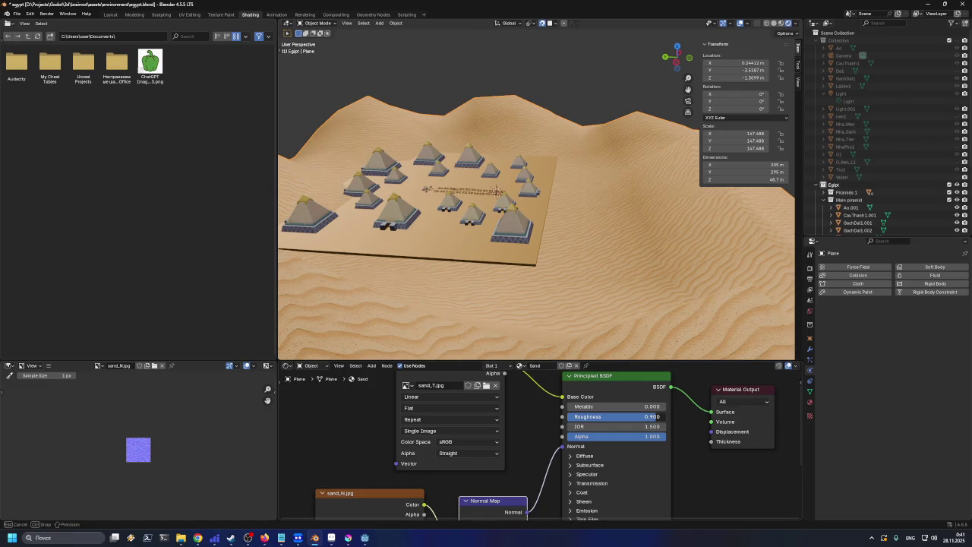
drag(653, 418, 653, 418)
key(ctrl+s)
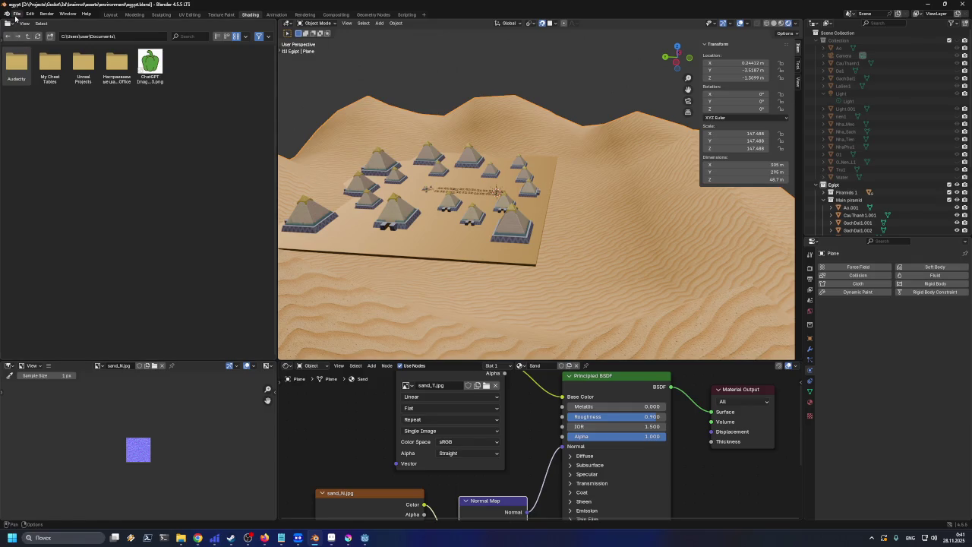
- Save egypt.blend and export the scene as Egypt.glb in glTF Binary format
key(ctrl+s)
click(16, 14)
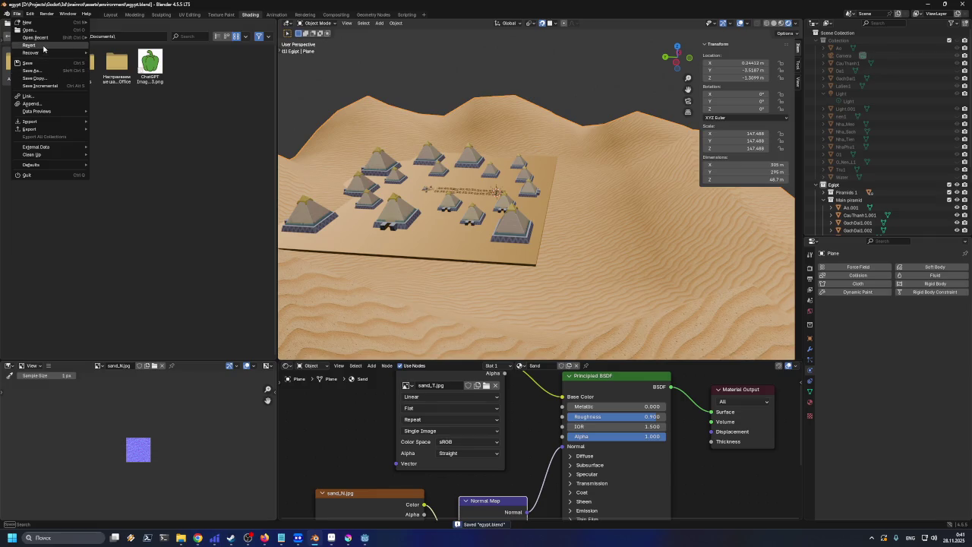
mouse_move(76, 131)
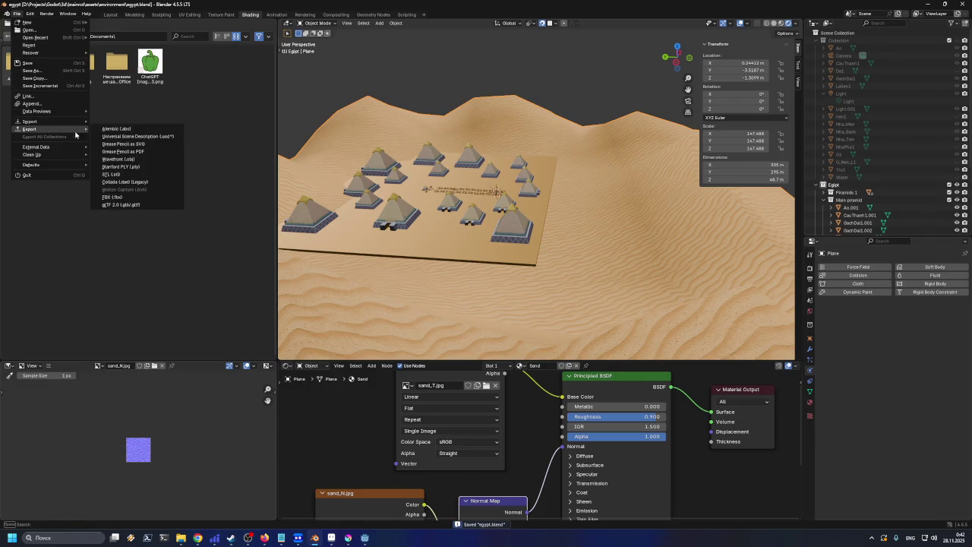
click(134, 205)
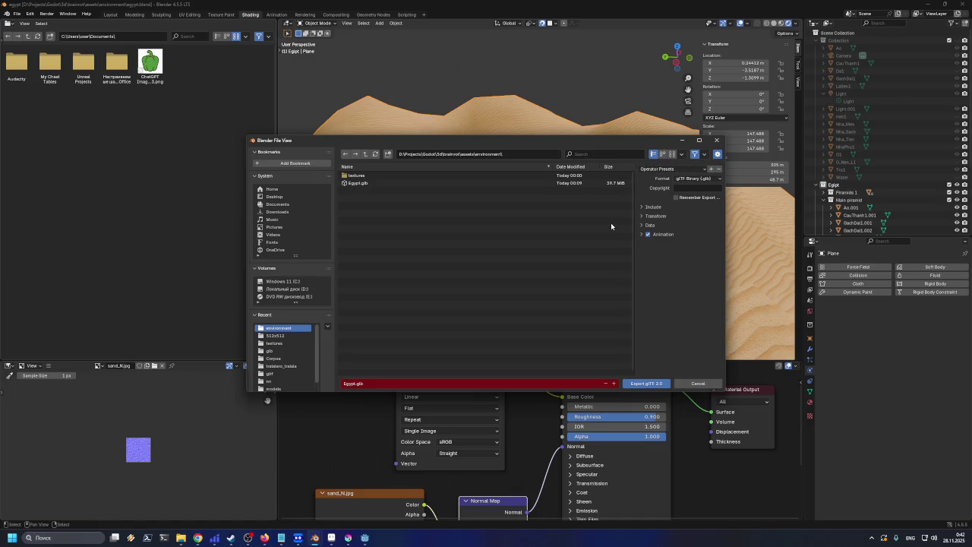
click(689, 182)
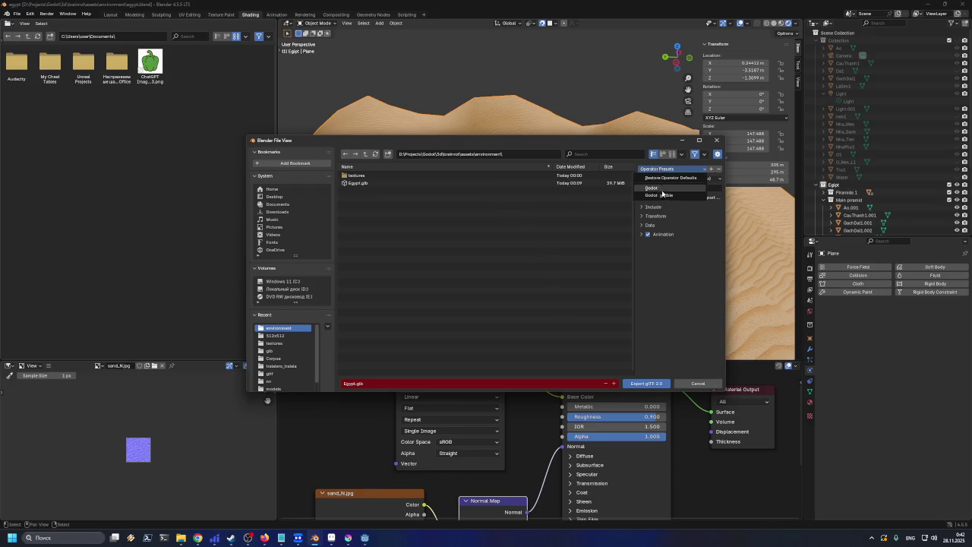
click(645, 383)
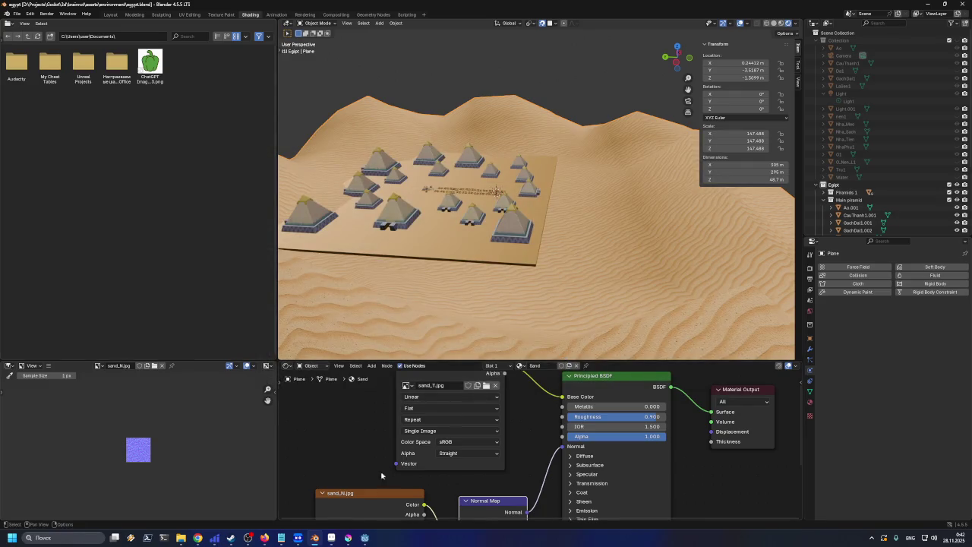
- Minimize Blender and expand assets/models/environment/egypt in Godot's FileSystem dock to show Egypt.glb
click(928, 4)
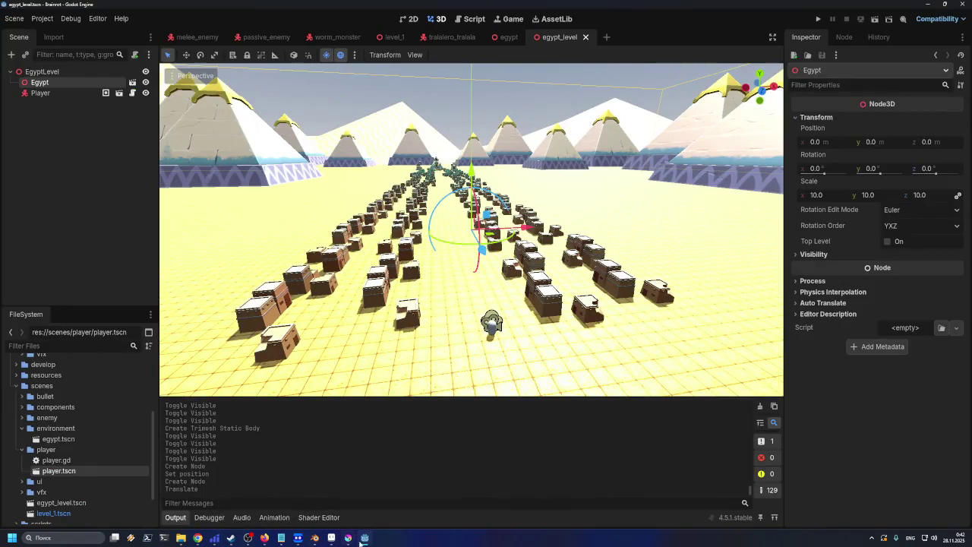
scroll(90, 431, up, 5)
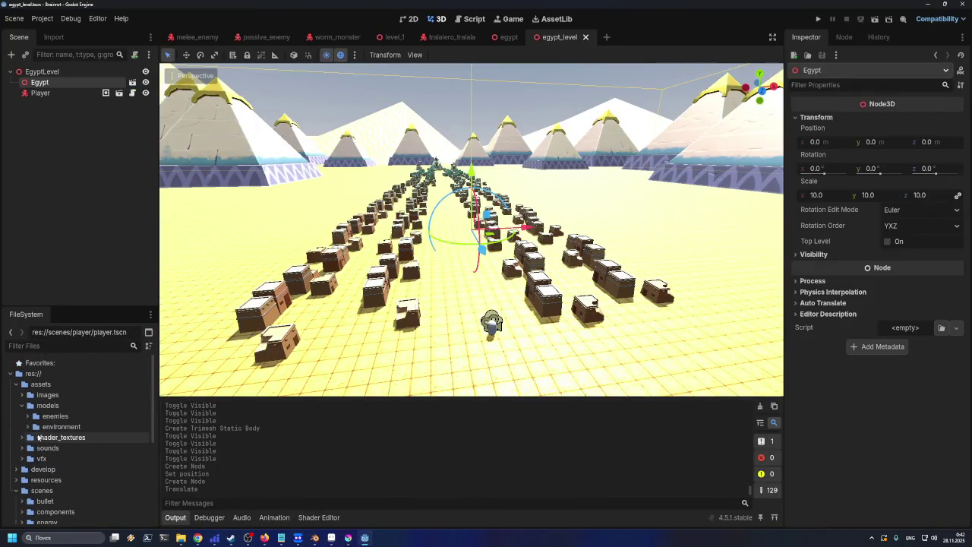
click(28, 427)
click(33, 438)
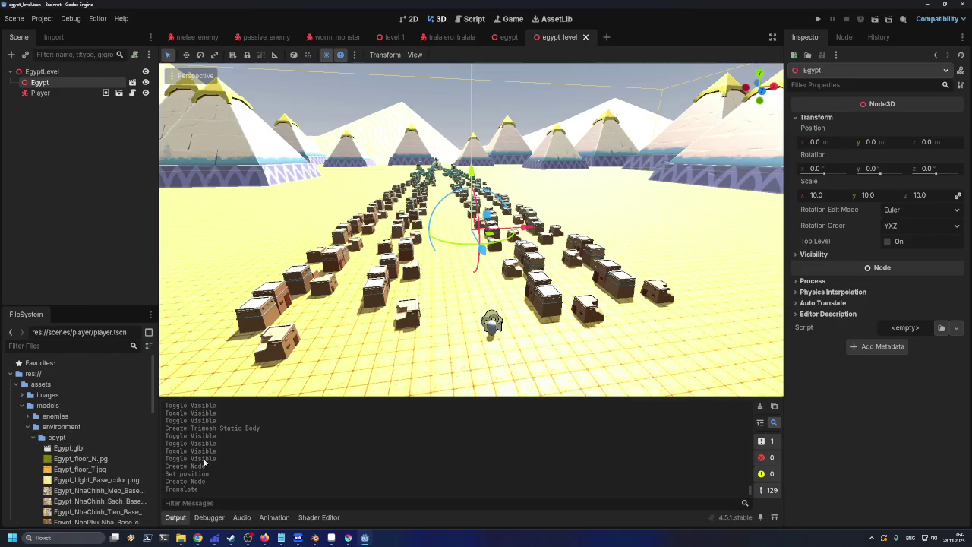
- Drag the new Egypt.glb from the environment folder window into Godot's egypt folder to reimport it
mouse_move(181, 537)
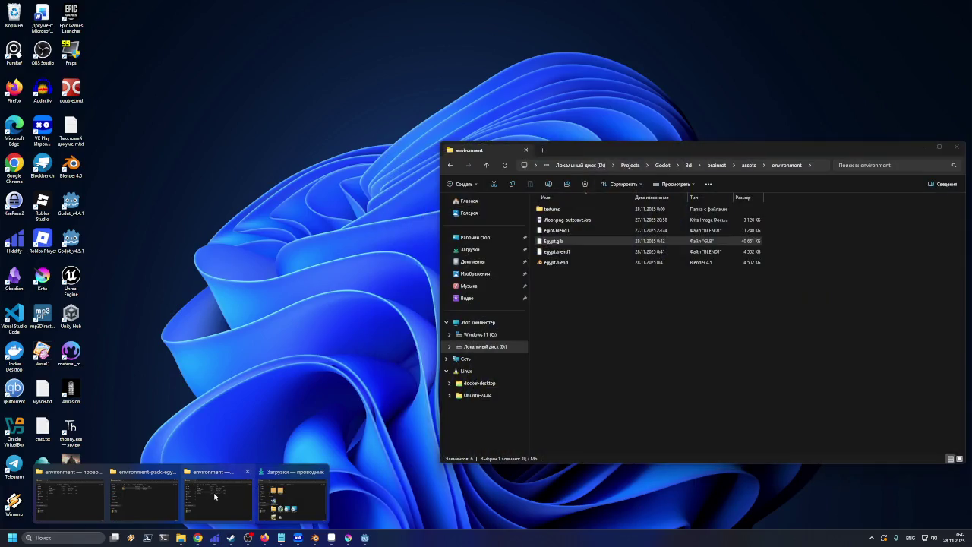
click(215, 496)
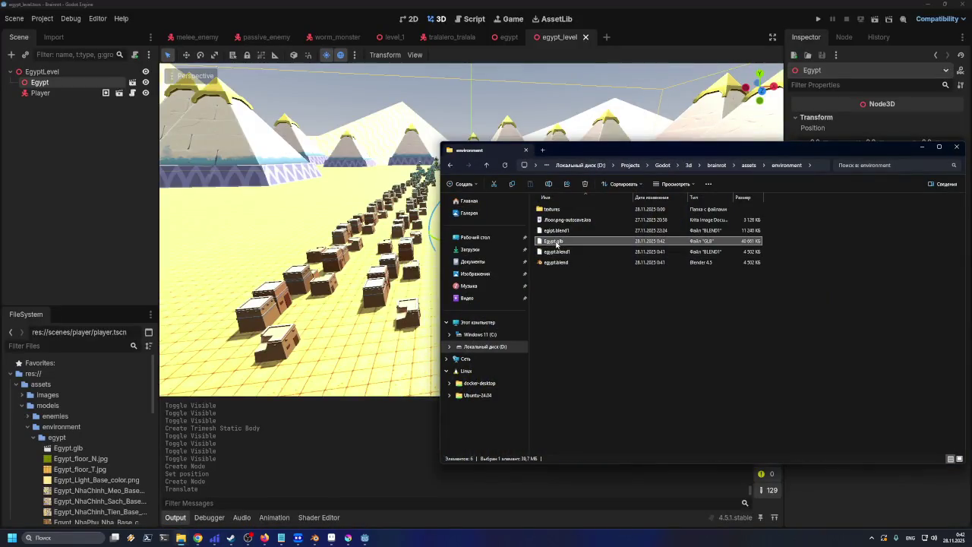
drag(557, 243, 142, 408)
drag(65, 451, 67, 451)
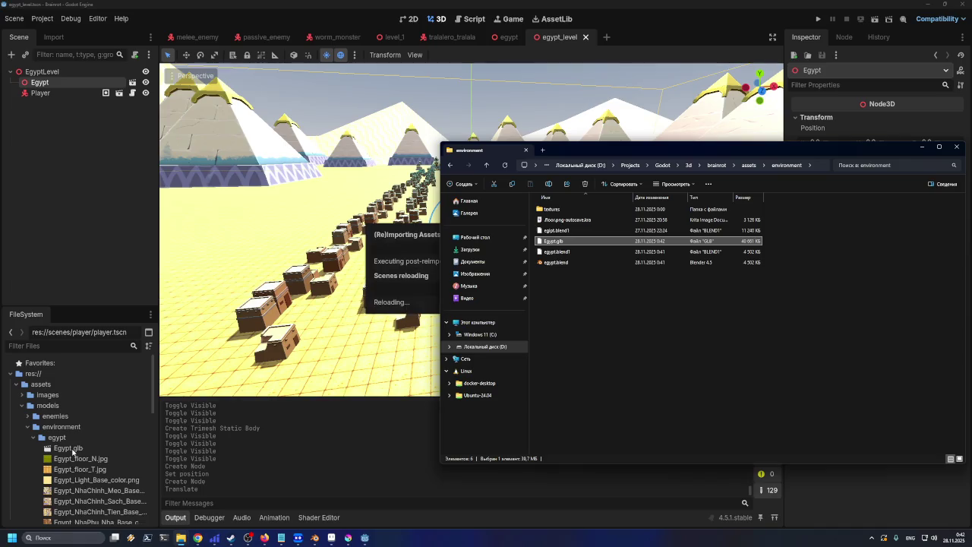
- After the reimport, return to Godot and open the egypt scene tab for editing
click(73, 452)
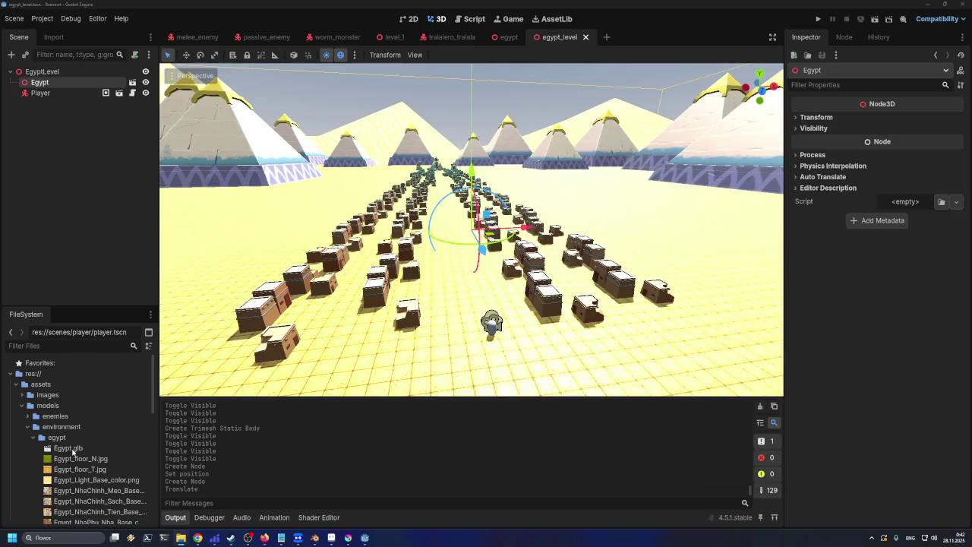
scroll(380, 312, down, 5)
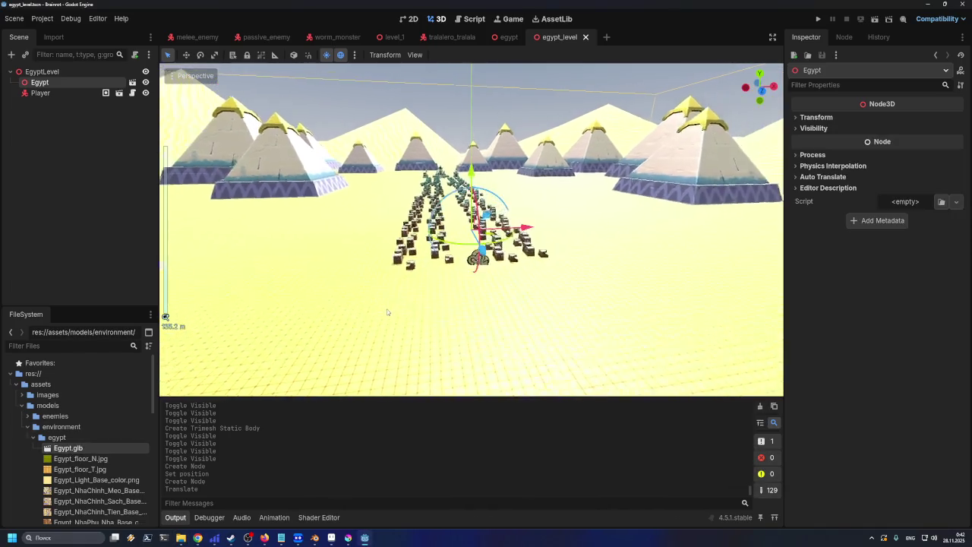
scroll(429, 292, up, 3)
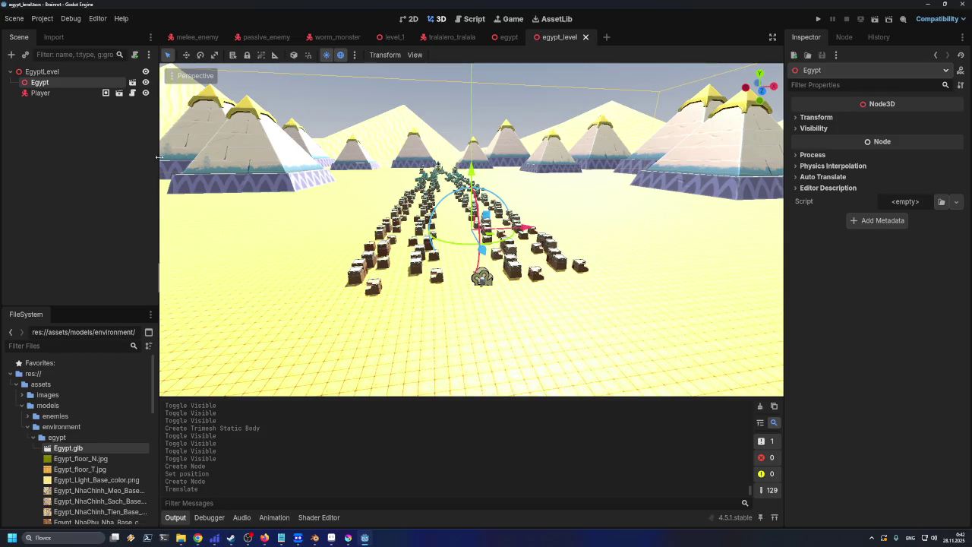
click(133, 82)
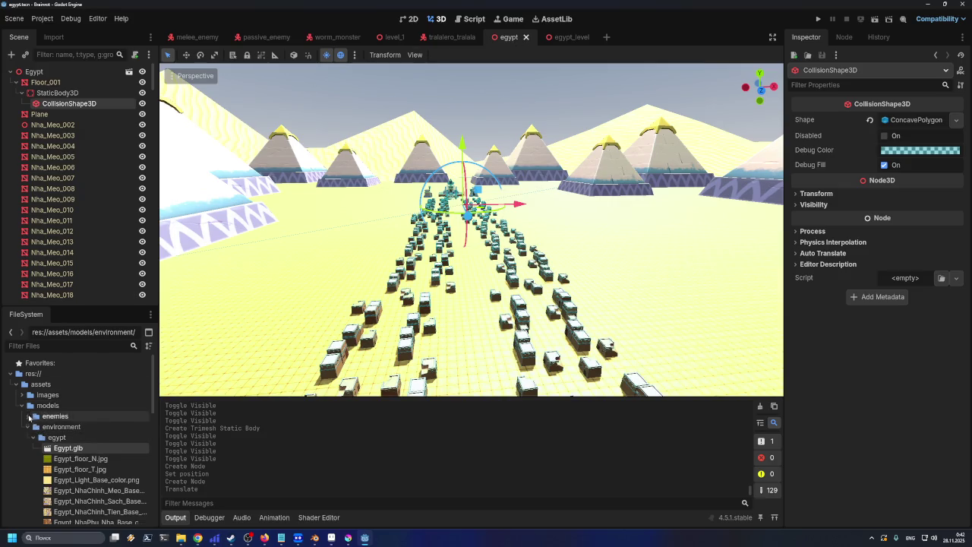
- Create a new inherited scene from Egypt.glb and orbit so the enemy rows lie horizontally
right_click(72, 448)
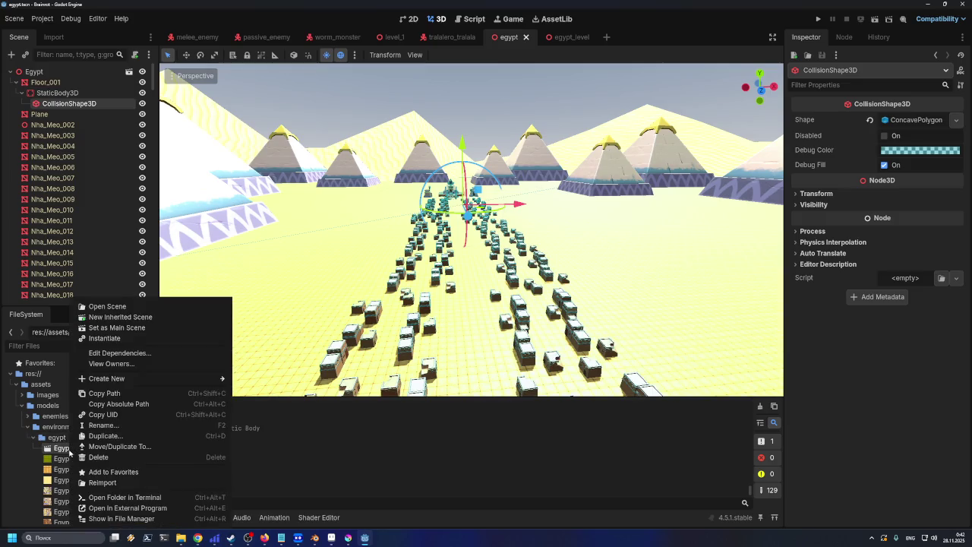
click(120, 317)
scroll(393, 272, down, 10)
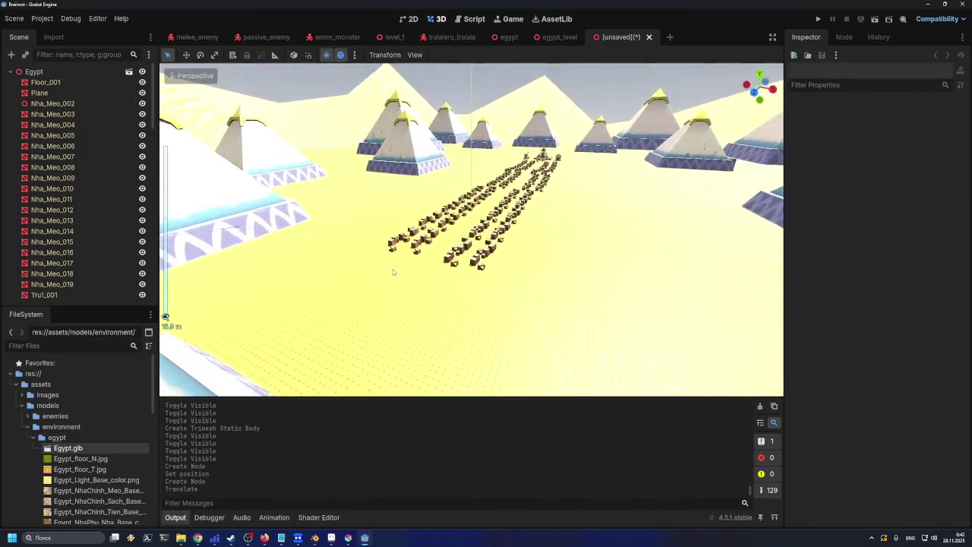
mouse_move(393, 272)
mouse_down()
mouse_move(395, 260)
mouse_move(321, 278)
mouse_move(308, 257)
mouse_move(493, 262)
mouse_move(498, 281)
mouse_move(489, 264)
mouse_move(342, 268)
mouse_move(341, 256)
mouse_move(507, 221)
mouse_up()
scroll(493, 262, down, 3)
scroll(483, 287, down, 5)
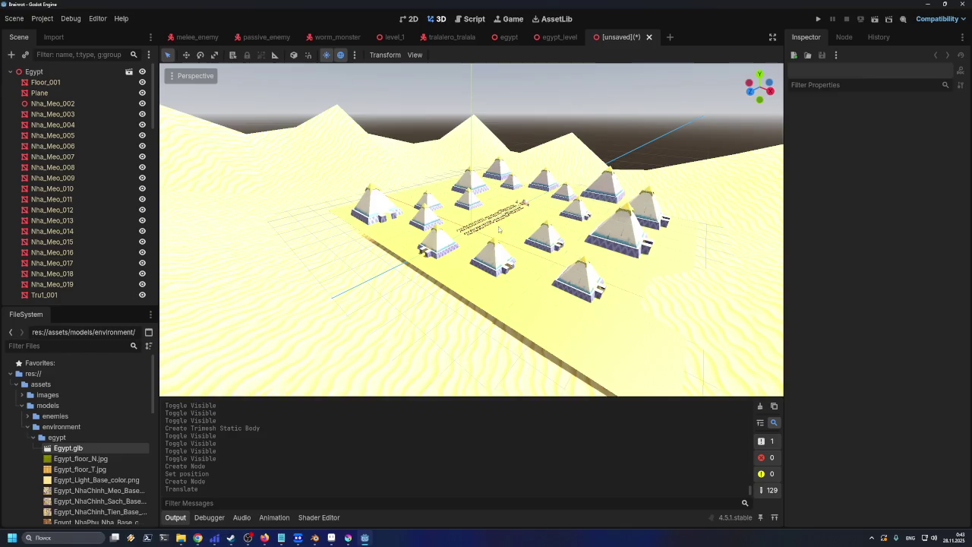
- Zoom and orbit closer on the pyramids, then open the preview sun and environment settings
scroll(507, 221, up, 2)
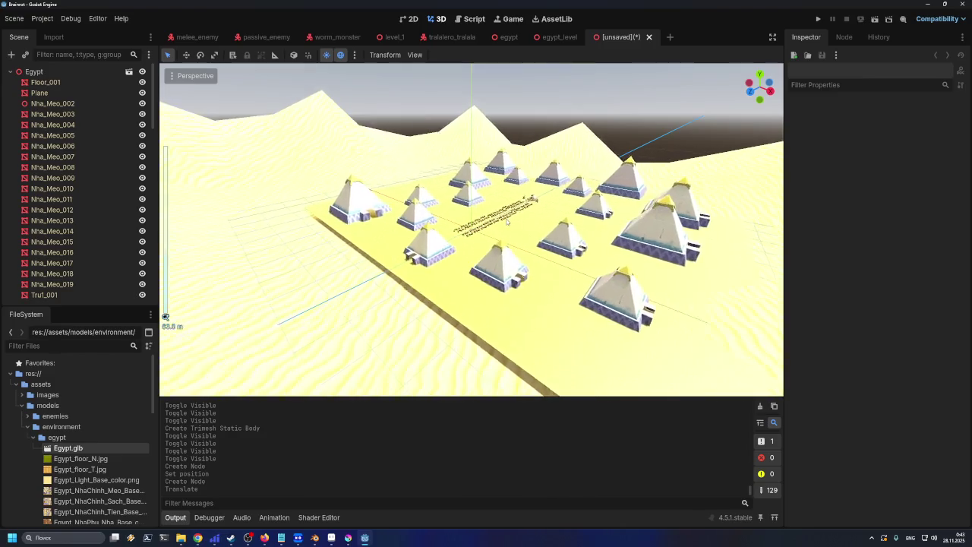
scroll(486, 251, up, 2)
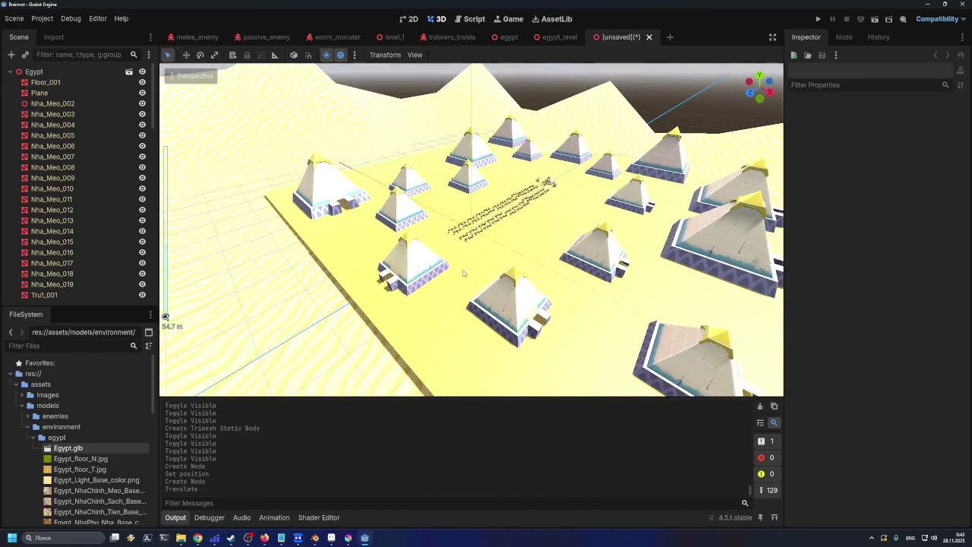
mouse_move(464, 274)
mouse_down()
mouse_move(524, 225)
mouse_move(513, 226)
mouse_move(525, 210)
mouse_up()
scroll(524, 210, up, 1)
scroll(475, 192, up, 3)
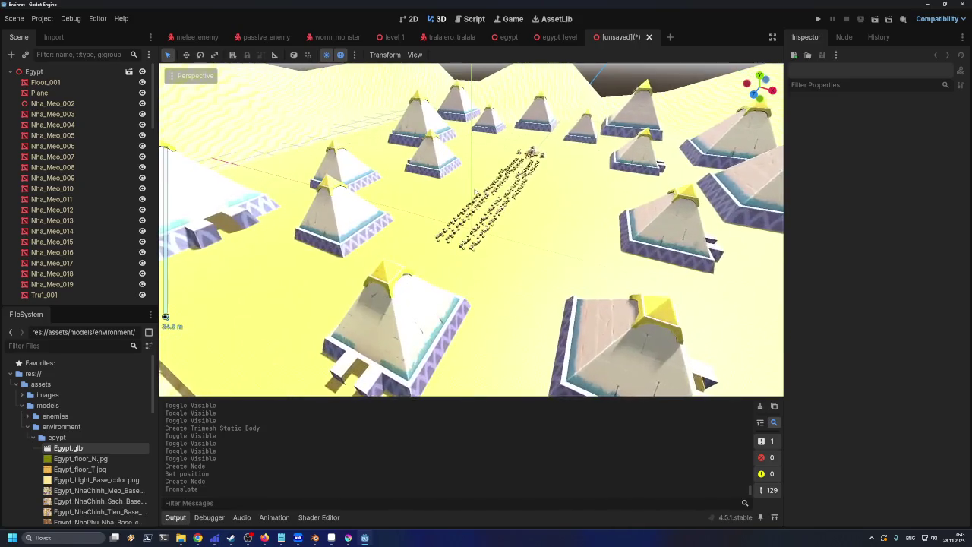
click(355, 56)
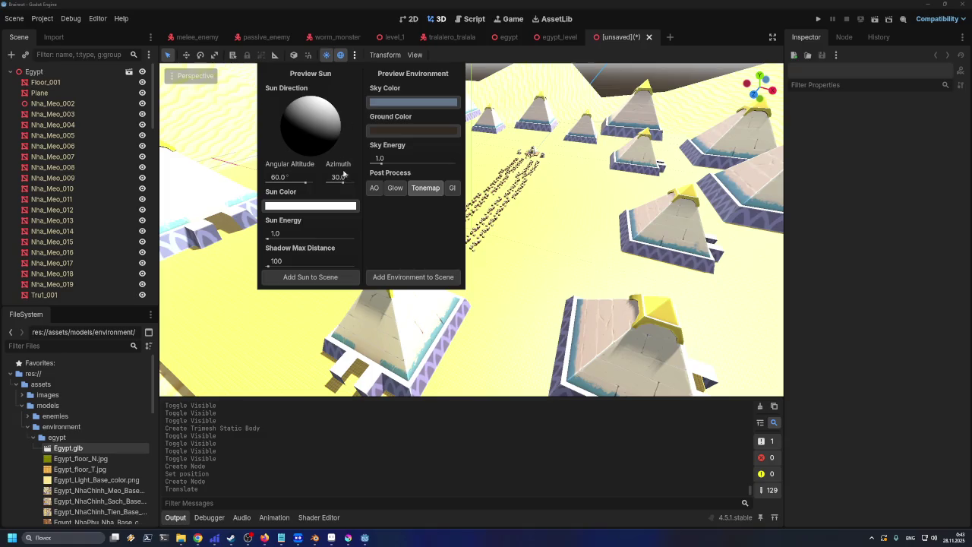
- Toggle preview Glow and Ambient Occlusion on and off to compare the lighting
click(395, 187)
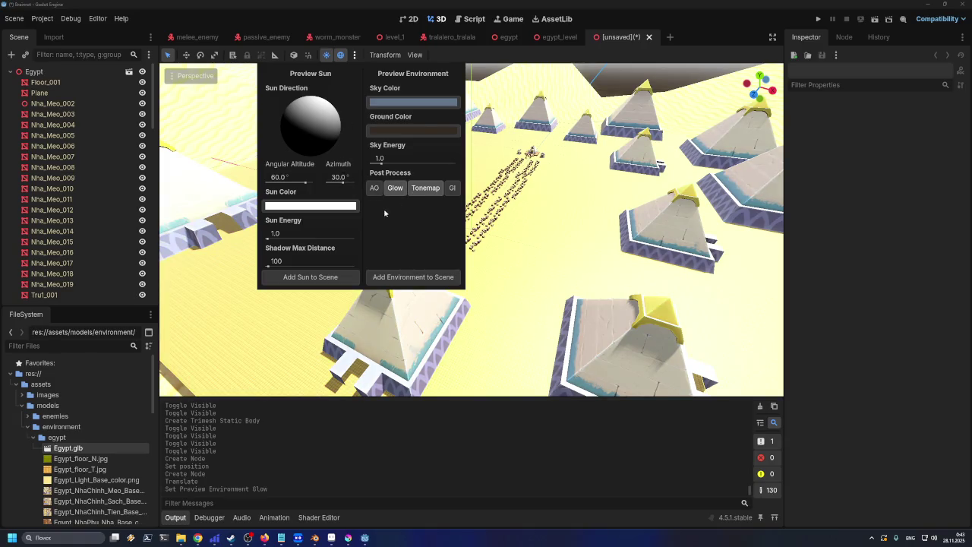
click(374, 189)
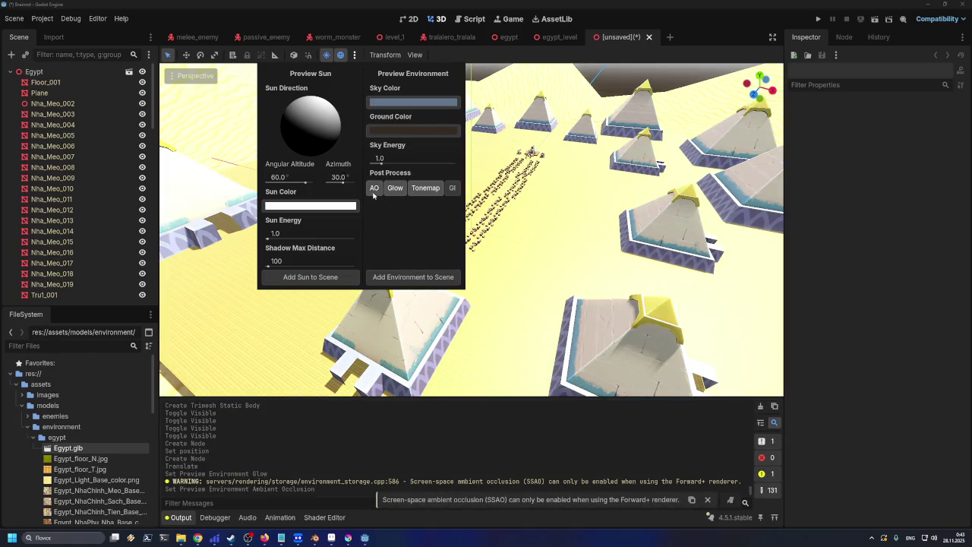
click(375, 191)
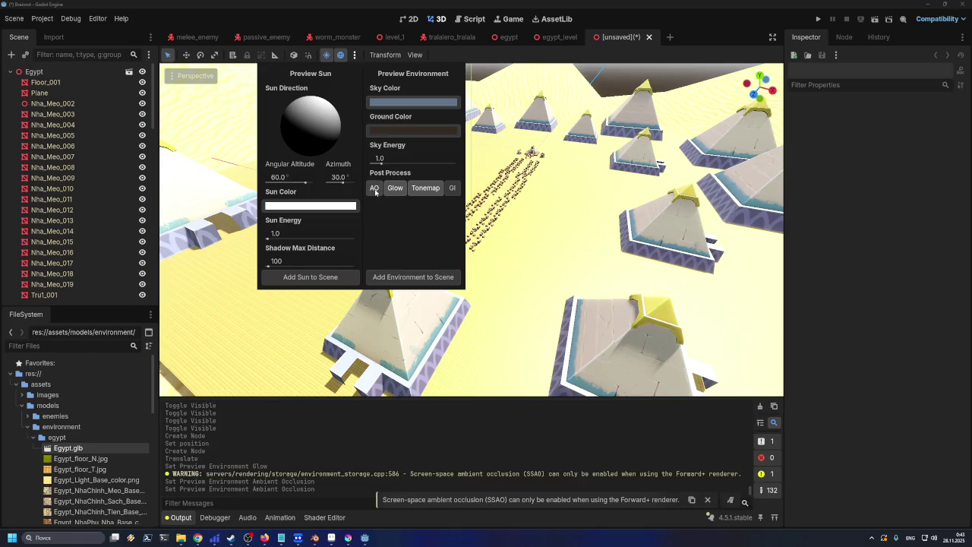
click(400, 194)
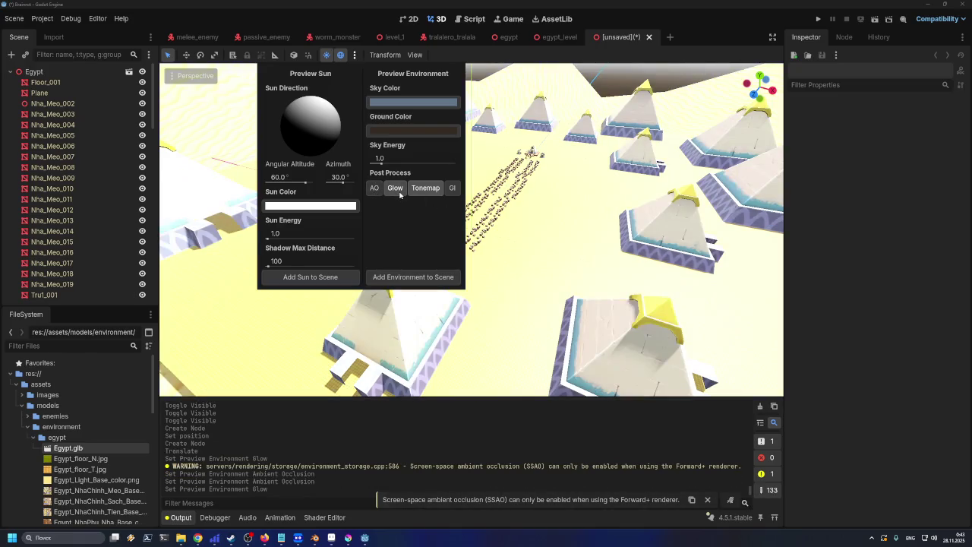
click(401, 195)
click(400, 194)
click(400, 194)
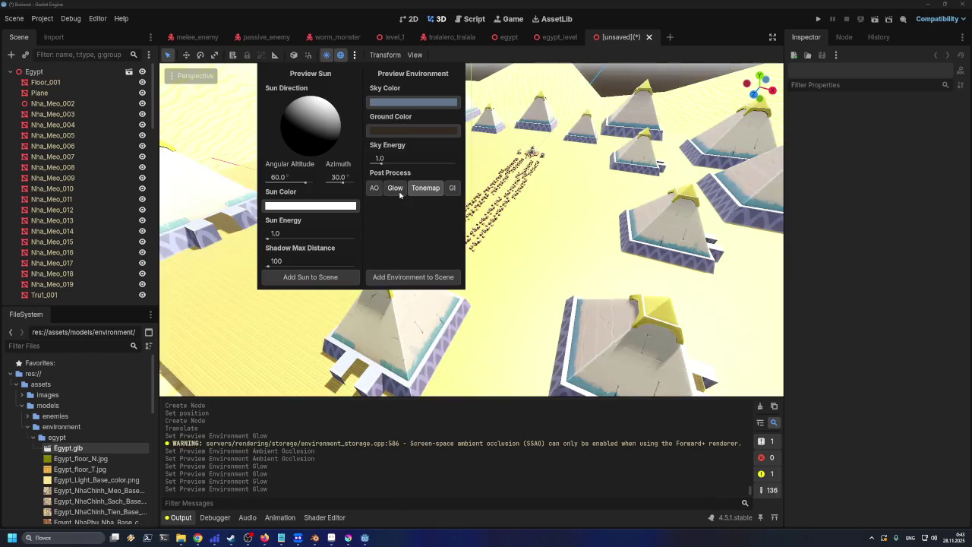
click(399, 192)
- Toggle Tonemap and GI to compare looks, leaving Tonemap on and GI off
click(413, 191)
click(417, 194)
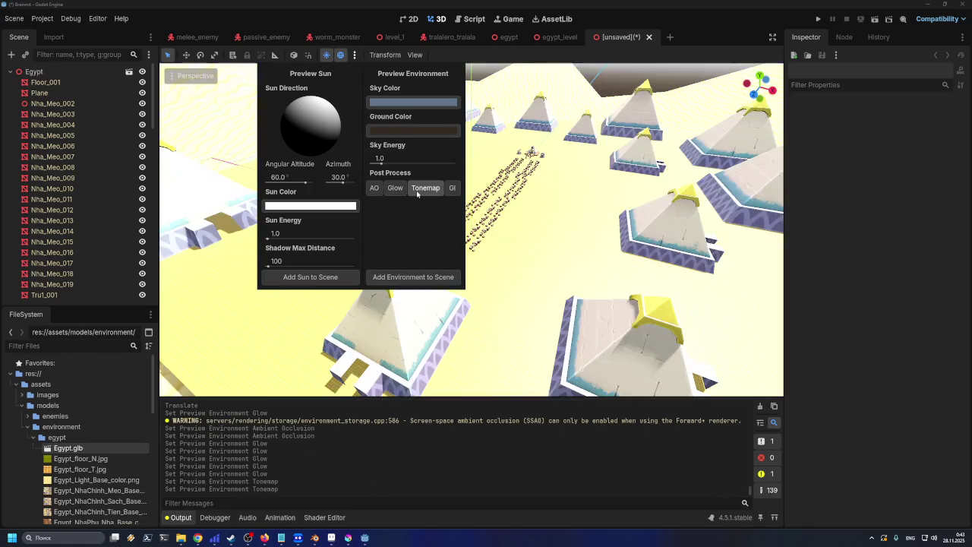
click(417, 194)
click(452, 188)
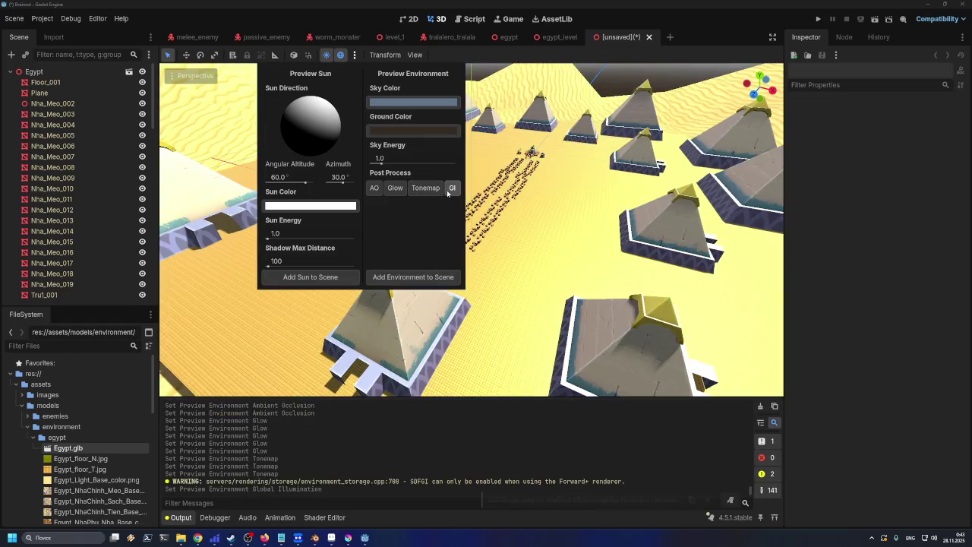
click(452, 189)
click(433, 192)
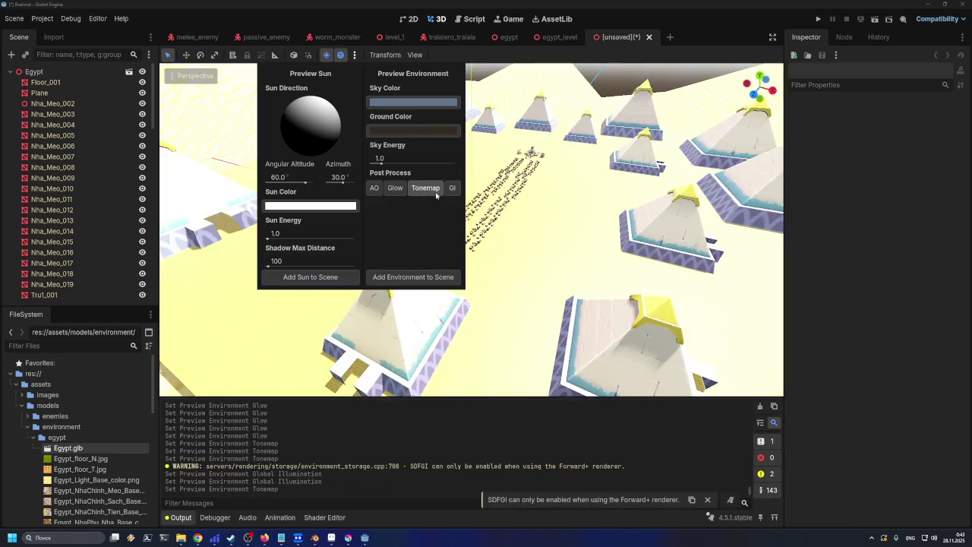
click(436, 195)
click(436, 195)
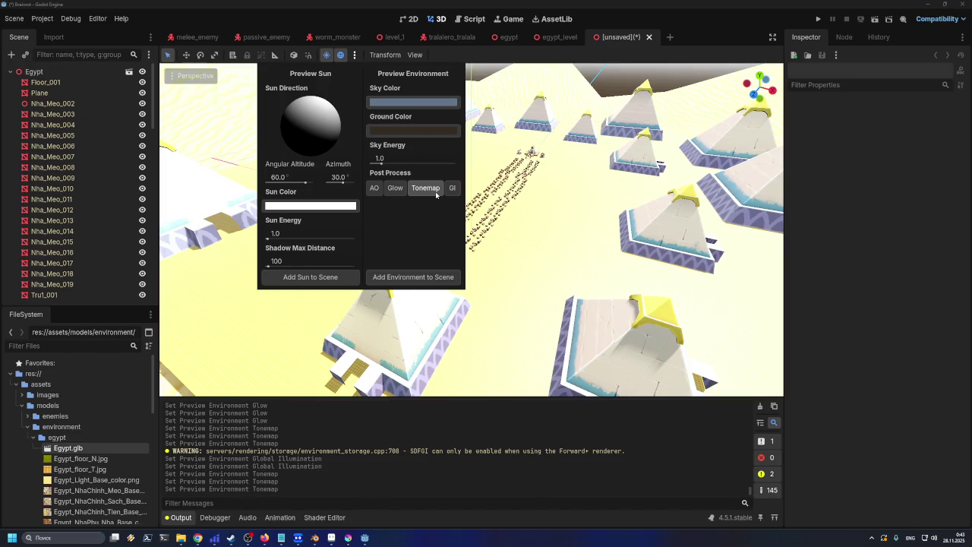
- Try Shadow Max Distance, Sky Energy and Sun Energy sliders, restoring sun energy to 1.0, then close
click(275, 266)
drag(275, 266, 267, 266)
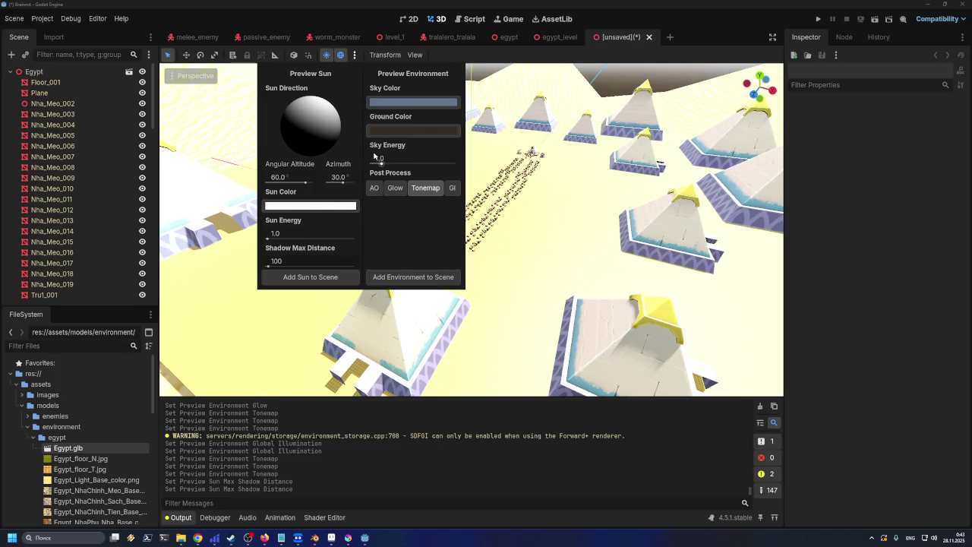
mouse_move(373, 155)
mouse_down()
mouse_move(408, 164)
mouse_move(380, 160)
mouse_move(383, 170)
mouse_up()
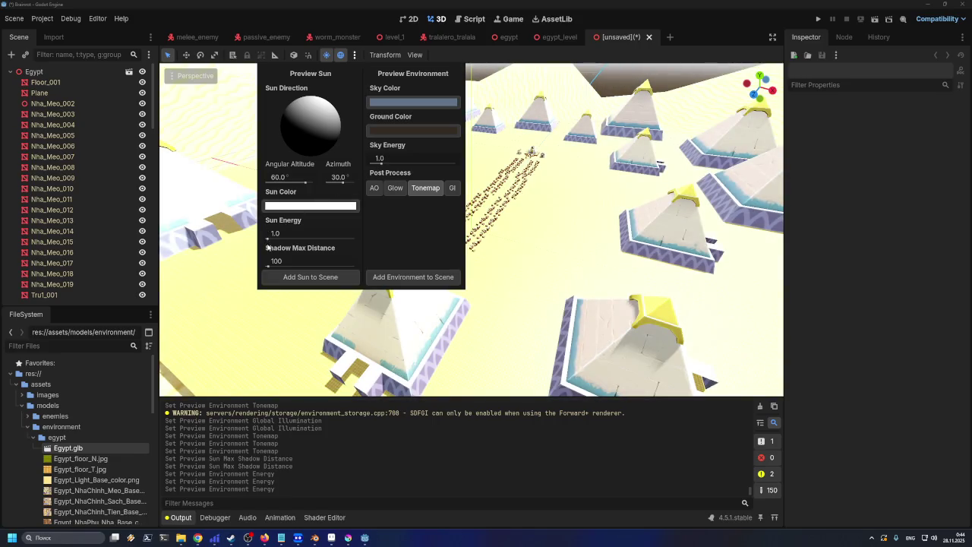
drag(267, 240, 267, 239)
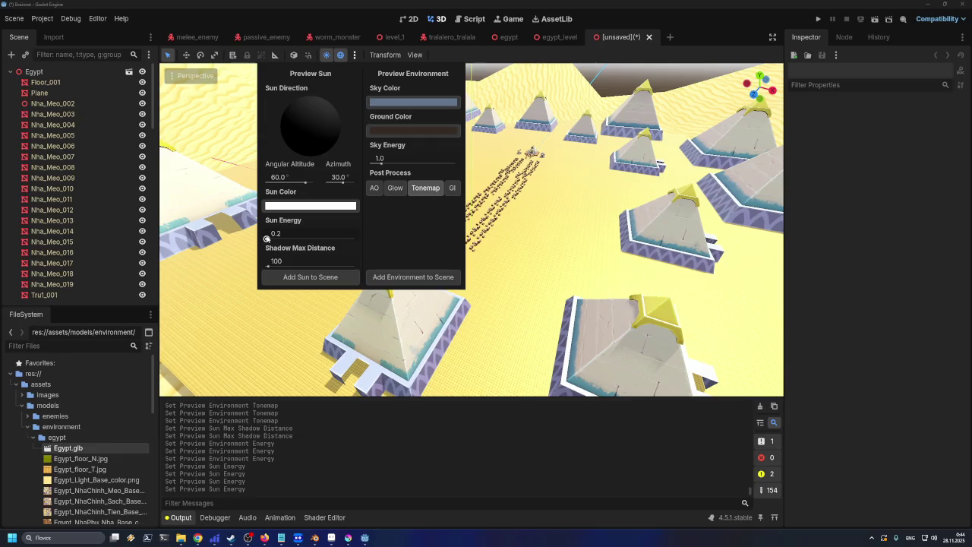
drag(267, 238, 267, 239)
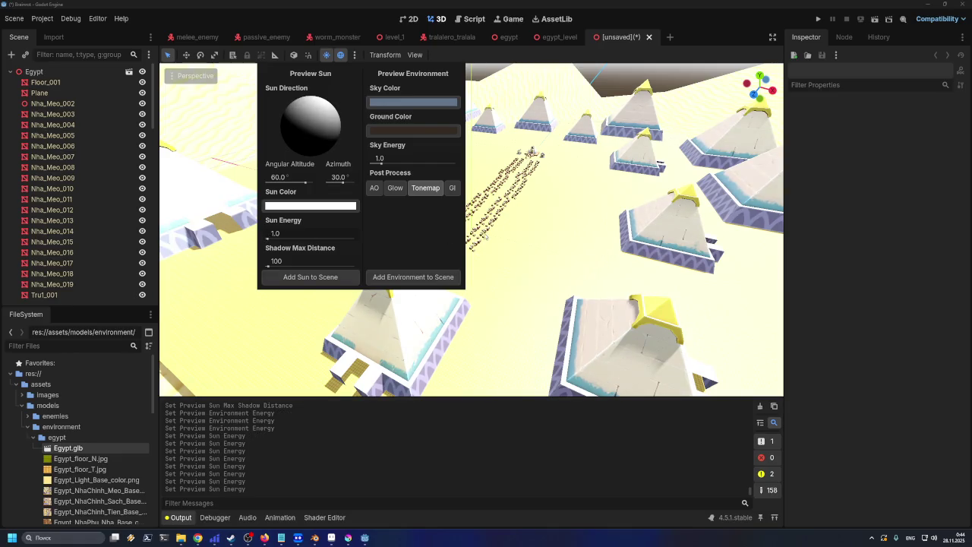
drag(484, 237, 456, 216)
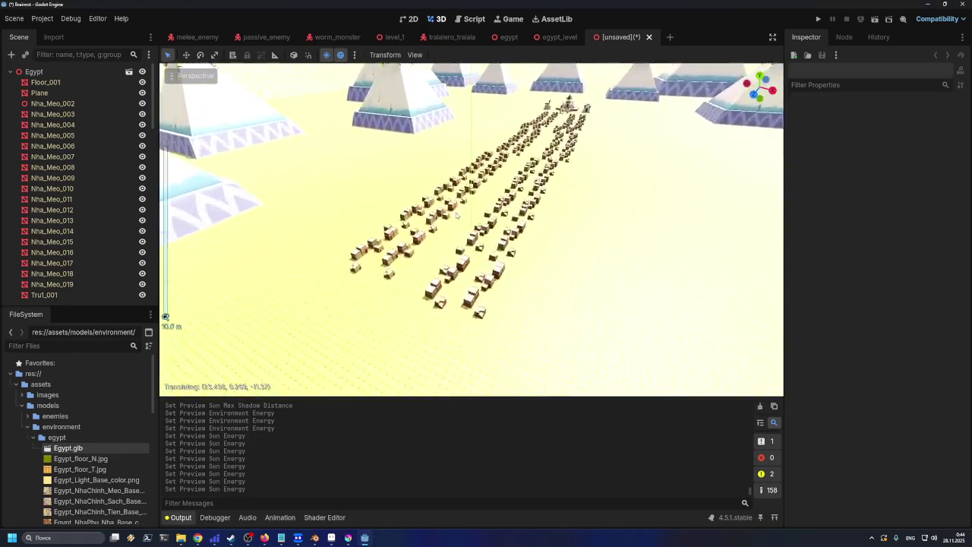
scroll(457, 215, up, 3)
scroll(378, 223, down, 5)
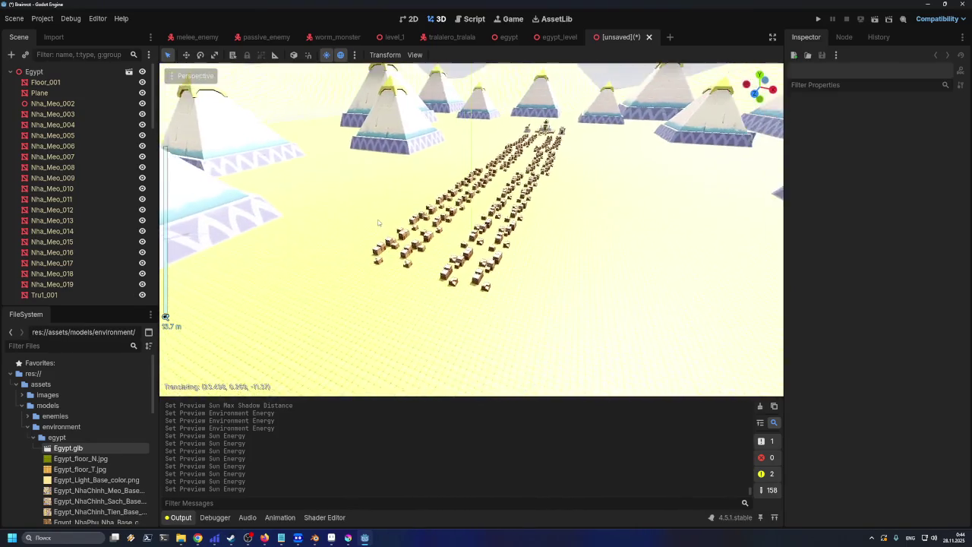
mouse_move(378, 222)
mouse_down()
mouse_move(409, 200)
mouse_move(392, 223)
mouse_move(297, 202)
mouse_move(319, 190)
mouse_move(435, 225)
mouse_move(339, 260)
mouse_up()
scroll(436, 224, up, 2)
scroll(435, 225, down, 3)
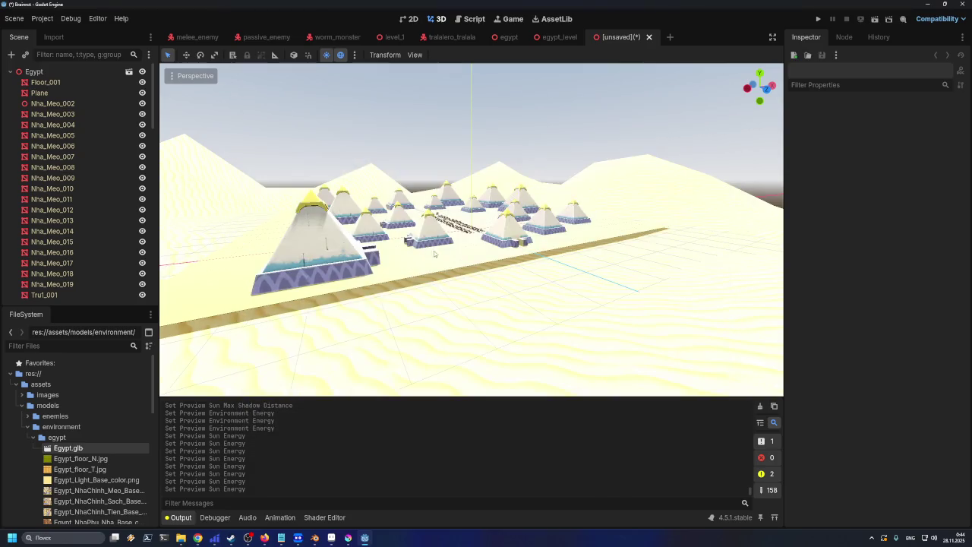
scroll(442, 244, up, 2)
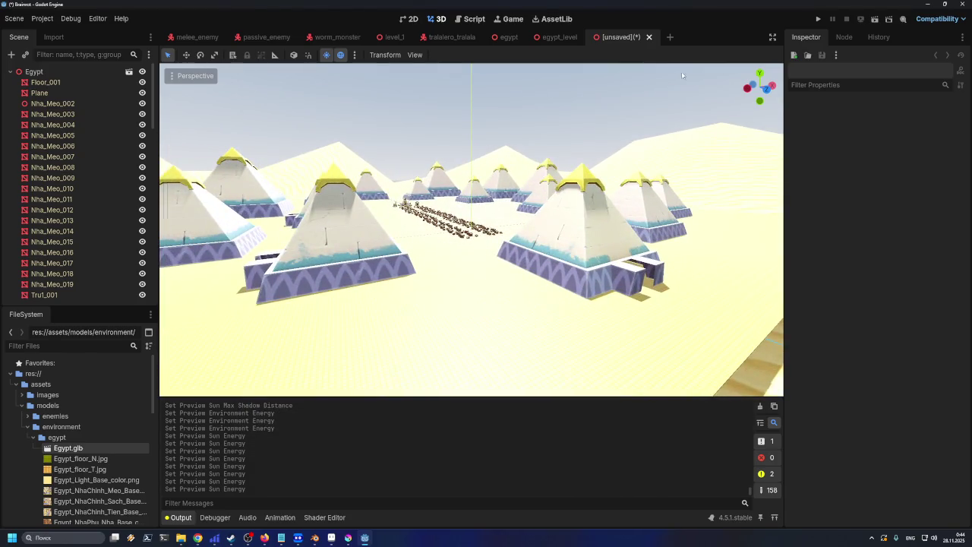
click(648, 37)
click(548, 292)
scroll(503, 249, down, 3)
scroll(503, 248, down, 5)
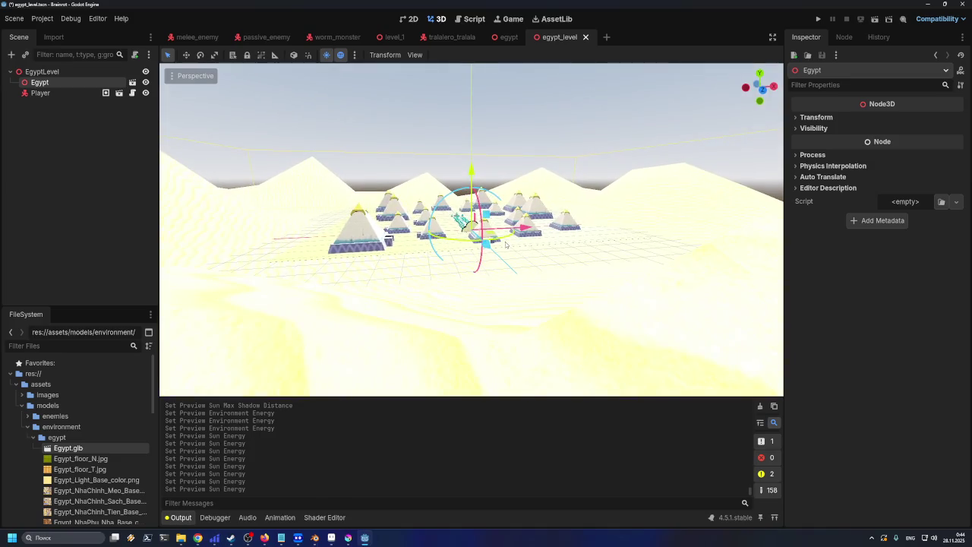
scroll(506, 244, up, 5)
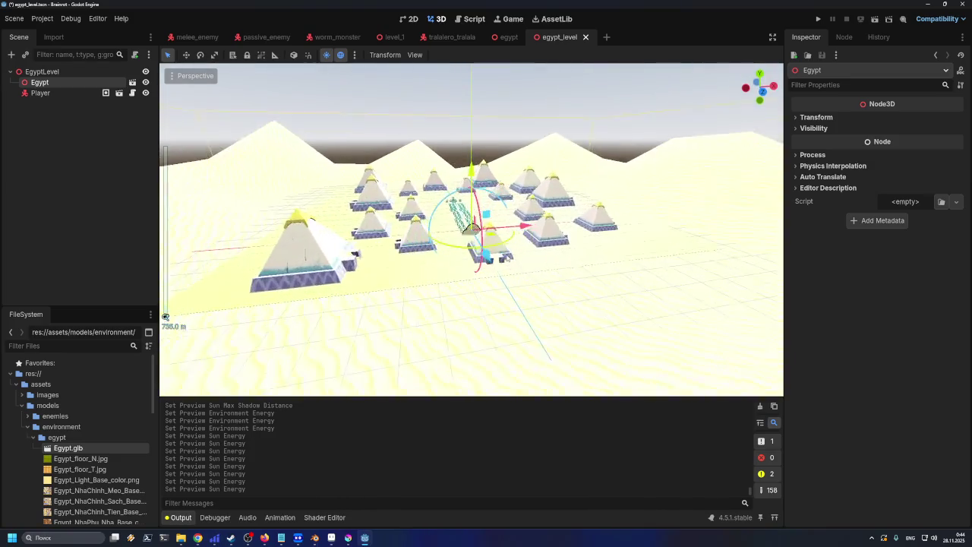
scroll(507, 259, up, 2)
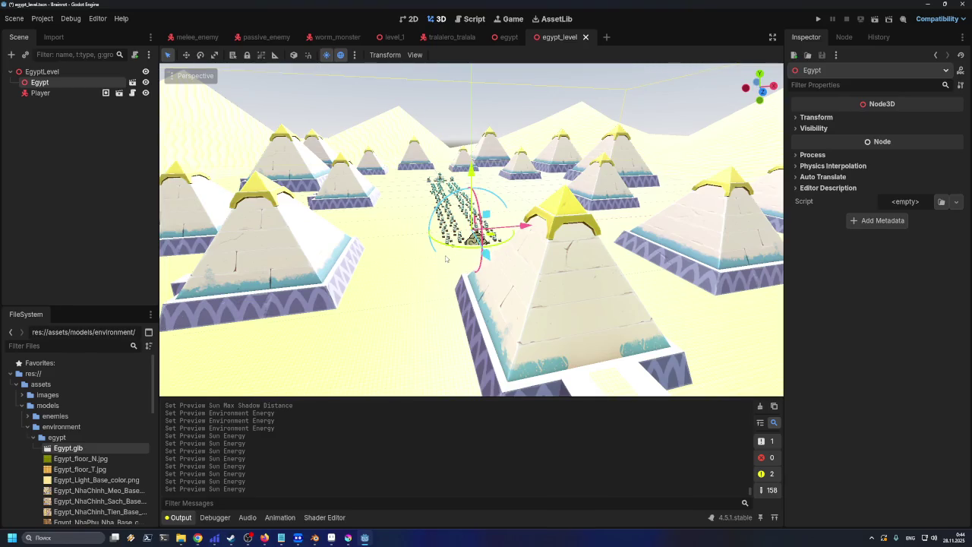
scroll(445, 259, up, 10)
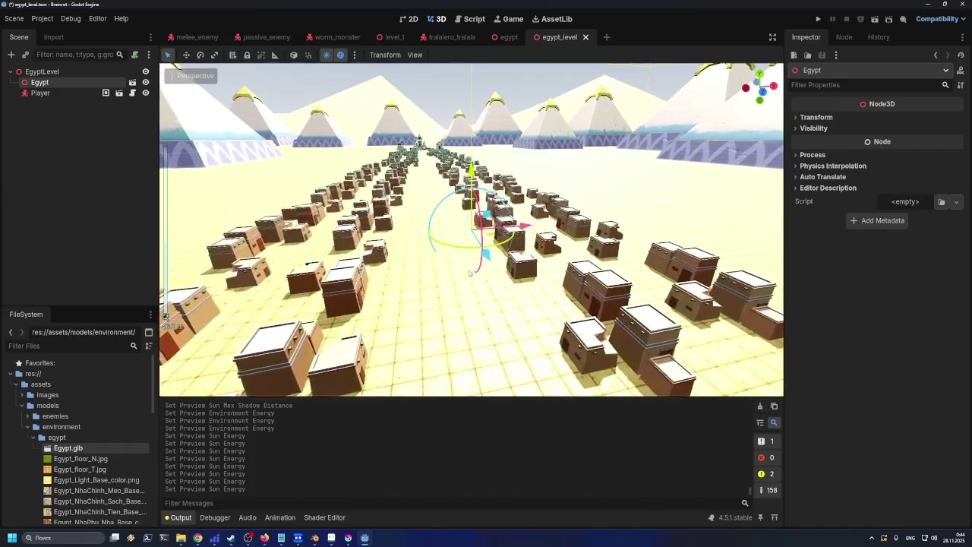
scroll(469, 272, down, 5)
scroll(441, 303, up, 3)
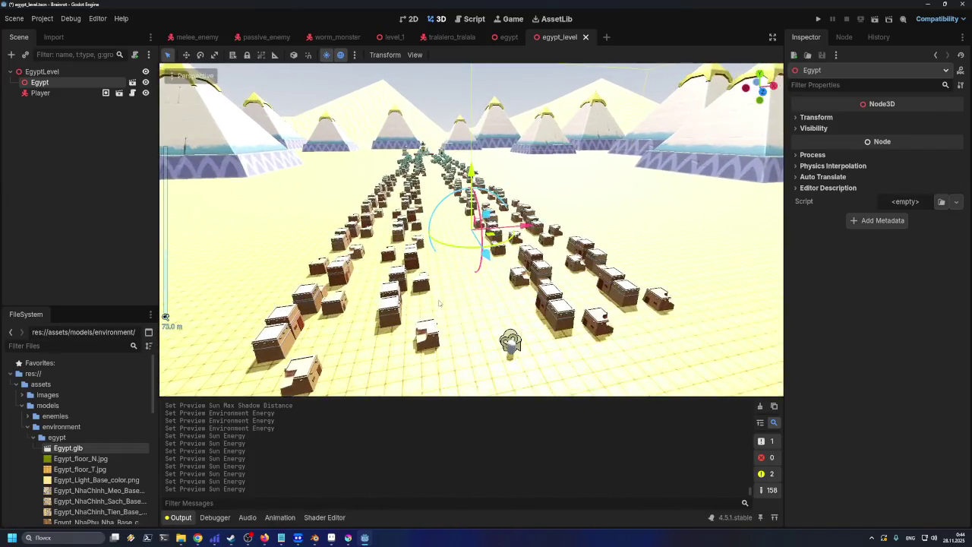
drag(439, 303, 449, 283)
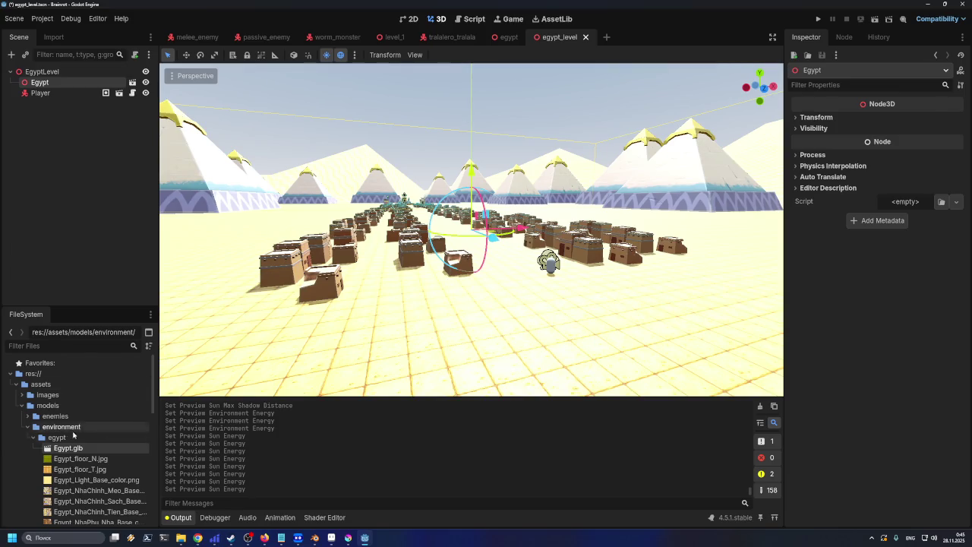
scroll(82, 456, down, 3)
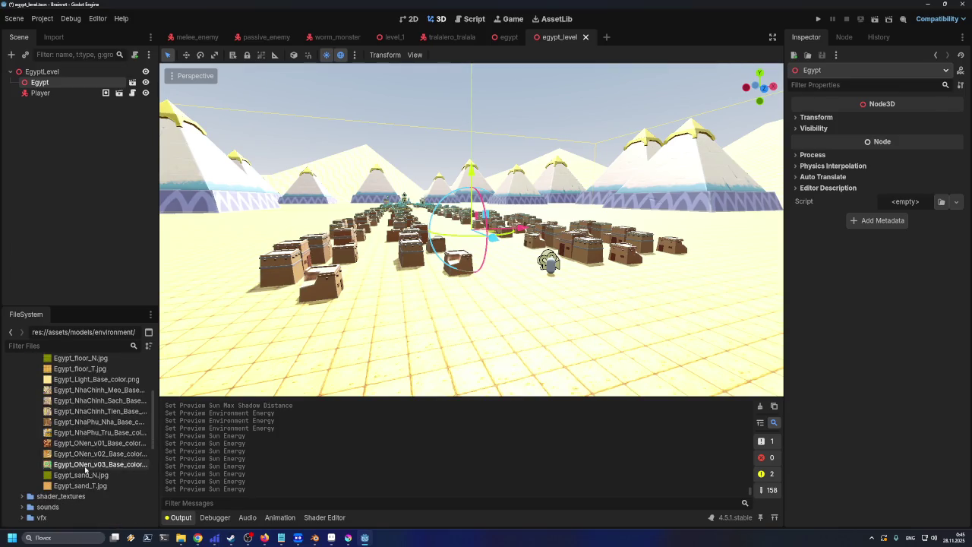
click(81, 379)
mouse_move(81, 396)
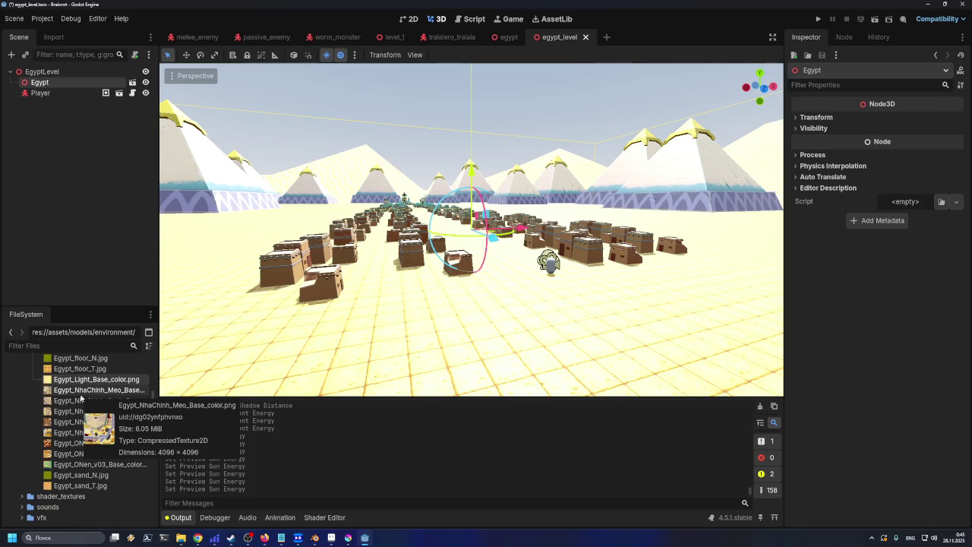
- Look over the egypt and level_1 scene tabs, then return to egypt_level
click(507, 37)
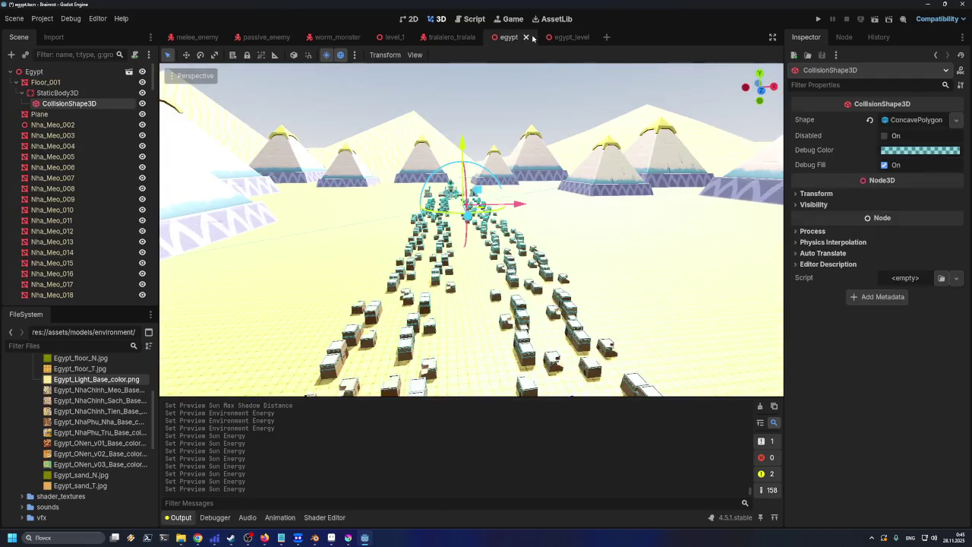
click(568, 37)
click(399, 37)
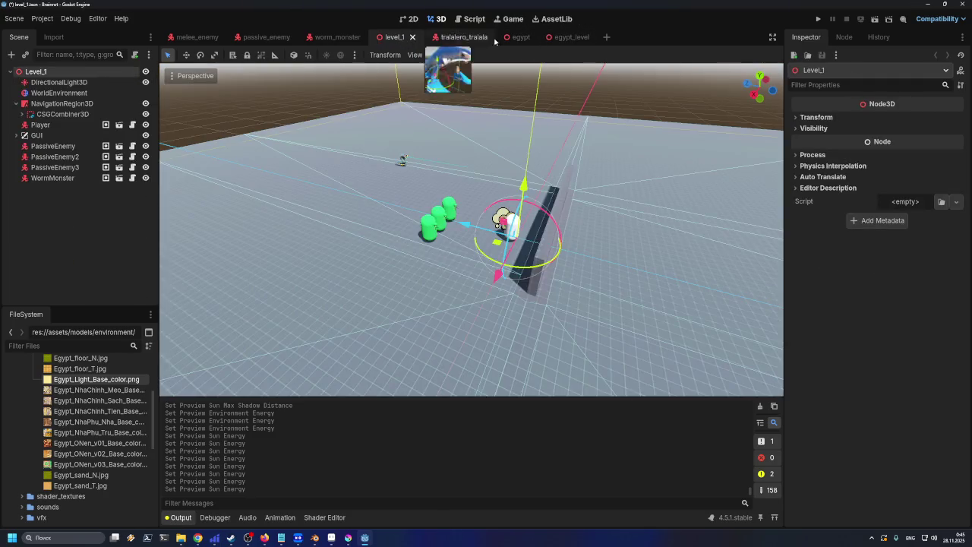
click(568, 37)
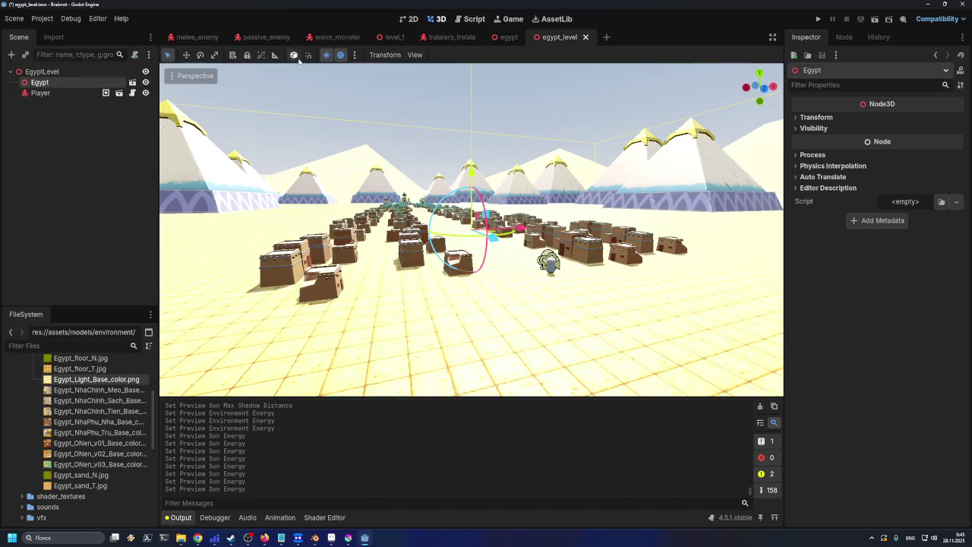
- From the preview lighting menu, add the sun as a DirectionalLight3D and the environment as WorldEnvironment
click(354, 55)
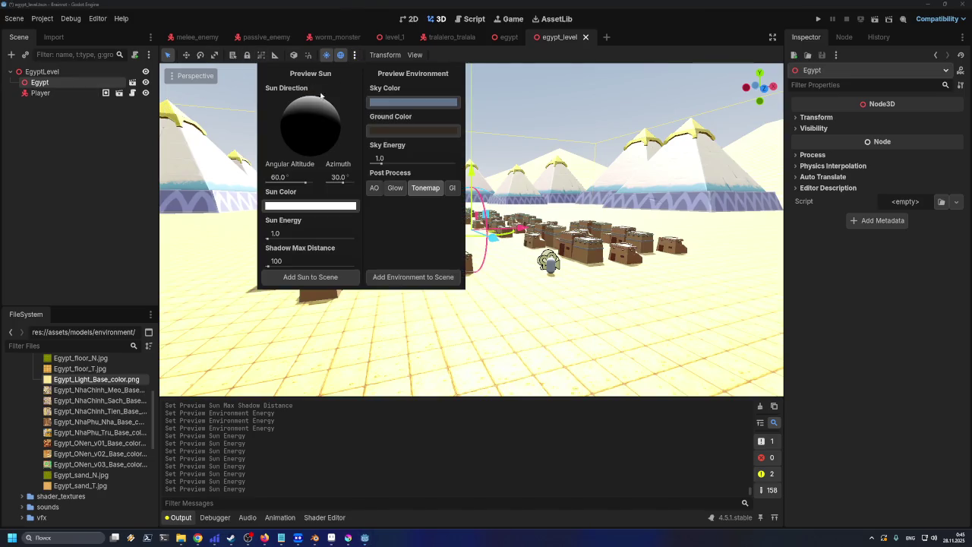
click(325, 277)
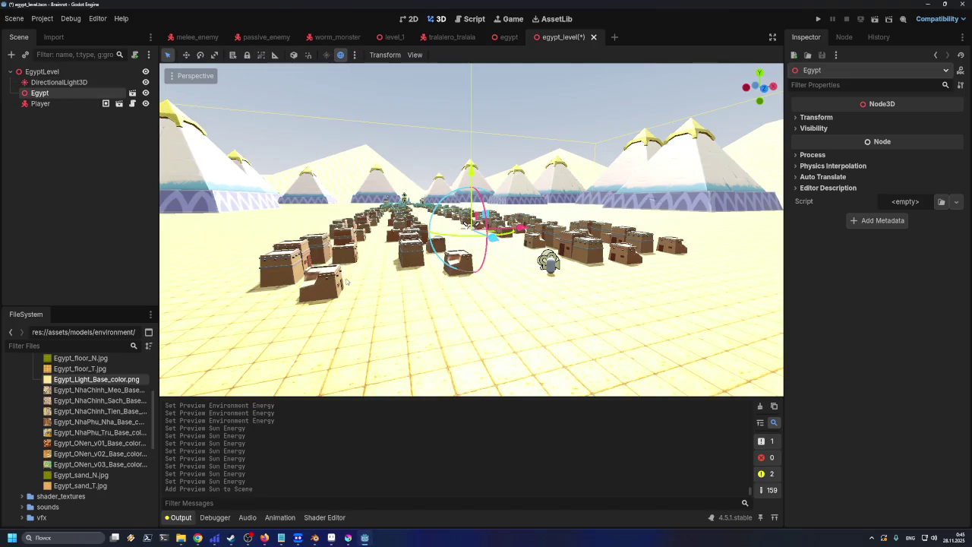
click(354, 54)
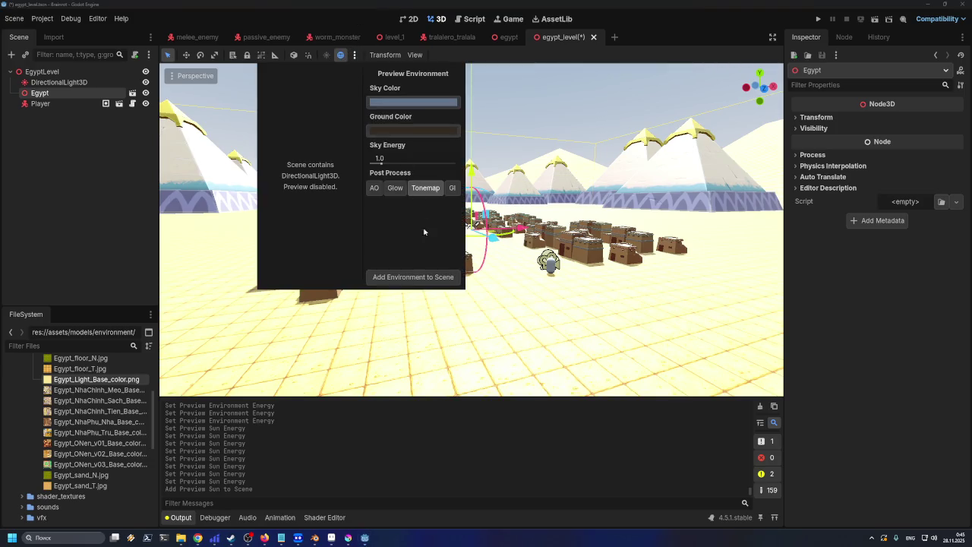
click(413, 277)
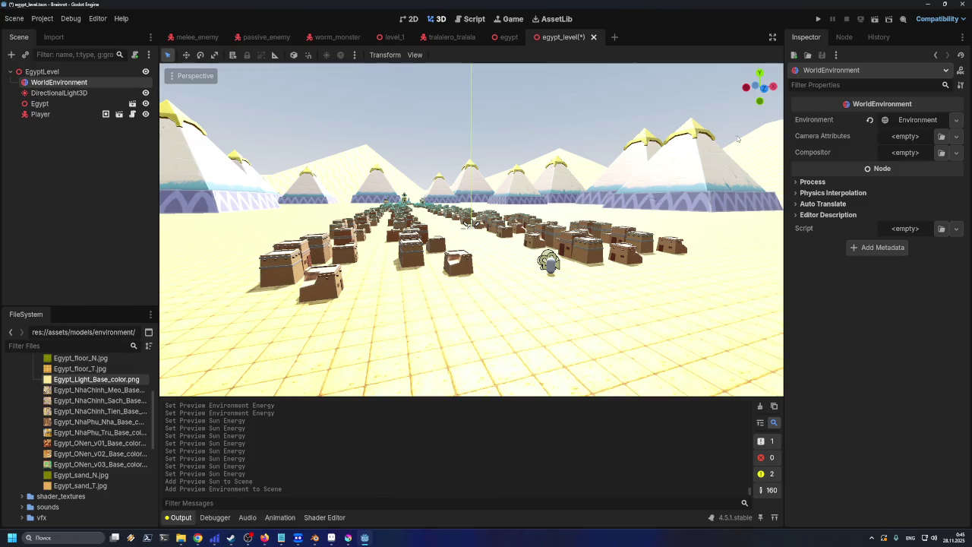
- Expand the Environment resource and test SSR, SSAO and SSIL, leaving each off
click(916, 121)
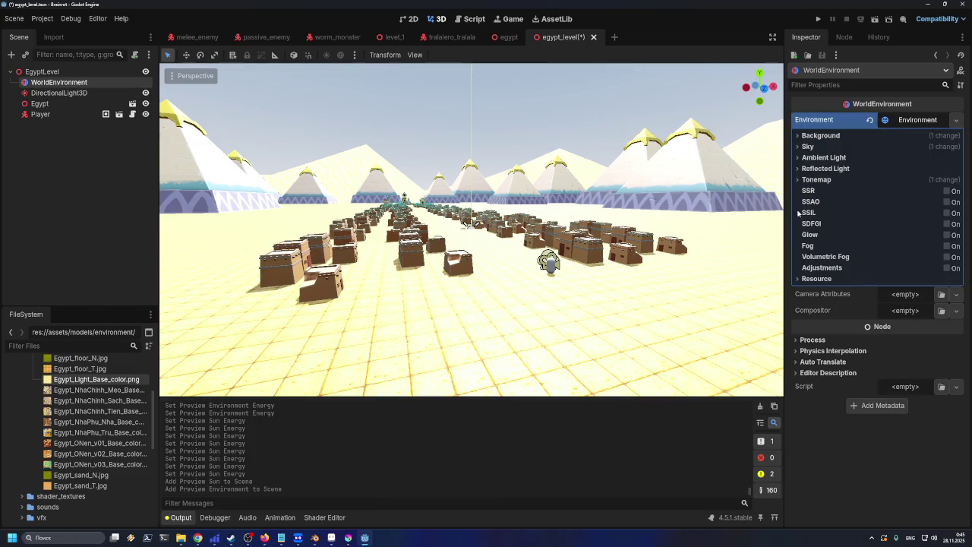
click(946, 191)
click(947, 191)
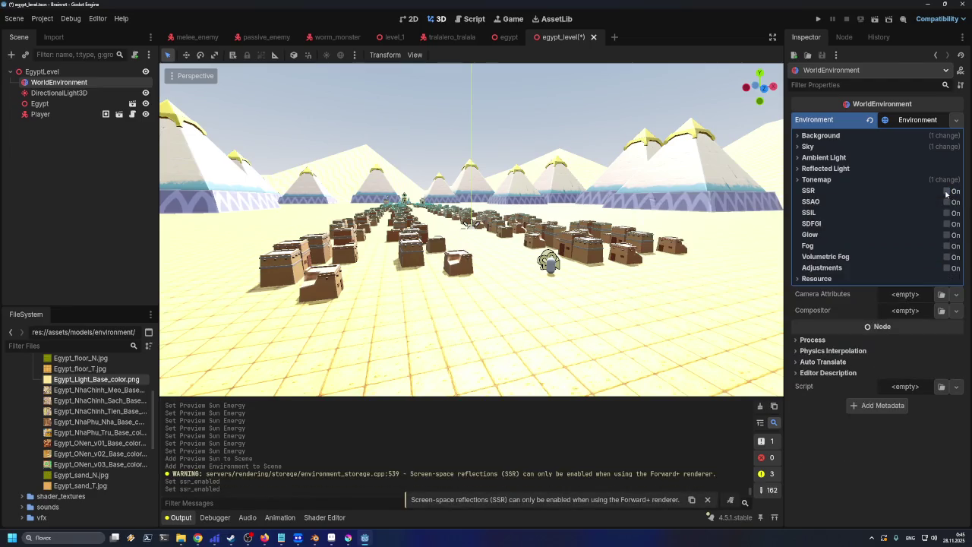
click(945, 202)
click(945, 202)
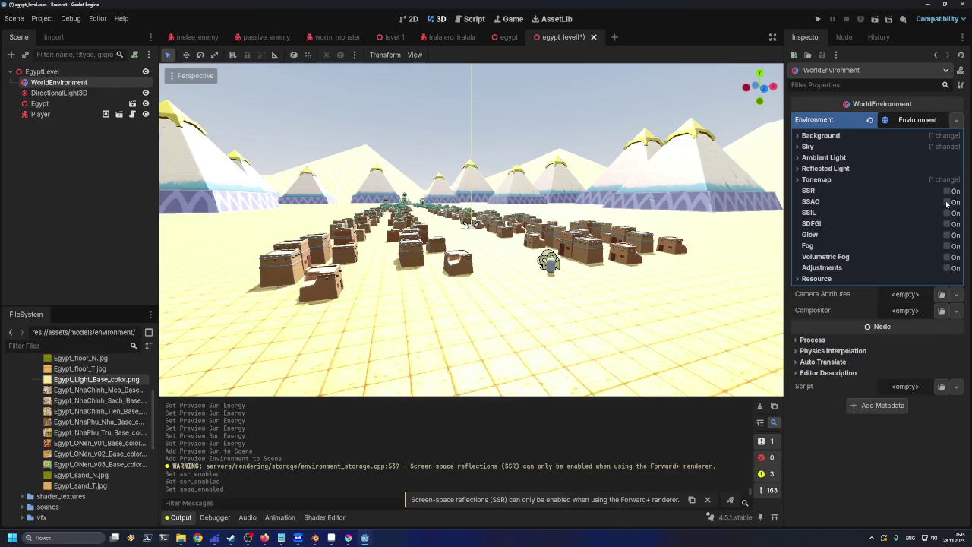
click(947, 213)
click(947, 213)
- Try SDFGI on and off twice, then enable Adjustments at brightness, contrast and saturation 1.0
click(946, 224)
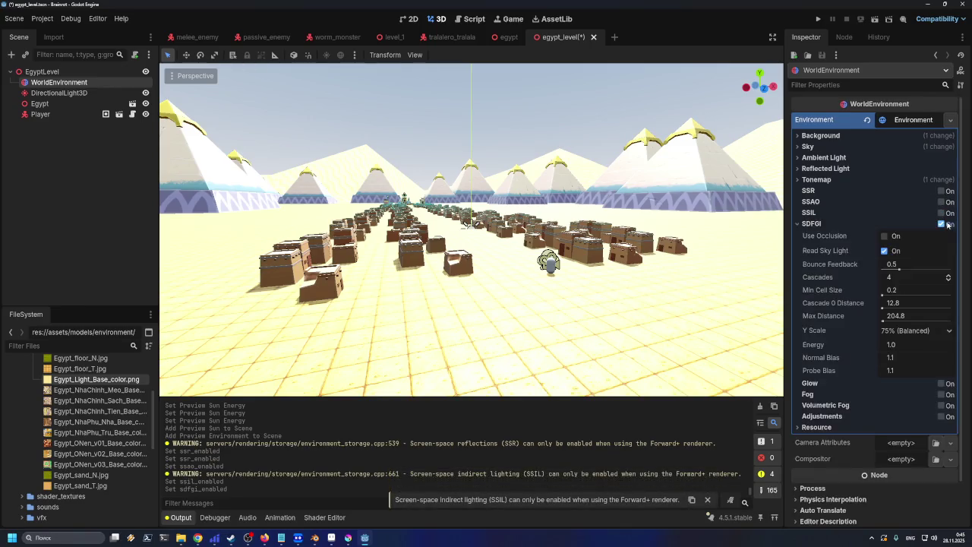
click(947, 224)
click(946, 224)
click(947, 224)
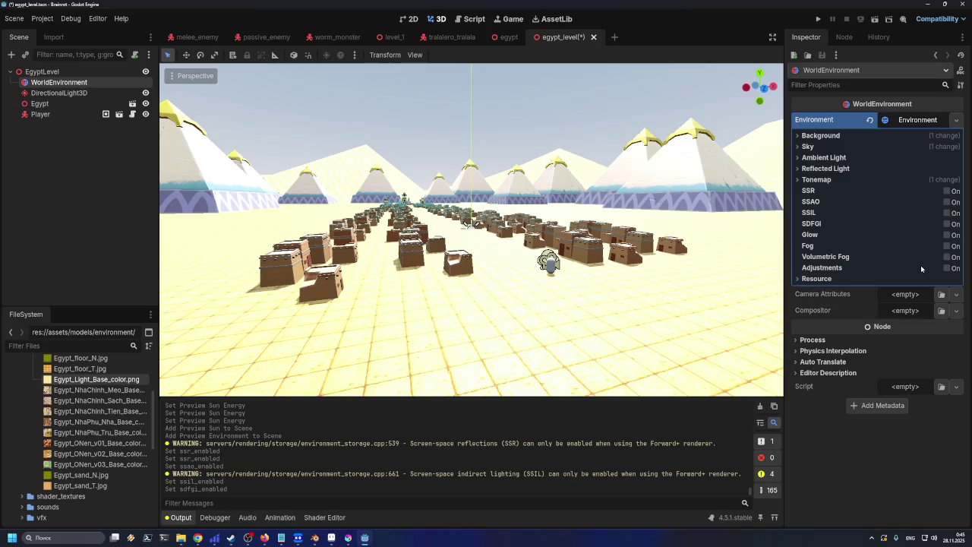
click(947, 269)
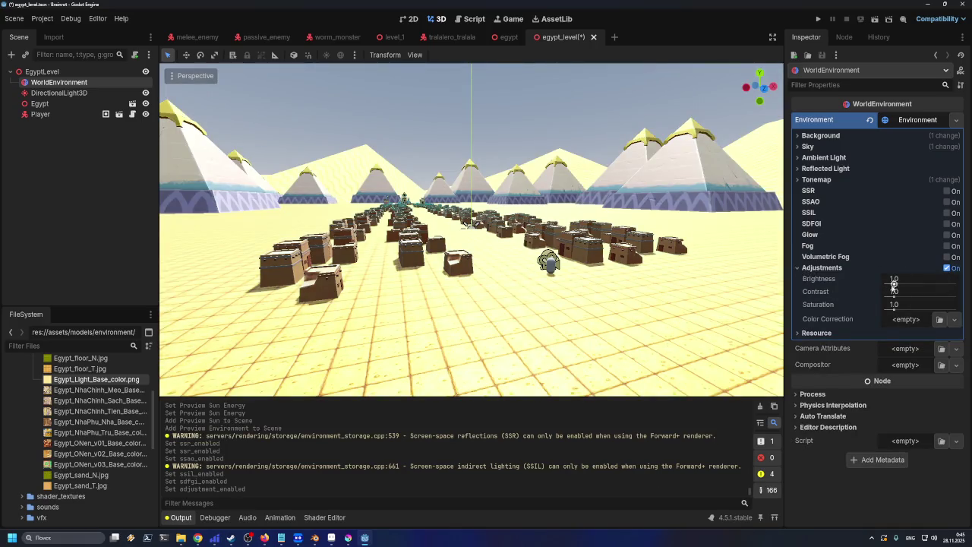
mouse_move(894, 282)
mouse_down()
mouse_move(898, 298)
mouse_move(891, 284)
mouse_up()
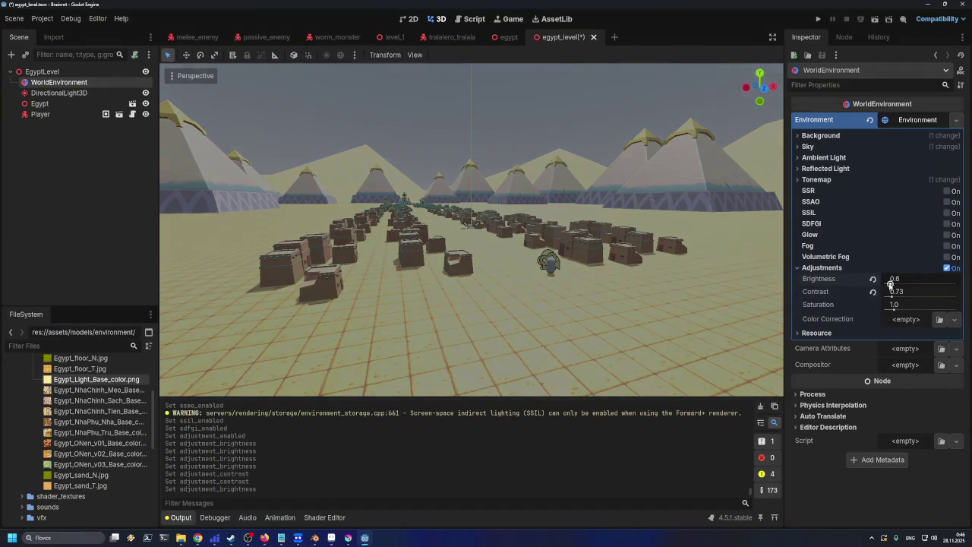
click(873, 279)
click(873, 291)
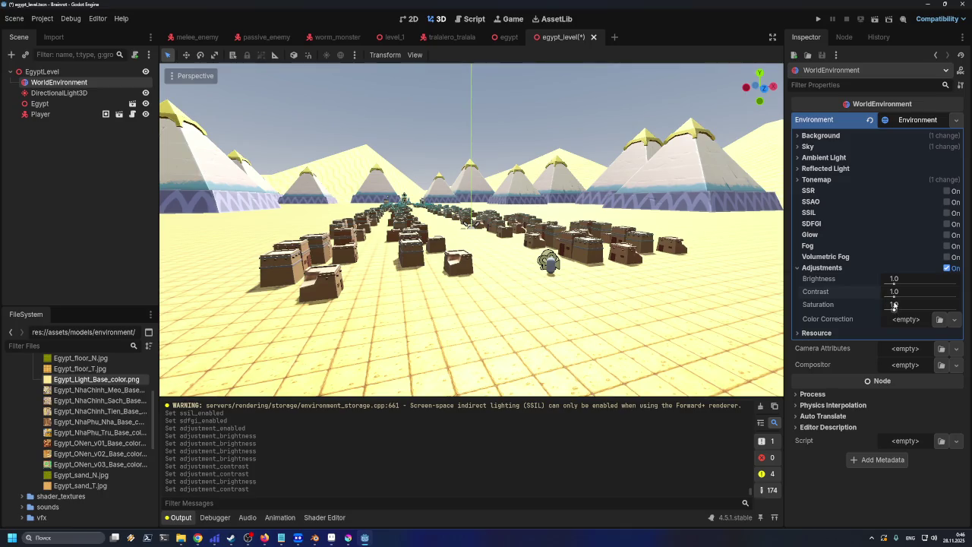
mouse_move(895, 293)
mouse_down()
mouse_move(891, 283)
mouse_move(904, 281)
mouse_move(882, 308)
mouse_up()
click(873, 291)
click(872, 292)
click(873, 279)
click(873, 279)
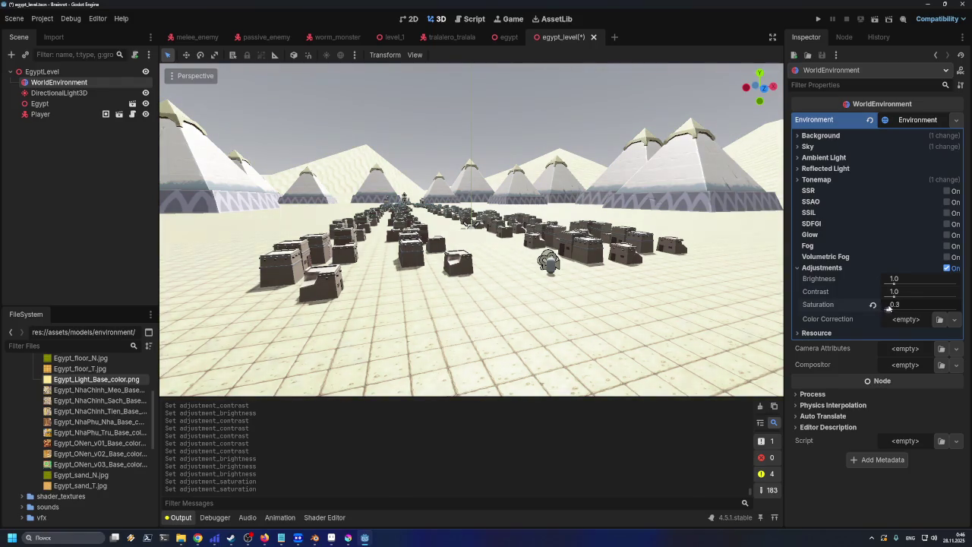
click(873, 306)
drag(890, 307, 887, 307)
click(873, 306)
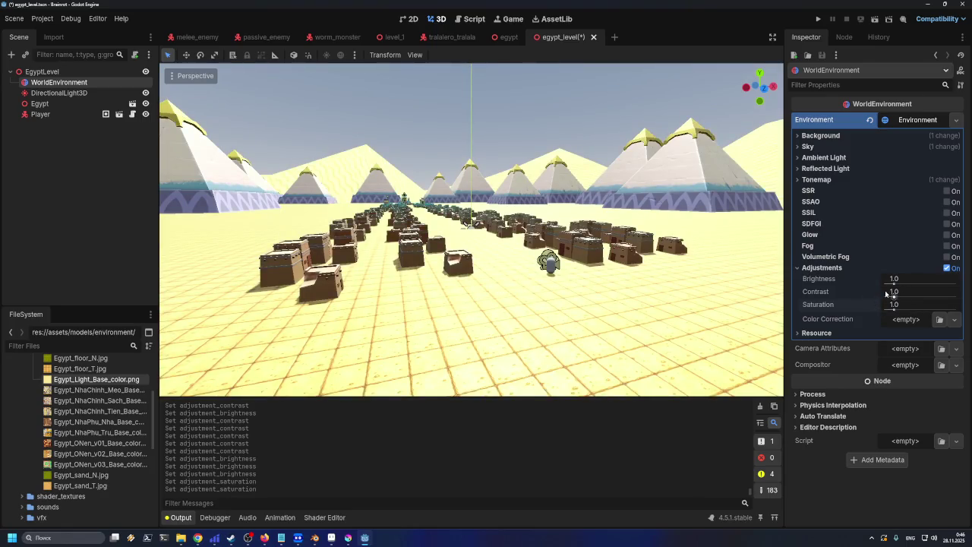
drag(894, 281, 889, 283)
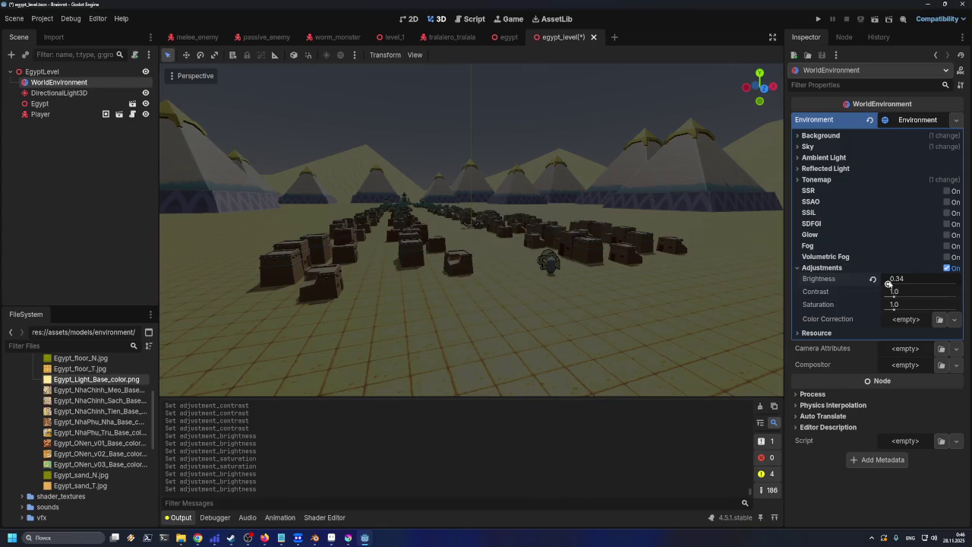
drag(889, 282, 890, 283)
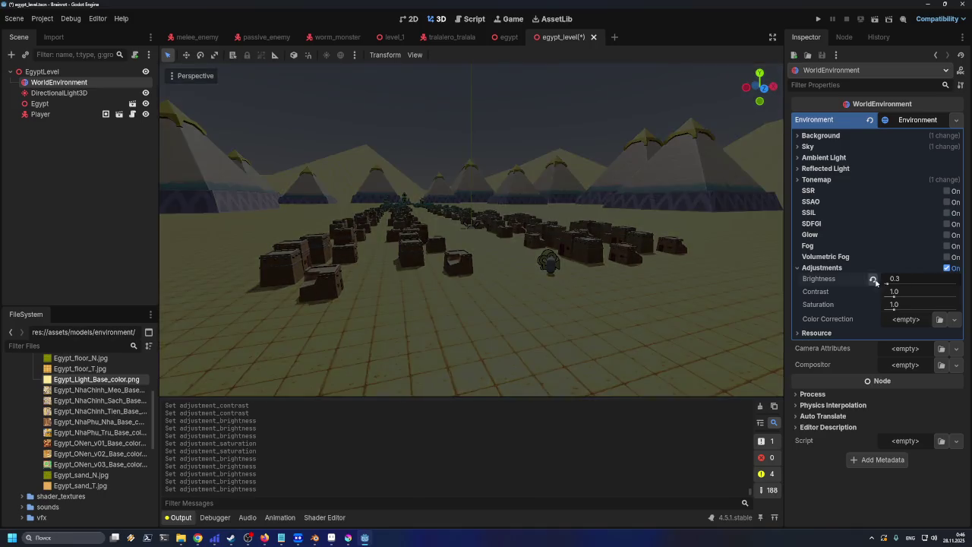
click(873, 278)
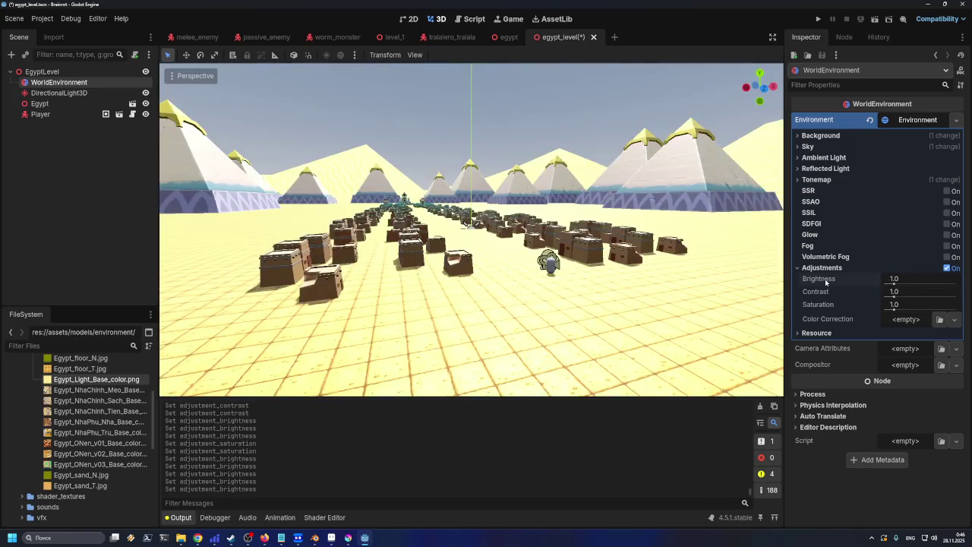
mouse_move(891, 297)
mouse_down()
mouse_move(892, 285)
mouse_move(890, 298)
mouse_up()
click(873, 292)
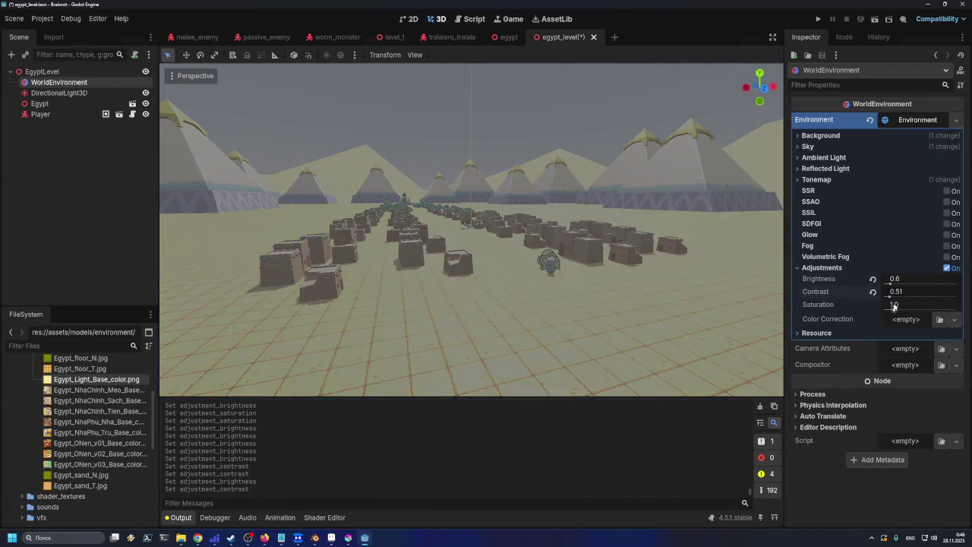
click(890, 309)
click(873, 304)
click(872, 292)
click(873, 279)
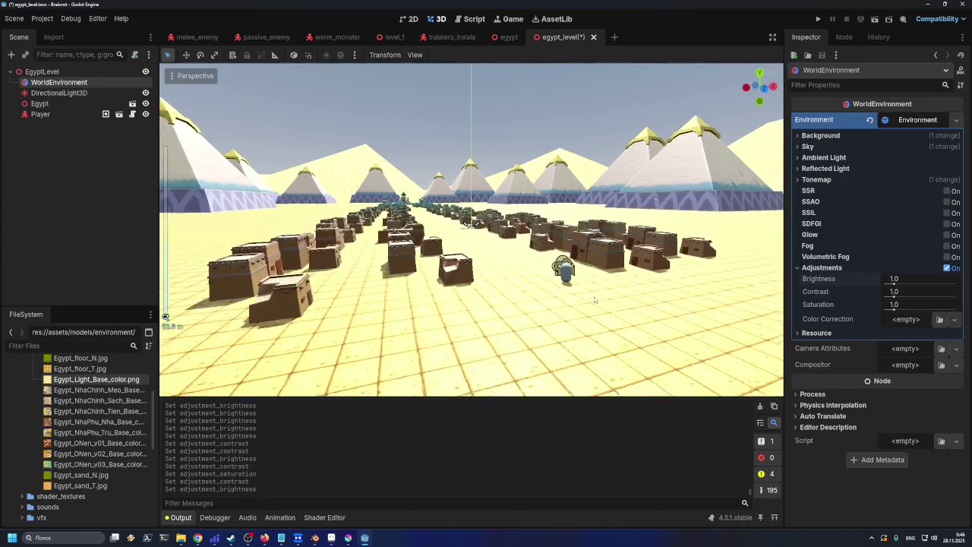
scroll(605, 289, down, 5)
scroll(612, 305, down, 3)
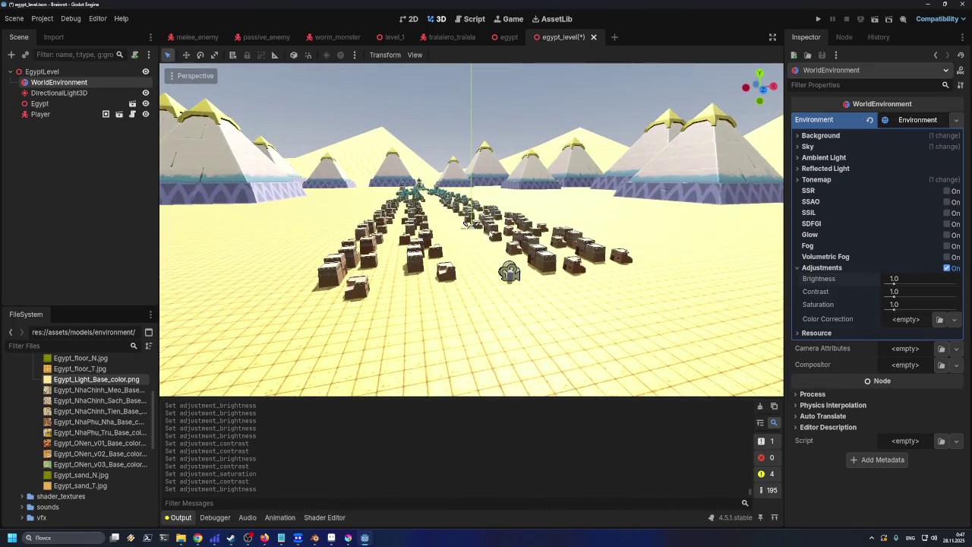
click(315, 537)
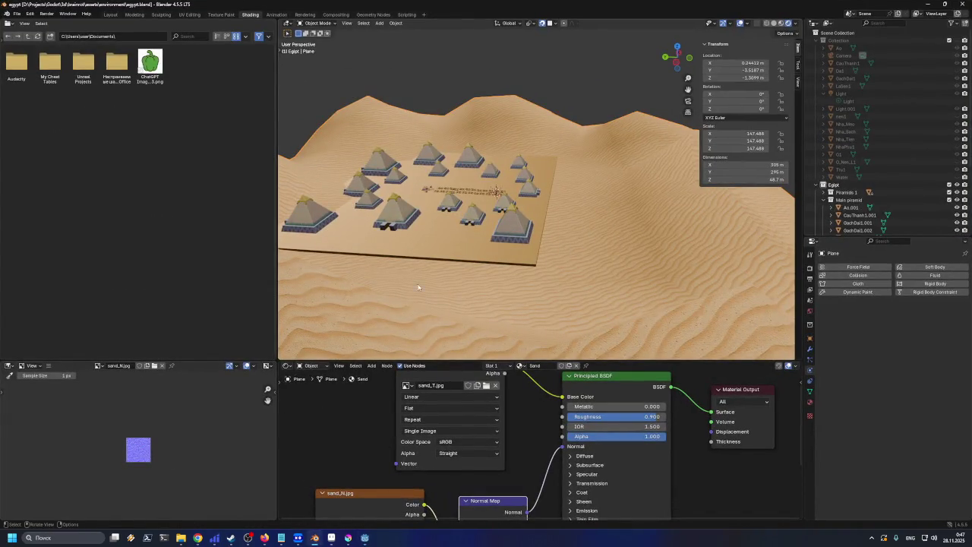
drag(464, 296, 503, 287)
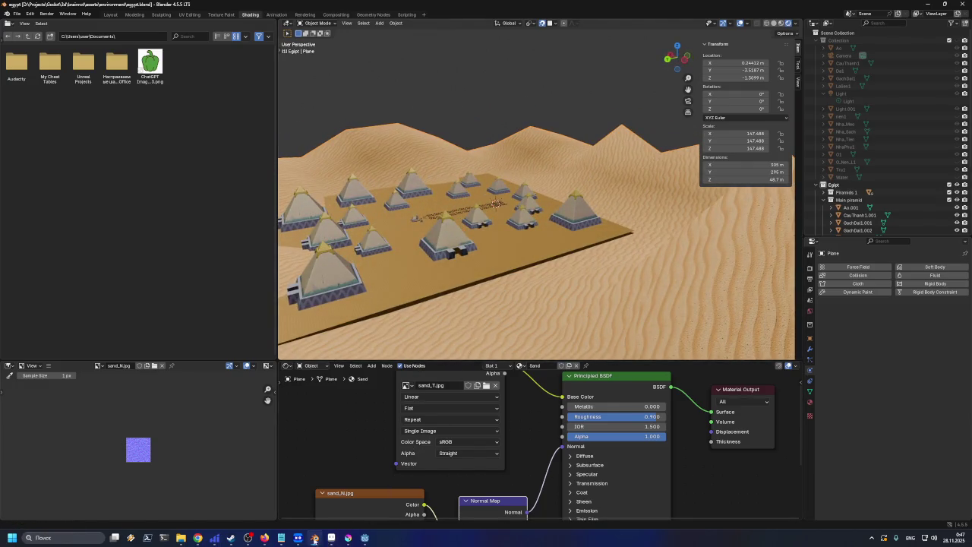
click(314, 539)
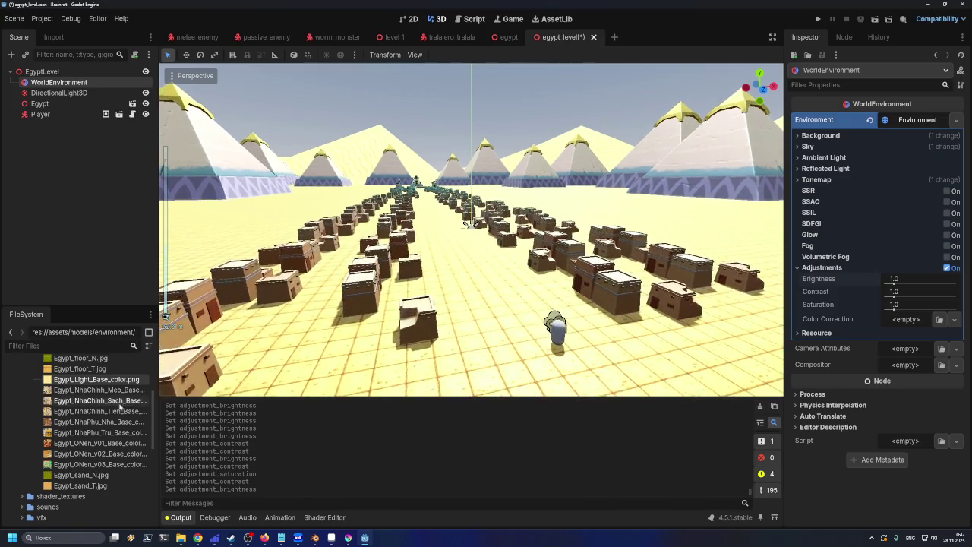
- Inspect the Egypt_floor_T.jpg texture, view down the rows of houses, then bring Blender forward
scroll(119, 408, up, 3)
click(73, 429)
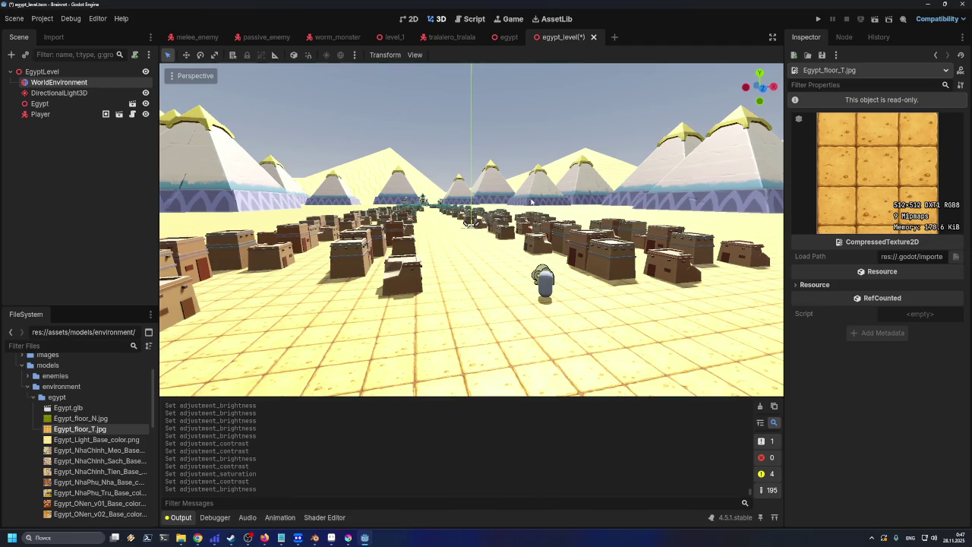
scroll(530, 186, down, 5)
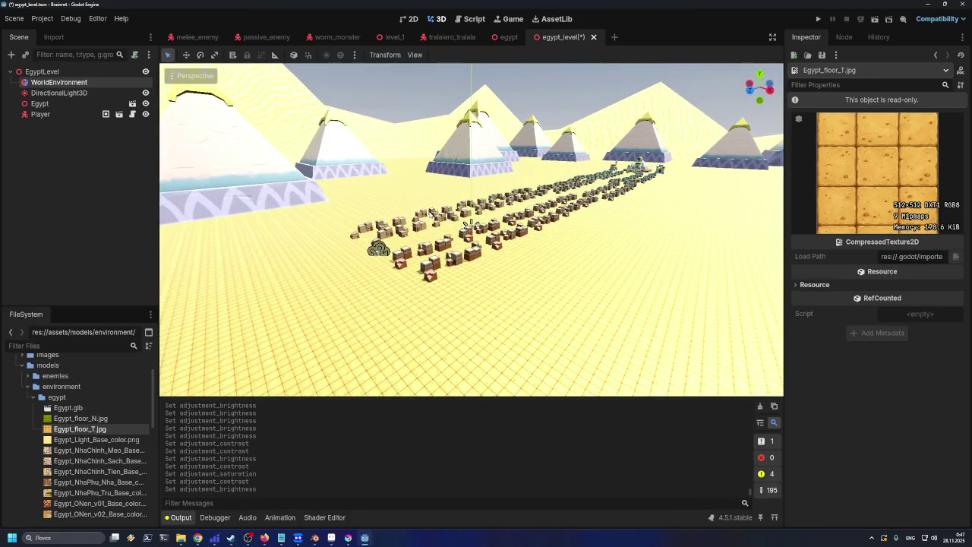
drag(471, 224, 471, 224)
scroll(471, 224, up, 3)
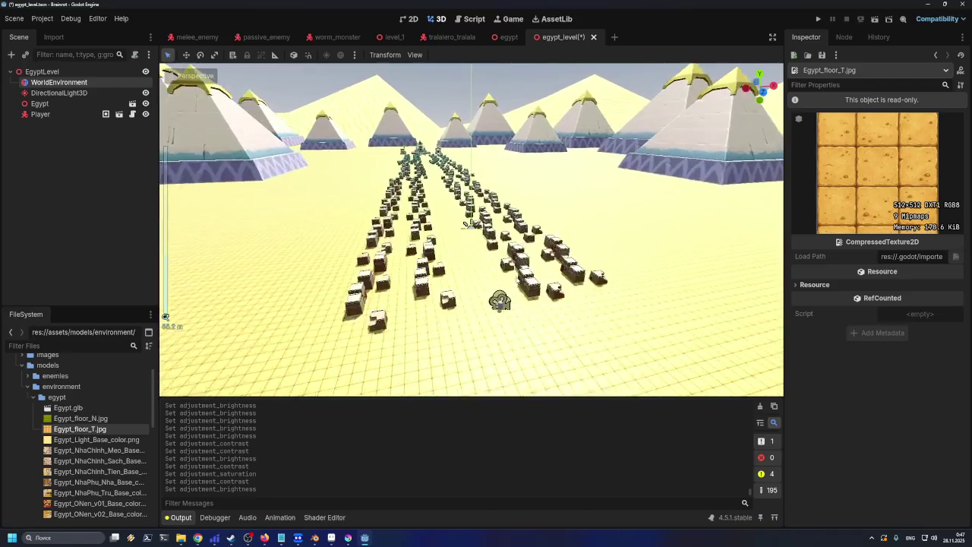
scroll(471, 223, up, 5)
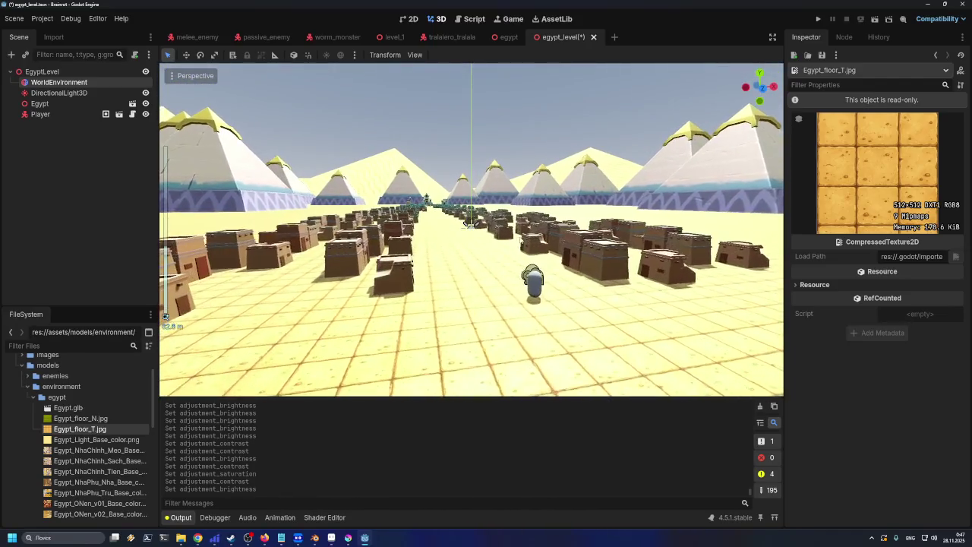
click(315, 537)
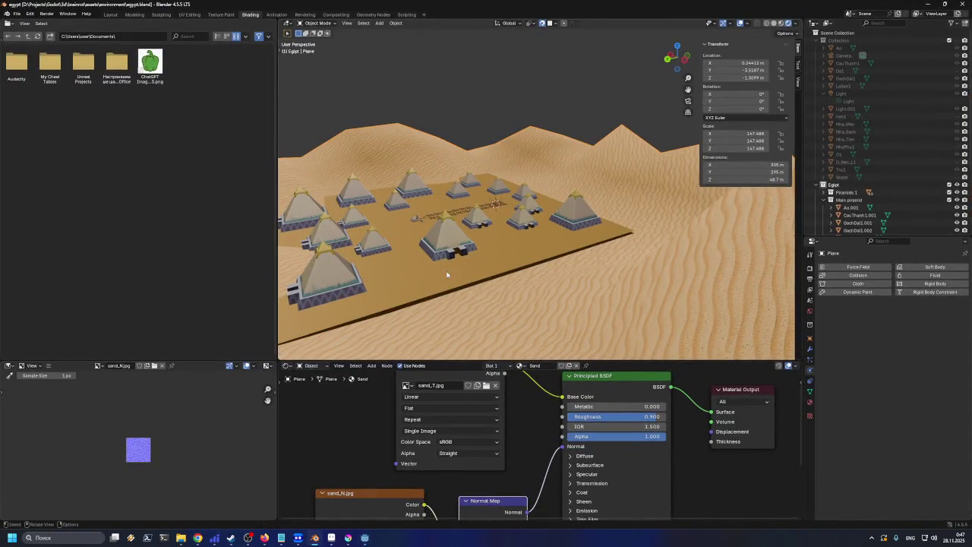
- Select the NhaPhu1.047 box above the pyramids and toggle Local View on and off
mouse_move(447, 275)
mouse_down()
mouse_move(350, 316)
mouse_move(456, 228)
mouse_up()
scroll(511, 148, up, 5)
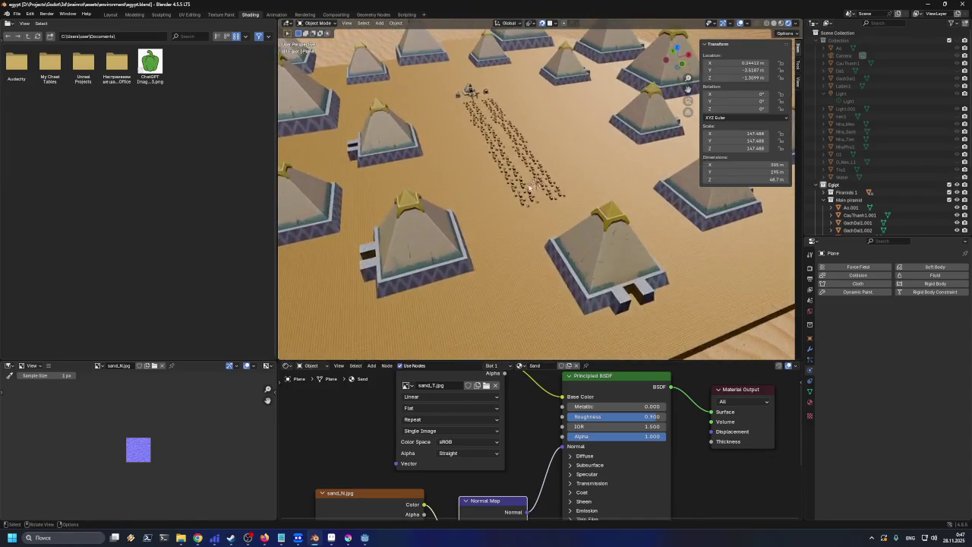
scroll(532, 198, up, 6)
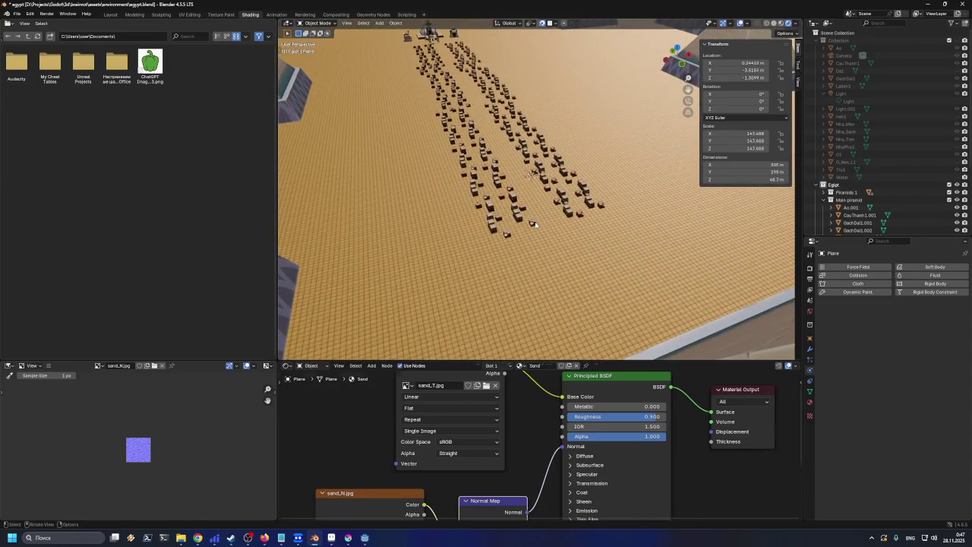
click(533, 224)
key(KP_Divide)
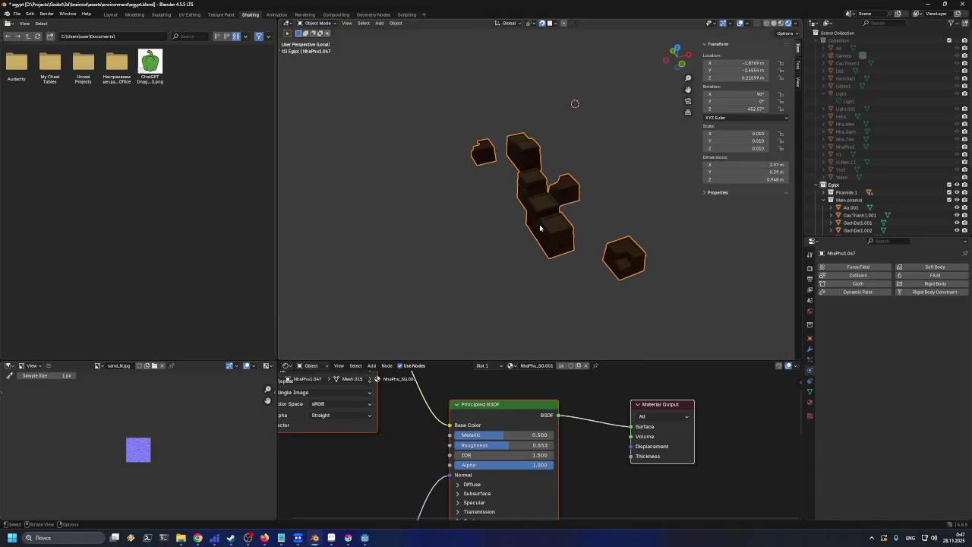
key(KP_Divide)
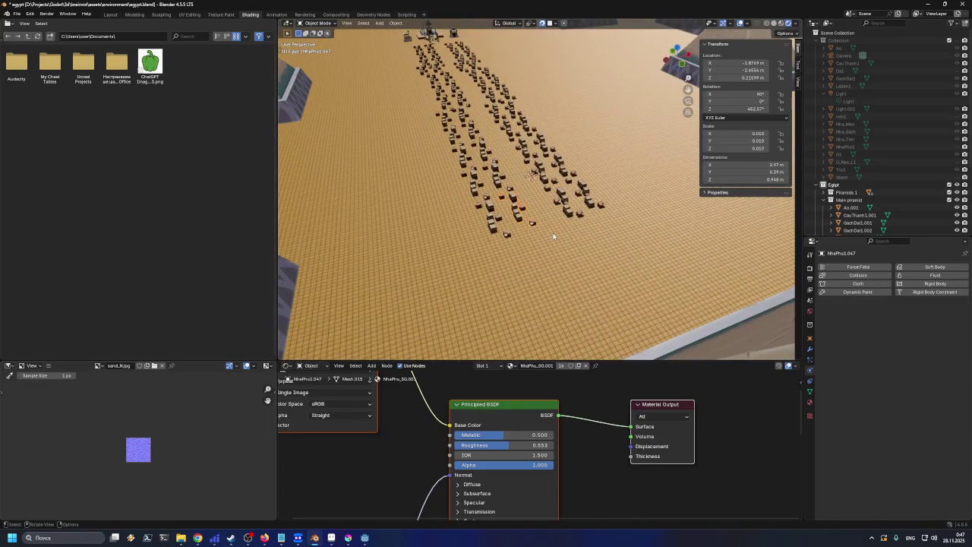
- Zoom in and out on the tiled floor
scroll(556, 230, up, 6)
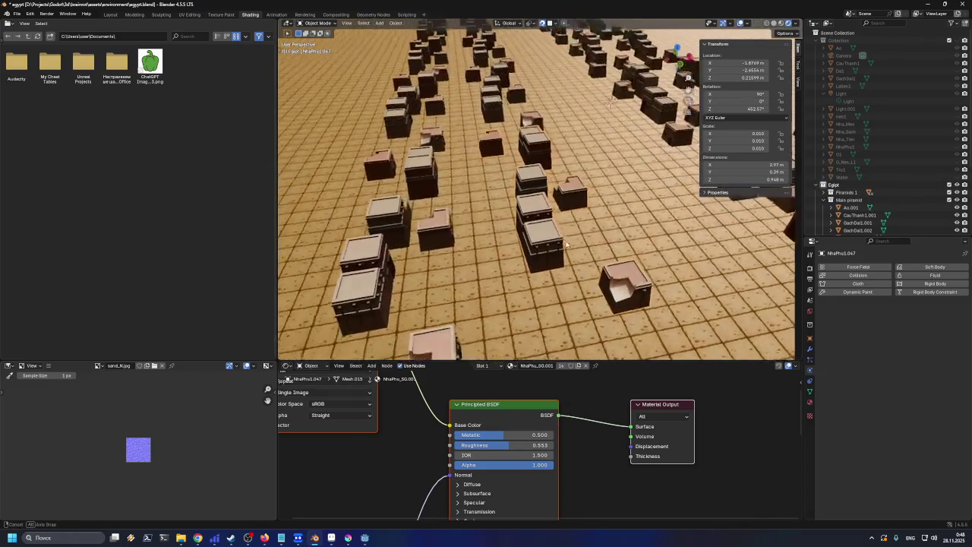
scroll(668, 267, up, 5)
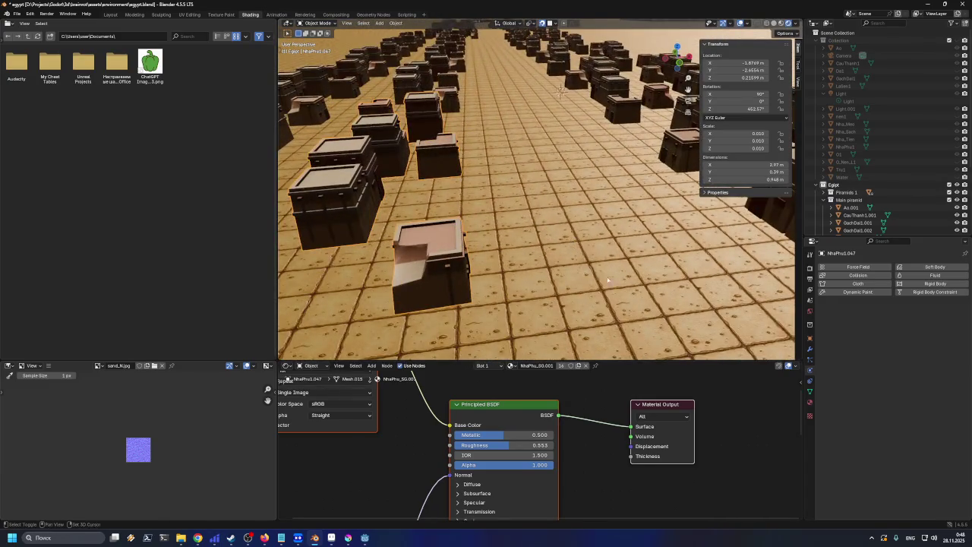
scroll(588, 225, up, 2)
scroll(588, 224, down, 4)
scroll(551, 202, down, 4)
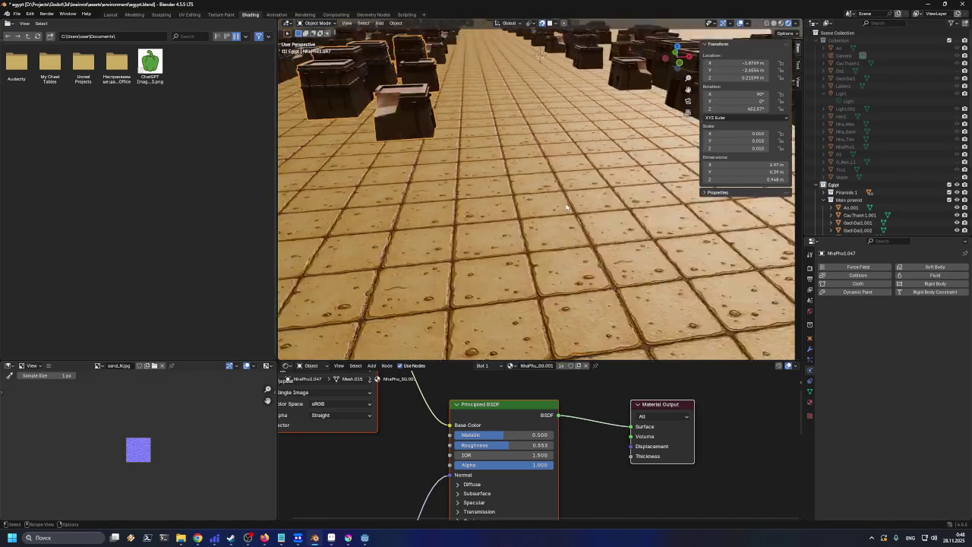
scroll(551, 202, up, 2)
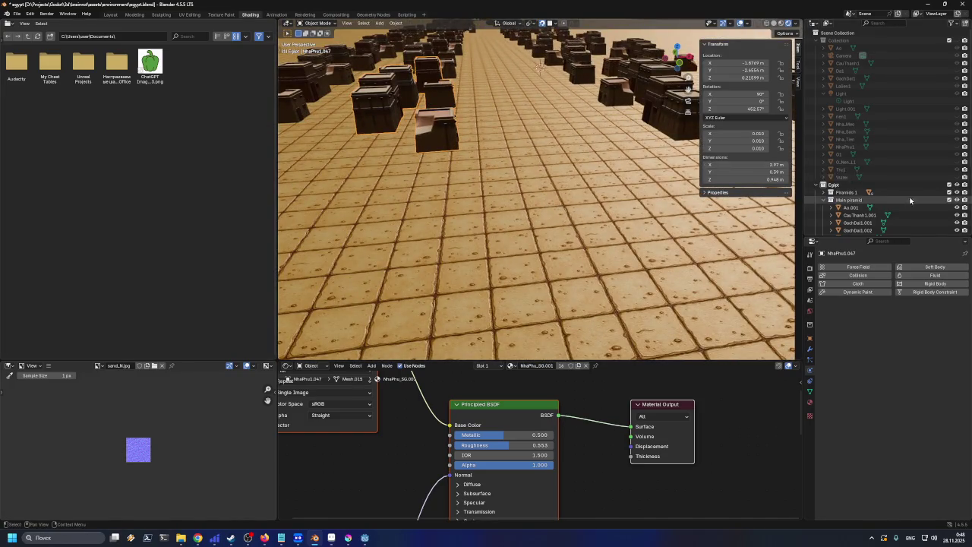
scroll(903, 202, down, 4)
scroll(903, 202, down, 2)
- Select the Sun light and drag its Strength upward in the Light properties
click(838, 227)
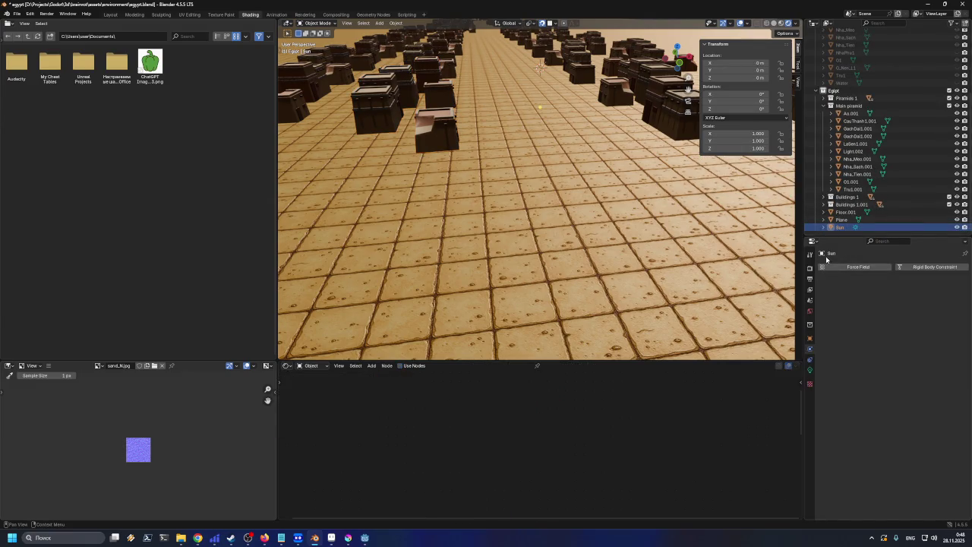
click(811, 370)
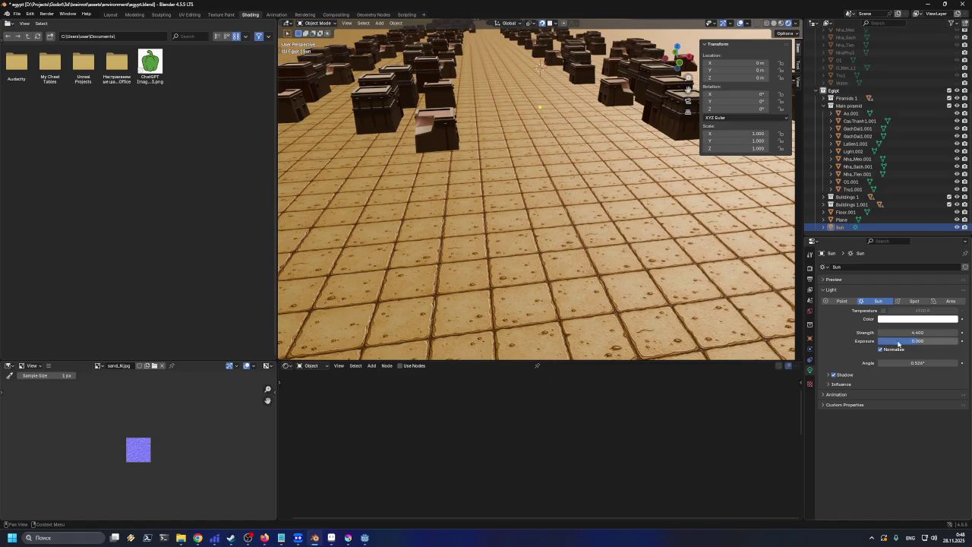
drag(918, 332, 957, 332)
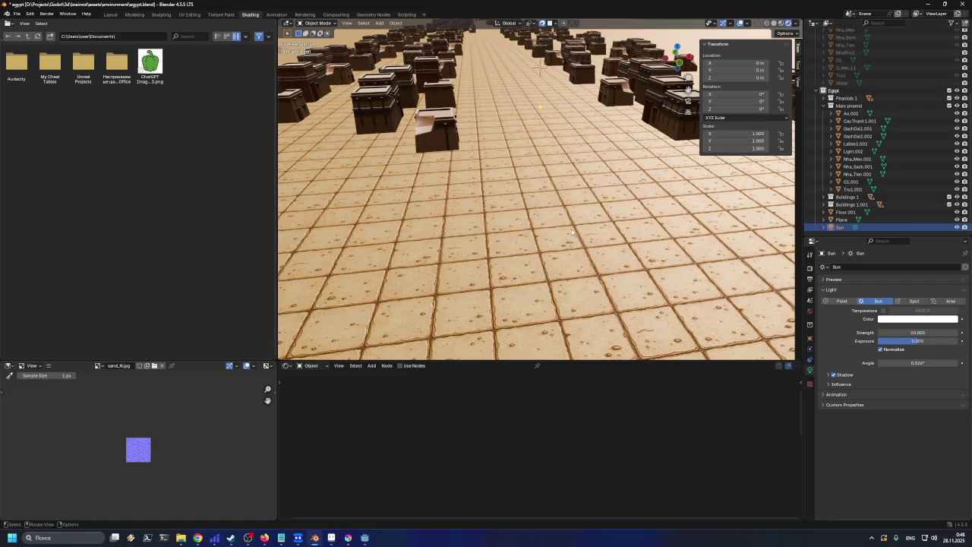
drag(574, 233, 563, 237)
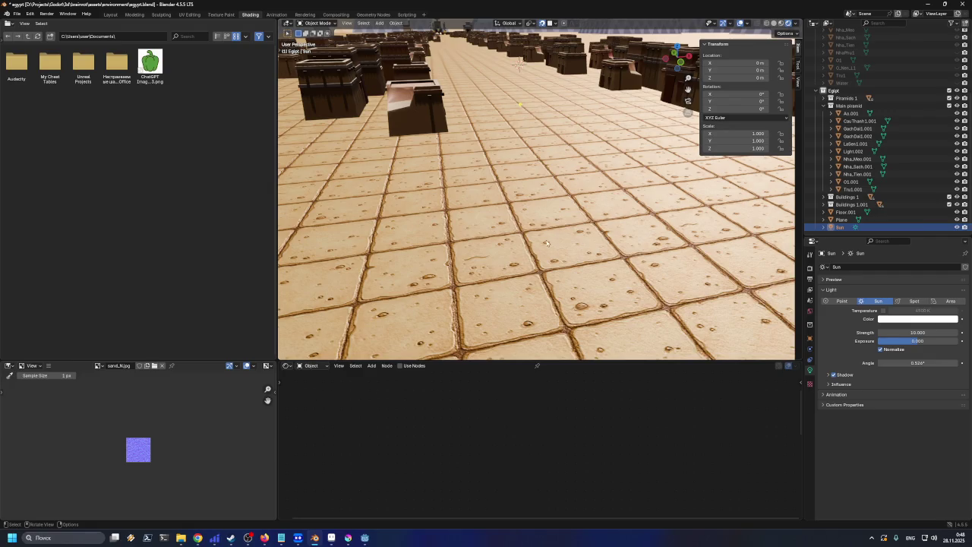
scroll(344, 247, down, 6)
scroll(573, 149, up, 5)
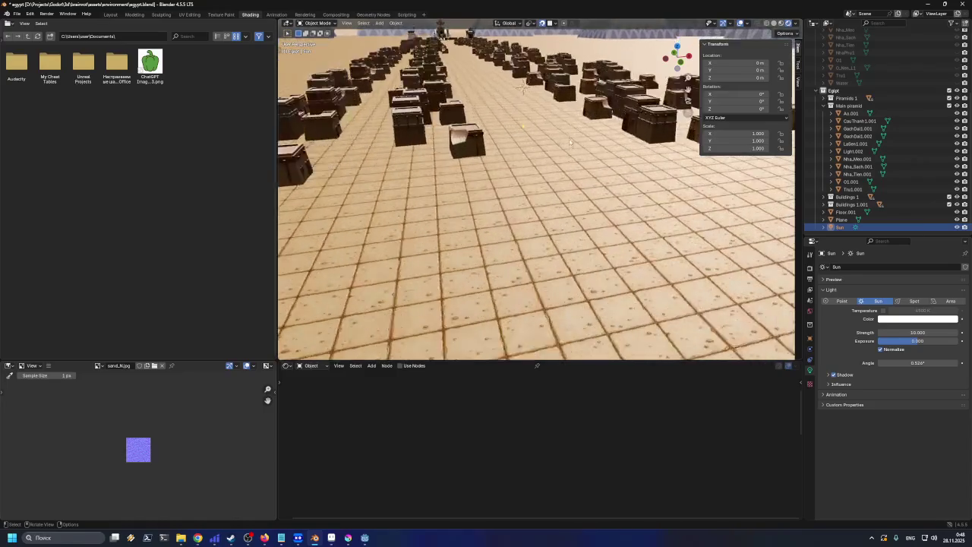
scroll(572, 149, up, 4)
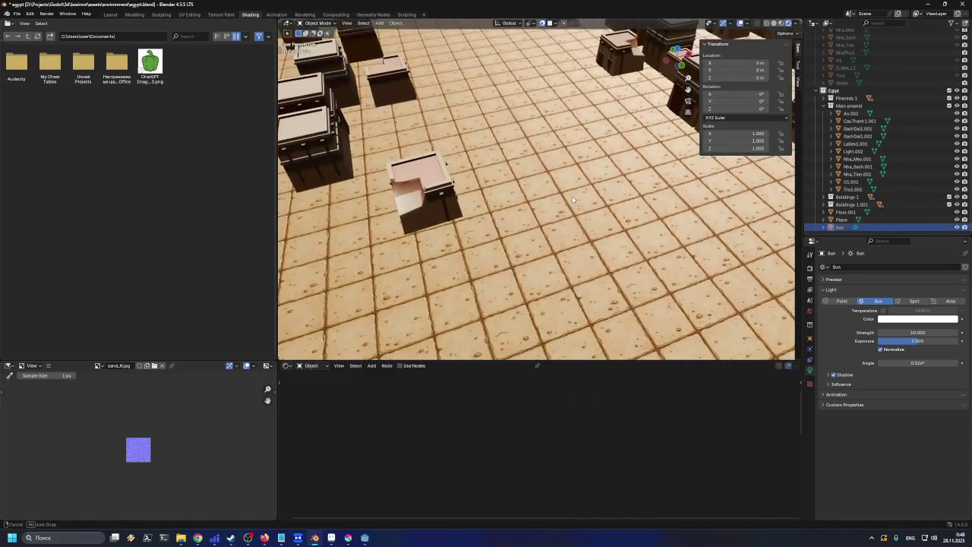
drag(572, 196, 561, 181)
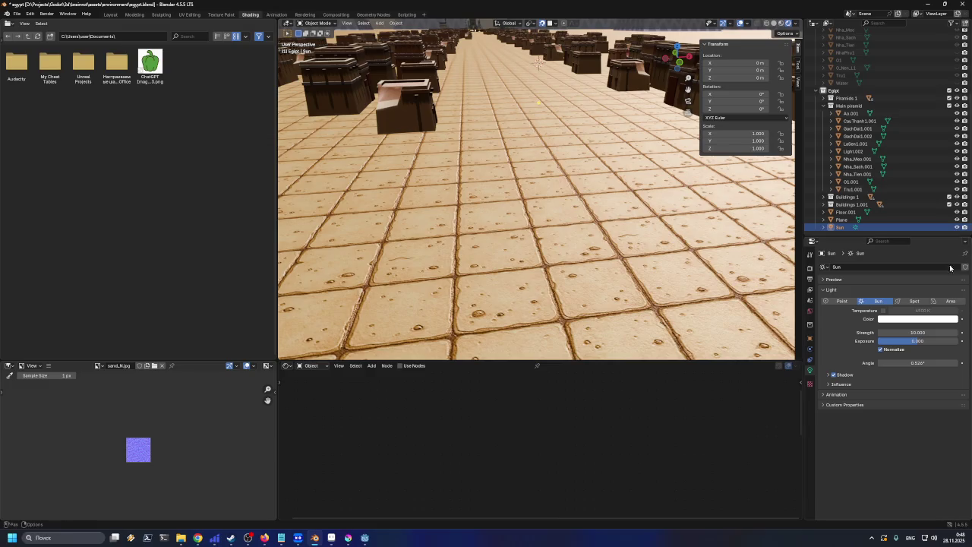
- Set Sun Strength to 100, then settle on 10, and return to Godot
click(933, 337)
text(100.000)
key(Return)
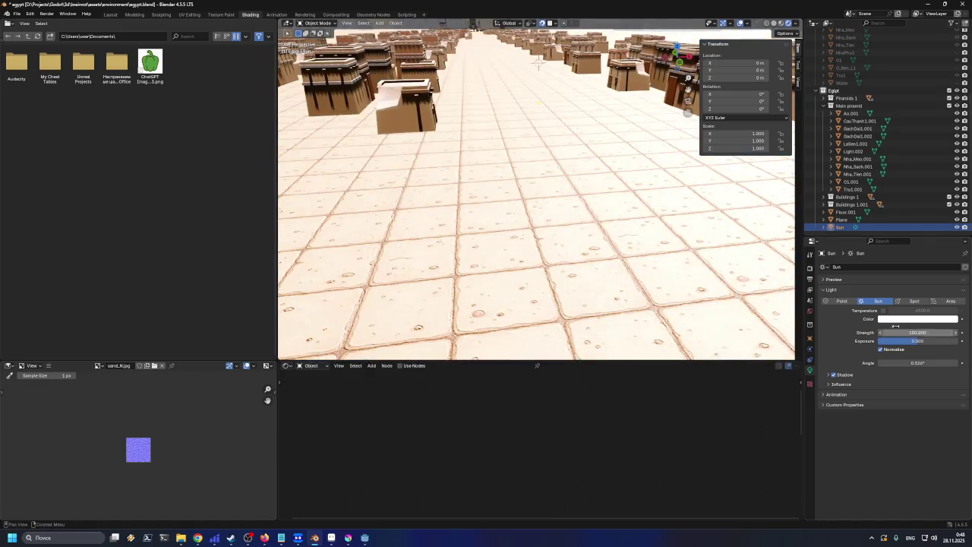
scroll(638, 207, down, 3)
scroll(638, 207, up, 3)
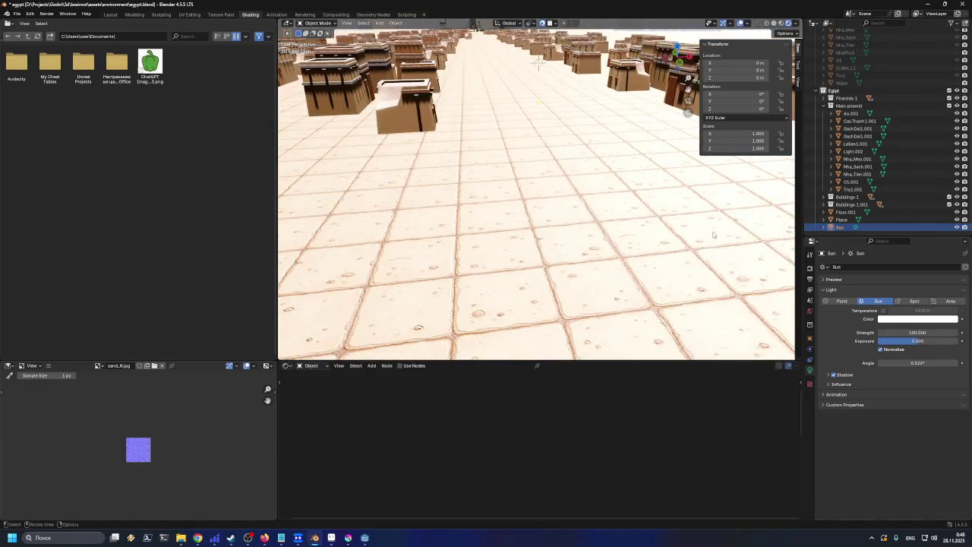
click(939, 332)
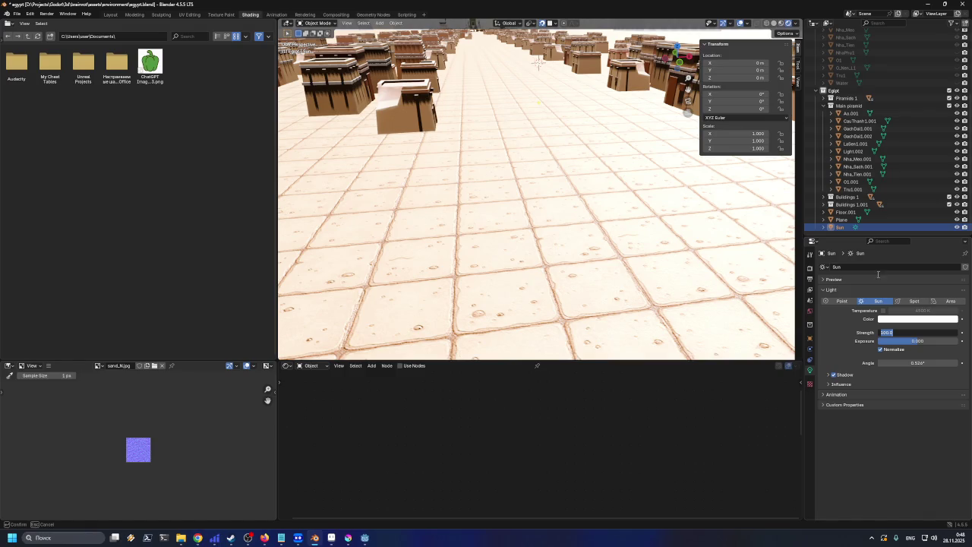
text(10)
key(Return)
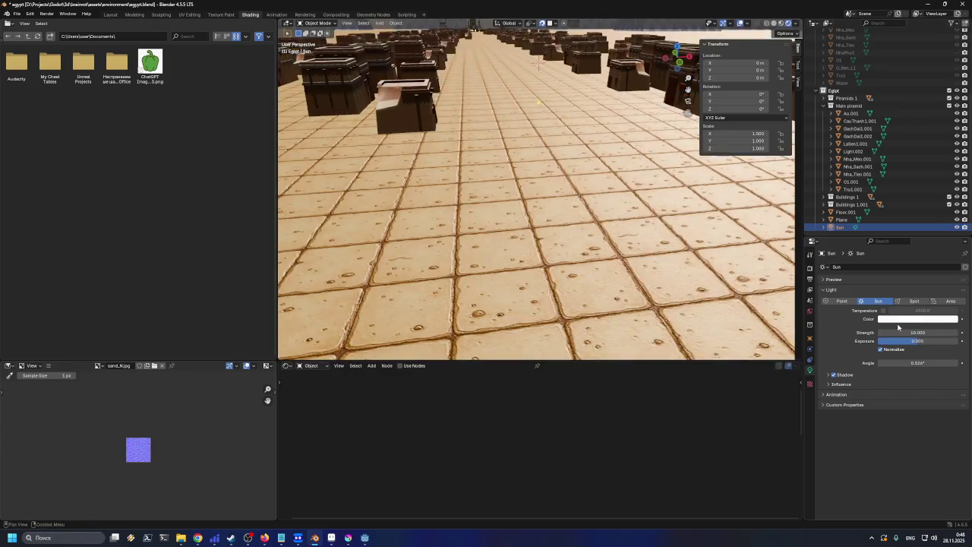
key(alt+Tab)
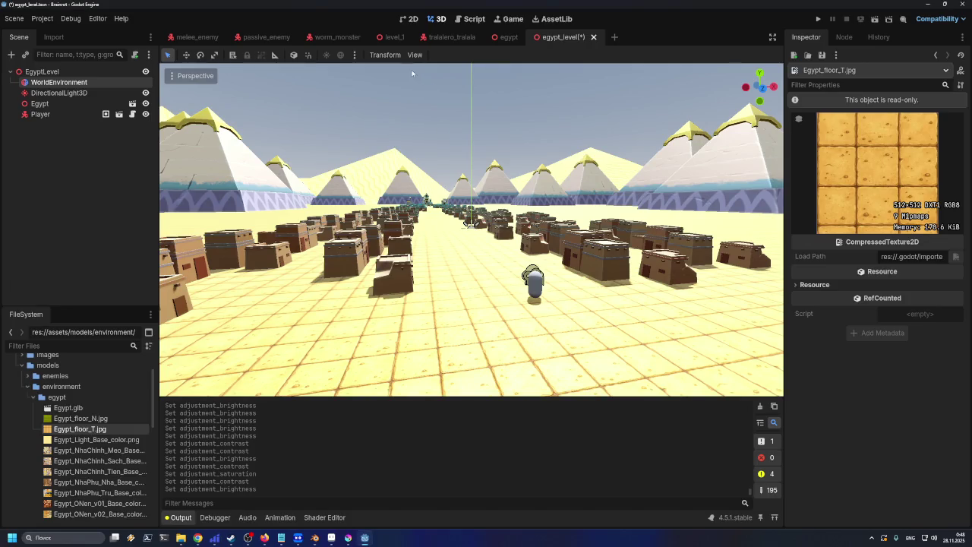
- Clear the Sky resource from the WorldEnvironment's Background settings
click(95, 83)
click(823, 135)
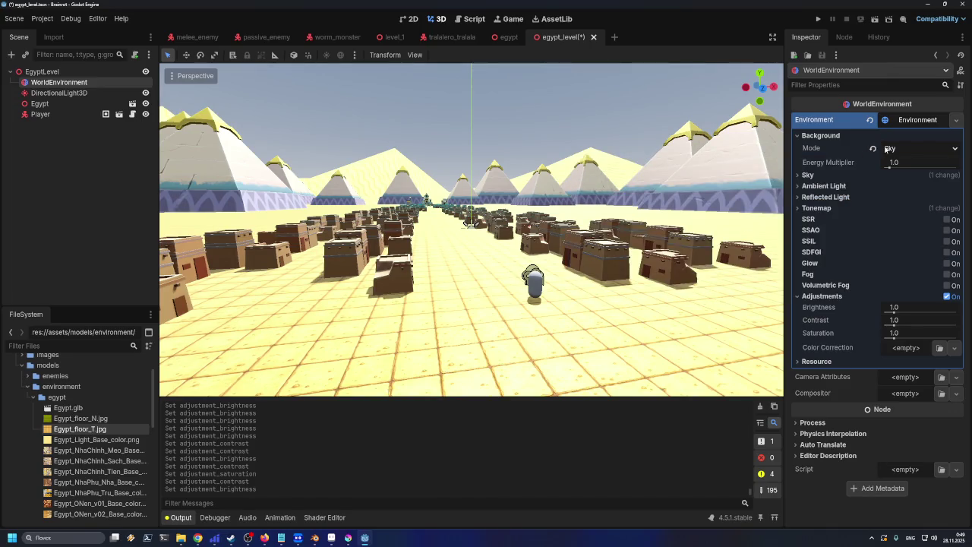
click(809, 175)
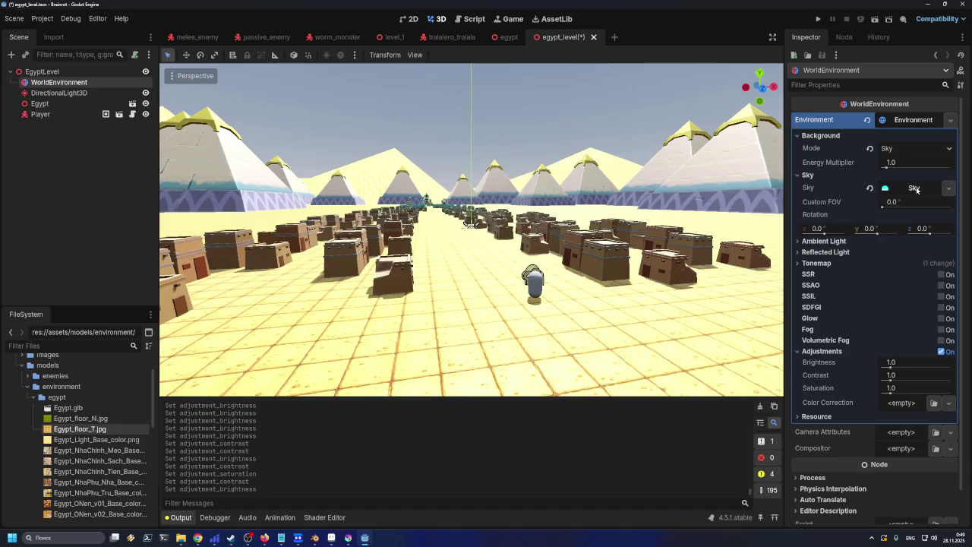
click(869, 188)
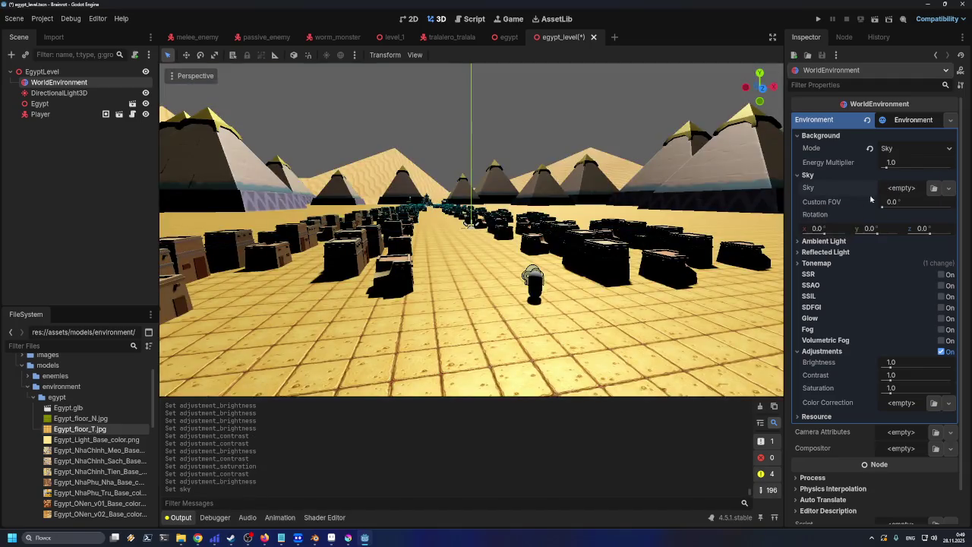
- Fly the viewport camera over the level, then undo to bring the sky back
key(w)
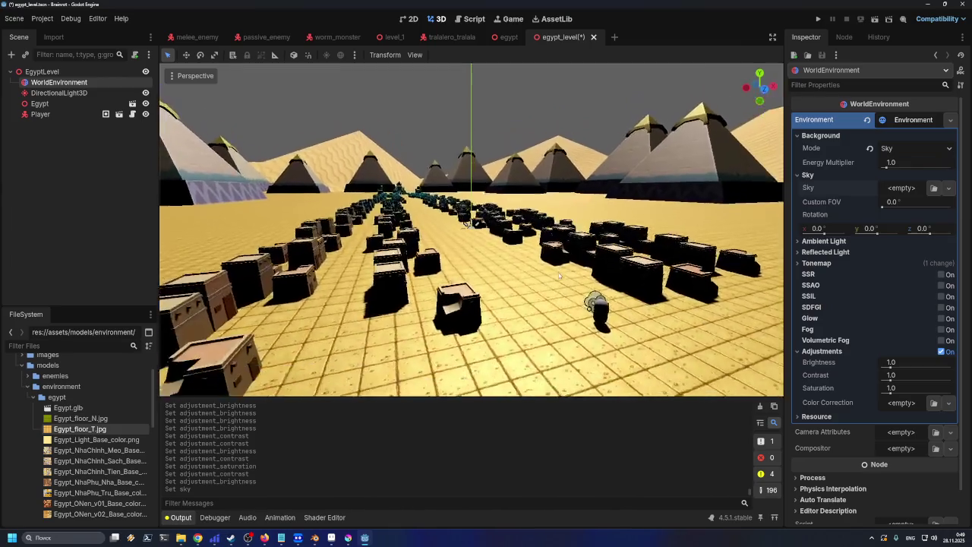
key(w)
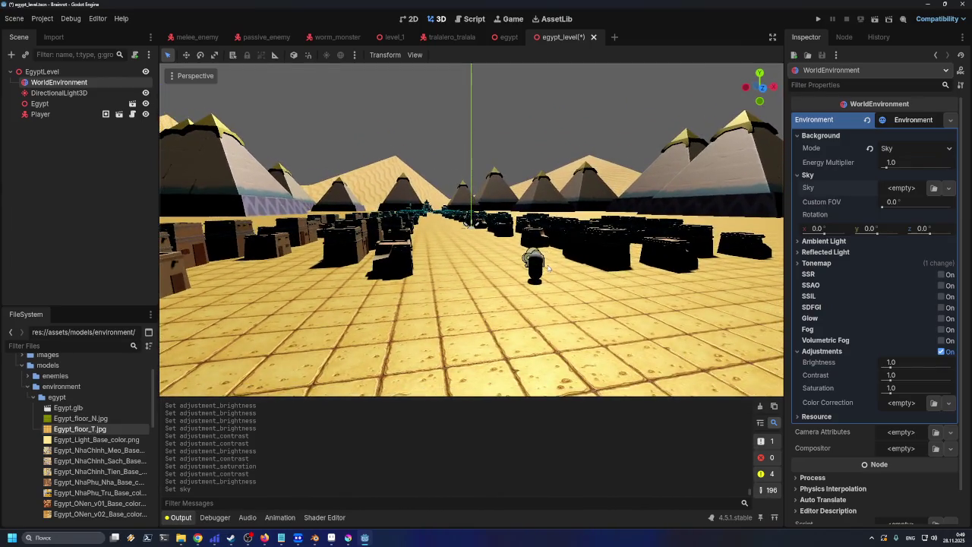
key(w)
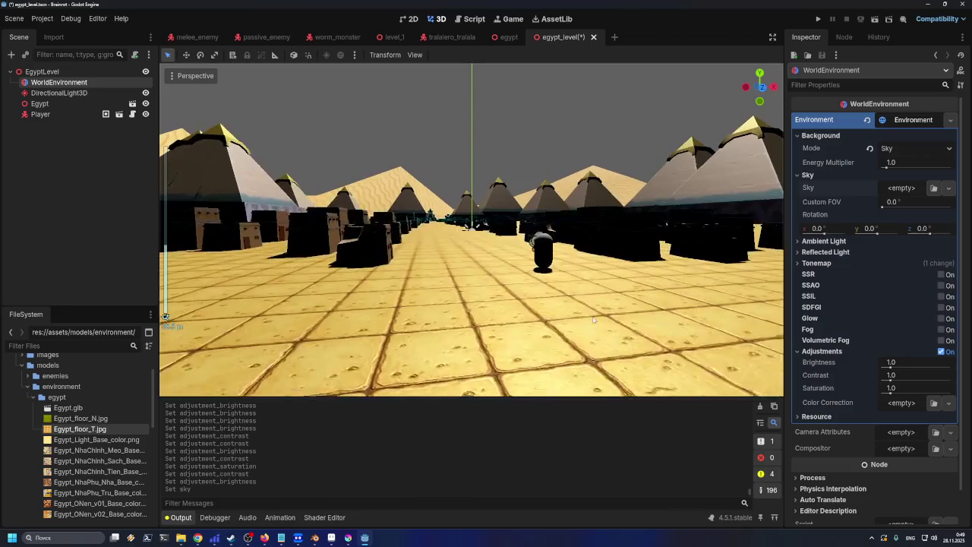
key(s)
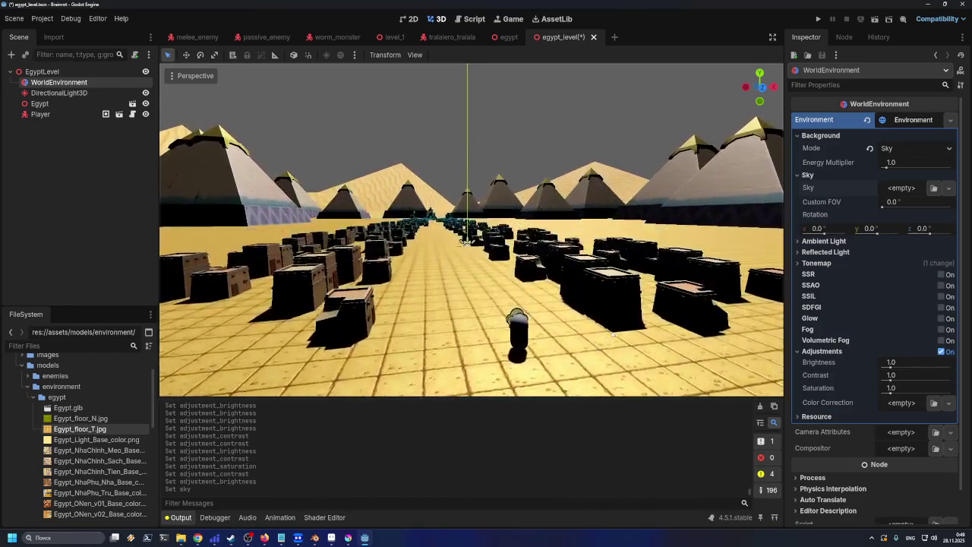
key(w)
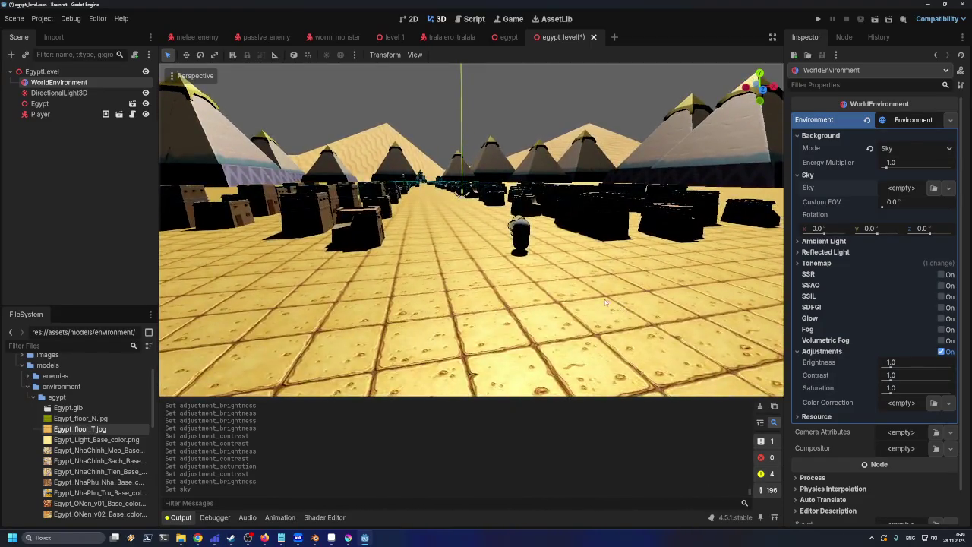
key(ctrl+z)
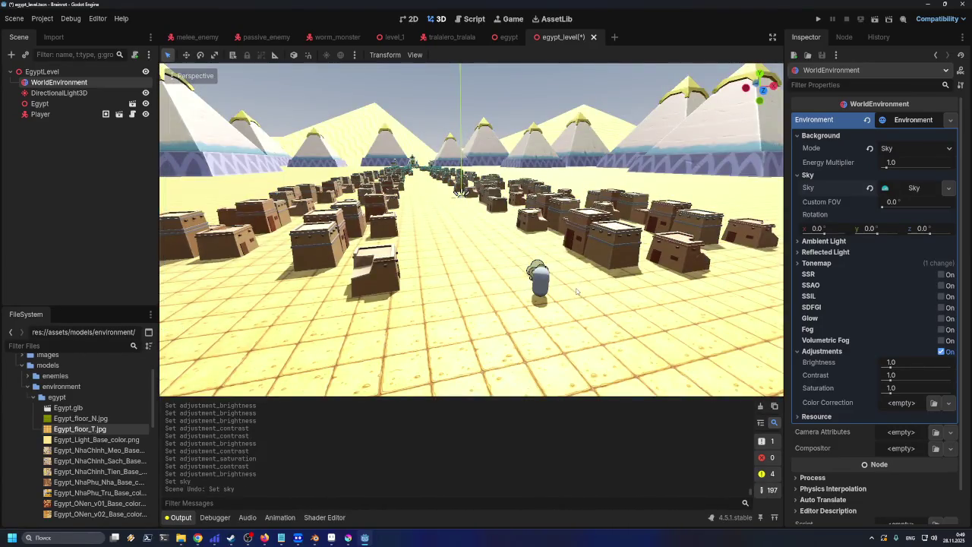
- Tint the ProceduralSky's Cover Modulate cyan, then restore it to white
click(912, 188)
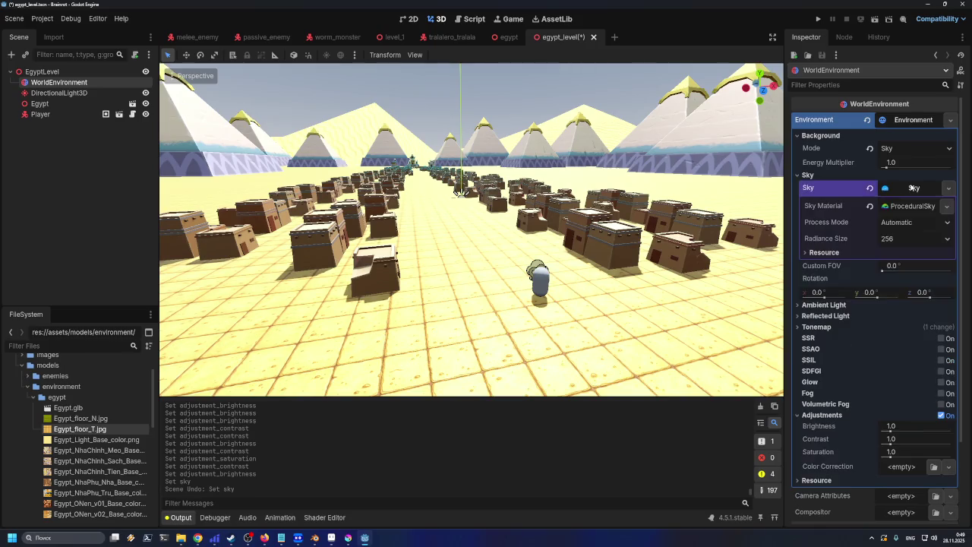
click(909, 206)
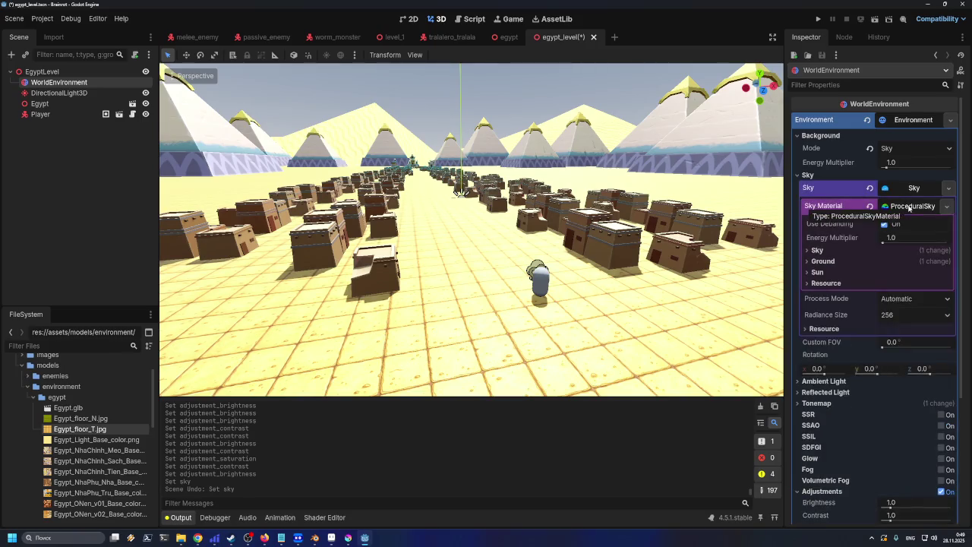
click(818, 250)
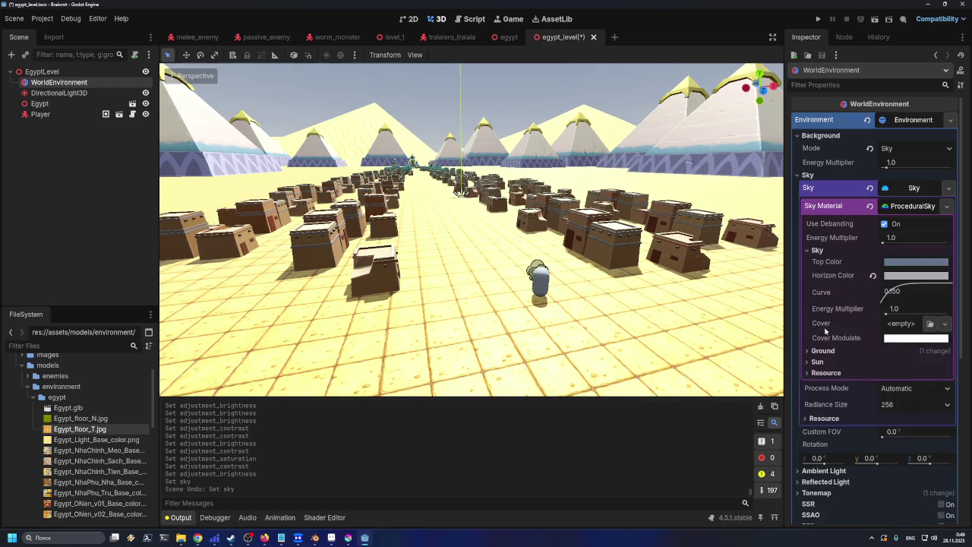
click(912, 342)
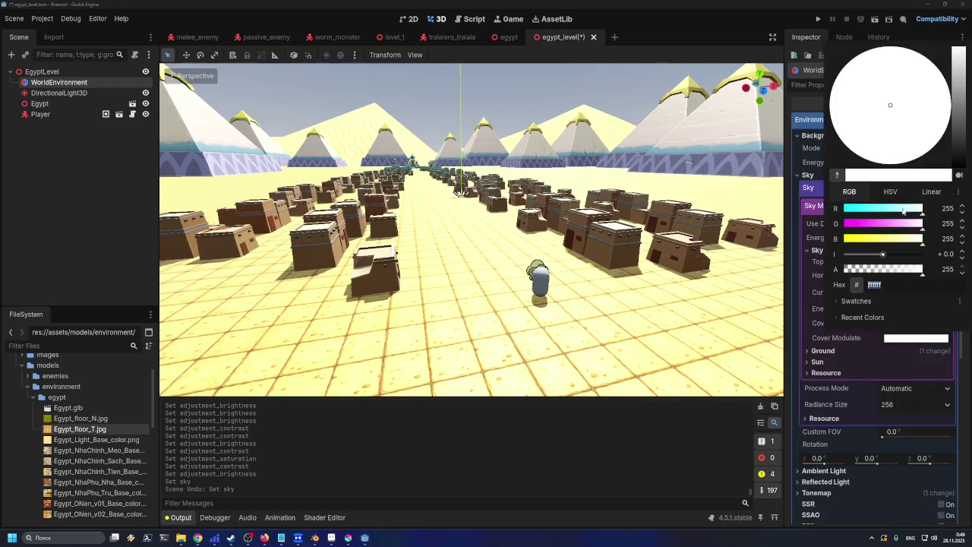
click(860, 212)
drag(861, 214, 836, 218)
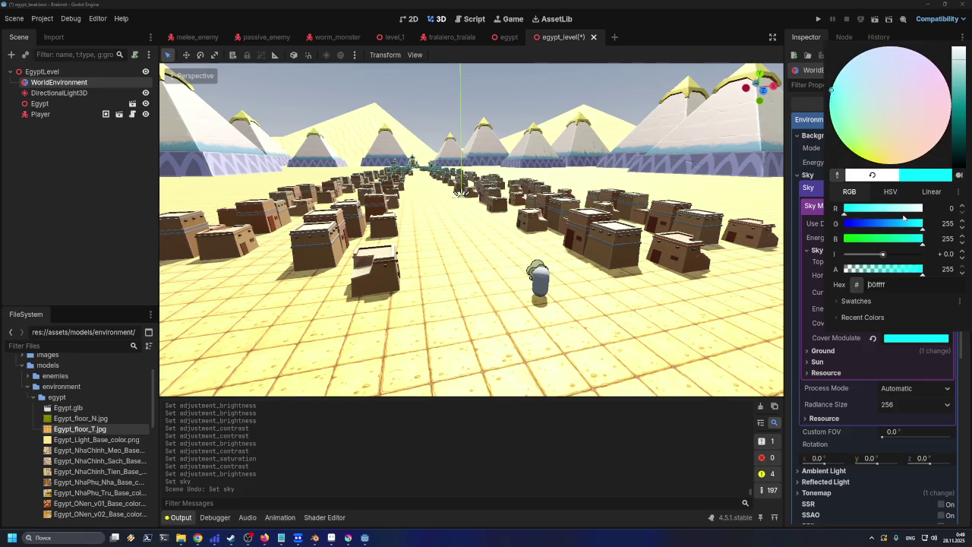
drag(904, 218, 933, 215)
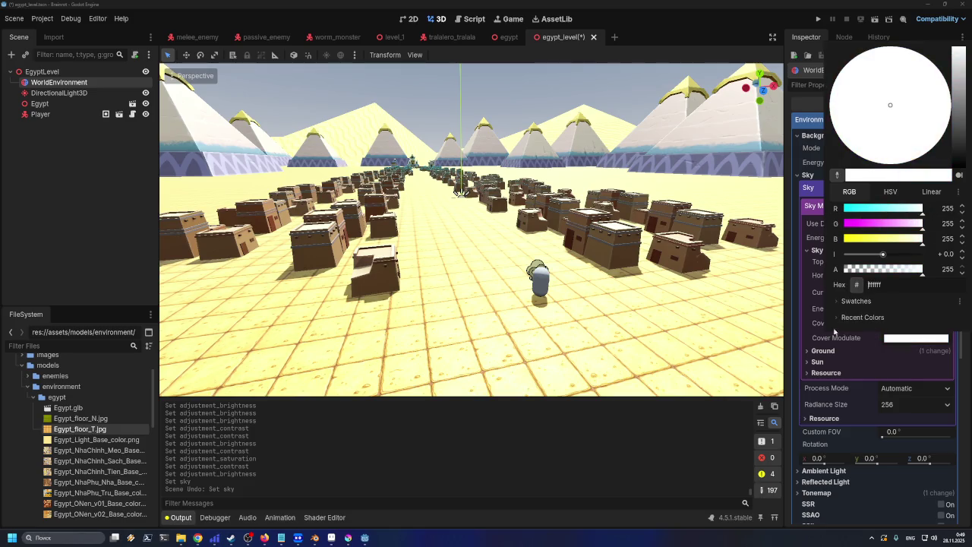
click(811, 335)
- Try higher Sun Angle Max and Curve values, undoing both to keep 30.0 and 0.150
click(807, 362)
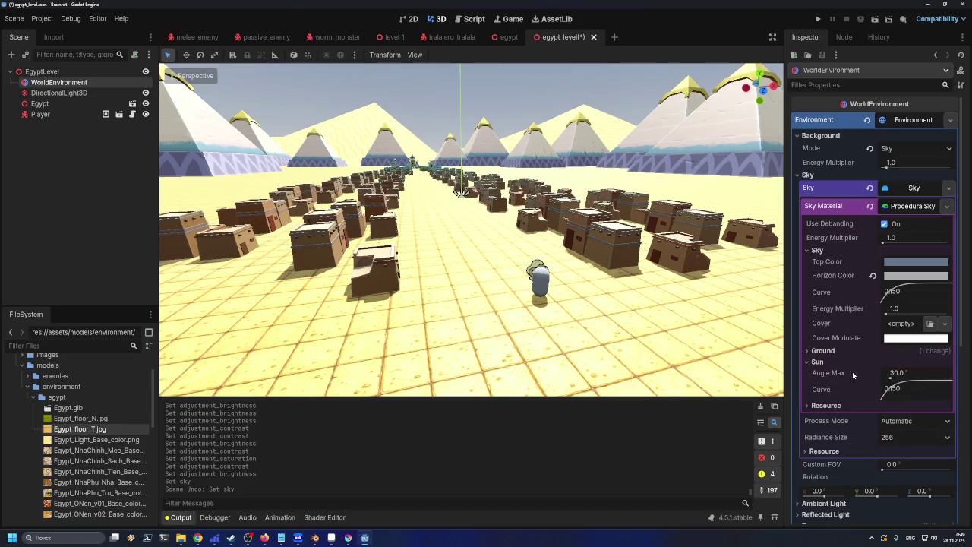
drag(891, 378, 970, 383)
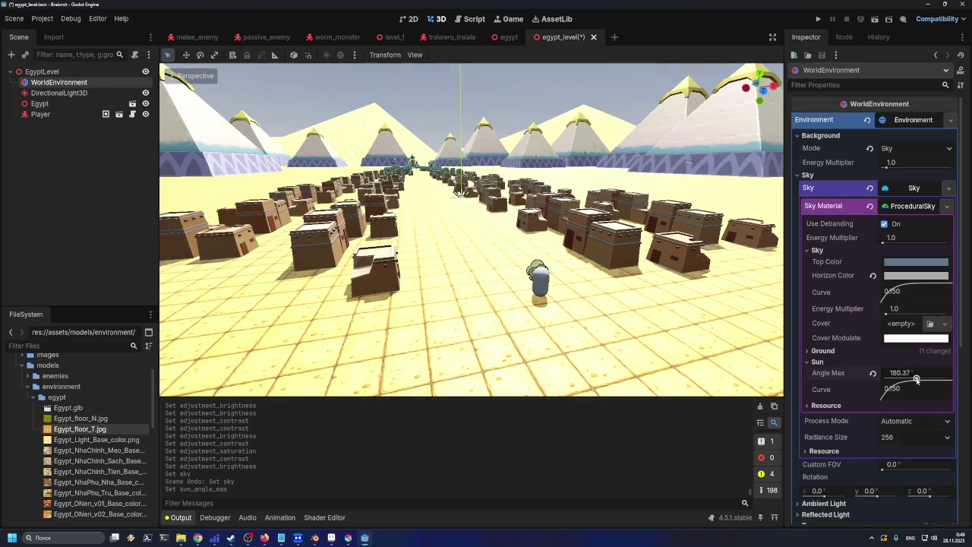
key(ctrl+z)
drag(893, 389, 904, 392)
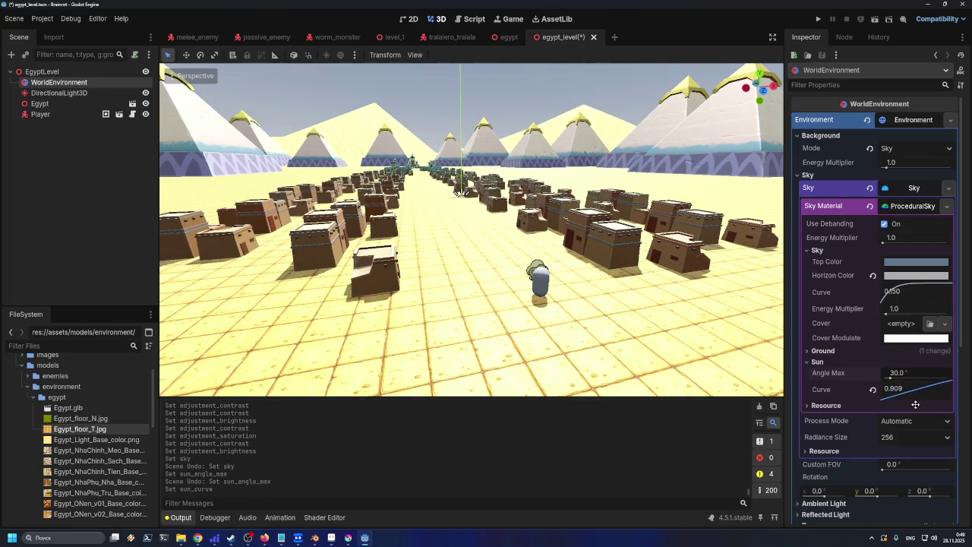
key(ctrl+z)
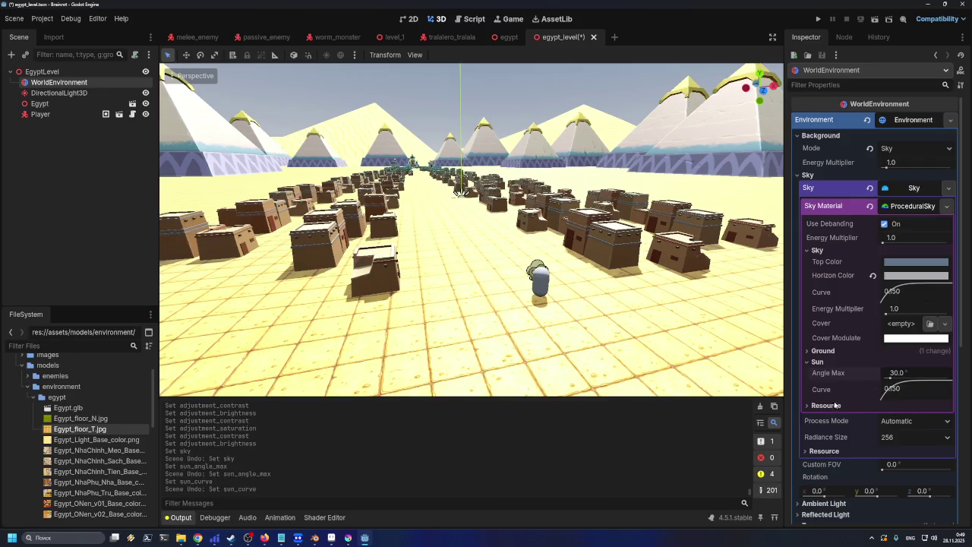
- Peek at the Ground settings, then toggle the sky's Use Debanding option
click(824, 351)
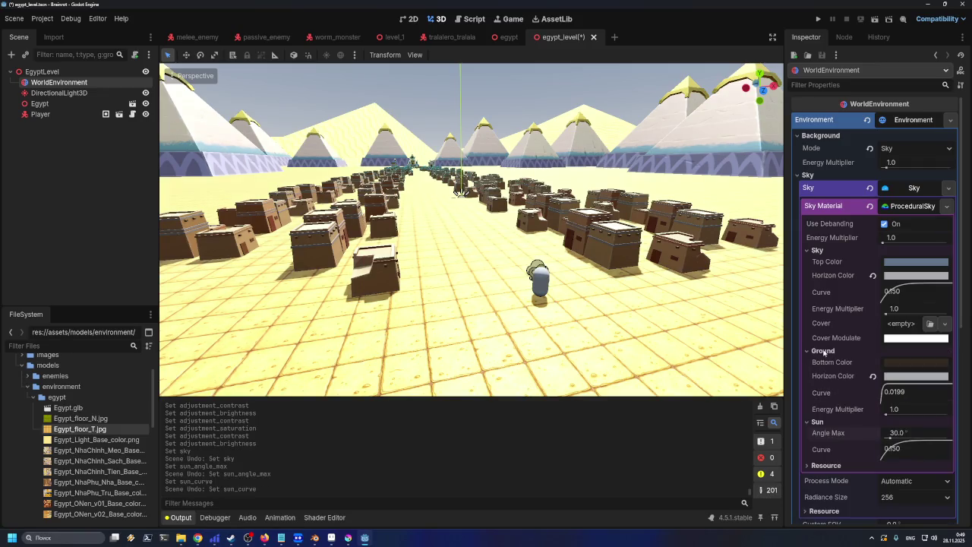
click(825, 351)
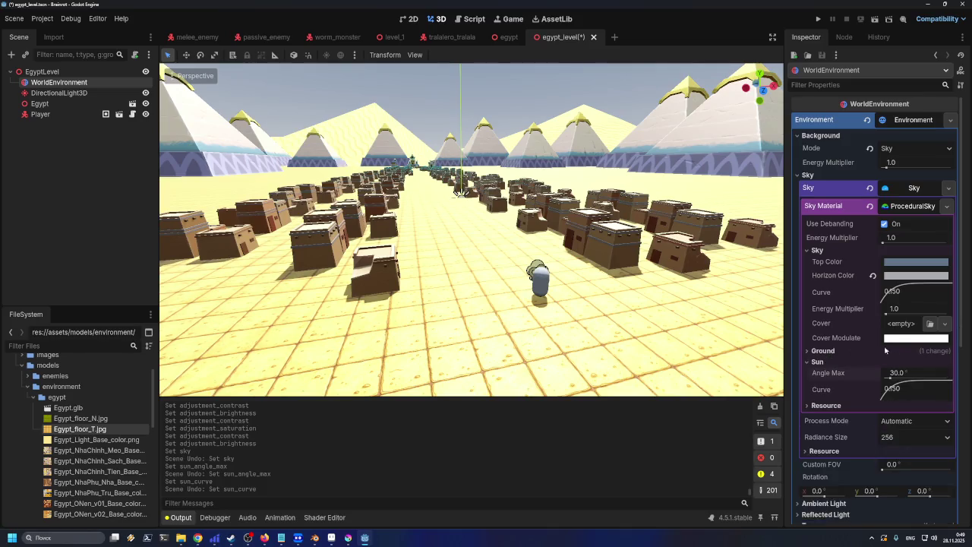
mouse_move(902, 343)
mouse_move(885, 266)
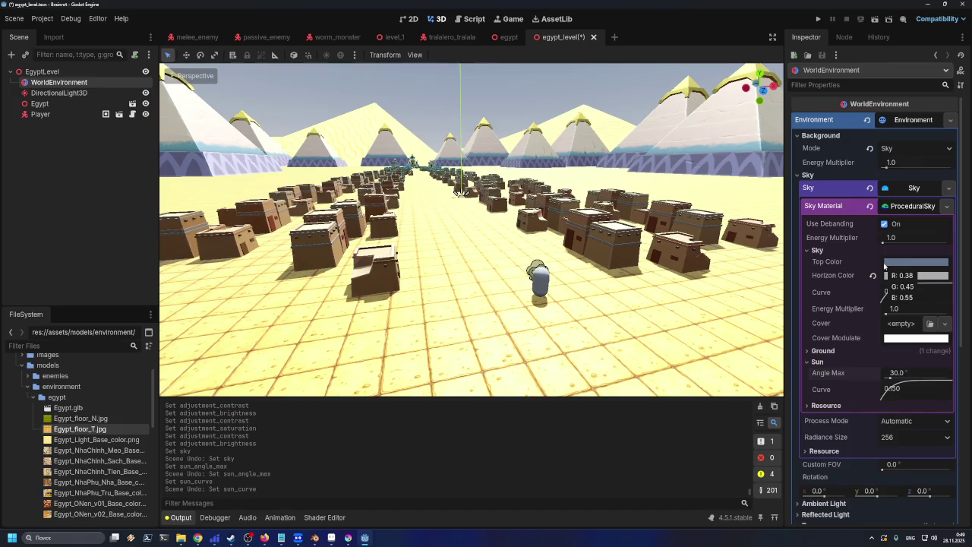
click(885, 224)
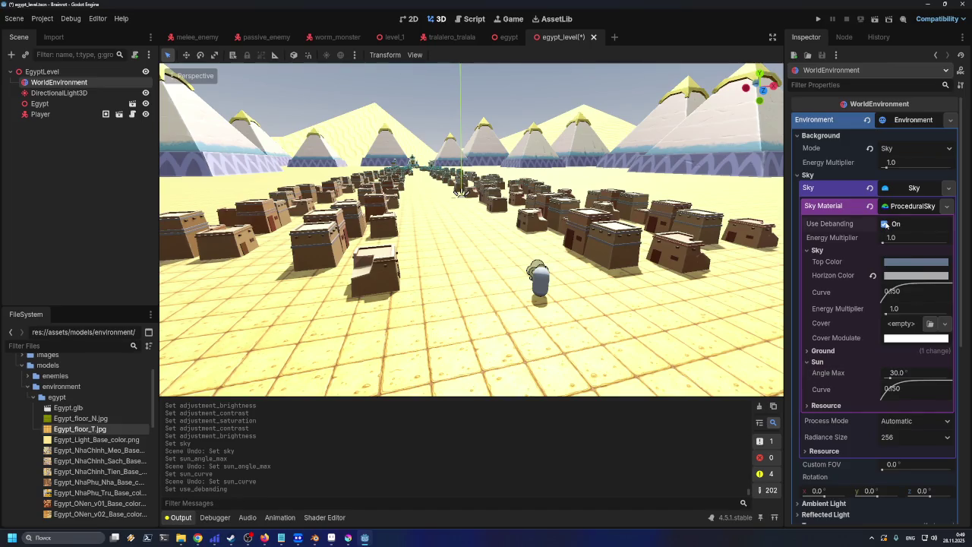
click(903, 263)
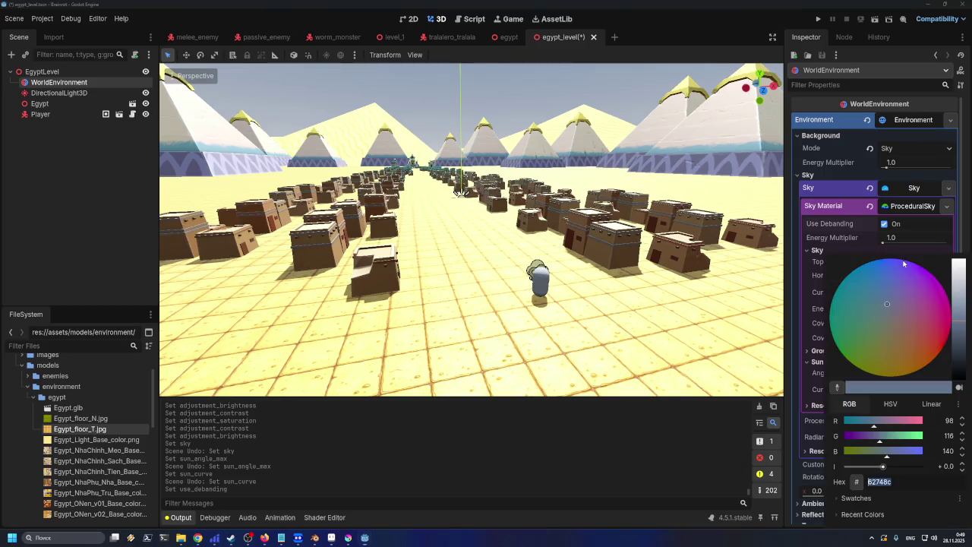
mouse_move(912, 266)
mouse_down()
mouse_move(934, 305)
mouse_move(841, 353)
mouse_move(852, 373)
mouse_move(885, 380)
mouse_move(927, 371)
mouse_move(953, 347)
mouse_move(879, 334)
mouse_move(858, 350)
mouse_move(890, 298)
mouse_up()
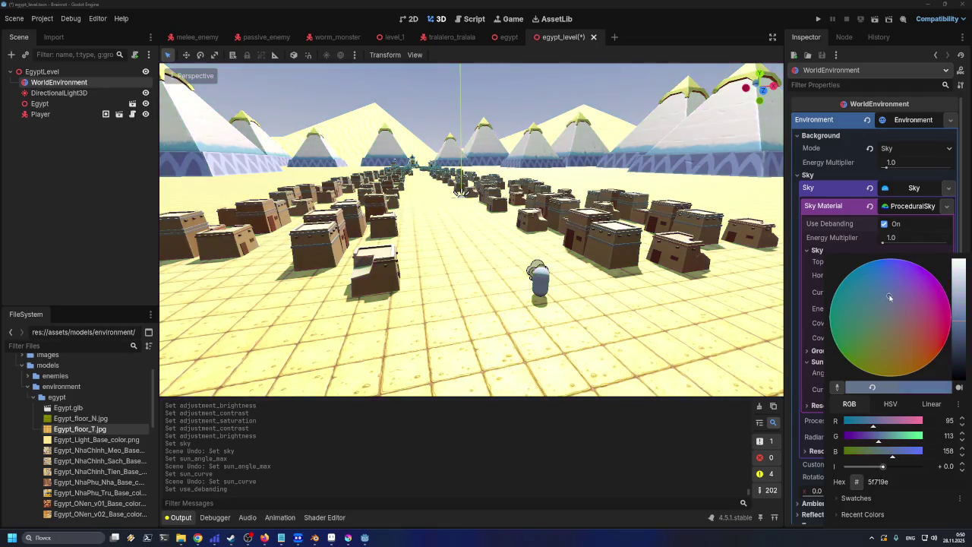
click(797, 270)
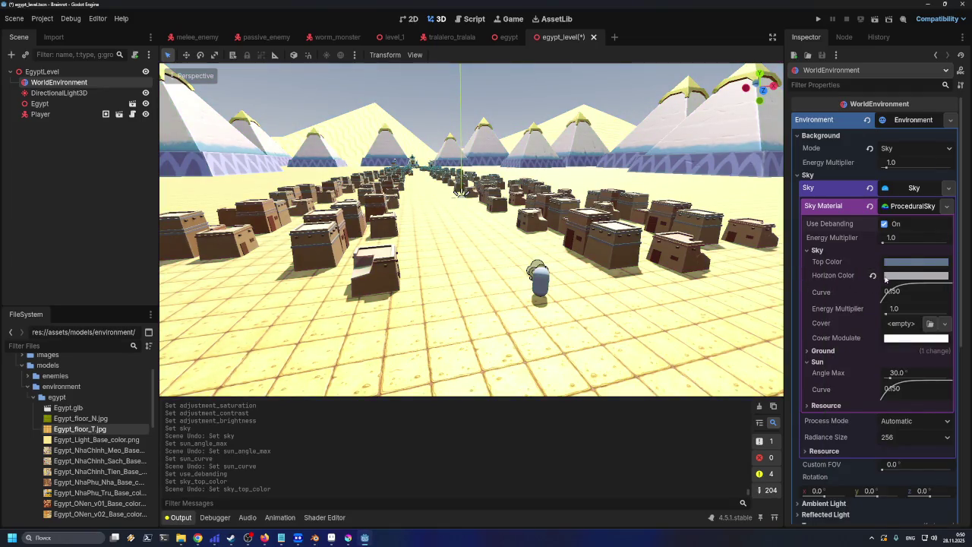
click(898, 276)
mouse_move(900, 72)
mouse_down()
mouse_move(859, 83)
mouse_move(896, 114)
mouse_move(905, 152)
mouse_move(942, 178)
mouse_move(847, 193)
mouse_move(901, 250)
mouse_move(968, 144)
mouse_move(851, 84)
mouse_move(739, 66)
mouse_move(754, 23)
mouse_up()
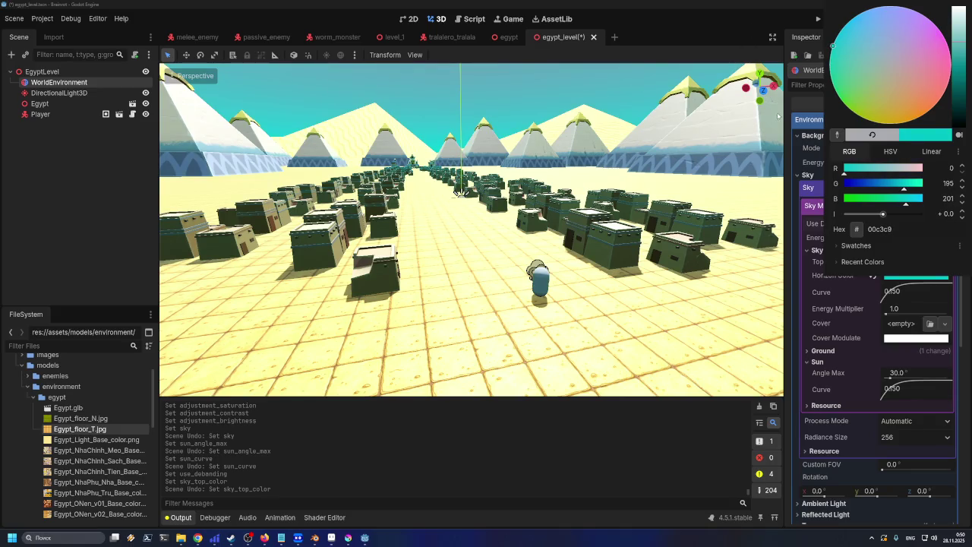
click(787, 134)
- Undo the horizon colour, debanding and brightness/contrast changes, saving the scene along the way
key(ctrl+z)
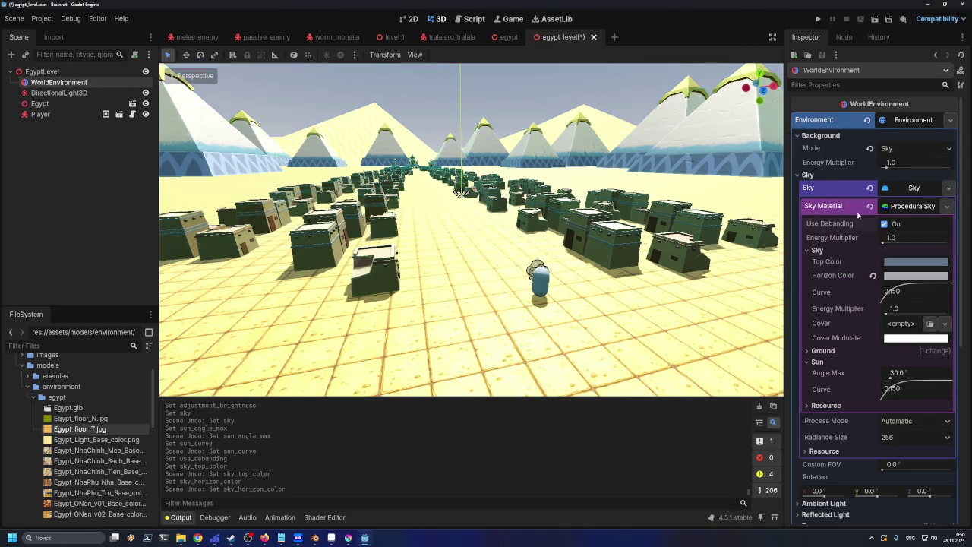
key(ctrl+s)
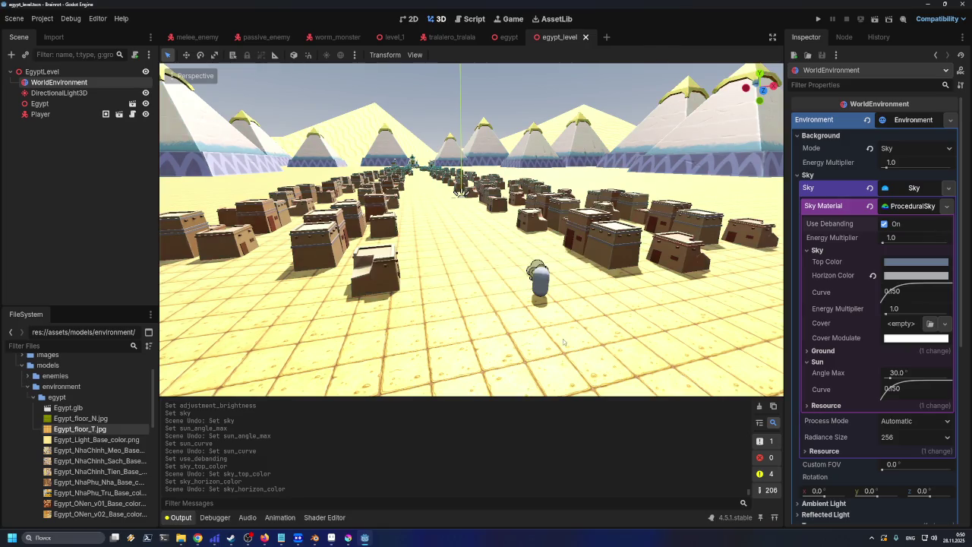
key(ctrl+z)
key(ctrl+z)
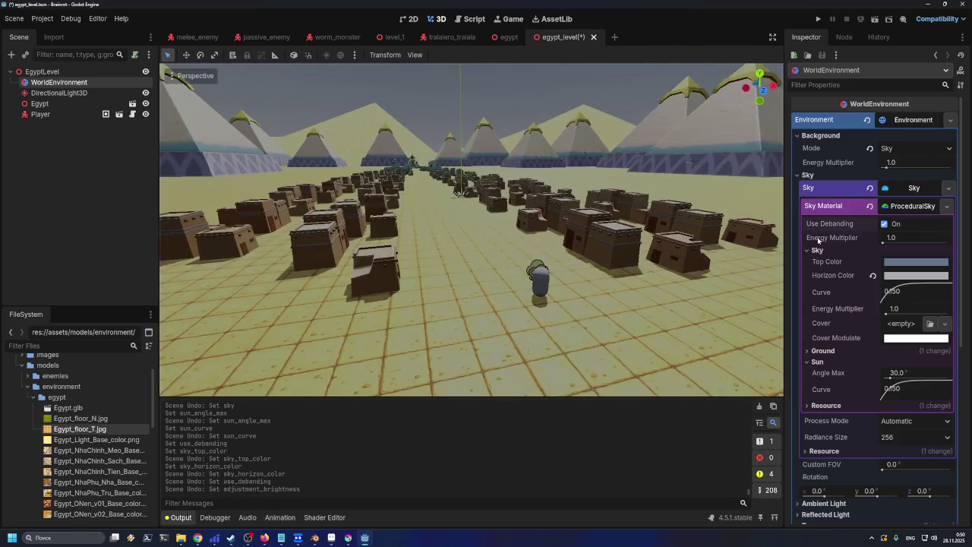
key(ctrl+z)
key(ctrl+z)
key(ctrl+z)
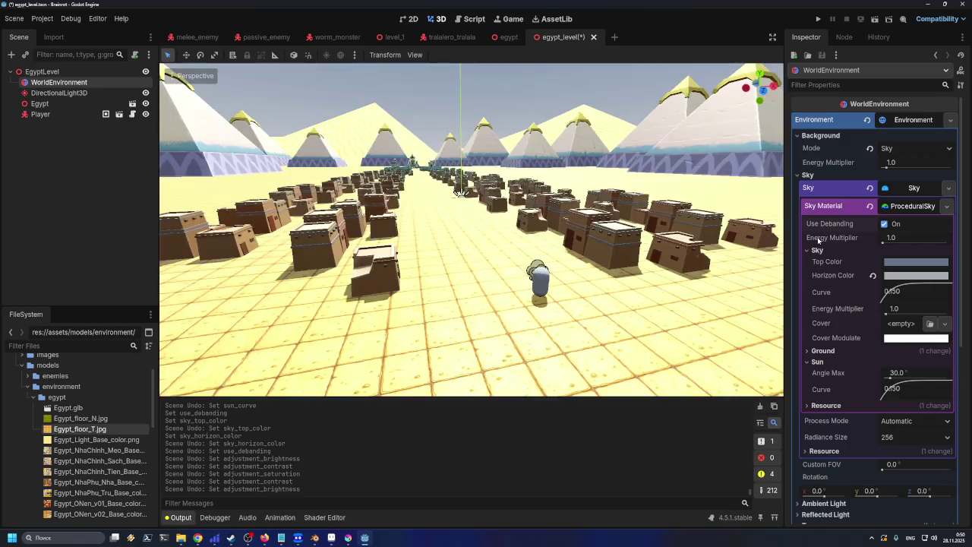
key(ctrl+s)
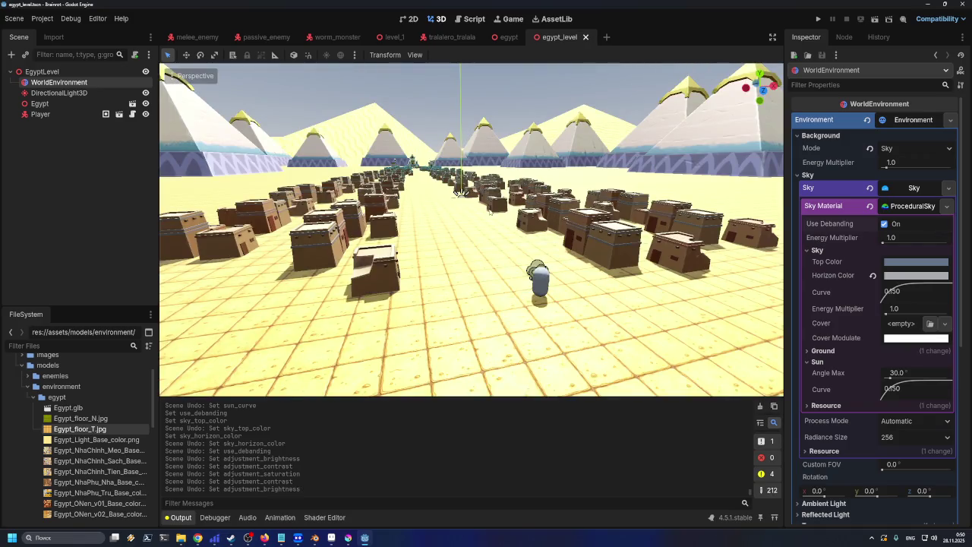
key(ctrl+z)
key(ctrl+z)
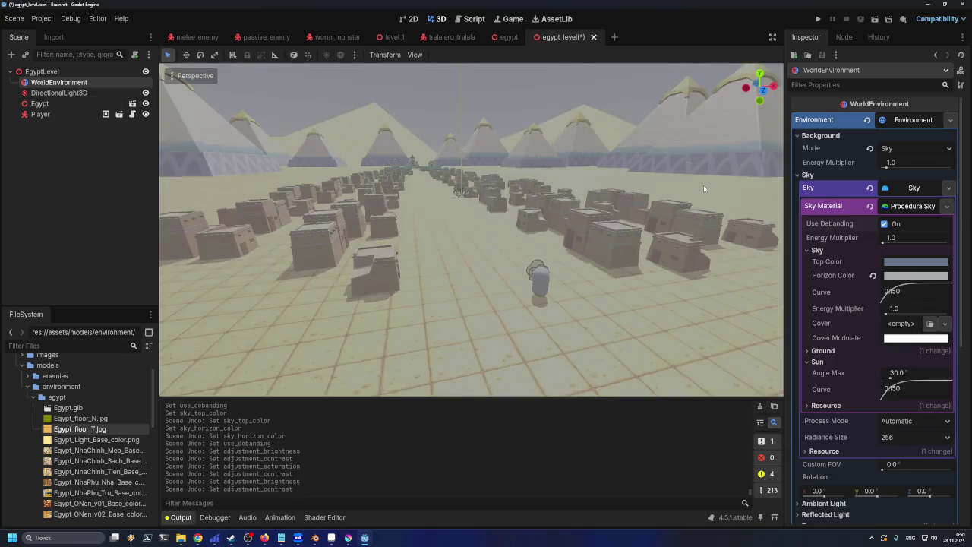
key(ctrl+s)
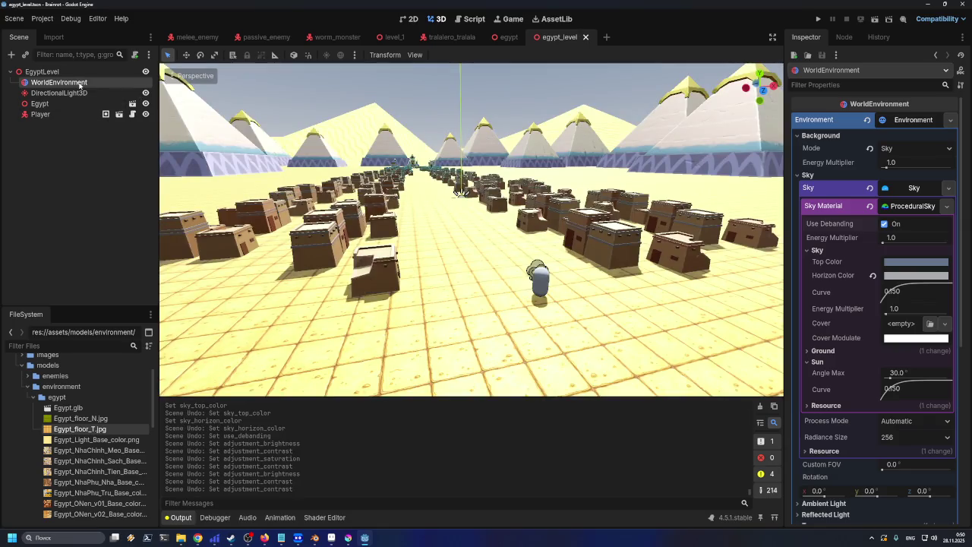
- Turn off environment Adjustments, save egypt_level, and switch to Blender
scroll(832, 291, down, 5)
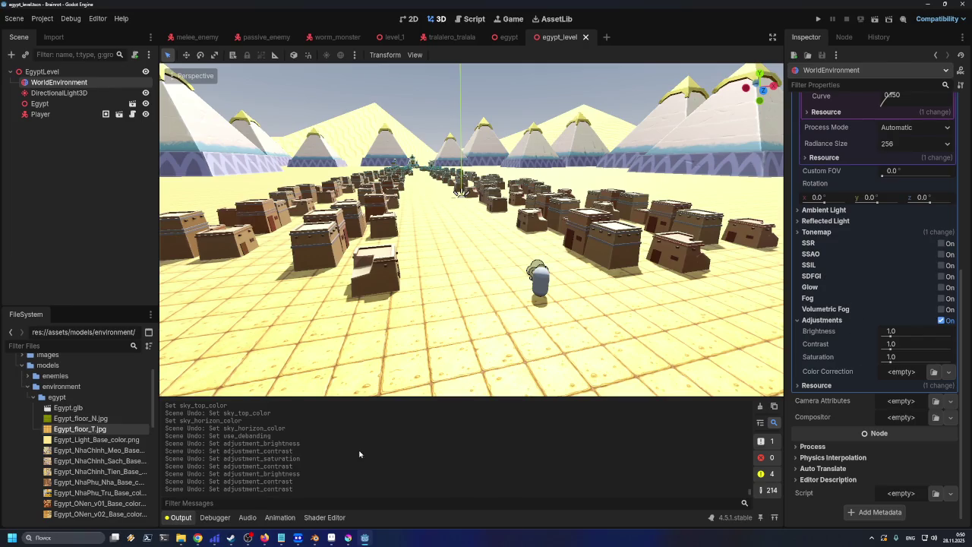
click(941, 320)
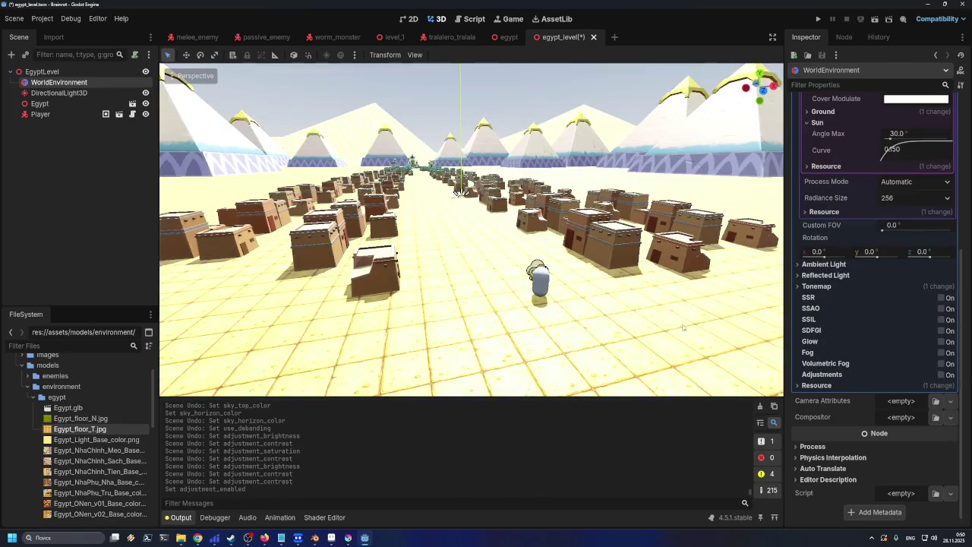
key(ctrl+s)
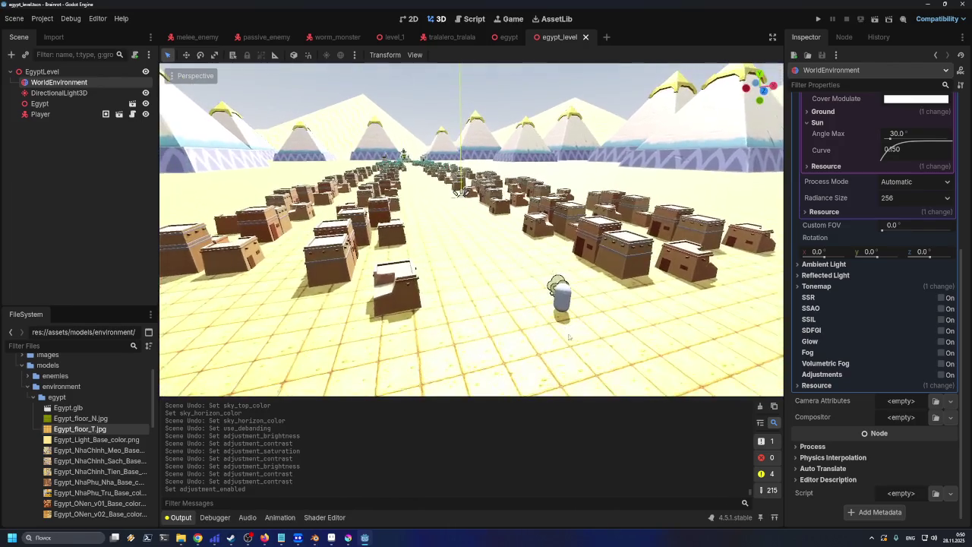
mouse_move(365, 538)
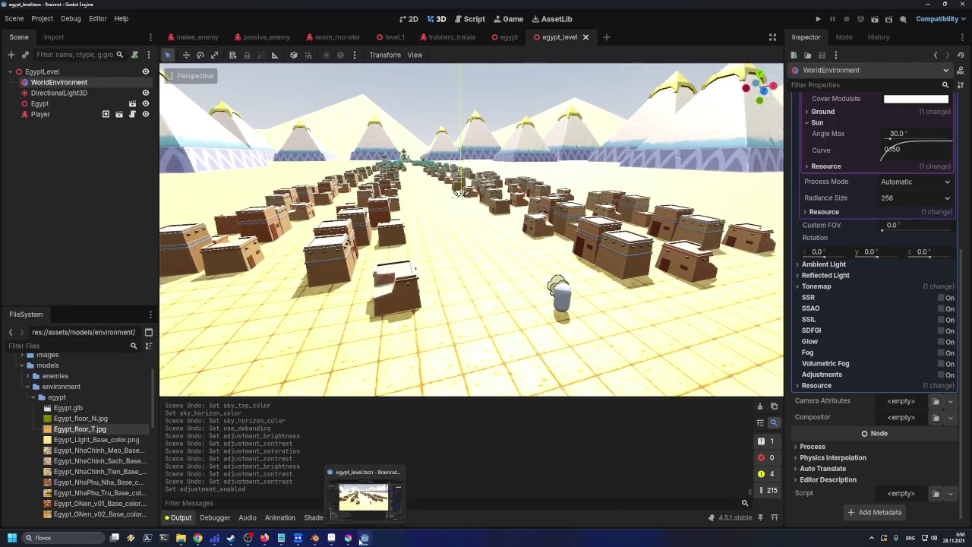
click(314, 538)
- Tint the Sun light yellow and set its Strength to 100
scroll(573, 207, down, 2)
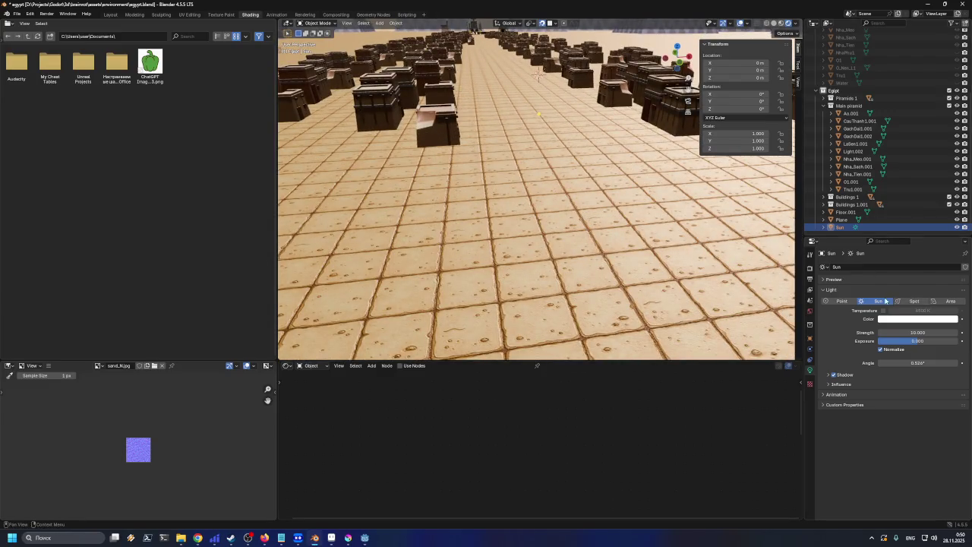
click(913, 319)
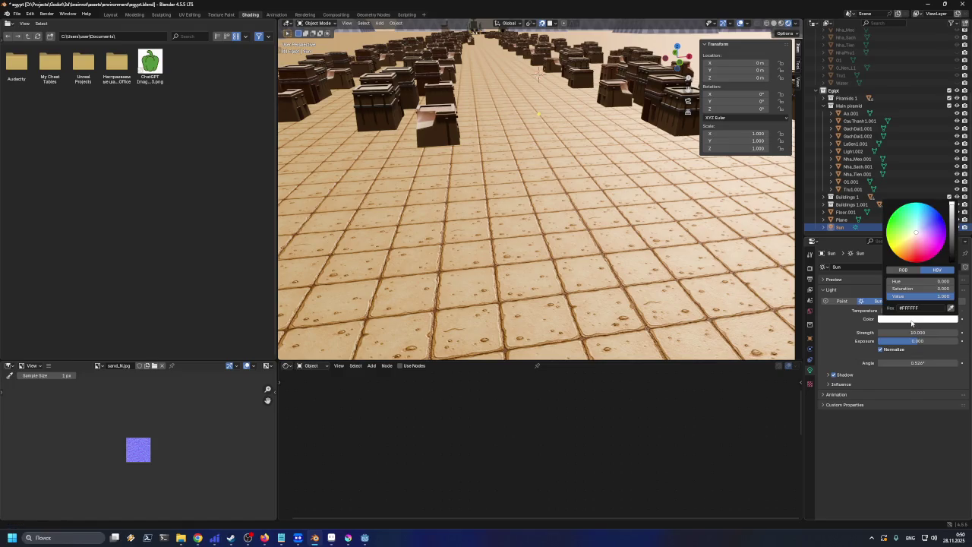
mouse_move(914, 250)
mouse_down()
mouse_move(892, 250)
mouse_move(905, 238)
mouse_up()
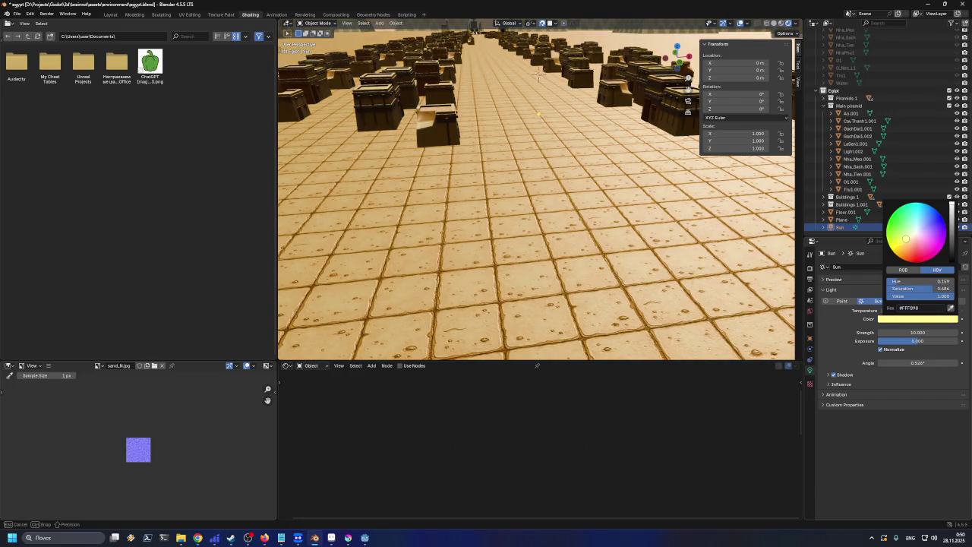
click(923, 332)
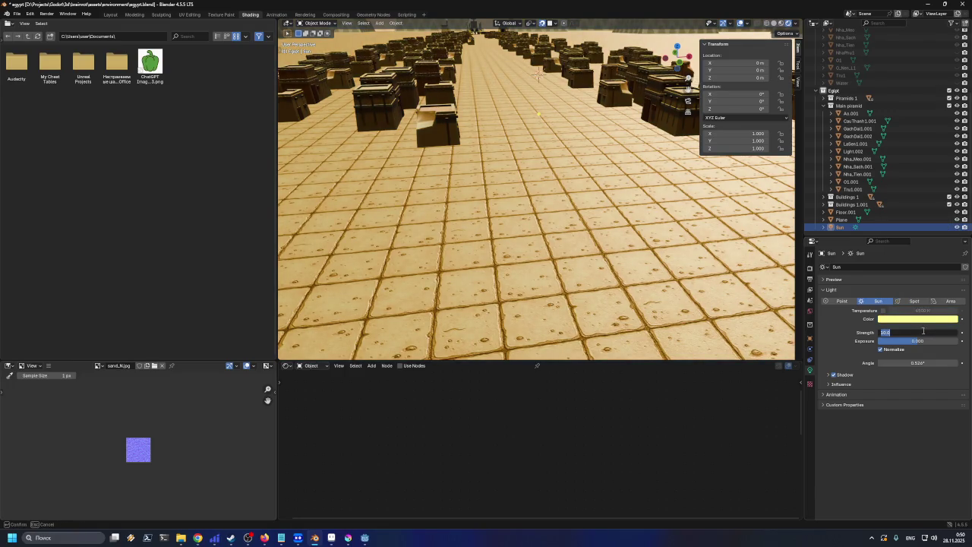
text(10)
key(Return)
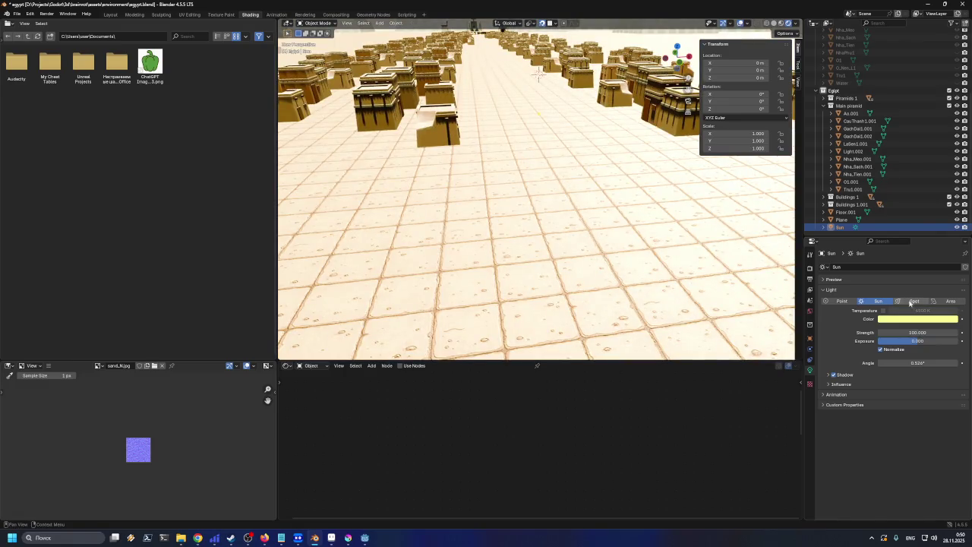
- Make the Sun a more saturated yellow and raise Exposure to about 1.127
click(909, 322)
mouse_move(908, 249)
mouse_down()
mouse_move(888, 229)
mouse_move(901, 253)
mouse_up()
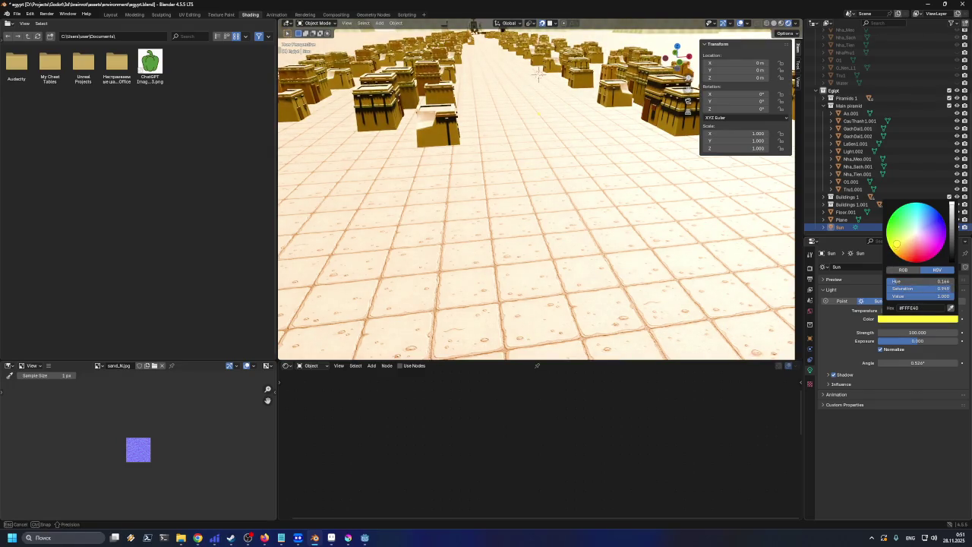
mouse_move(917, 341)
mouse_down()
mouse_move(942, 340)
mouse_move(870, 340)
mouse_move(925, 341)
mouse_up()
- Set the Sun's Exposure to 0 and Strength to 10
click(924, 341)
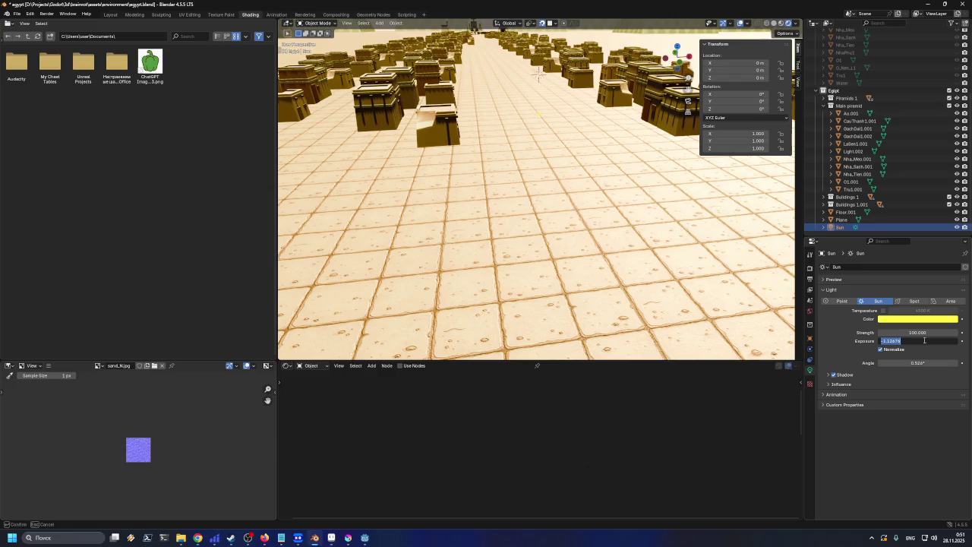
text(0)
key(Return)
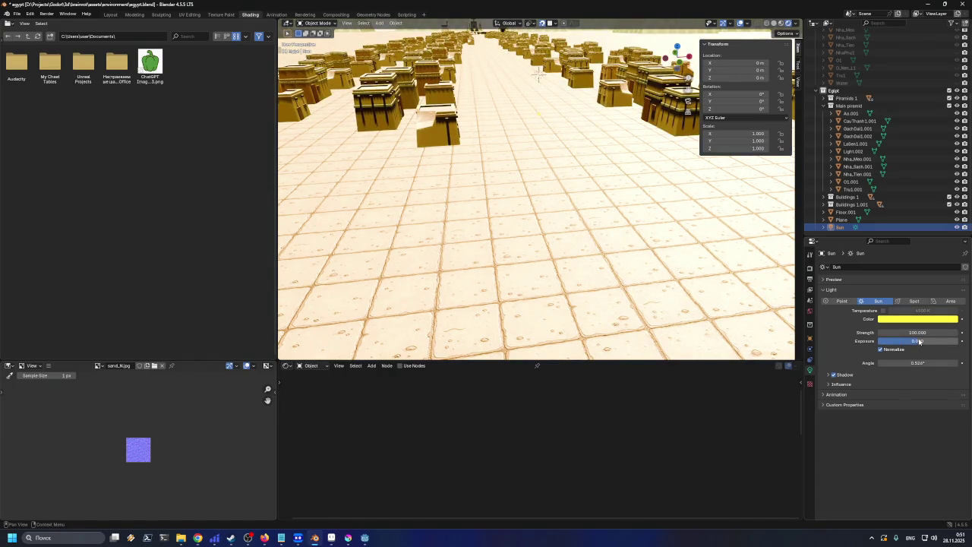
click(933, 333)
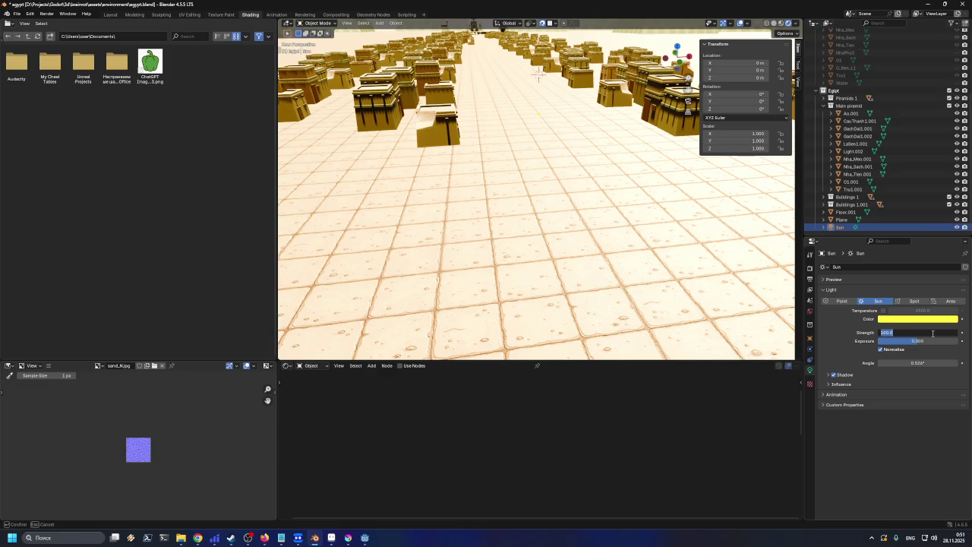
text(10)
key(Return)
- Try the Sun's Temperature mode, entering 16500 K
click(883, 310)
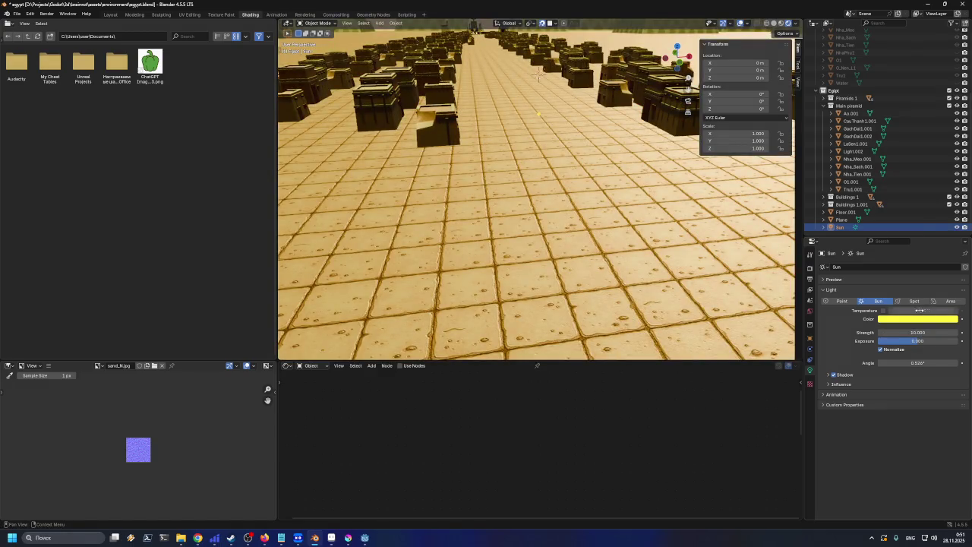
click(919, 312)
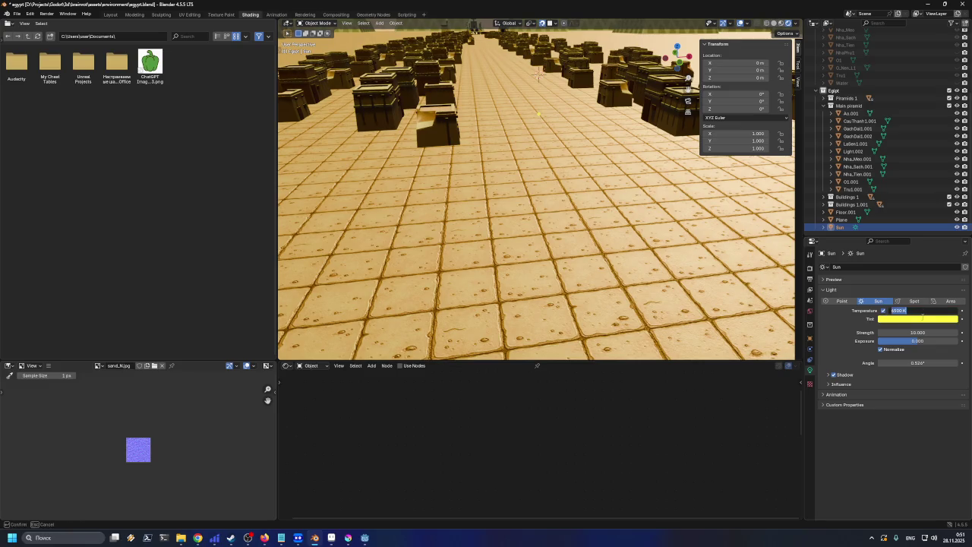
key(Escape)
click(883, 311)
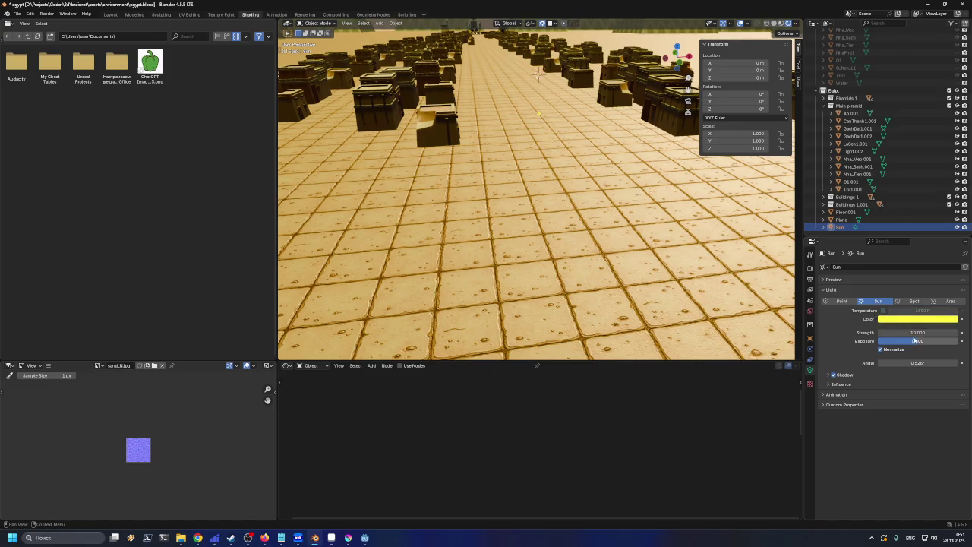
click(904, 310)
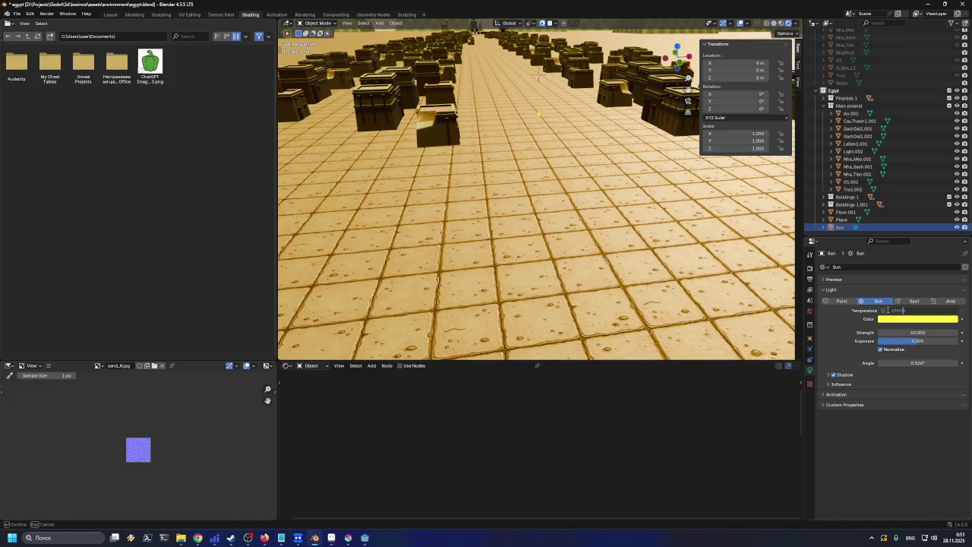
key(Escape)
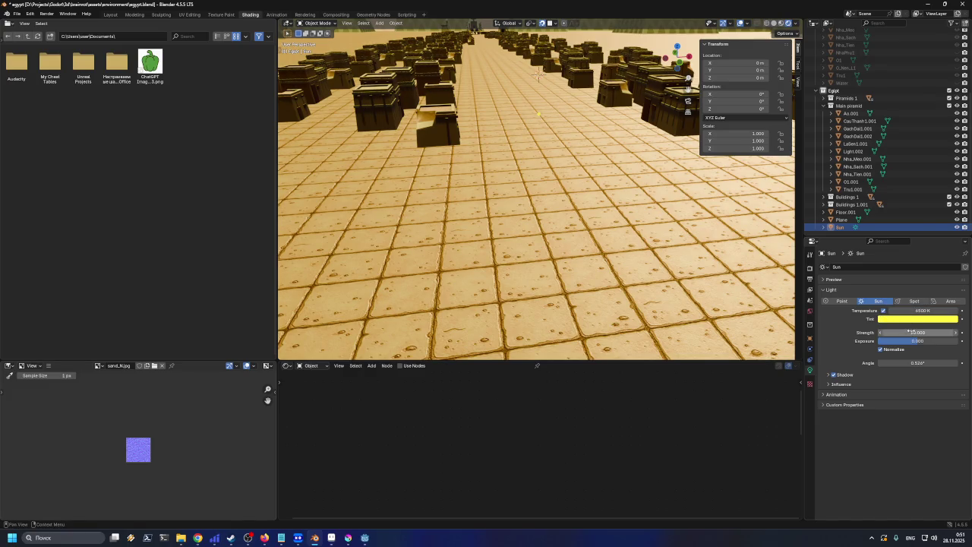
click(913, 310)
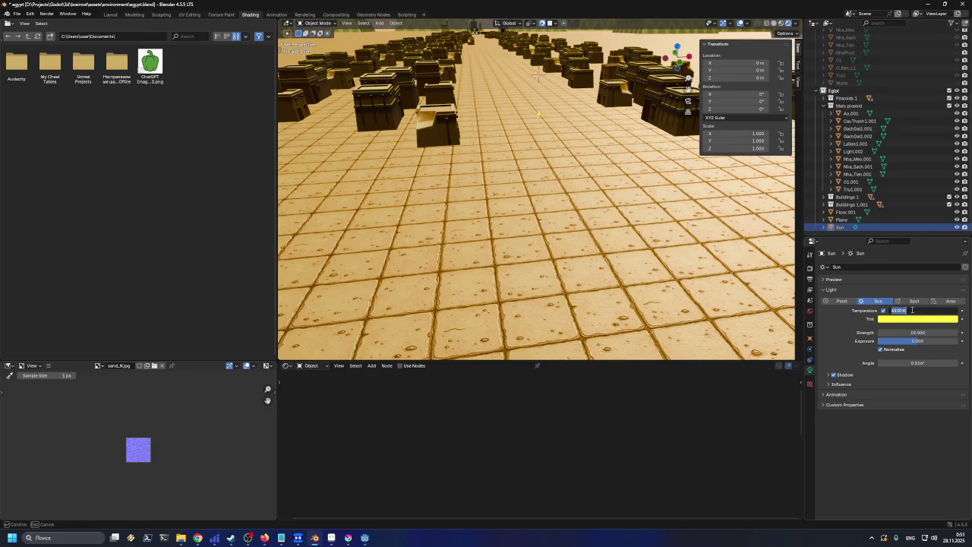
text(1)
key(Return)
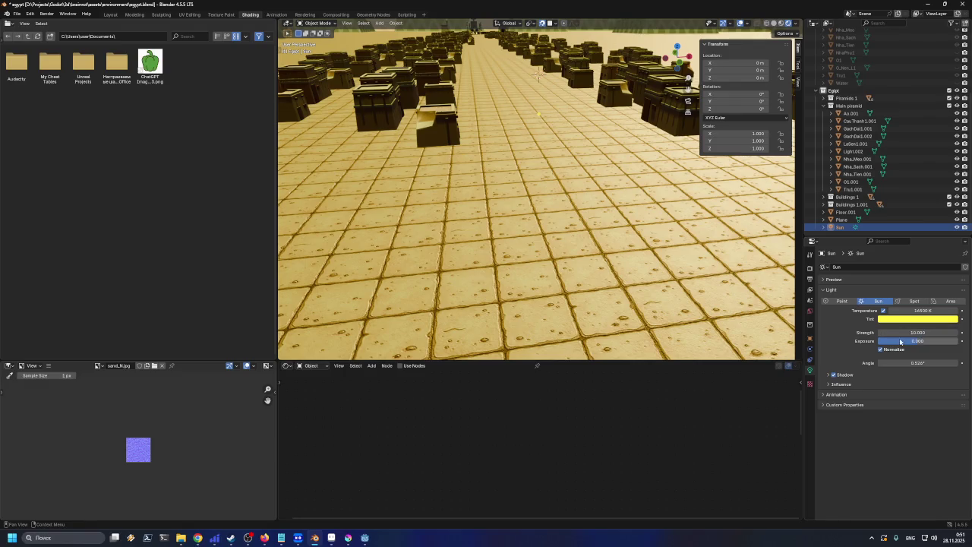
- Raise Strength to 100, reset temperature to 6500 K, and turn Temperature mode off
click(910, 332)
text(100.000)
key(Return)
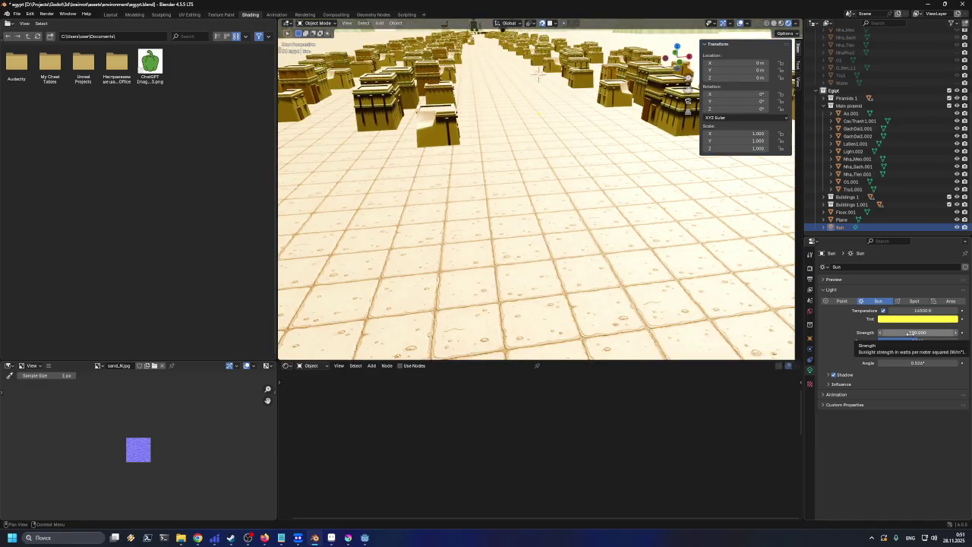
click(911, 311)
click(896, 311)
text(3)
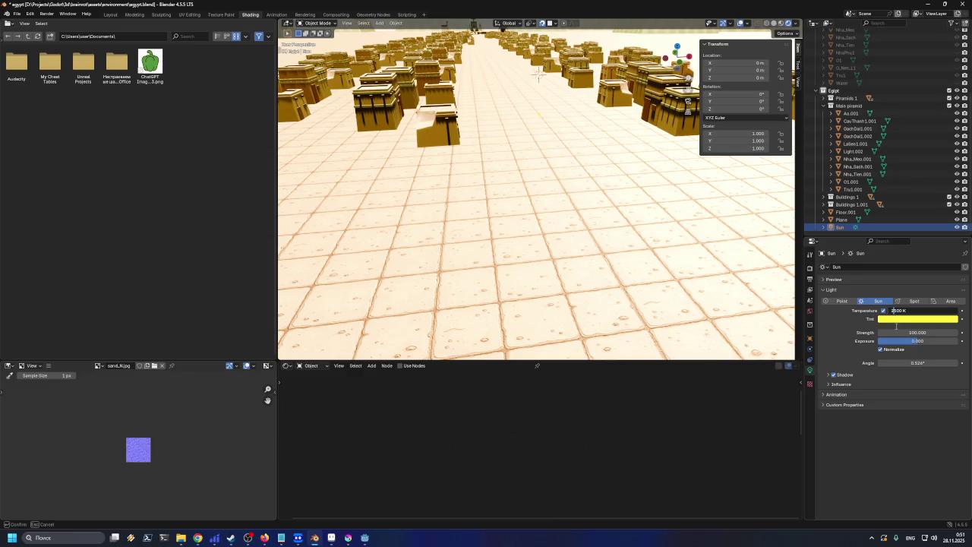
key(Return)
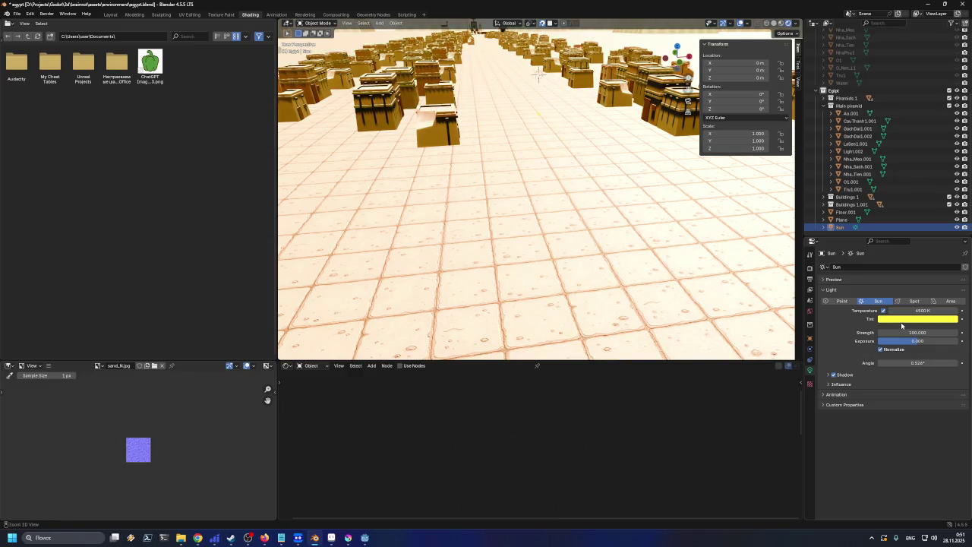
click(883, 311)
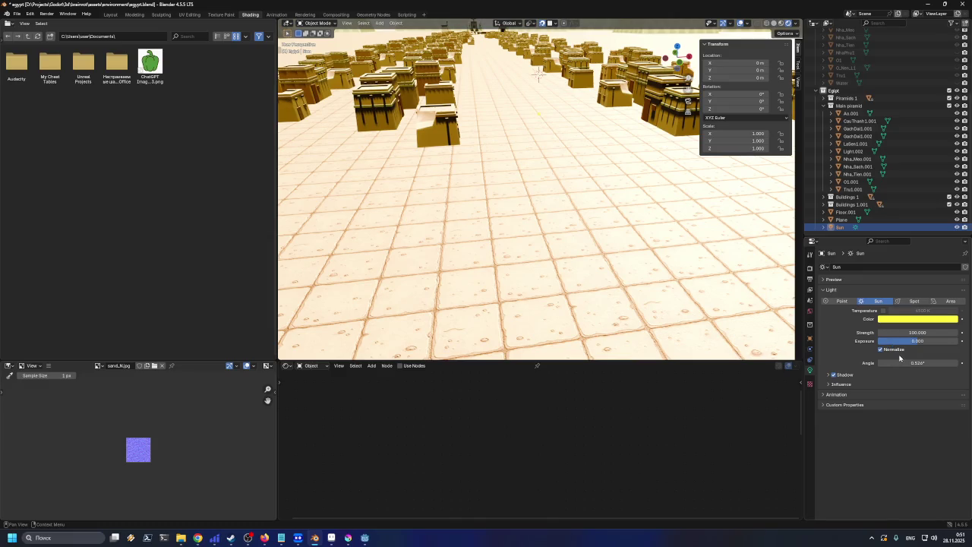
- Set Sun Strength back to 10 and save egypt.blend
click(921, 333)
text(10)
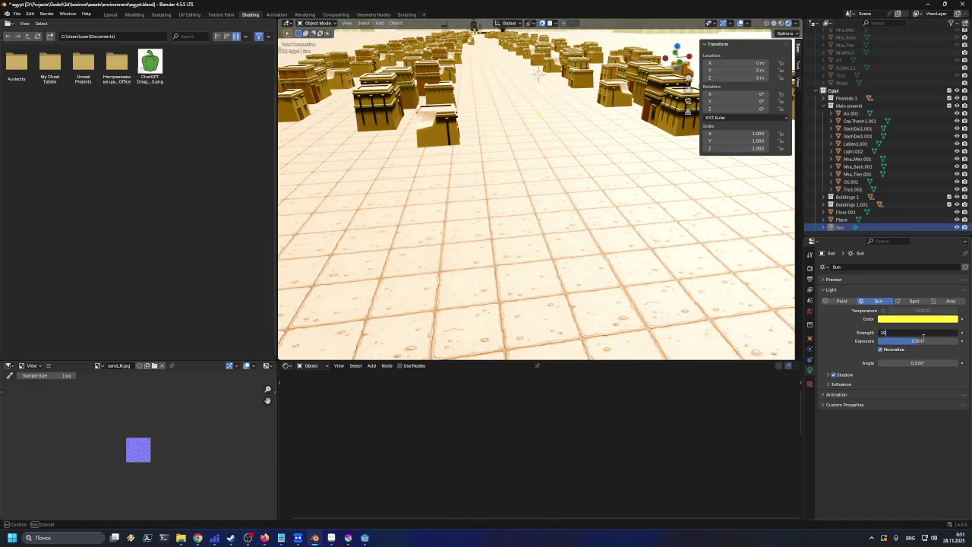
key(Return)
scroll(692, 271, down, 3)
scroll(692, 271, up, 4)
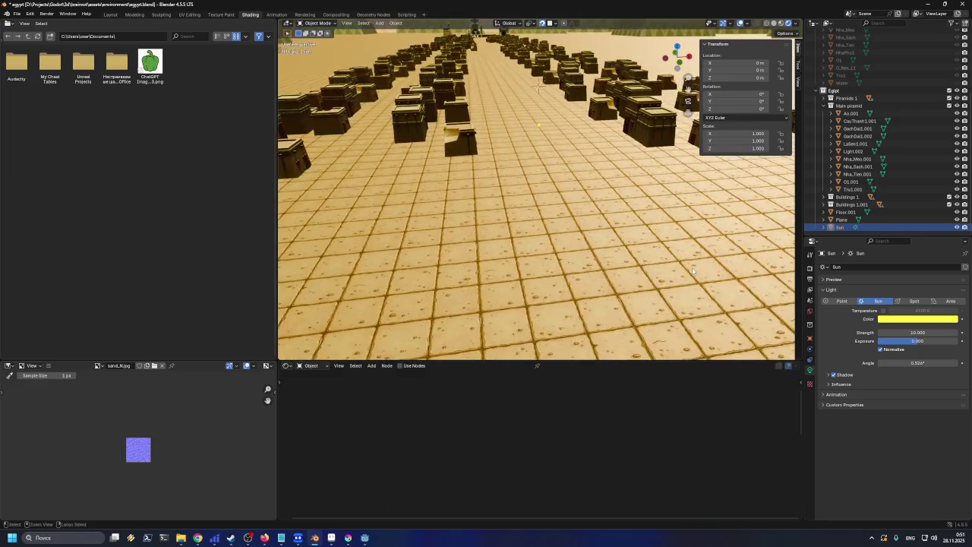
key(ctrl+s)
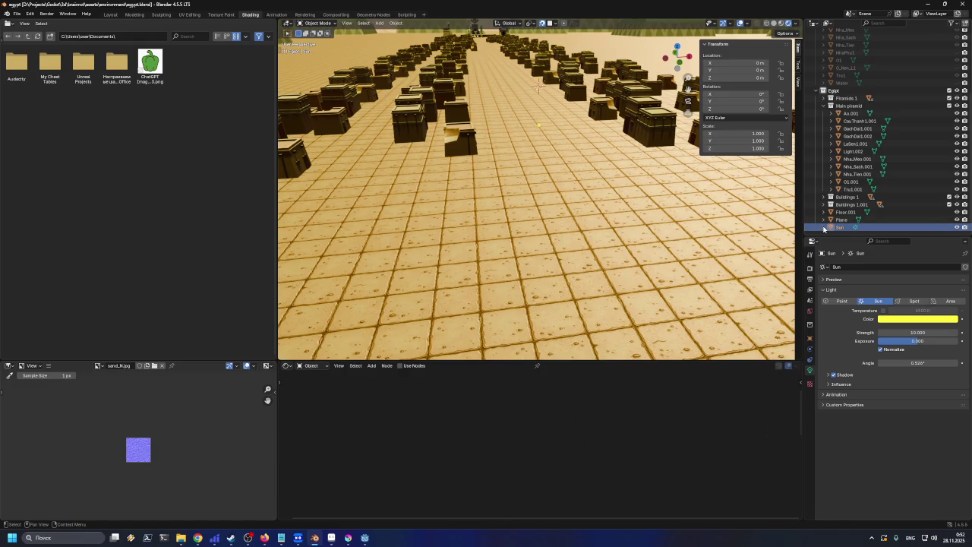
- Select the desert floor to inspect its material
scroll(495, 193, down, 3)
click(511, 217)
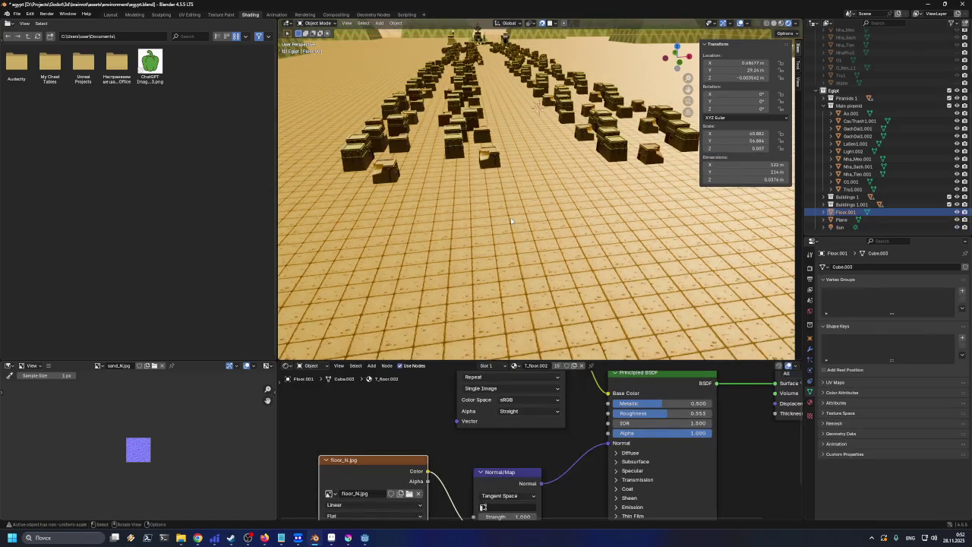
scroll(522, 220, up, 4)
scroll(523, 220, down, 10)
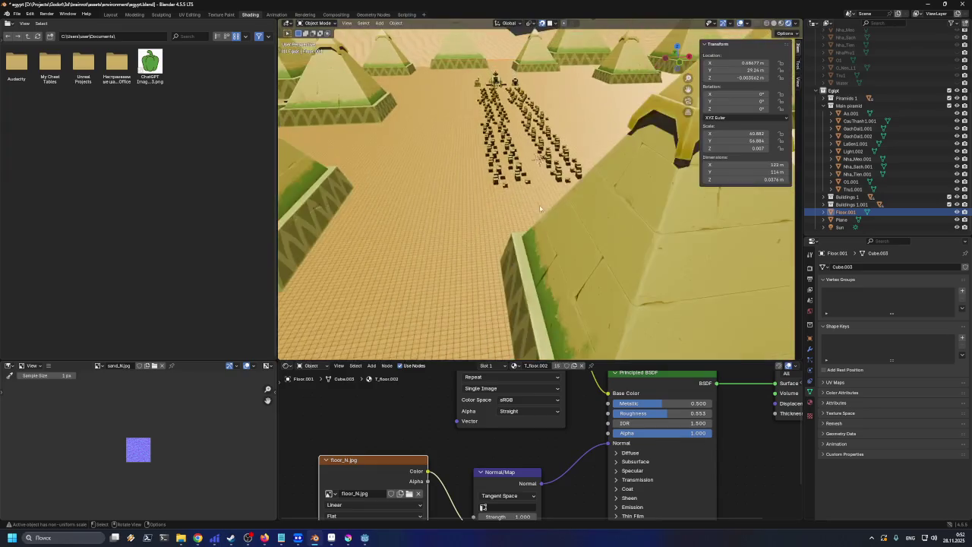
scroll(530, 155, down, 2)
scroll(532, 167, up, 12)
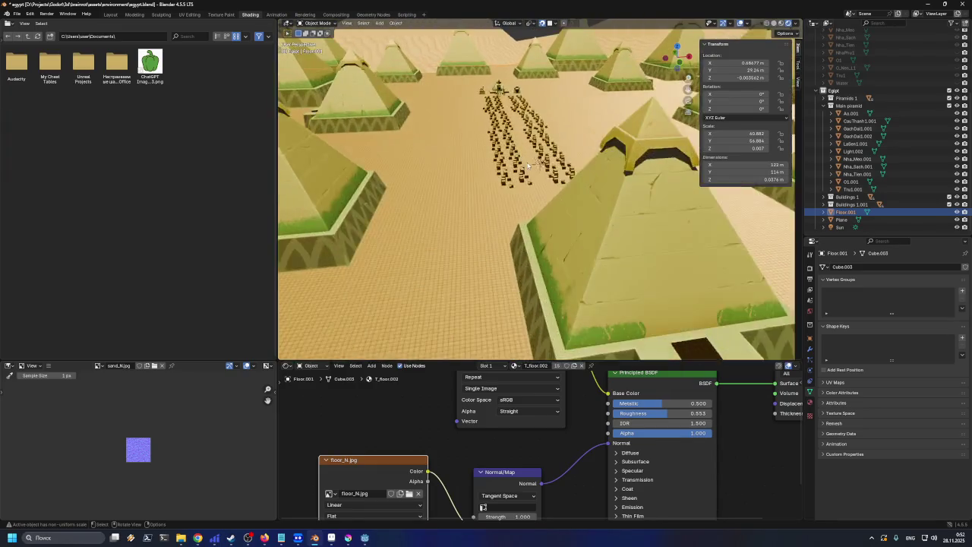
scroll(534, 177, up, 2)
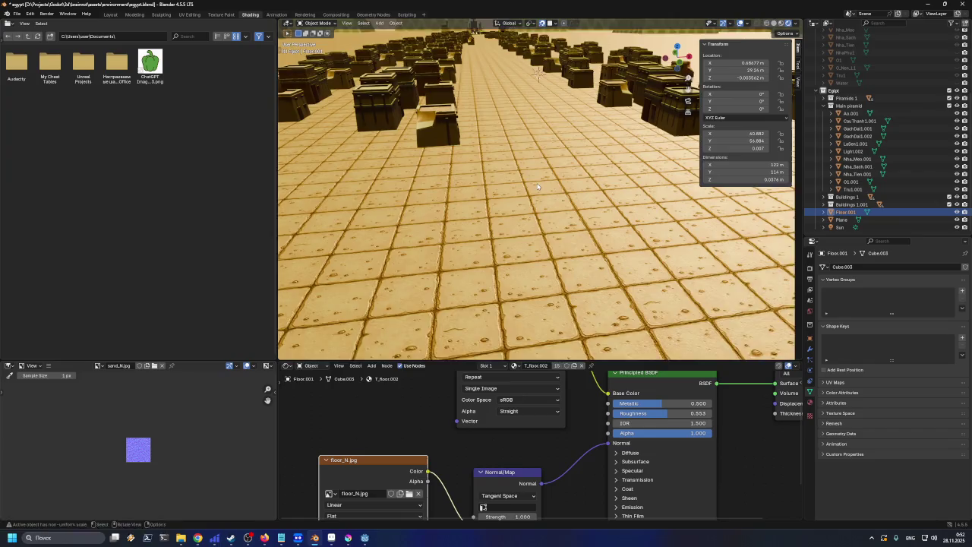
scroll(540, 186, up, 4)
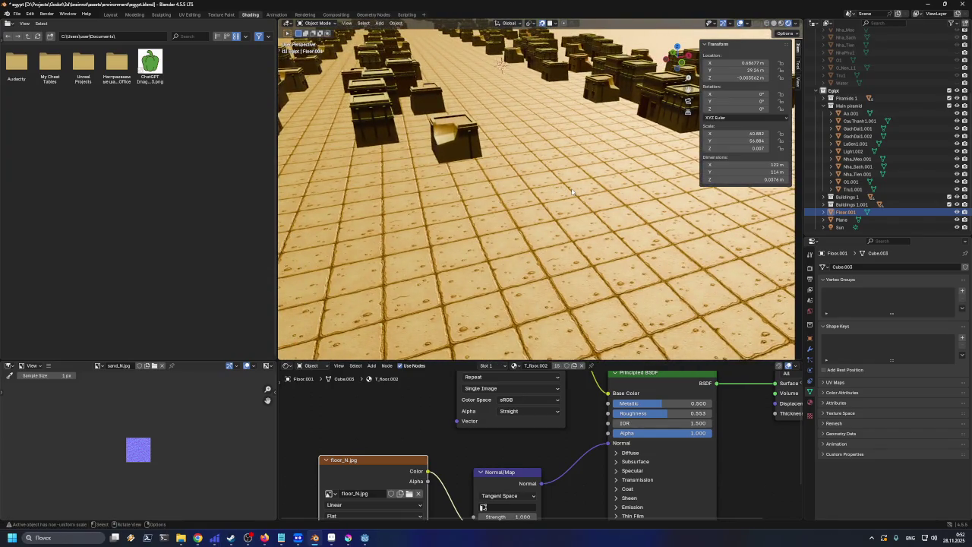
- Change the Sun light's colour from yellow to near-white #F8F8FF
click(838, 227)
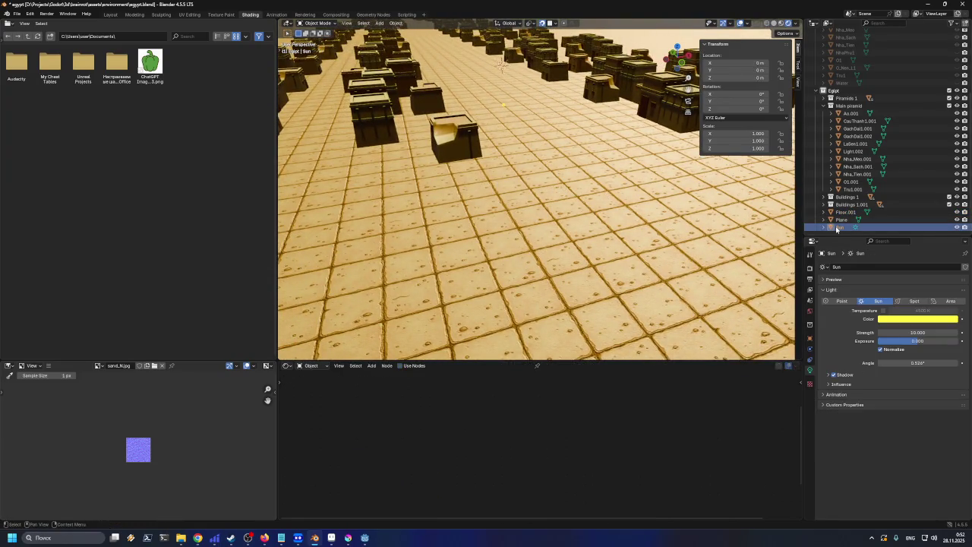
click(915, 323)
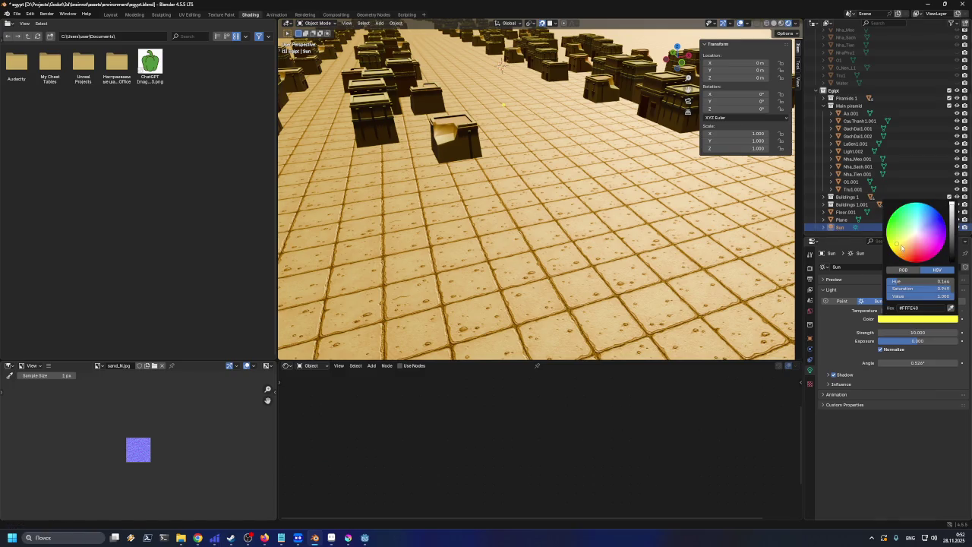
drag(906, 238, 917, 232)
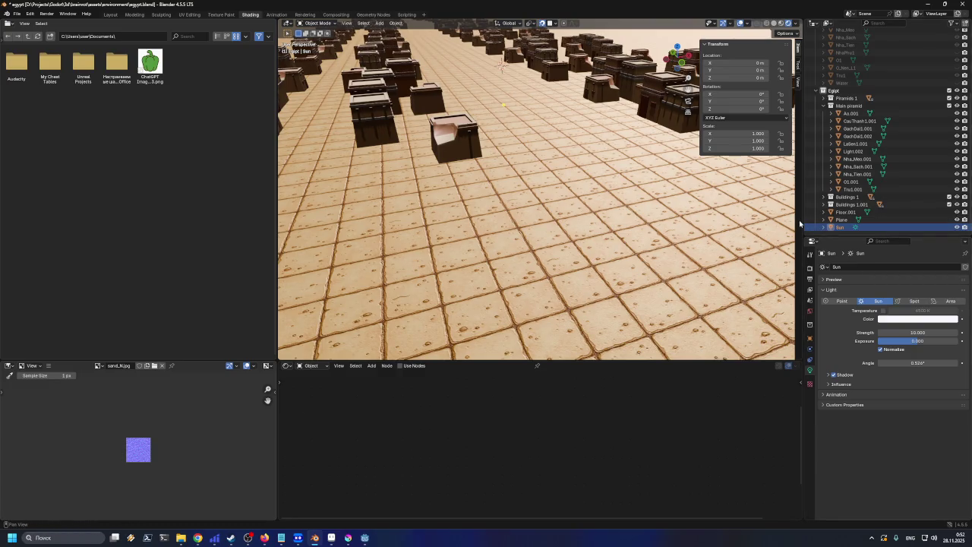
scroll(709, 236, down, 5)
scroll(710, 236, up, 5)
- Raise the Floor.001 T_floor.002 material's Principled BSDF roughness from 0.553 to 0.900
click(438, 209)
scroll(467, 222, down, 5)
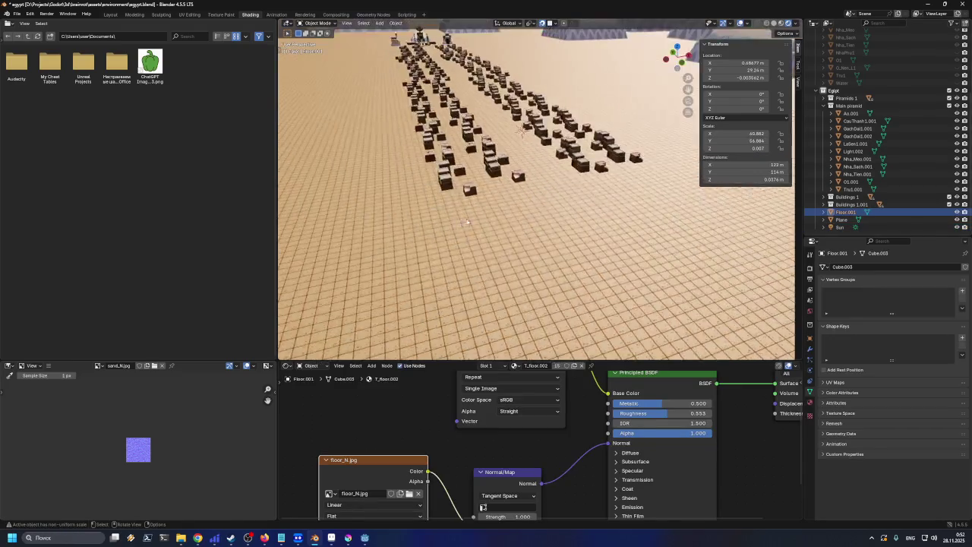
scroll(467, 222, down, 5)
scroll(519, 235, up, 3)
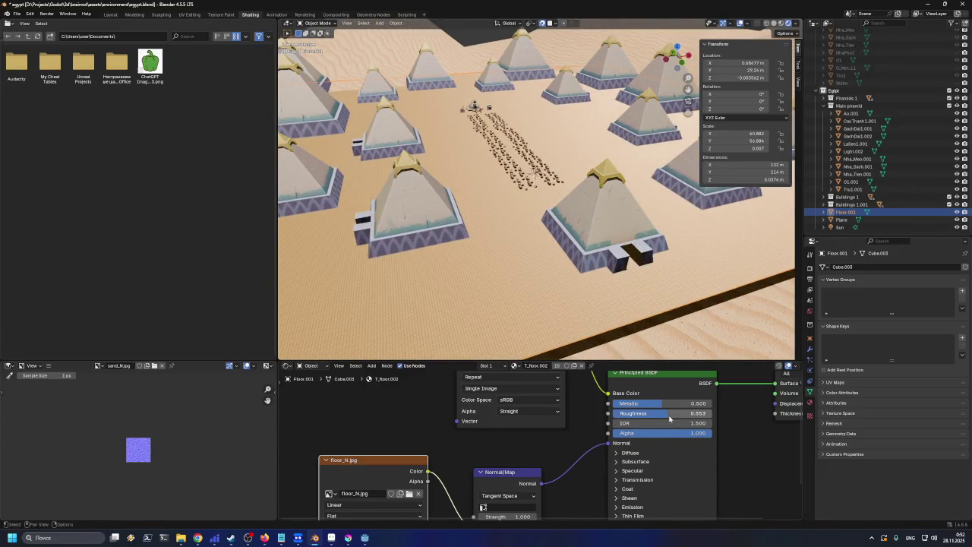
drag(669, 413, 689, 413)
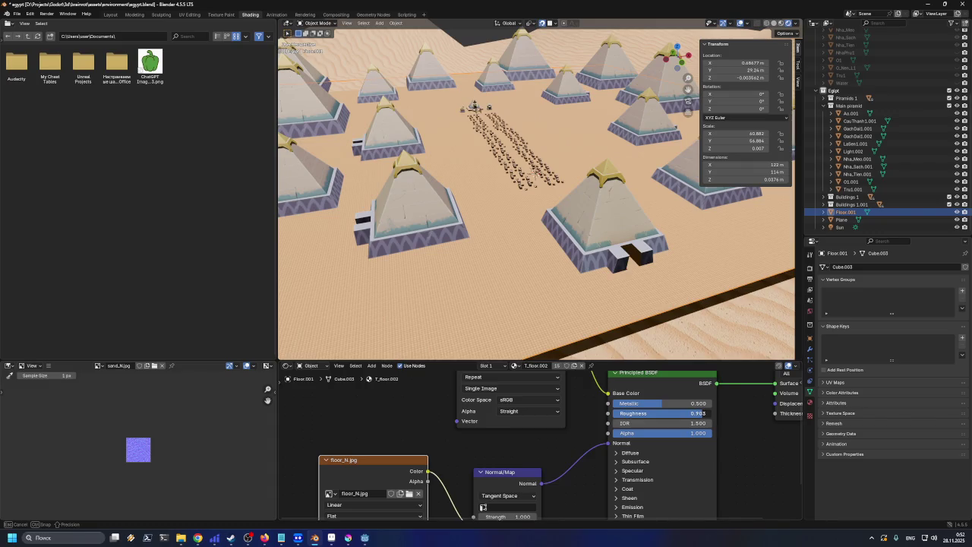
drag(699, 413, 700, 413)
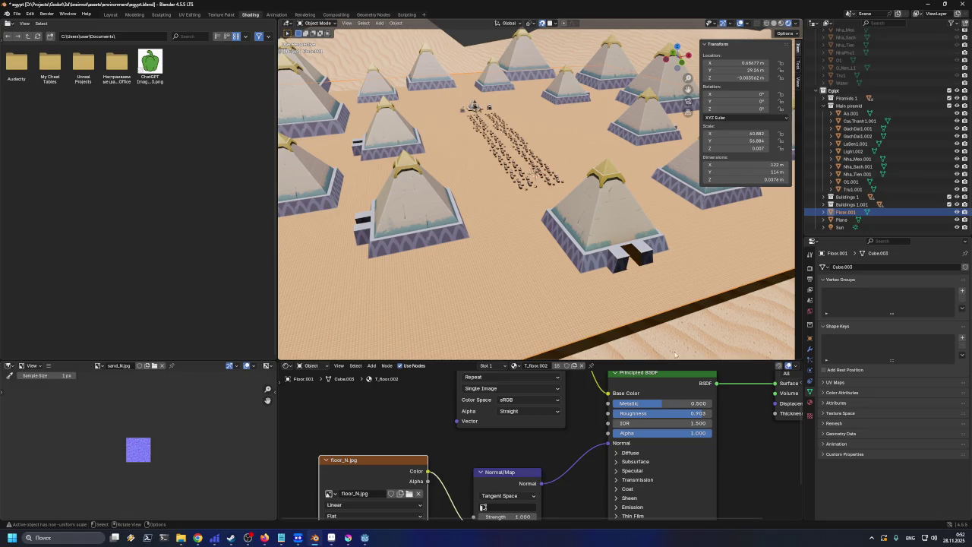
click(680, 413)
drag(659, 413, 624, 413)
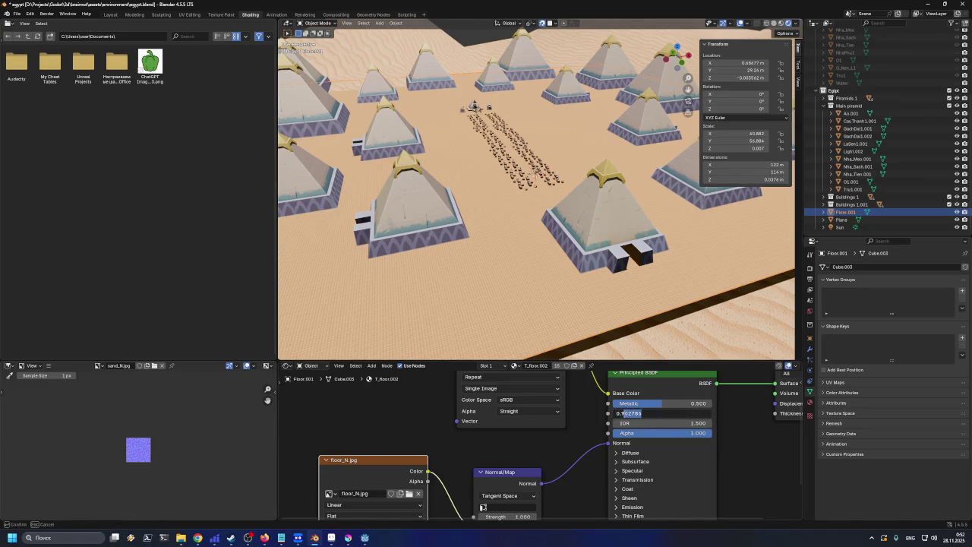
key(BackSpace)
key(Return)
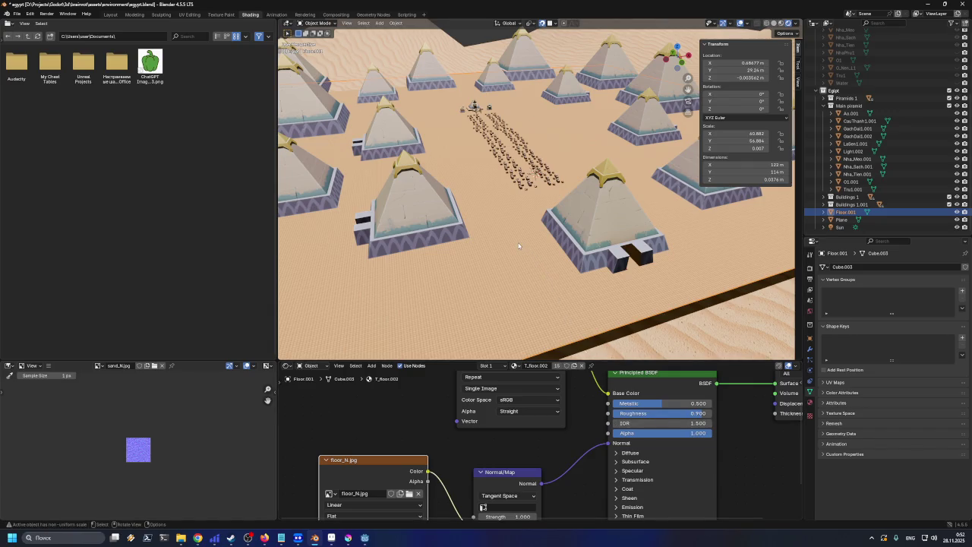
scroll(519, 246, down, 4)
- Raise the Plane's Sand material roughness to 1.000 and compare it with the floor
click(555, 278)
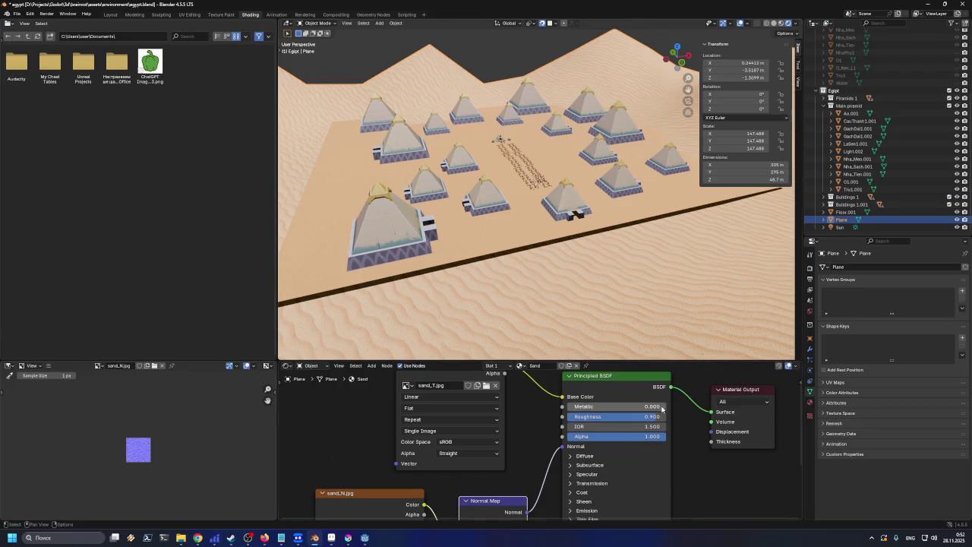
drag(657, 420, 672, 416)
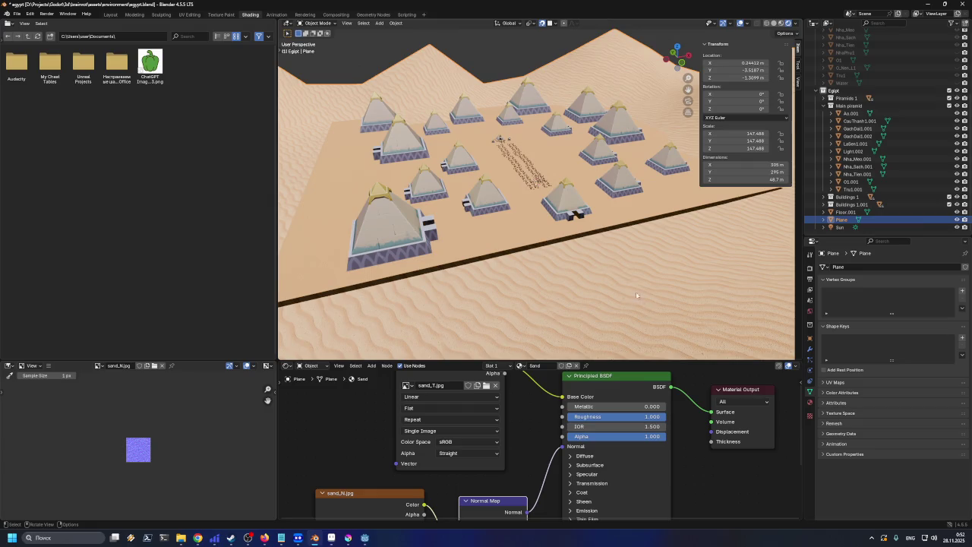
scroll(605, 250, up, 4)
click(512, 272)
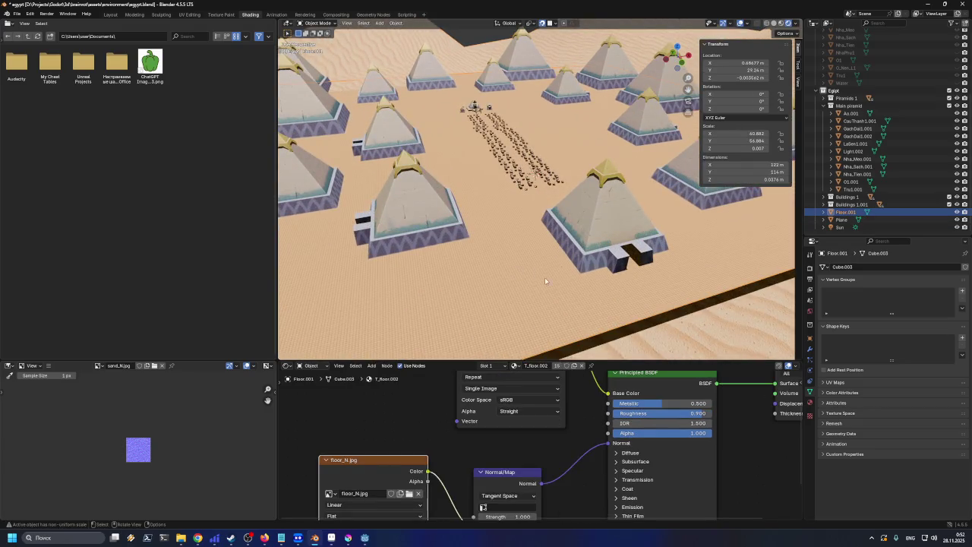
scroll(540, 275, up, 3)
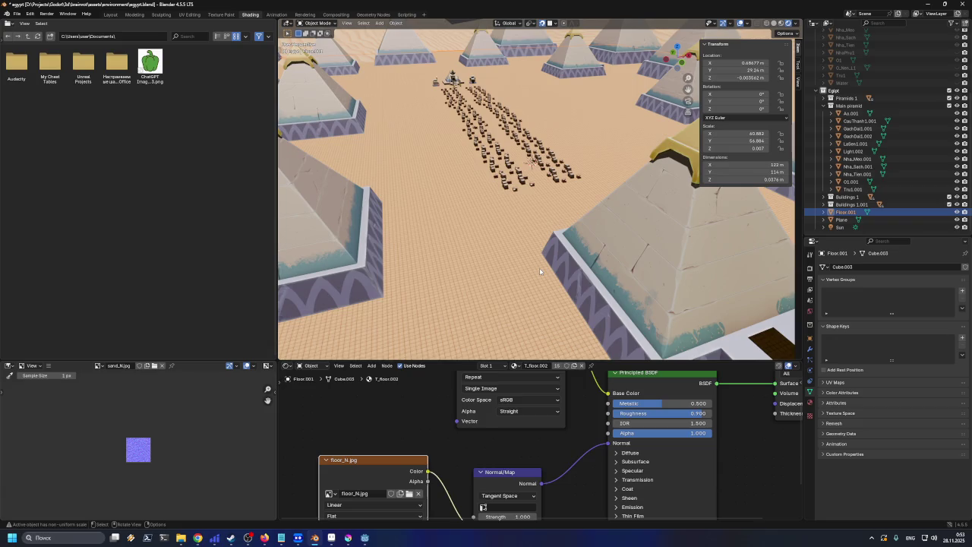
scroll(540, 271, down, 6)
- Set the Sand material roughness to 0.950, then reselect Floor.001
click(618, 334)
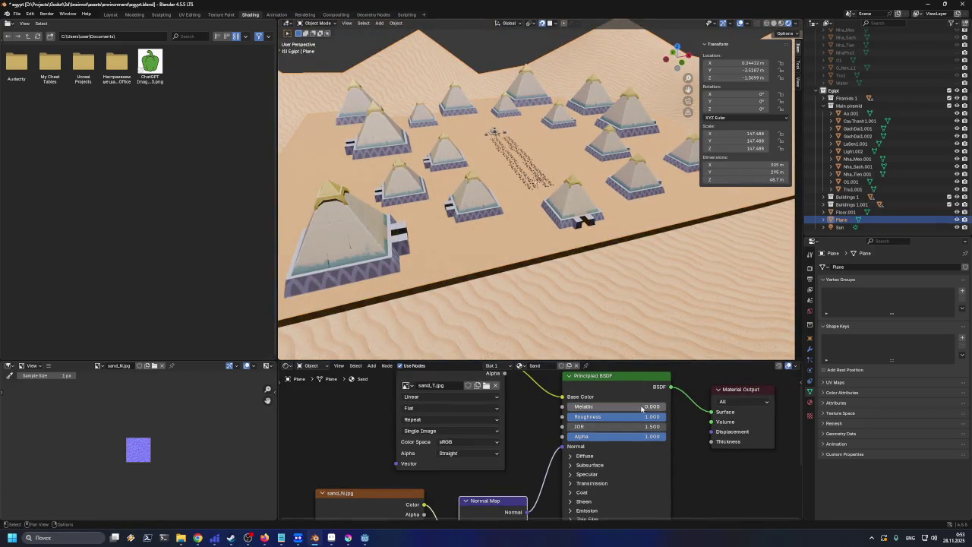
click(610, 415)
text(0.95)
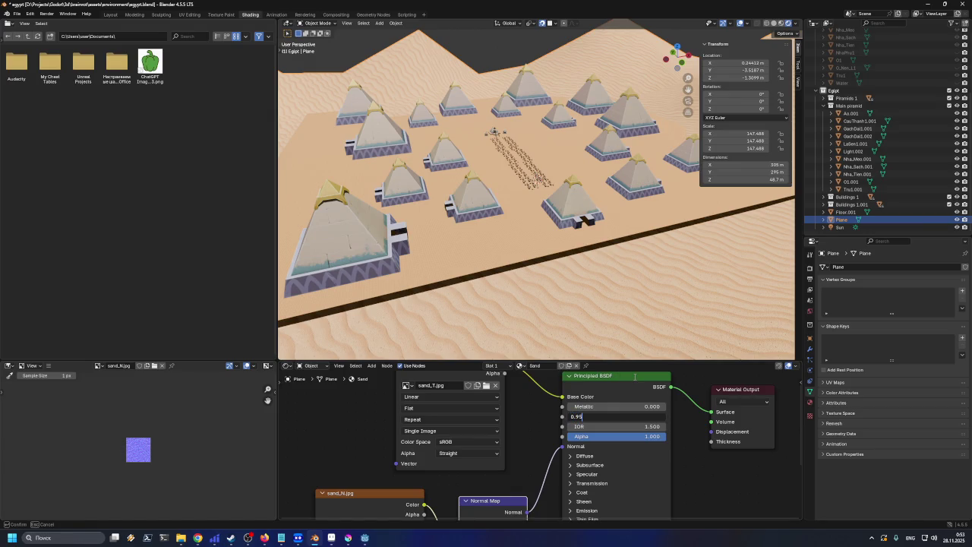
key(Return)
scroll(521, 224, up, 5)
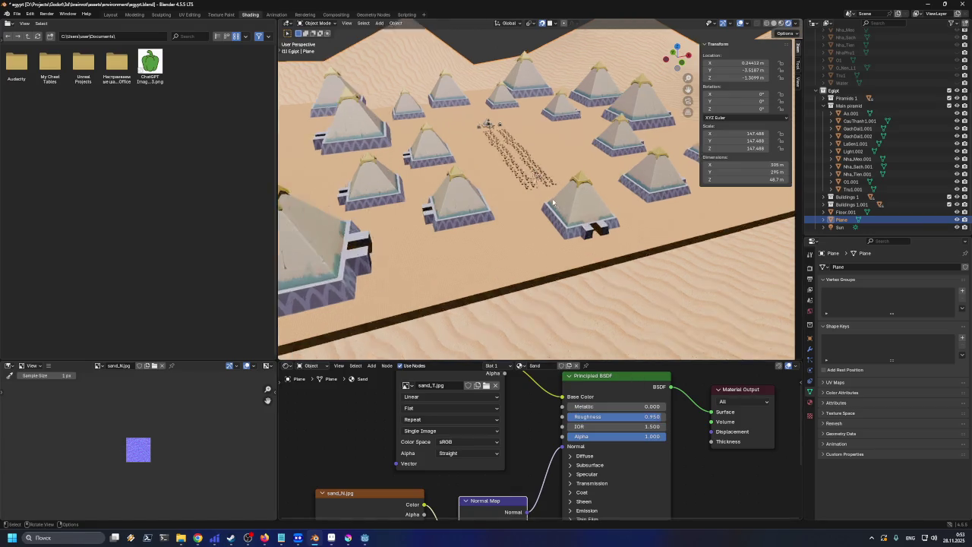
click(506, 229)
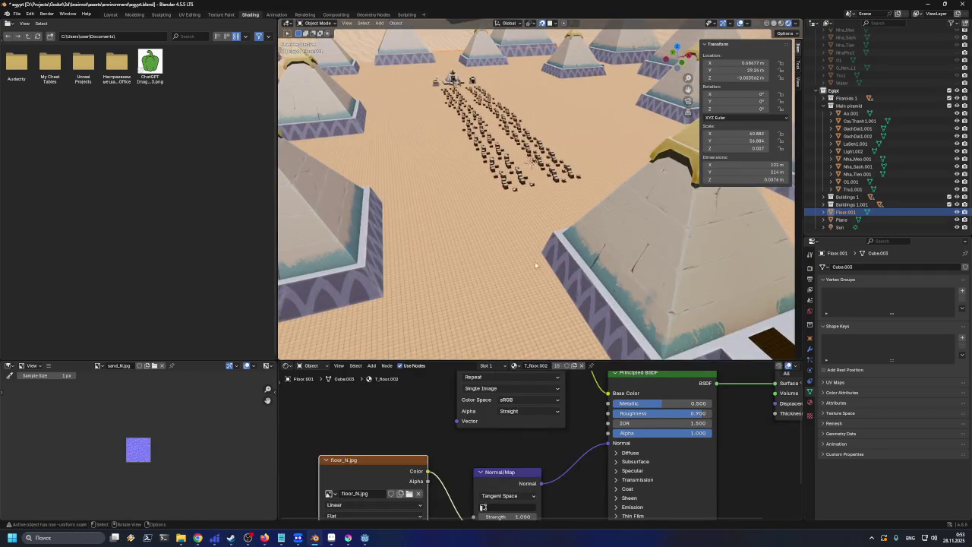
scroll(509, 242, up, 4)
scroll(527, 255, up, 5)
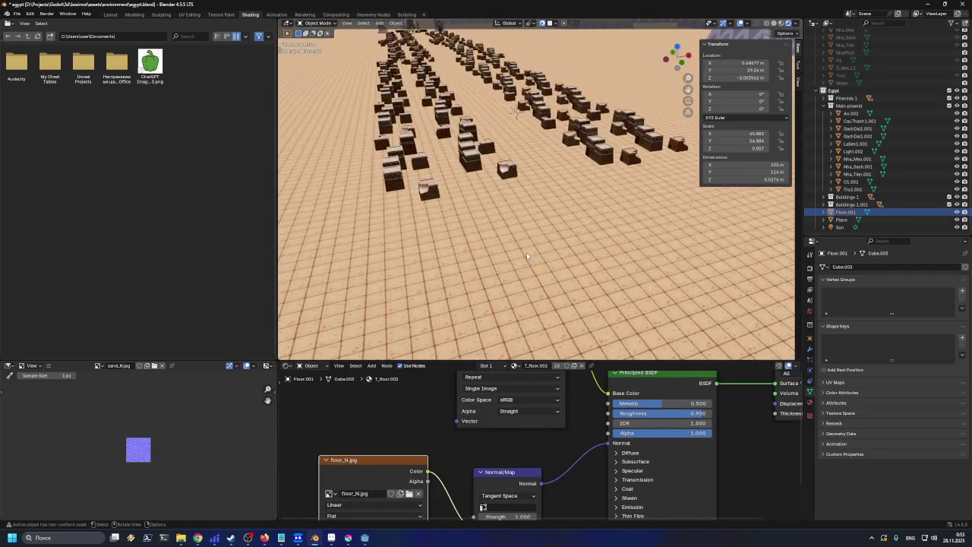
- Export the scene as glTF 2.0 over Egypt.glb in the environment folder, then return to Godot
click(17, 13)
mouse_move(43, 123)
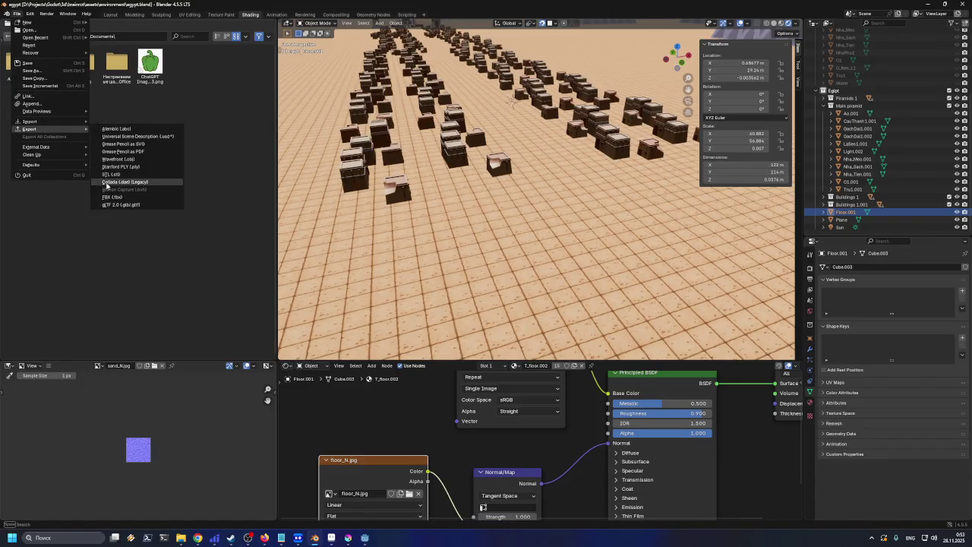
click(152, 205)
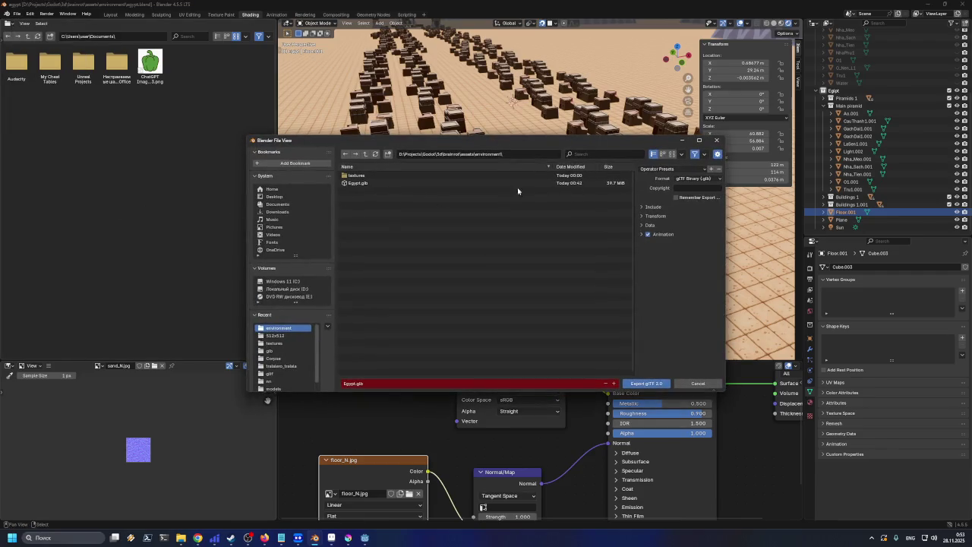
click(657, 169)
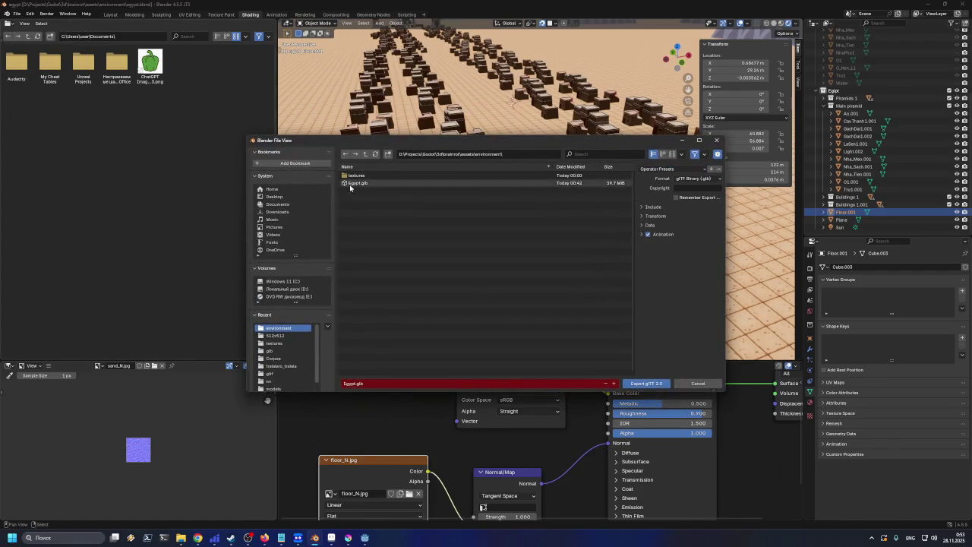
click(646, 384)
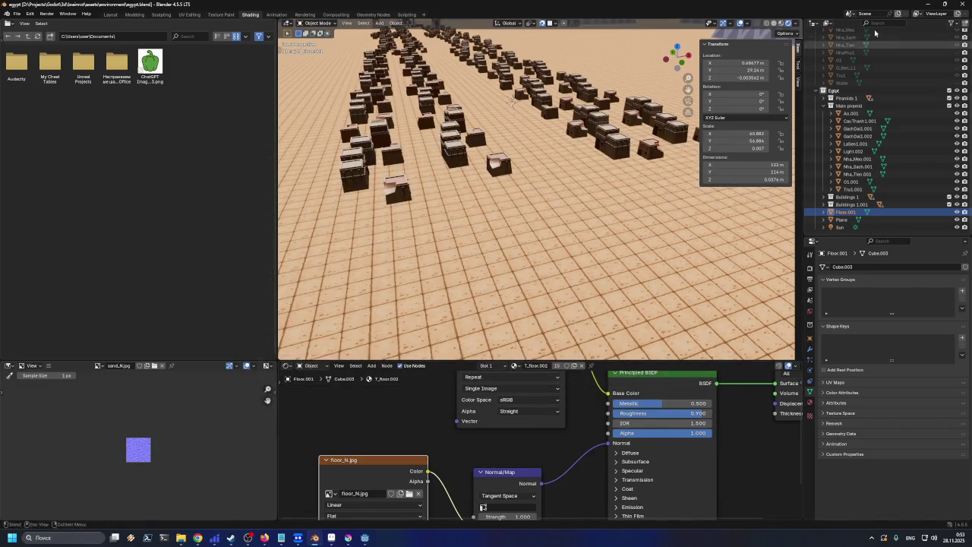
click(928, 4)
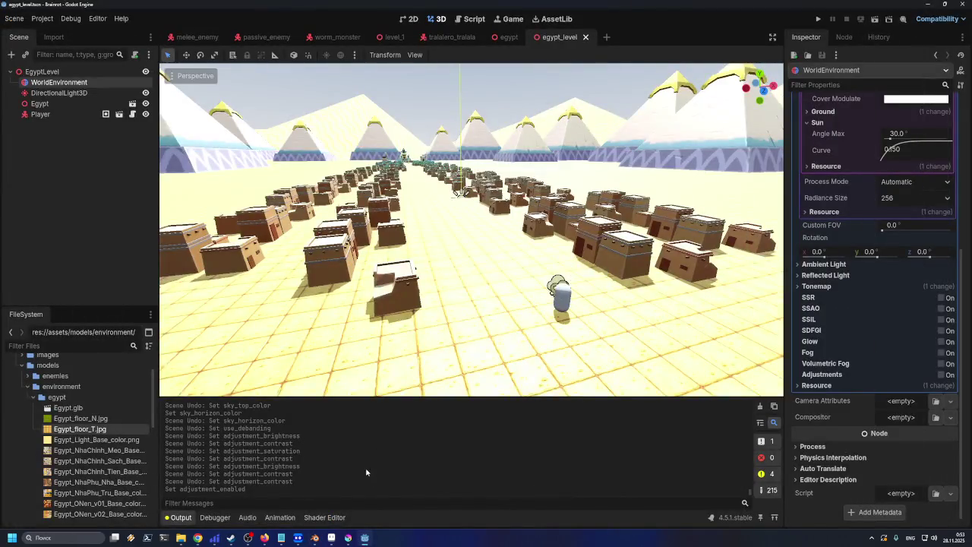
- Drag Egypt.glb from the environment folder onto Godot's egypt folder to reimport it
mouse_move(181, 537)
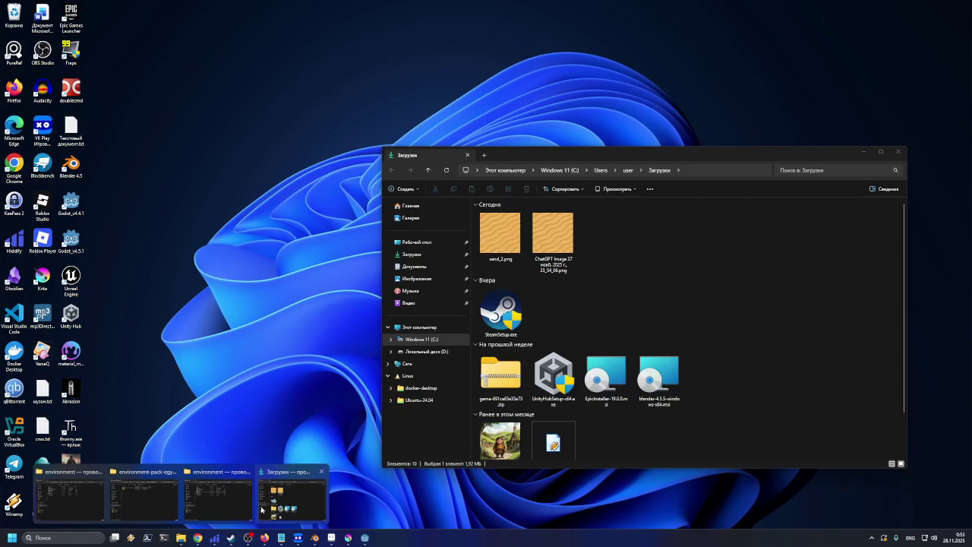
click(231, 503)
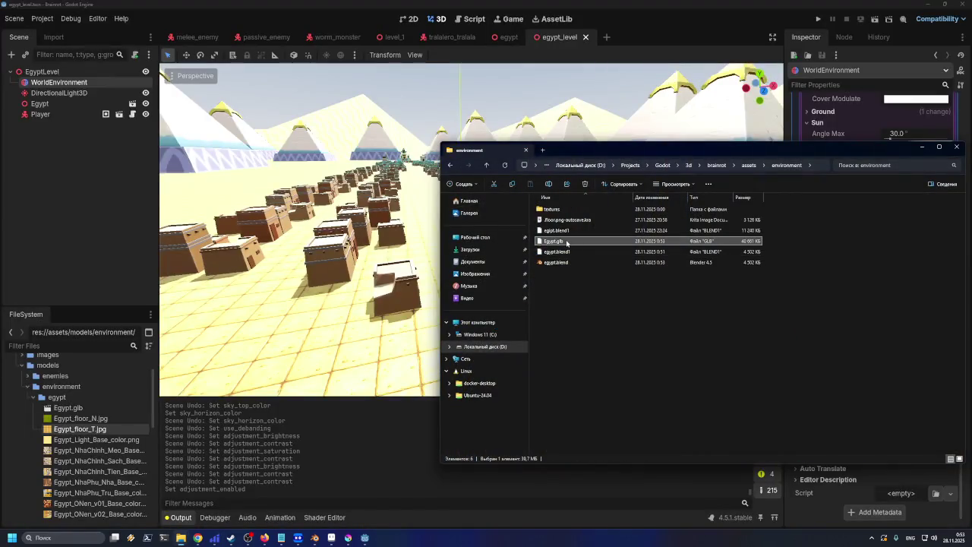
mouse_move(567, 242)
mouse_down()
mouse_move(493, 258)
mouse_move(82, 410)
mouse_move(58, 400)
mouse_up()
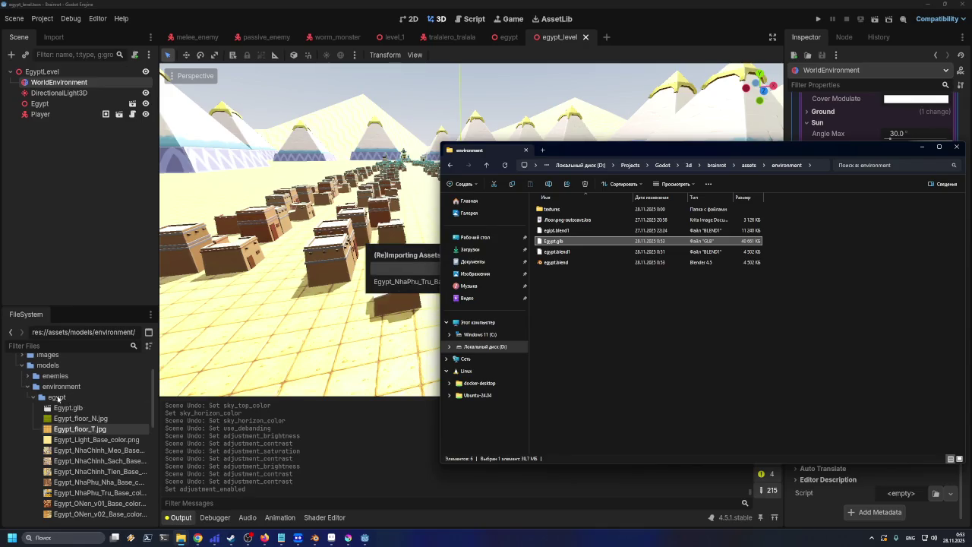
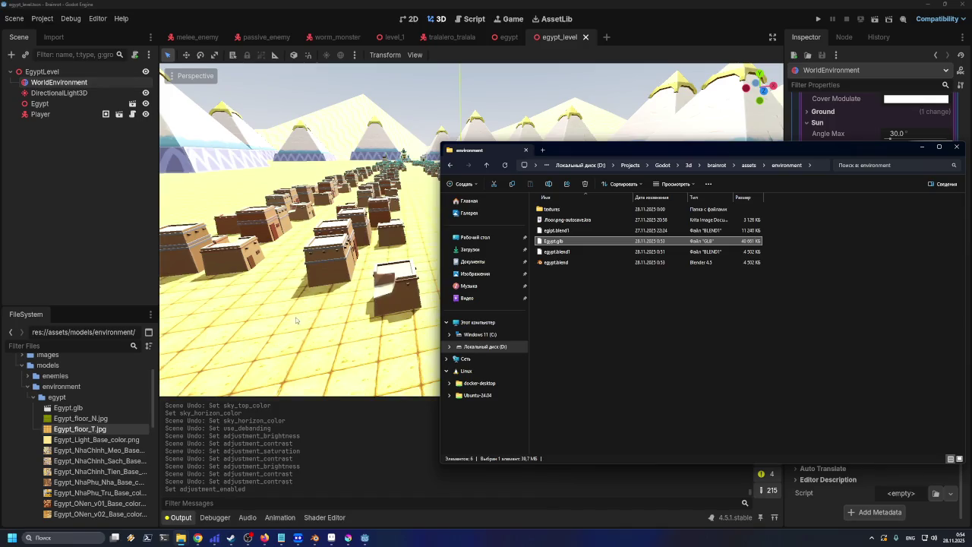
- Create a new inherited scene from Egypt.glb to preview it
click(73, 410)
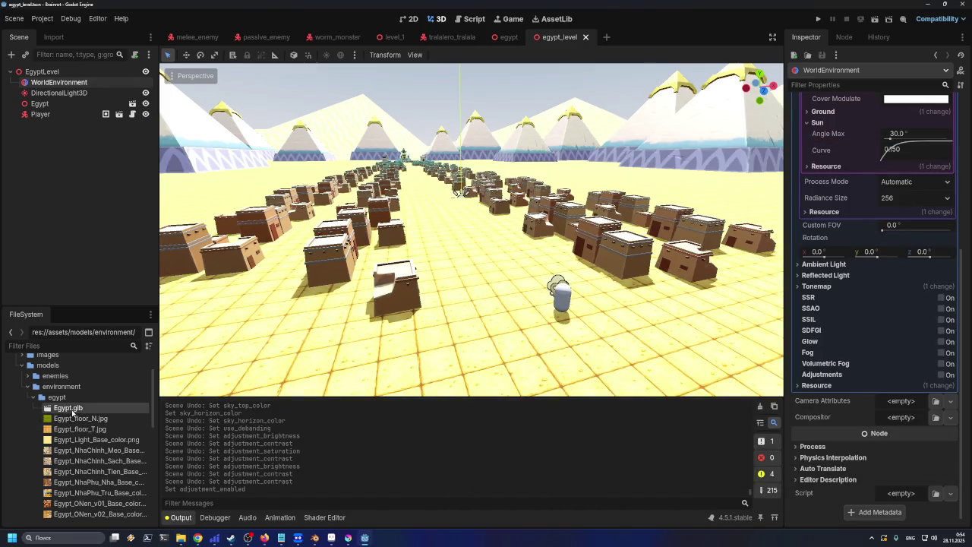
right_click(73, 410)
click(118, 322)
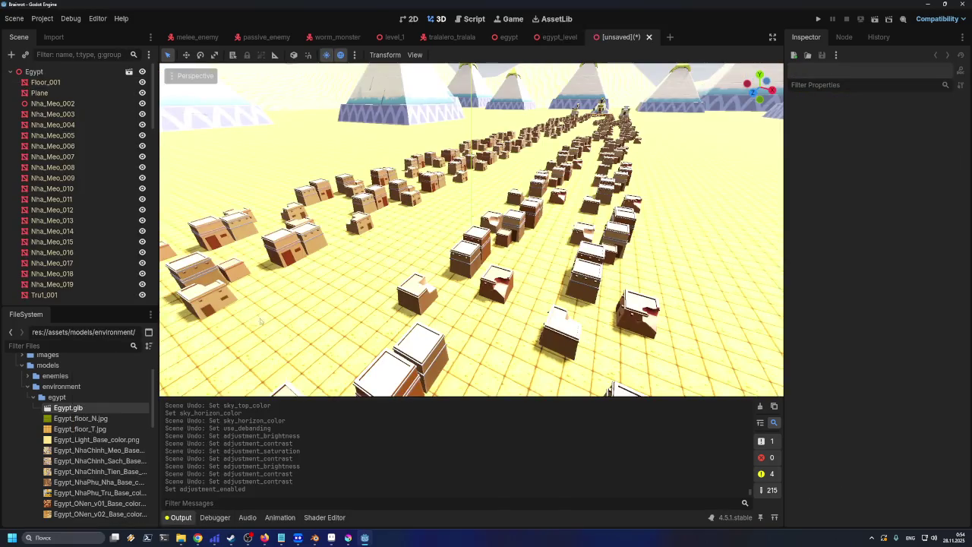
- Look around the Egypt.glb preview, then close it without saving
mouse_move(317, 315)
mouse_down()
mouse_move(306, 322)
mouse_move(376, 294)
mouse_up()
scroll(374, 294, down, 10)
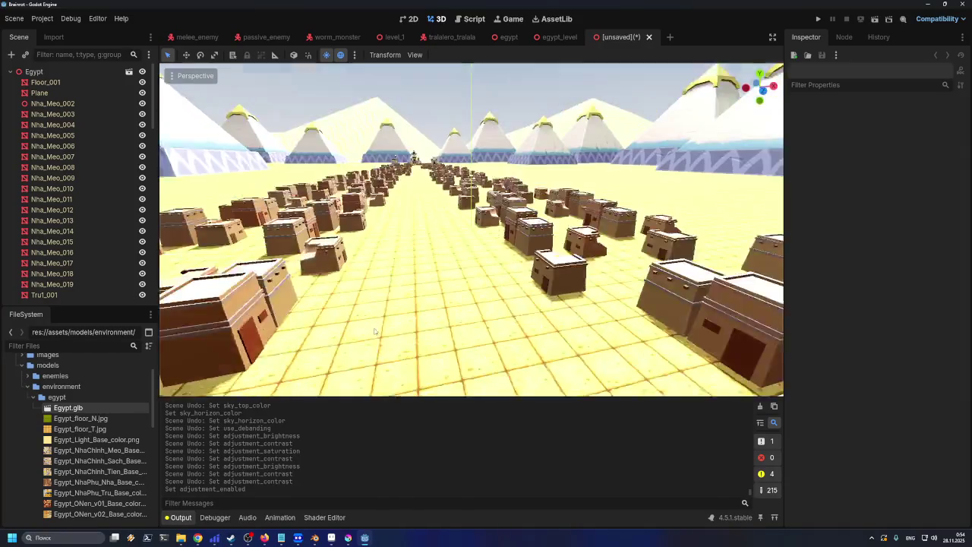
scroll(397, 333, up, 5)
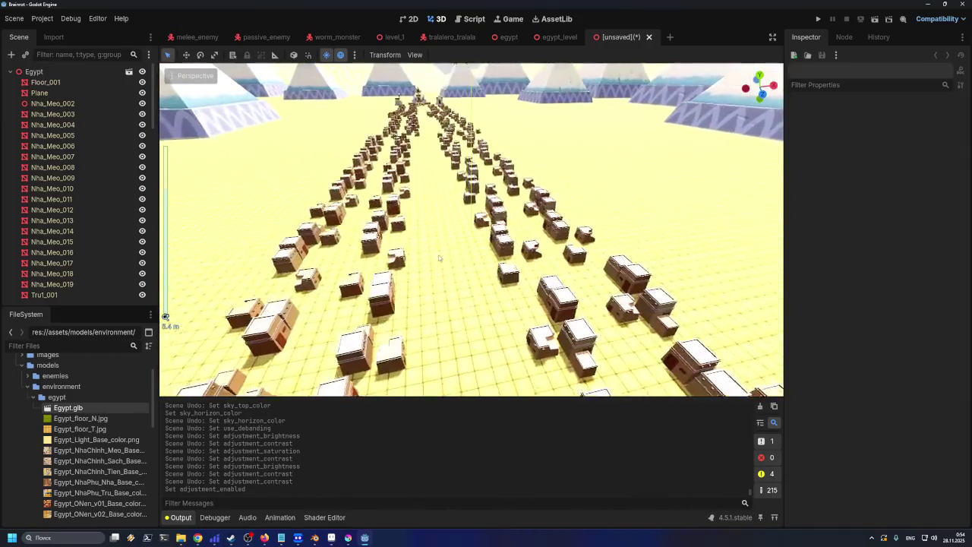
click(648, 37)
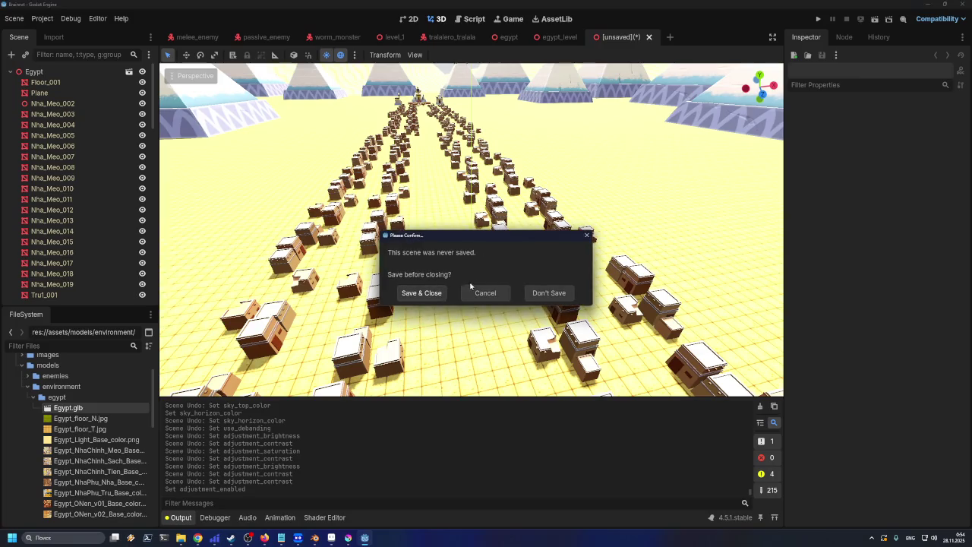
click(549, 292)
drag(465, 281, 466, 275)
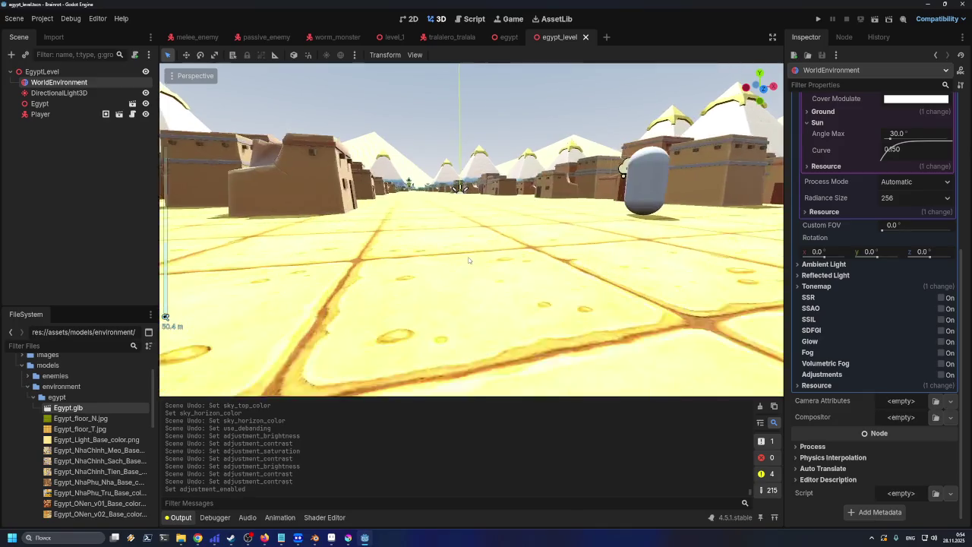
- Lower the view along the street and save the egypt_level scene
scroll(467, 282, down, 5)
scroll(467, 282, up, 3)
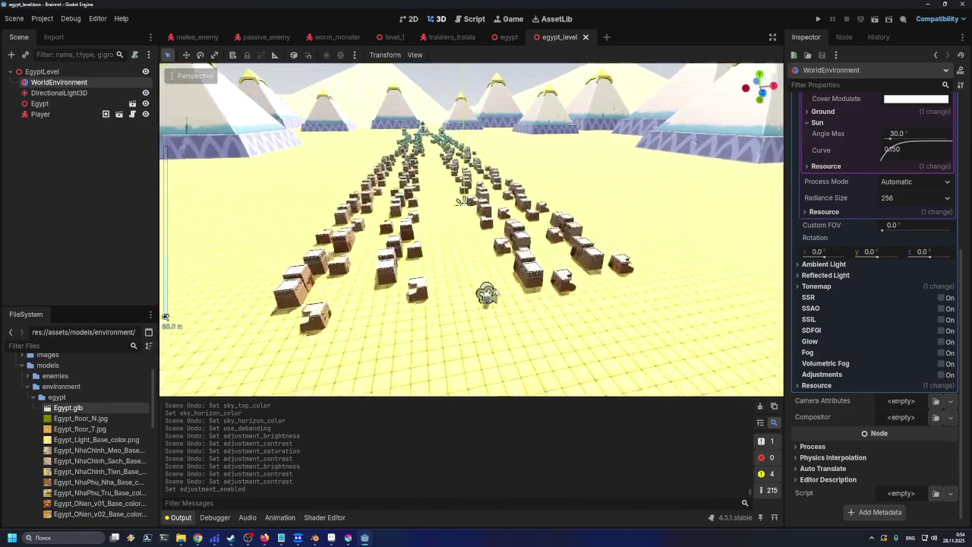
drag(496, 292, 499, 274)
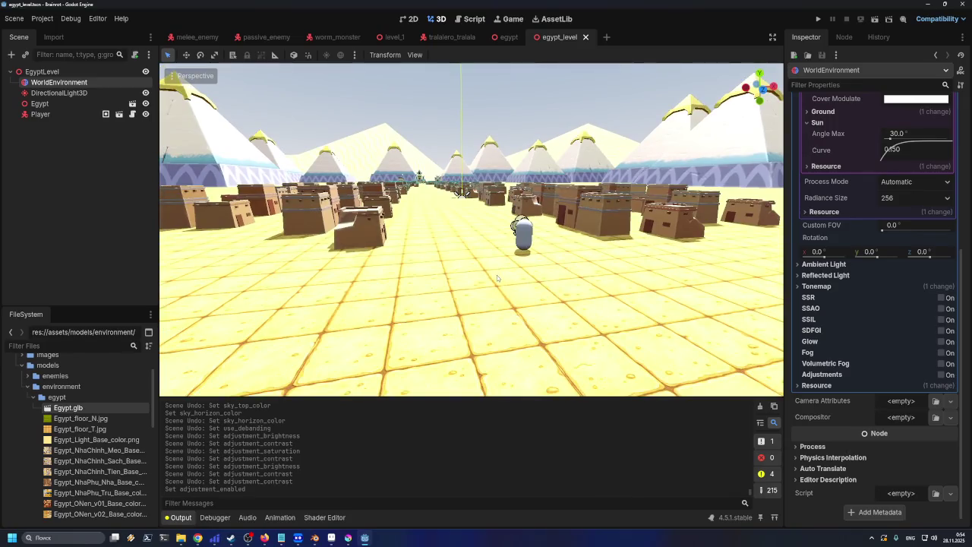
key(ctrl+s)
- Zoom and orbit the view down toward the pyramids
scroll(546, 302, down, 3)
scroll(562, 308, up, 6)
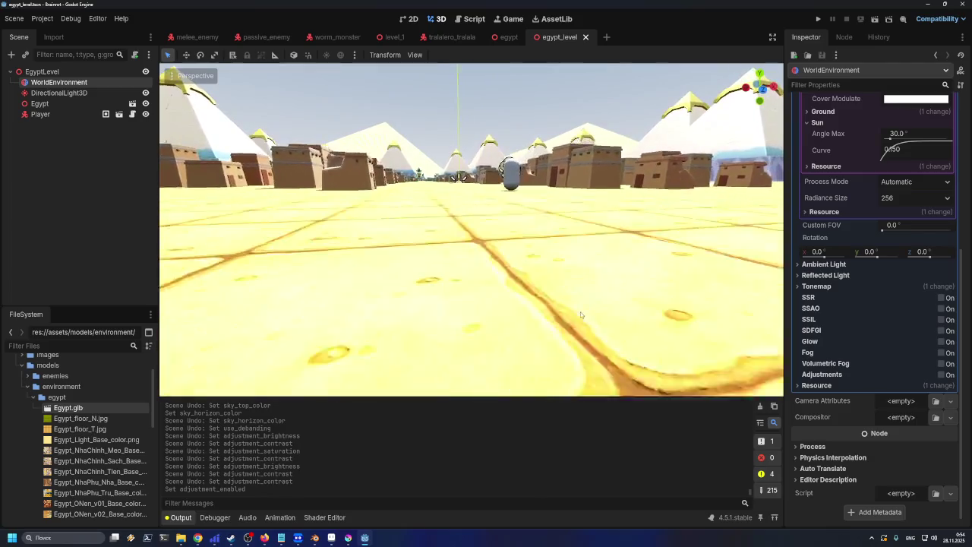
scroll(581, 315, down, 5)
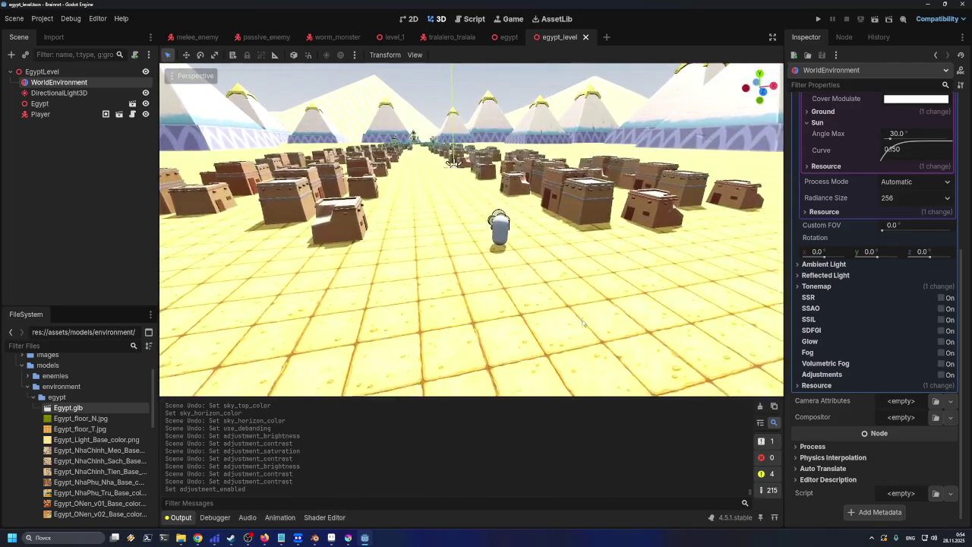
scroll(536, 300, up, 3)
scroll(545, 322, up, 2)
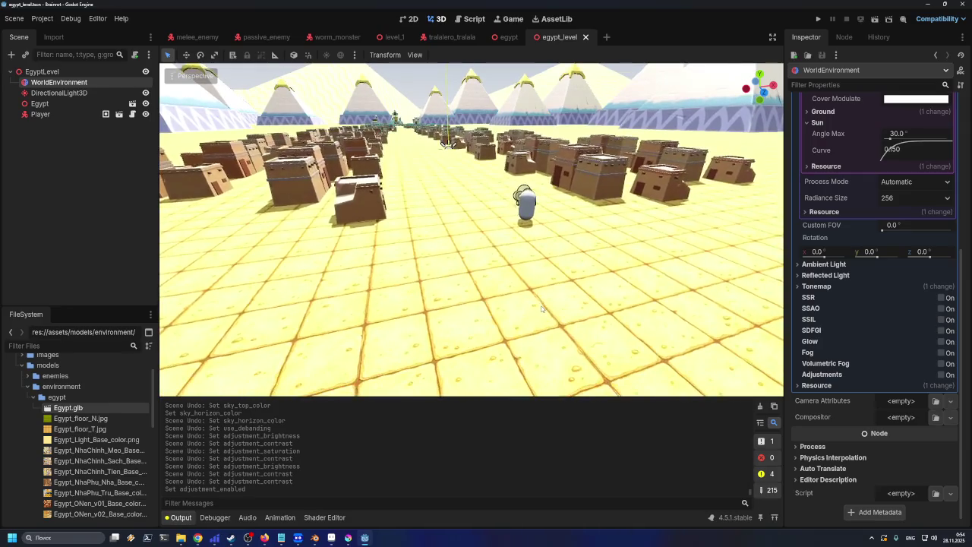
drag(455, 230, 471, 226)
scroll(857, 287, up, 5)
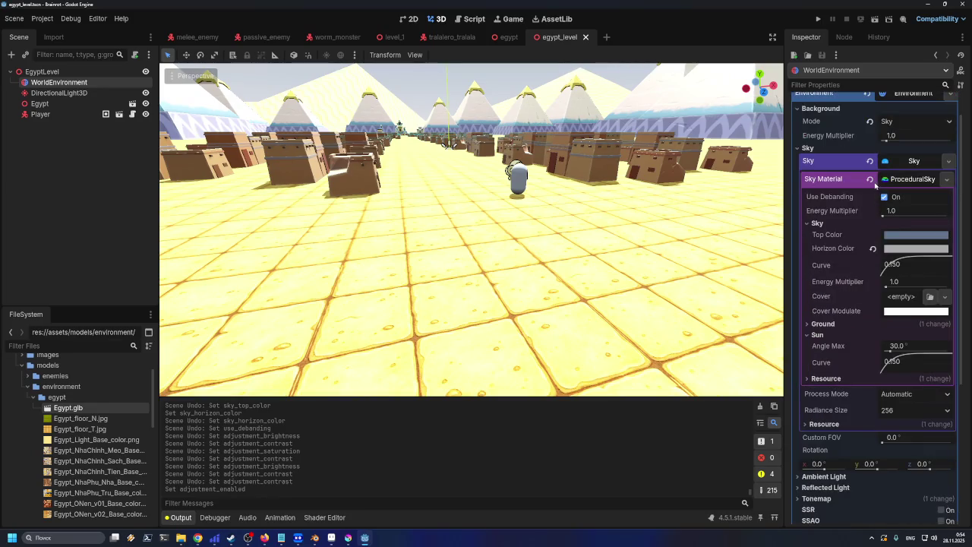
click(871, 179)
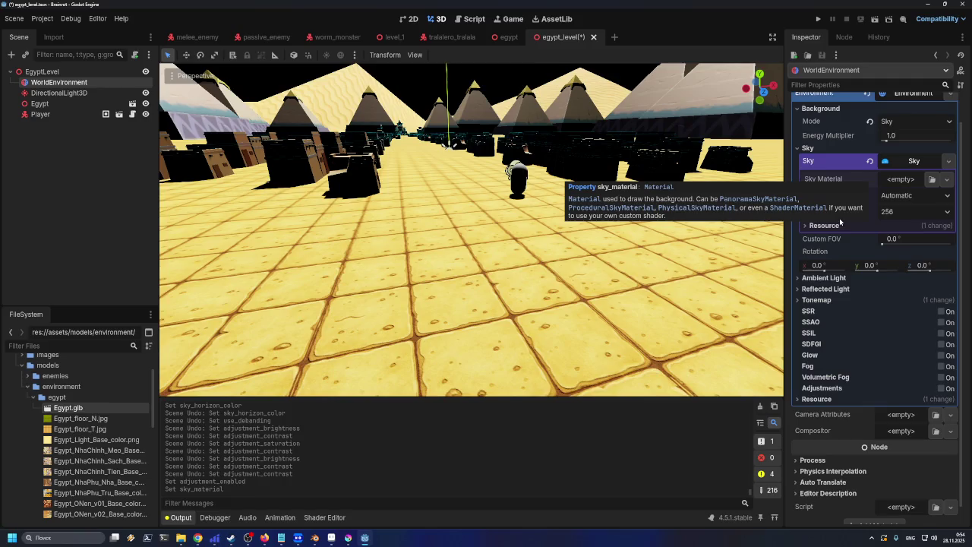
key(ctrl+z)
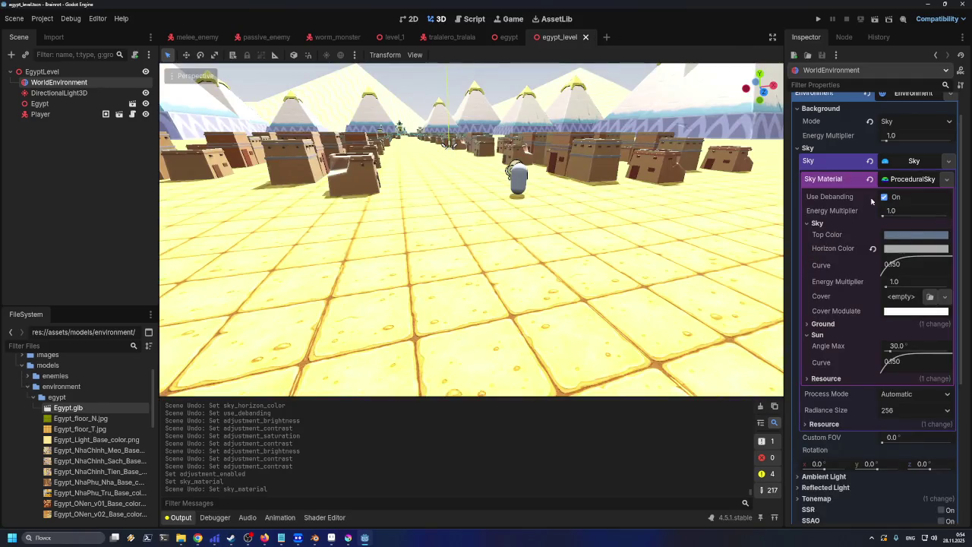
click(871, 180)
key(ctrl+z)
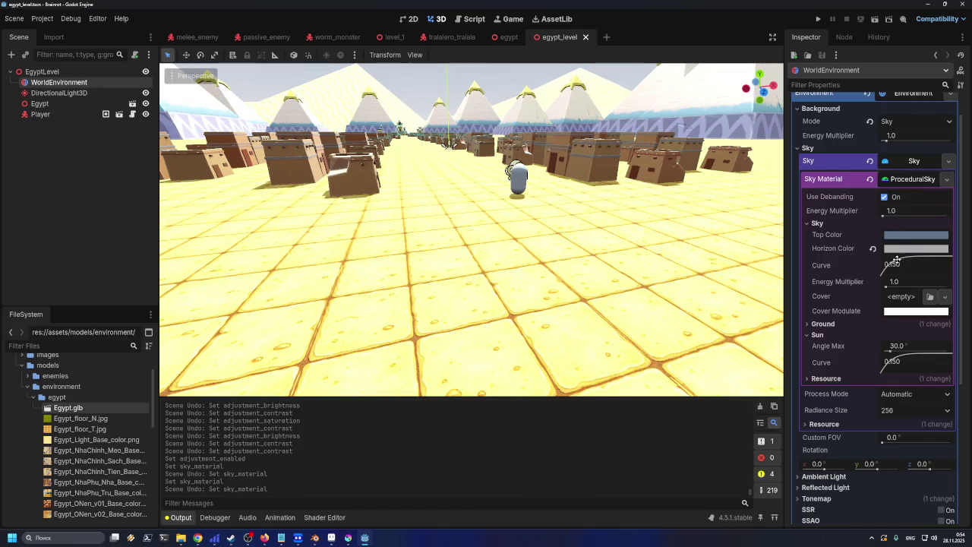
mouse_move(895, 264)
mouse_down()
mouse_move(965, 272)
mouse_move(900, 246)
mouse_move(879, 224)
mouse_move(893, 265)
mouse_move(927, 264)
mouse_move(857, 206)
mouse_up()
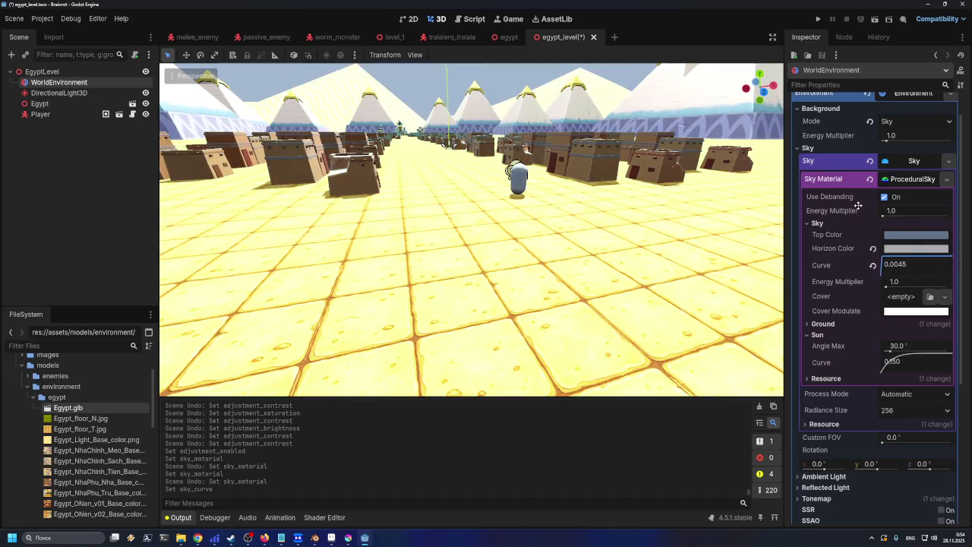
key(ctrl+z)
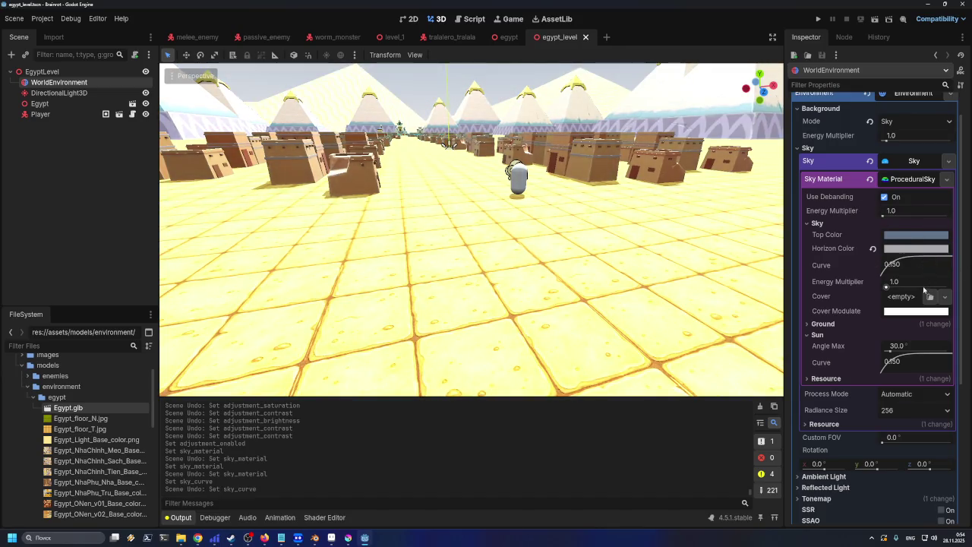
mouse_move(887, 288)
mouse_down()
mouse_move(927, 288)
mouse_move(890, 288)
mouse_up()
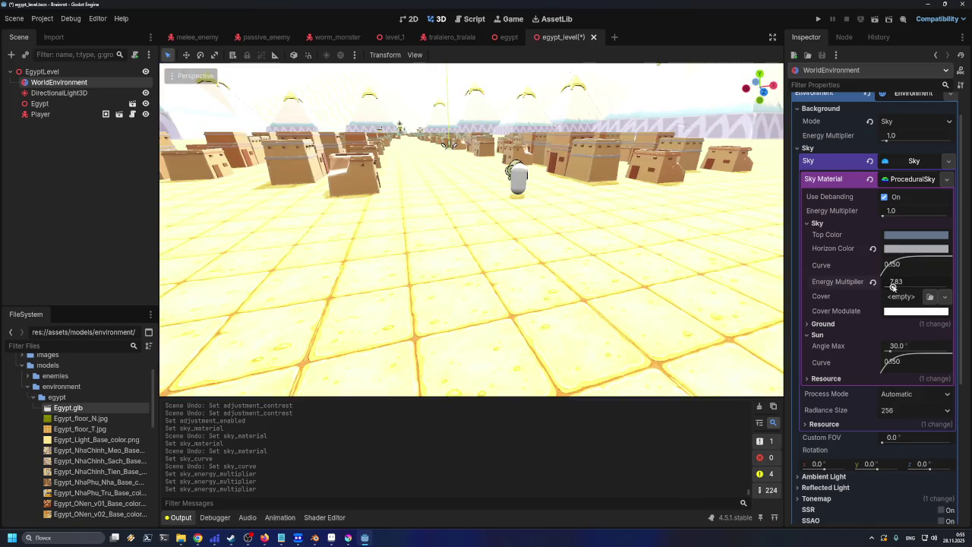
click(872, 283)
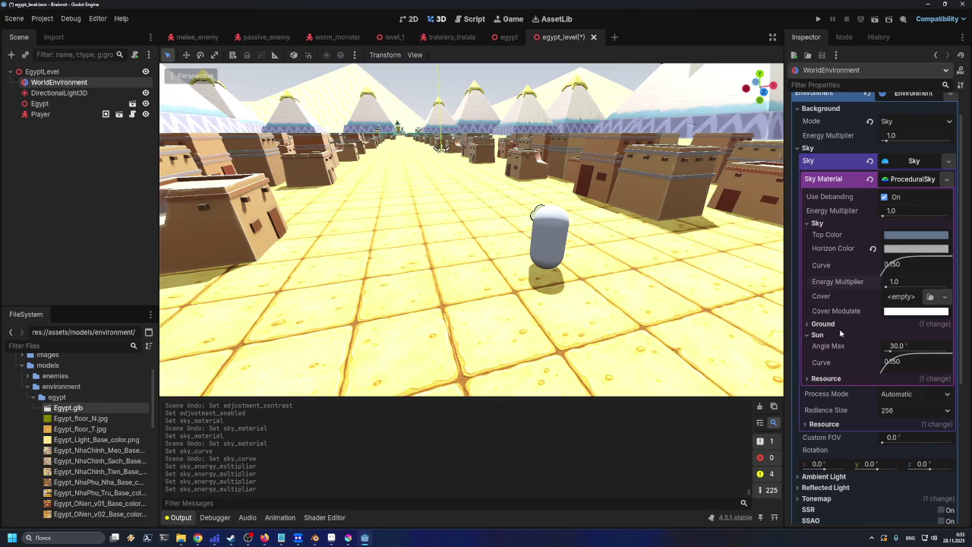
- Expand the ProceduralSky Ground settings, adjust the ground curve, and trial energy multiplier values
click(823, 324)
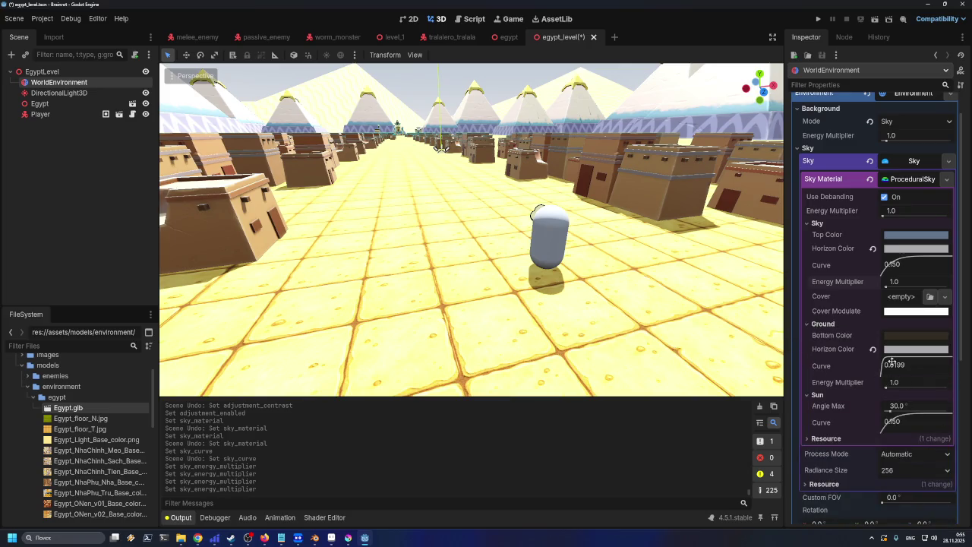
mouse_move(888, 363)
mouse_down()
mouse_move(918, 367)
mouse_move(879, 390)
mouse_move(927, 388)
mouse_move(865, 384)
mouse_move(903, 385)
mouse_up()
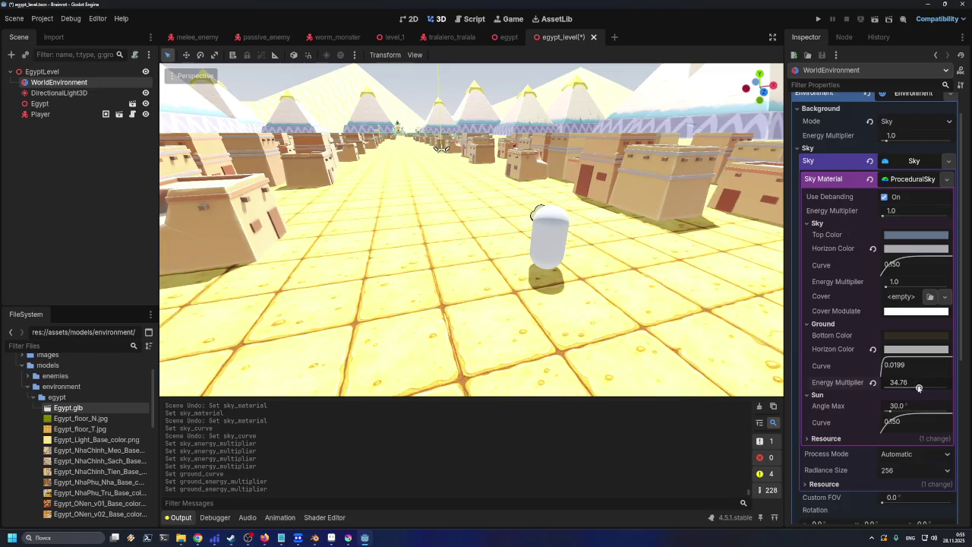
click(873, 382)
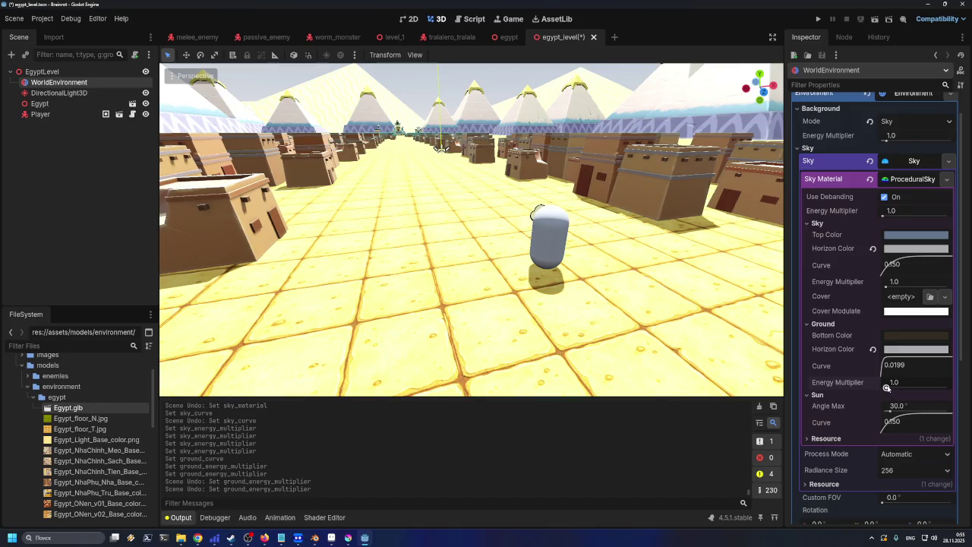
drag(886, 388, 891, 387)
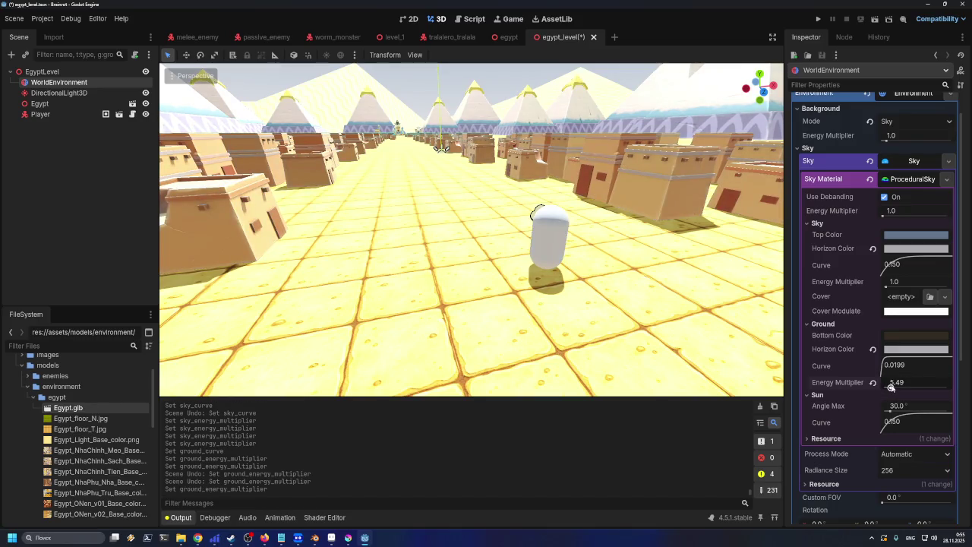
drag(891, 388, 889, 388)
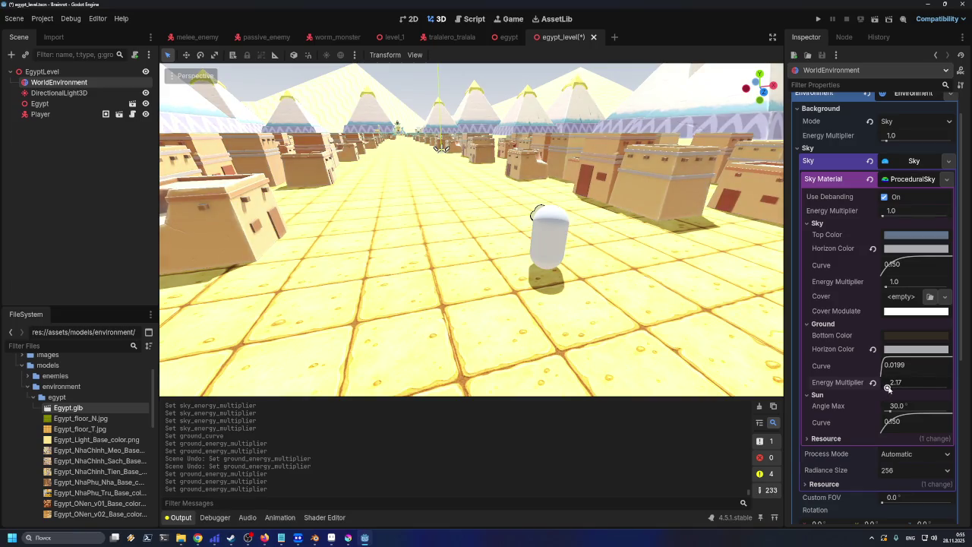
click(872, 382)
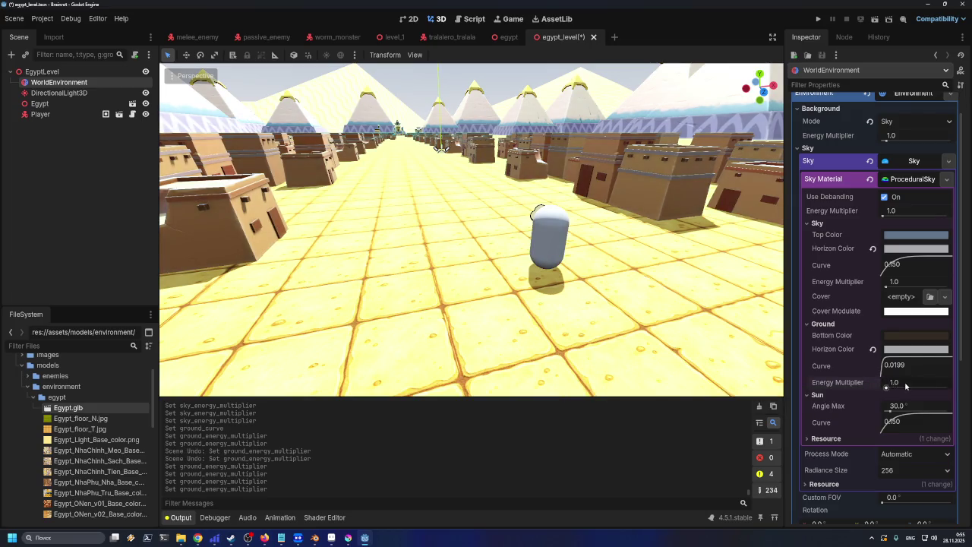
- Compare ground energy multiplier 2 and 3 on the floor, settling on 2.0
click(906, 383)
text(2)
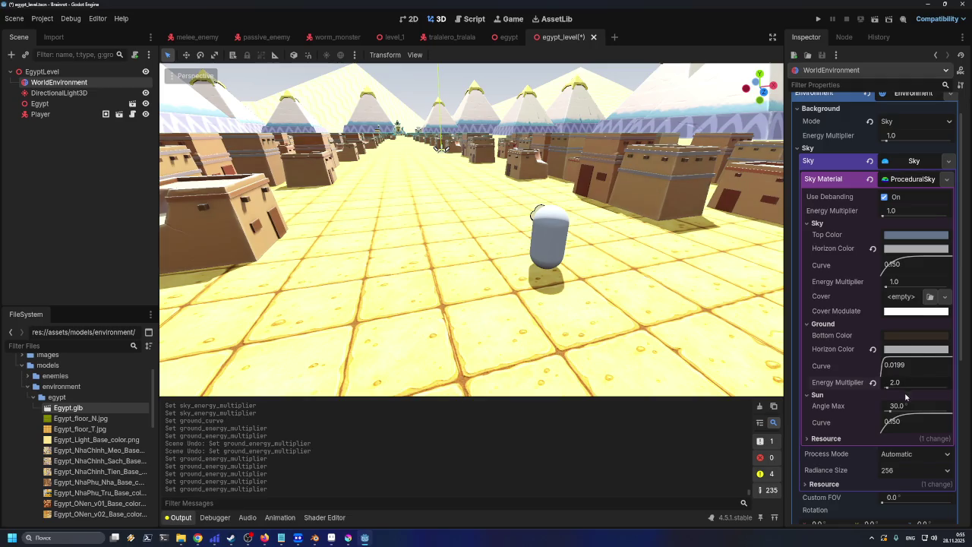
key(Return)
drag(636, 321, 609, 308)
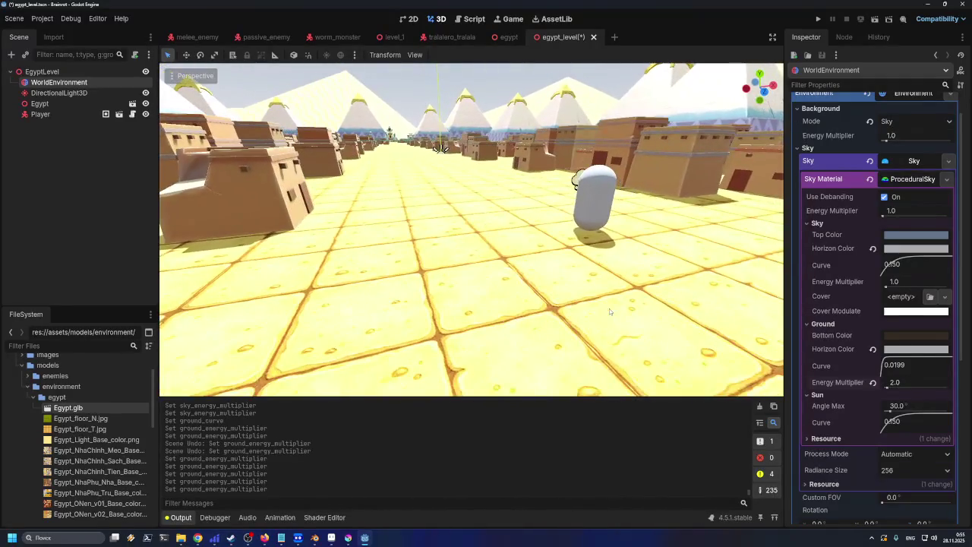
click(912, 382)
text(3)
key(Return)
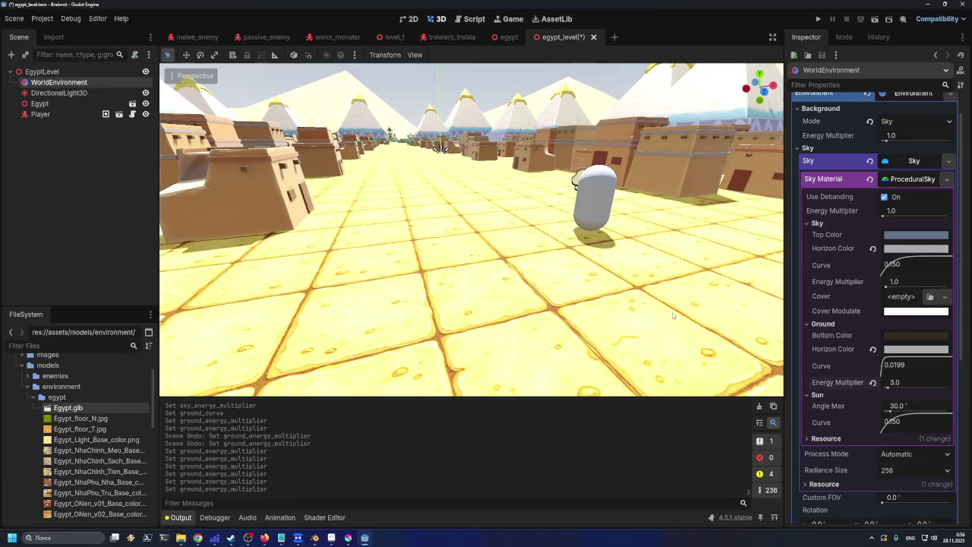
drag(673, 314, 669, 303)
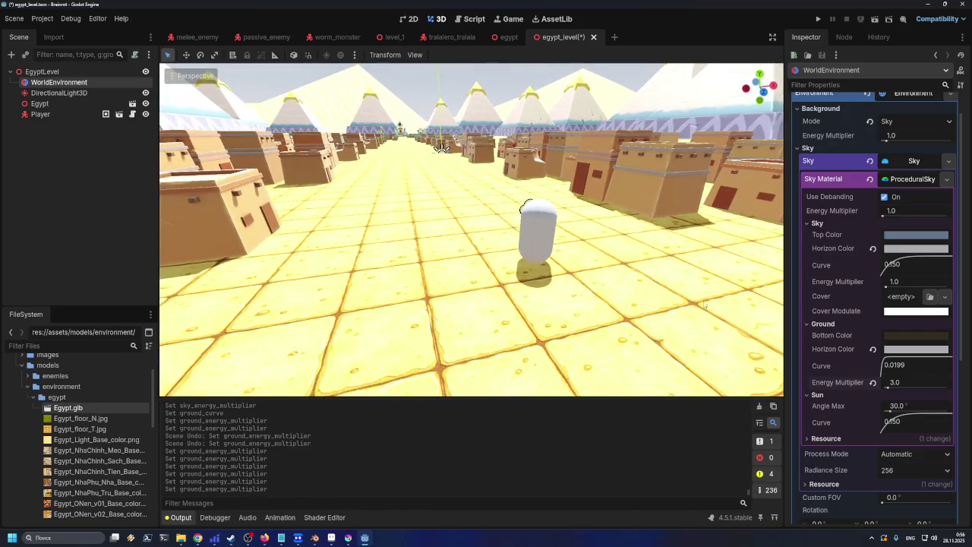
click(902, 388)
text(2)
key(Return)
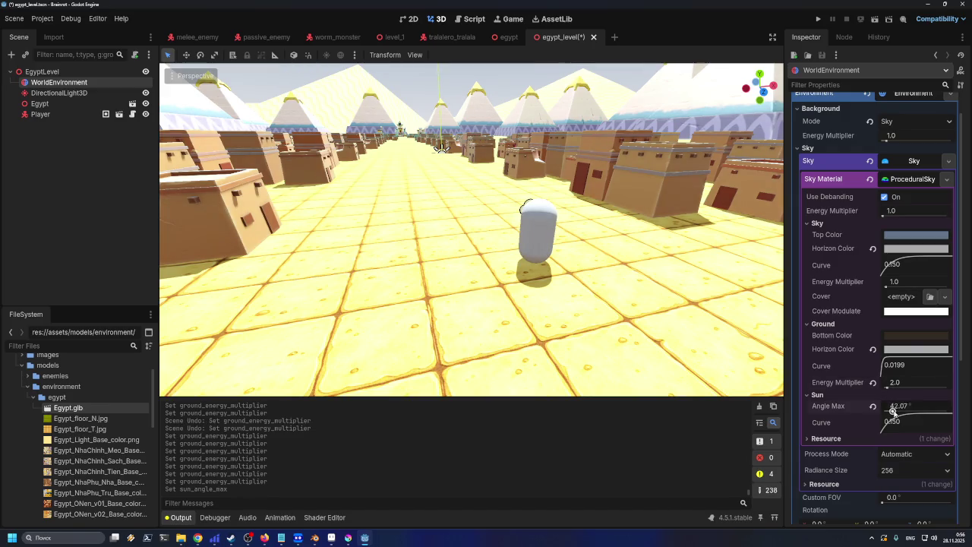
- Test a larger sun angle max and curve, then revert to 30.0 and 0.150
mouse_move(891, 411)
mouse_down()
mouse_move(926, 412)
mouse_move(897, 425)
mouse_move(916, 430)
mouse_up()
click(872, 408)
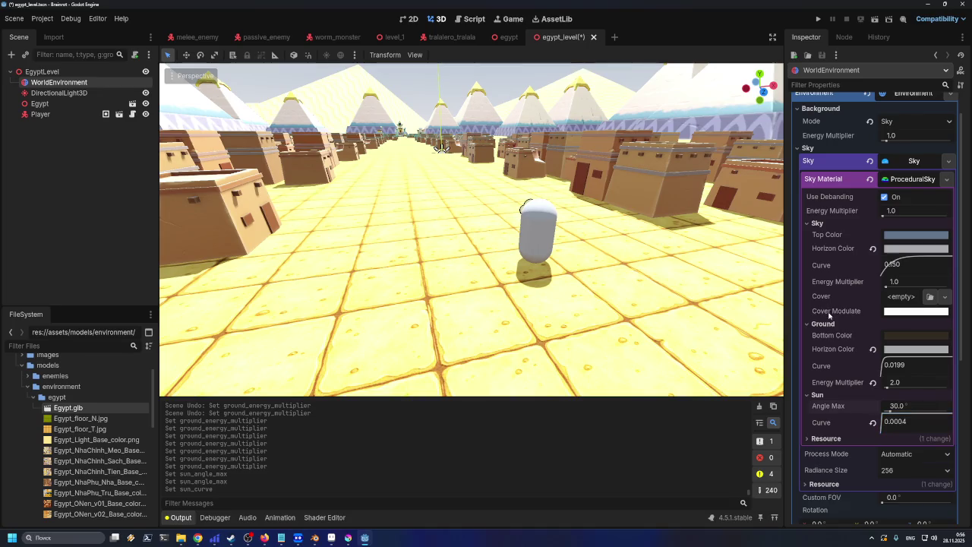
key(ctrl+z)
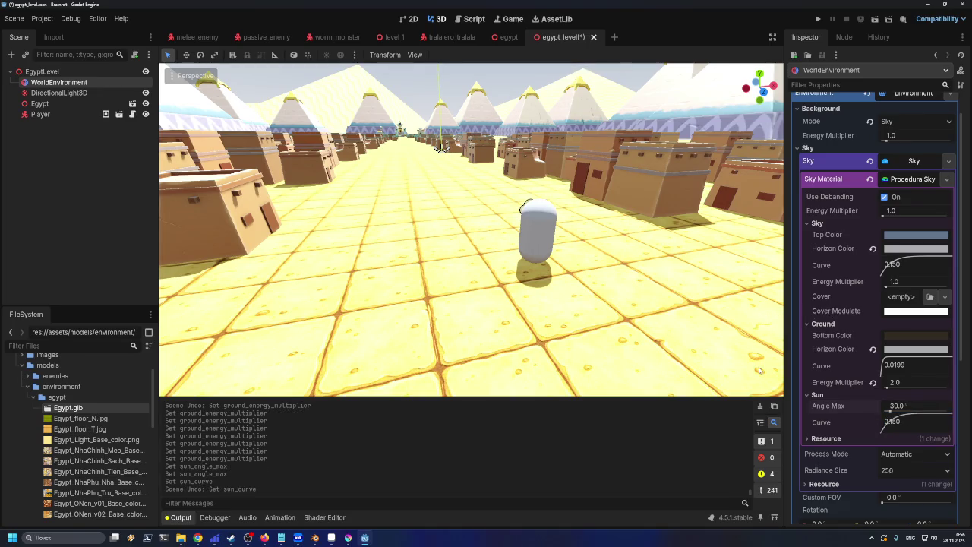
click(870, 161)
scroll(571, 275, down, 5)
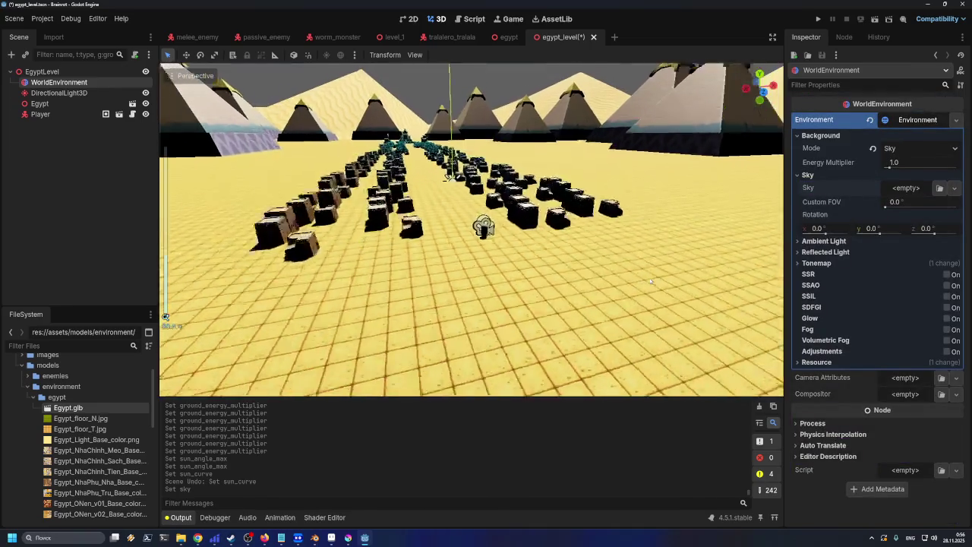
scroll(571, 276, up, 8)
scroll(571, 276, down, 5)
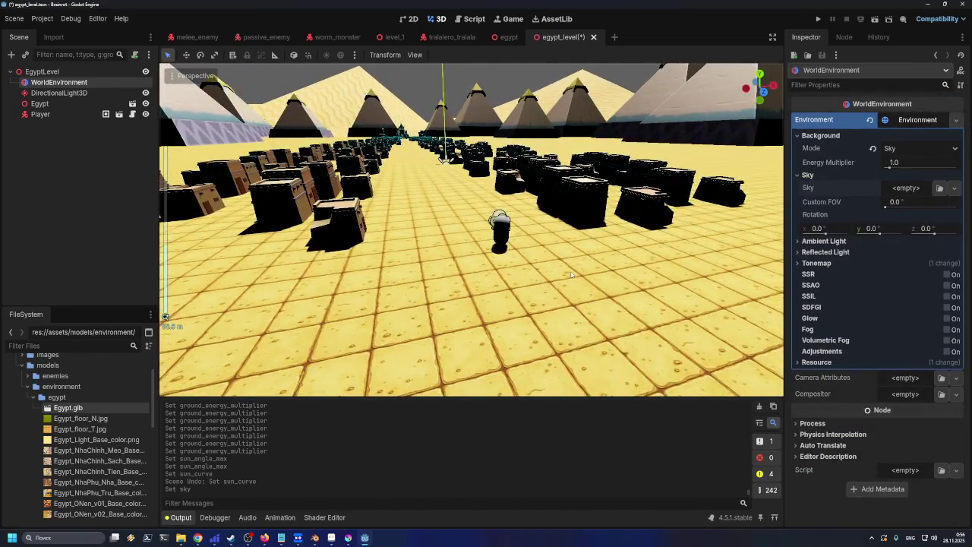
drag(573, 275, 573, 327)
scroll(593, 281, down, 10)
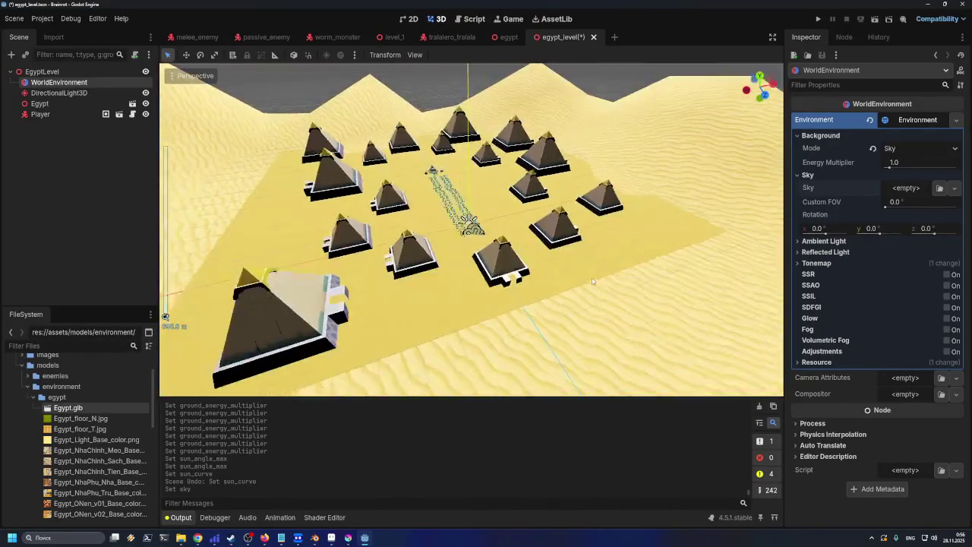
scroll(593, 281, down, 5)
mouse_move(591, 275)
mouse_down()
mouse_move(409, 265)
mouse_move(446, 251)
mouse_move(343, 277)
mouse_move(425, 221)
mouse_up()
scroll(446, 251, up, 5)
scroll(446, 250, down, 6)
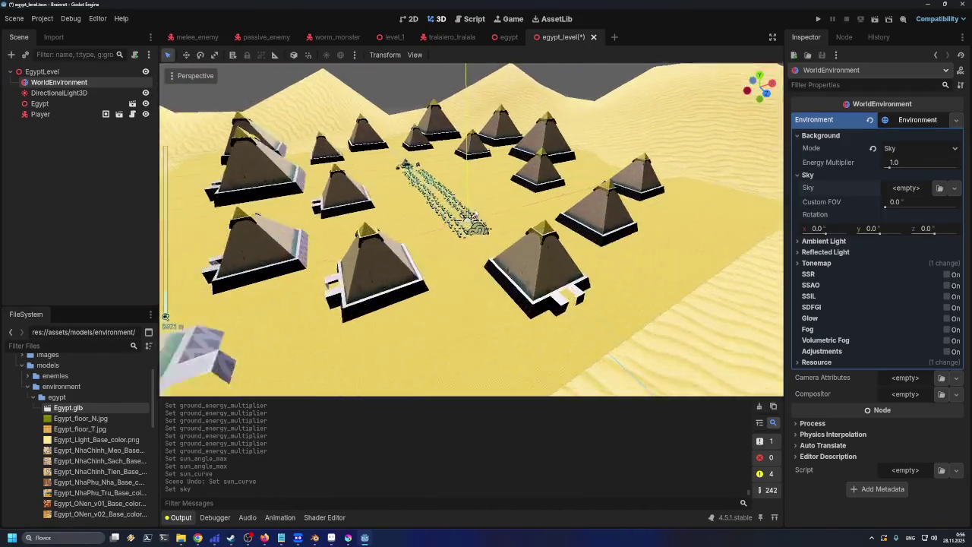
scroll(456, 196, up, 6)
scroll(456, 196, up, 3)
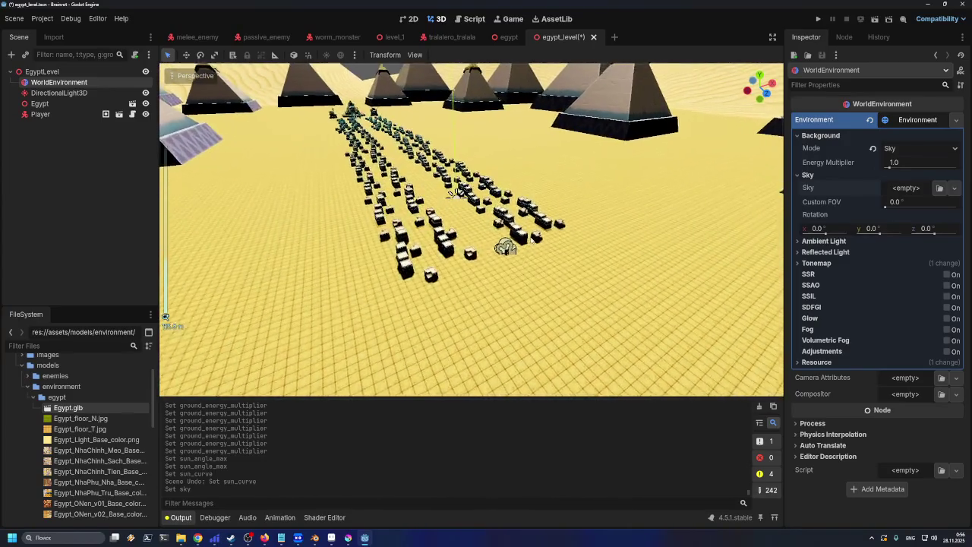
key(ctrl+z)
scroll(549, 246, up, 4)
scroll(549, 246, up, 6)
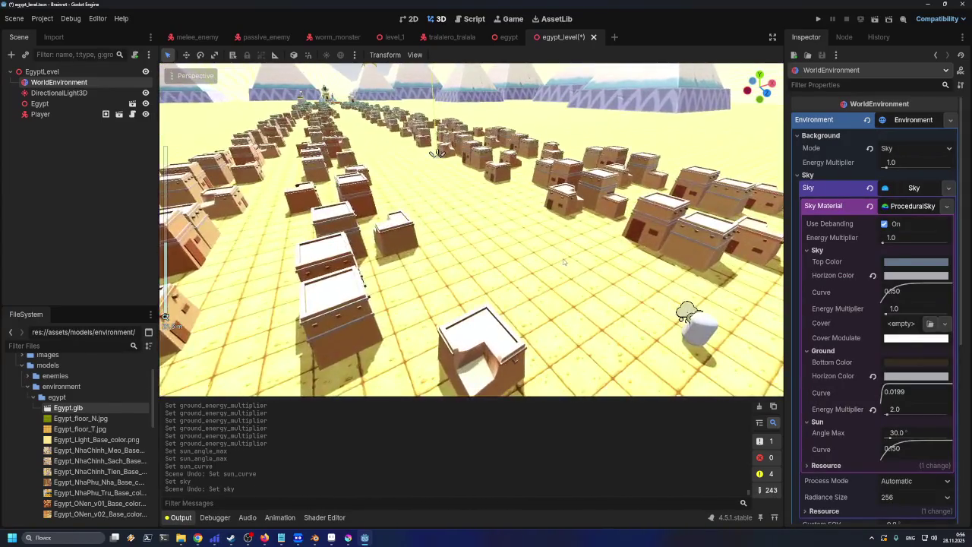
scroll(544, 247, down, 4)
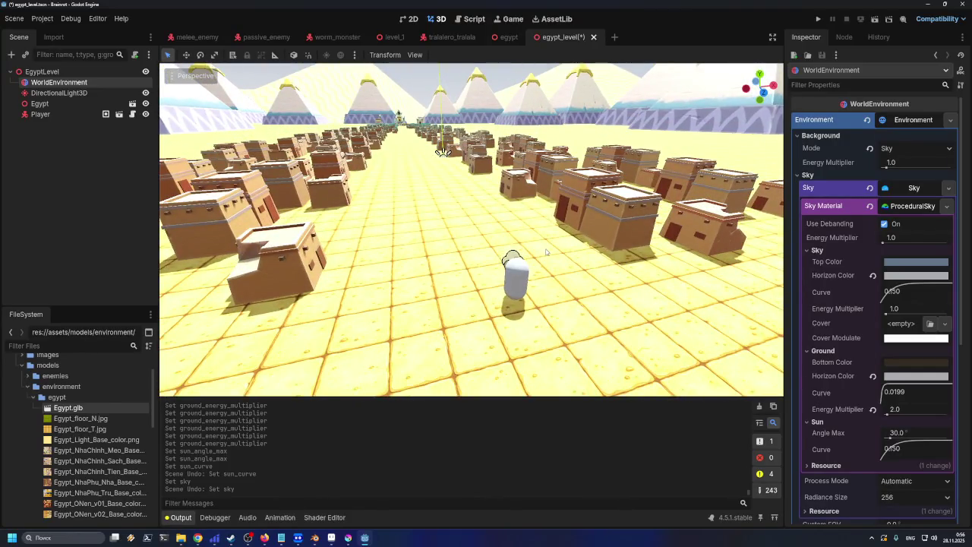
scroll(553, 247, down, 5)
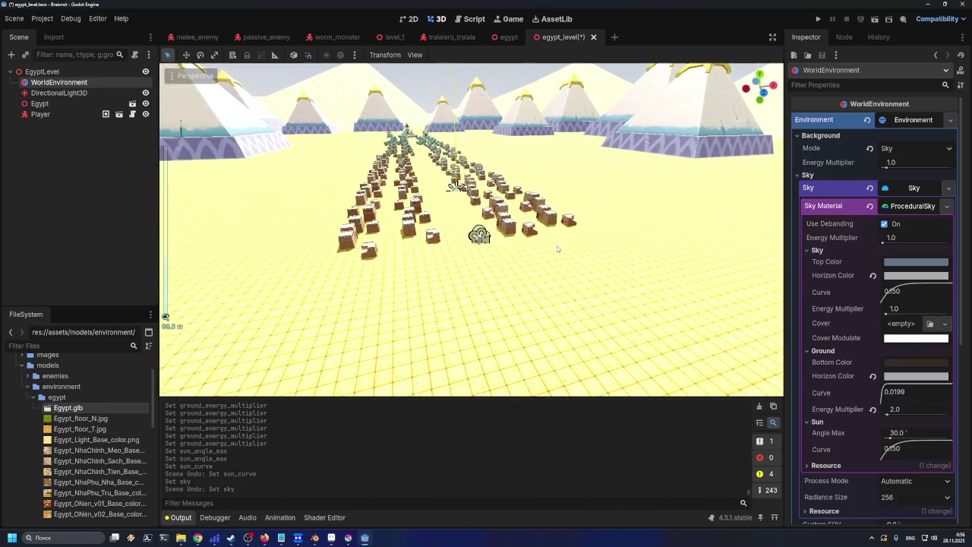
click(870, 188)
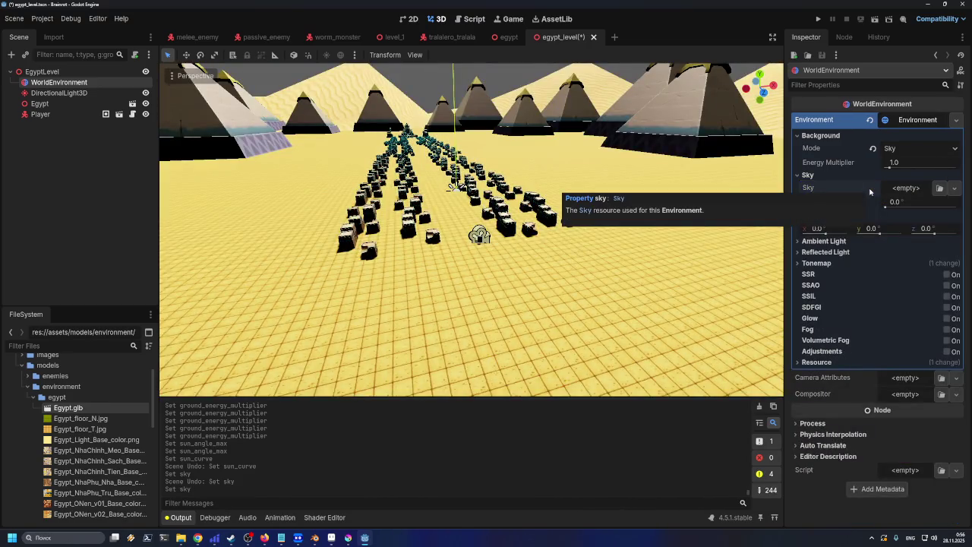
key(ctrl+z)
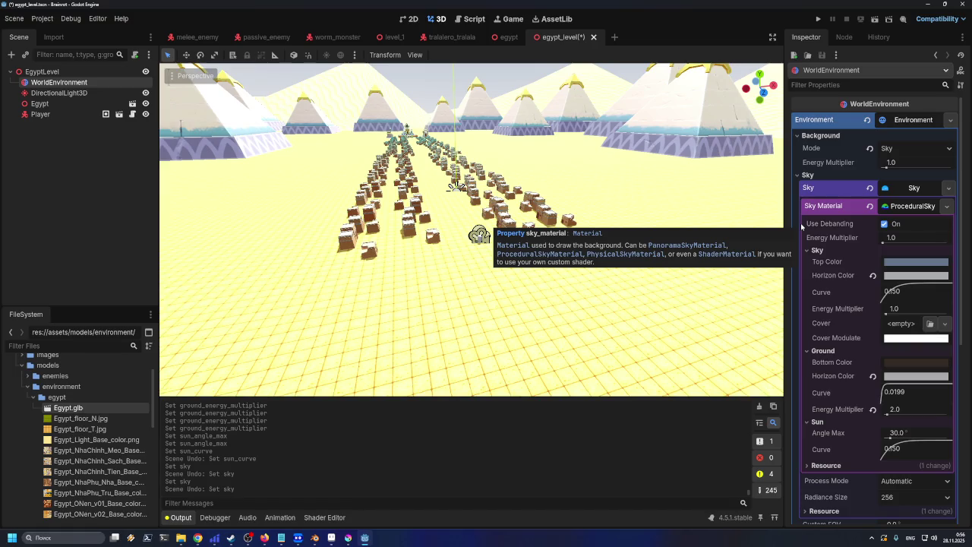
click(513, 236)
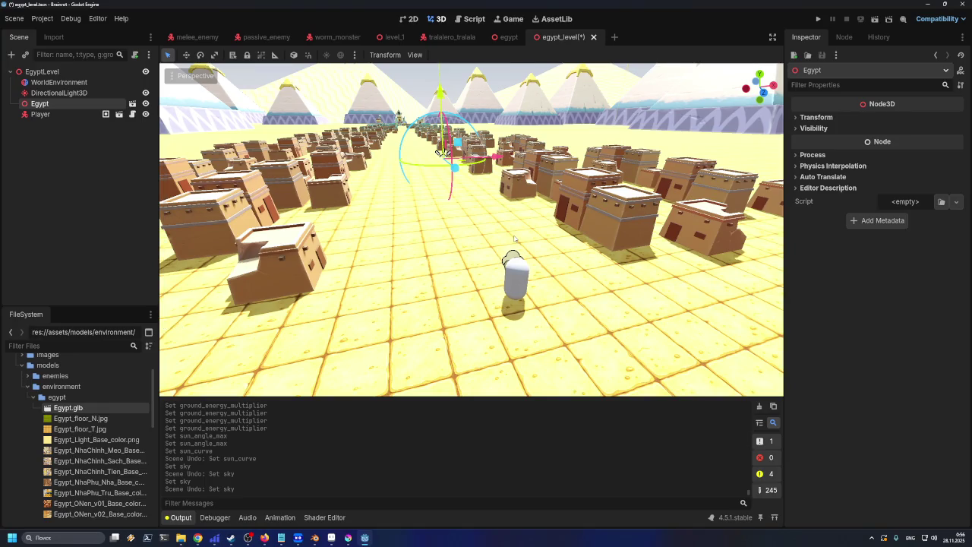
- Zoom toward the player, then bring up Blender with the egypt project
scroll(515, 239, up, 3)
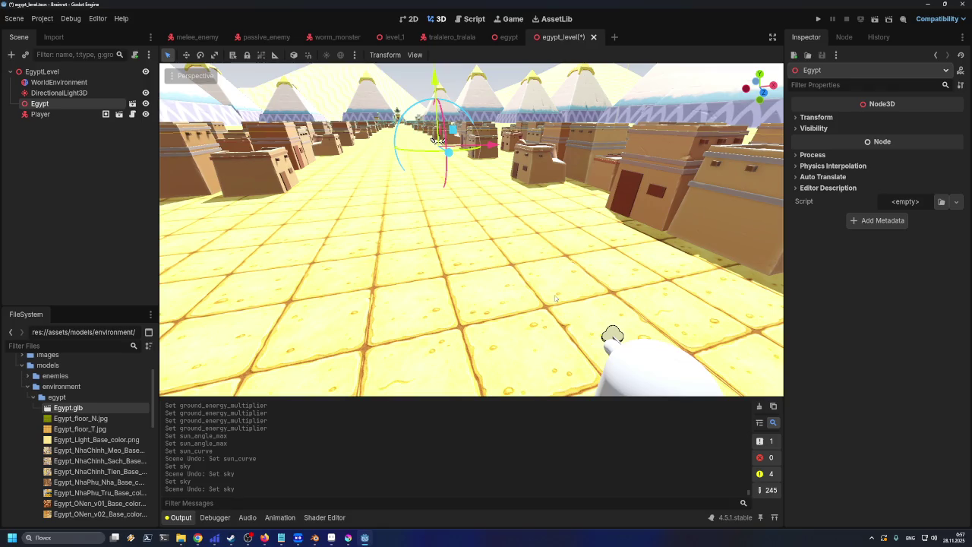
click(314, 538)
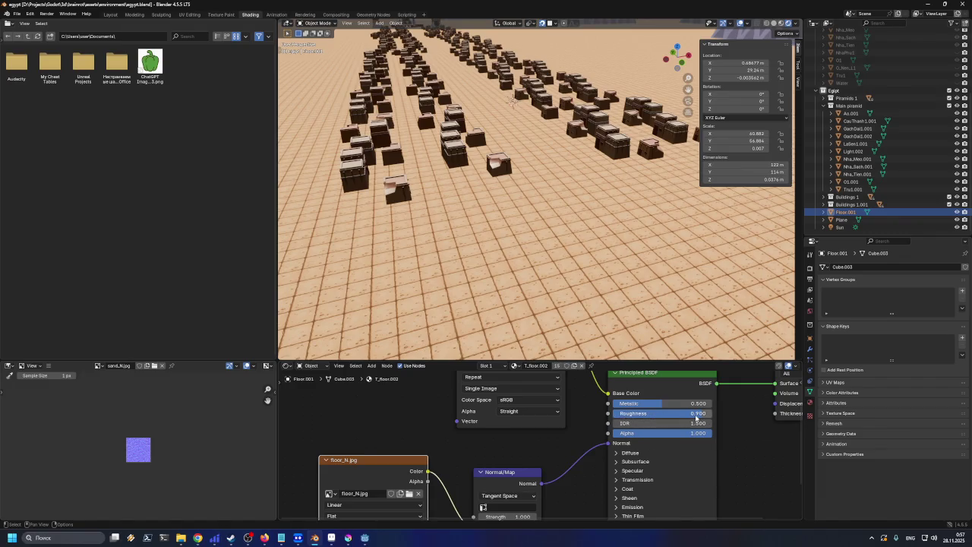
- Compare the Plane sand and Floor.001 materials in Blender, then return to Godot
scroll(630, 252, down, 10)
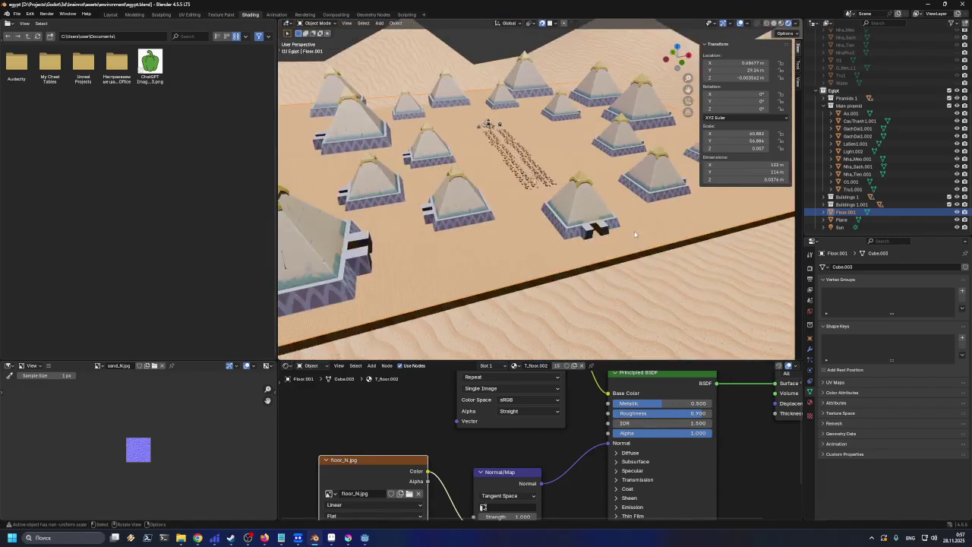
scroll(635, 234, down, 3)
click(690, 320)
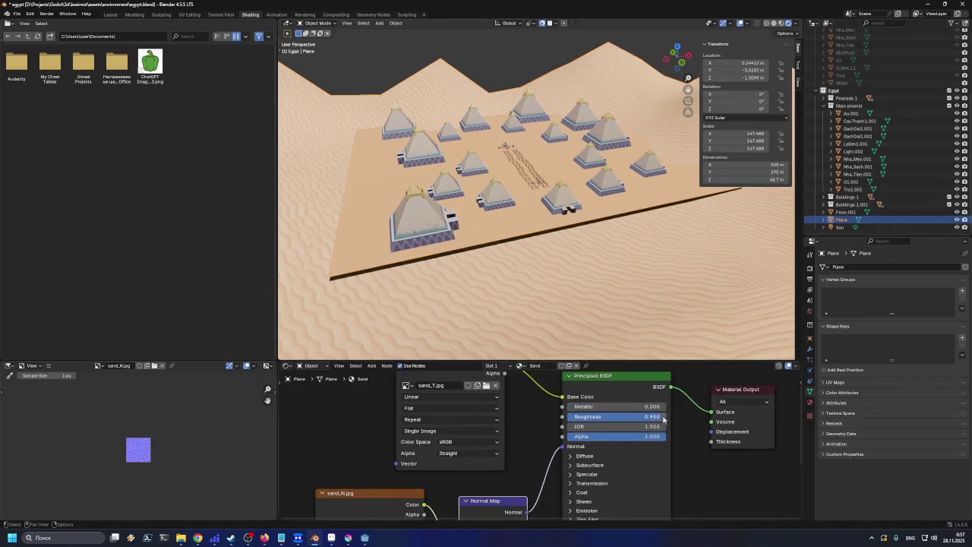
scroll(534, 217, up, 8)
click(534, 218)
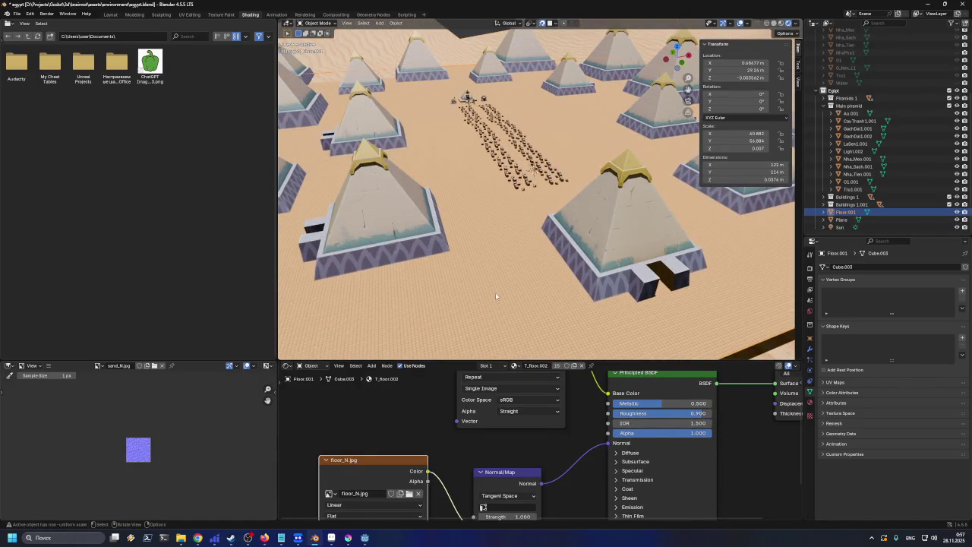
key(alt+Tab)
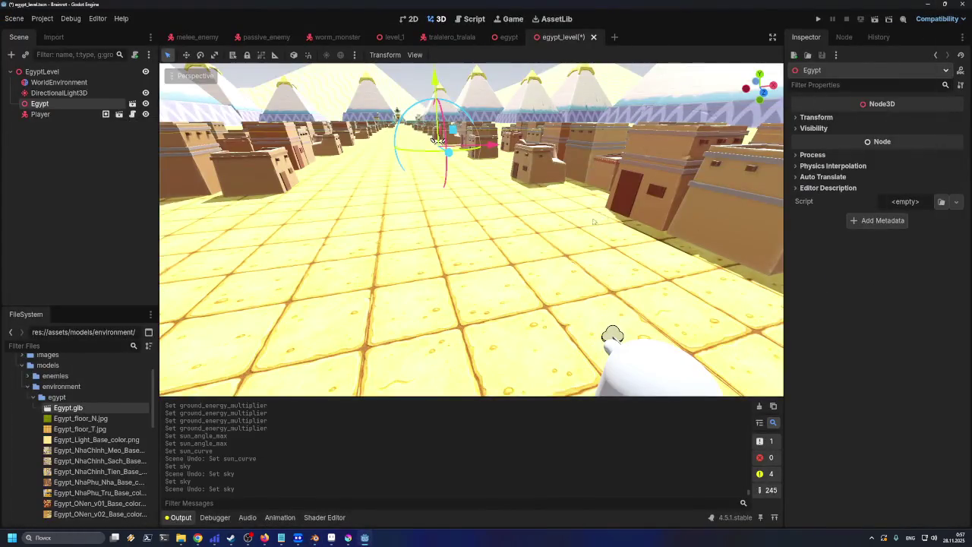
- Open the egypt scene and select the Floor_001 mesh
scroll(532, 258, down, 10)
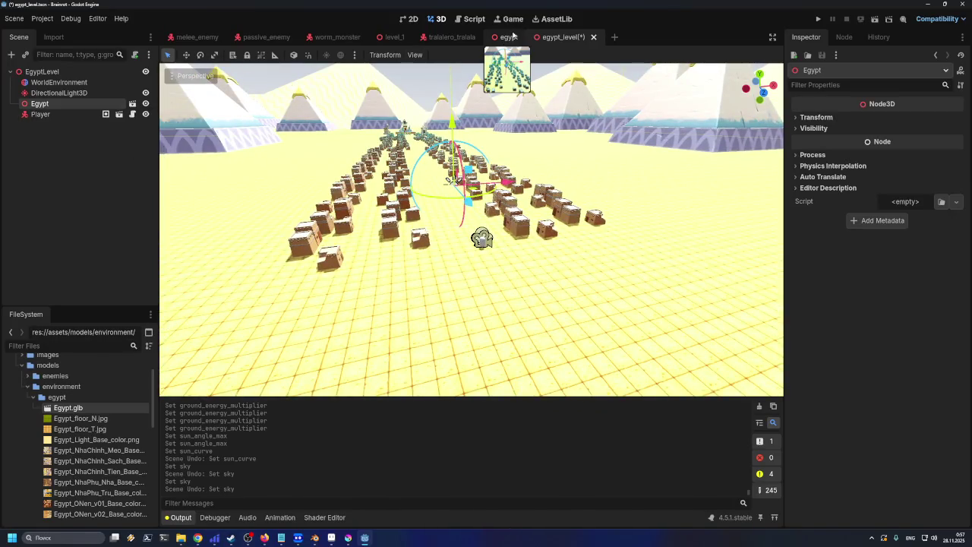
click(513, 35)
scroll(165, 317, up, 3)
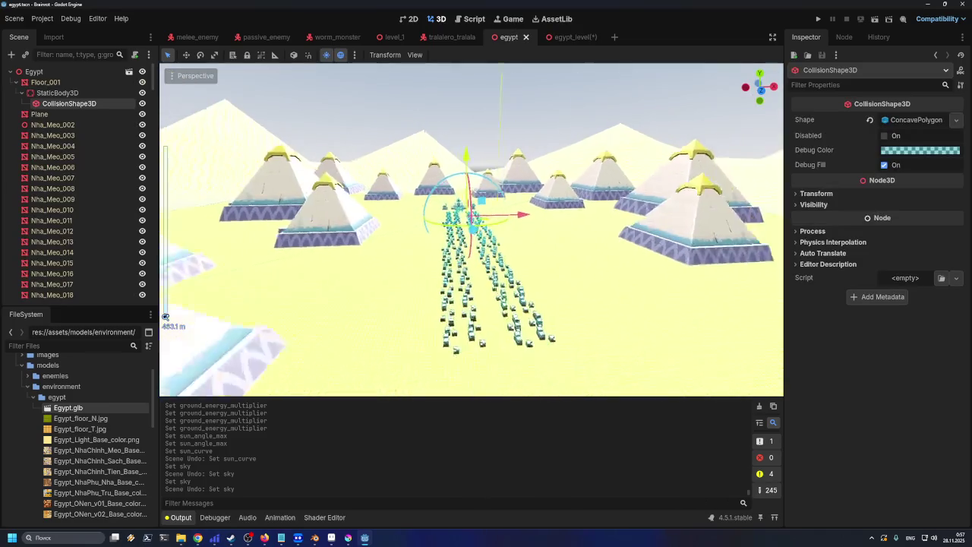
click(164, 317)
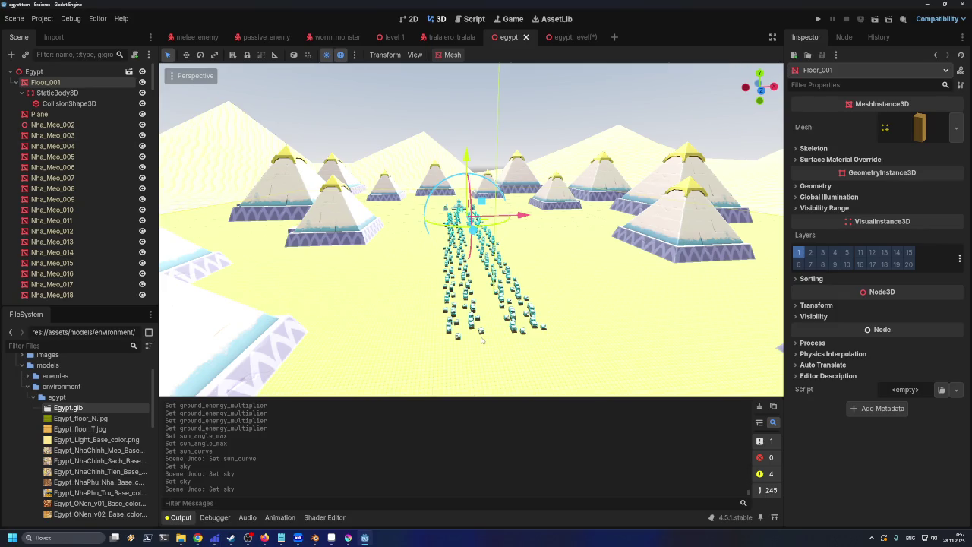
- Hide and show Floor_001 twice, leaving it visible
scroll(502, 339, up, 3)
scroll(547, 338, down, 3)
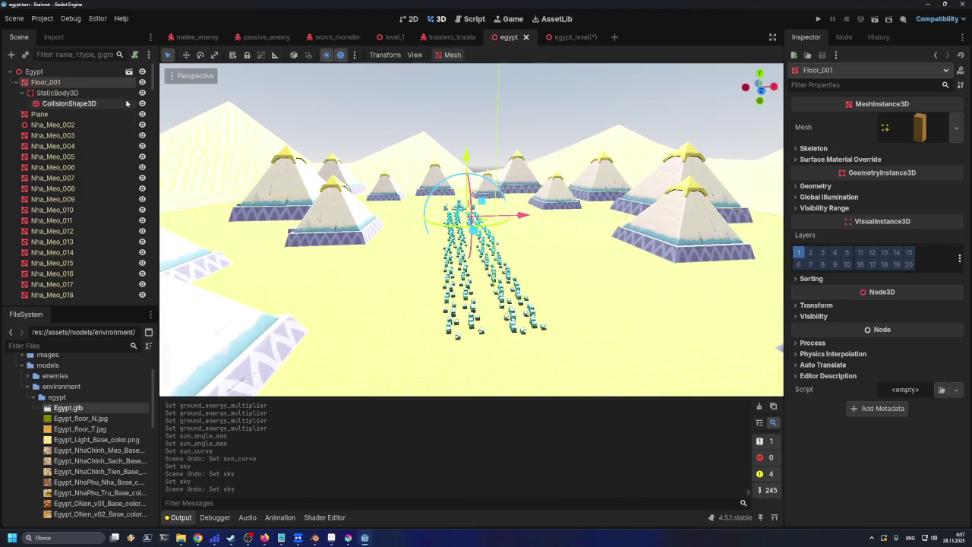
click(142, 83)
click(142, 83)
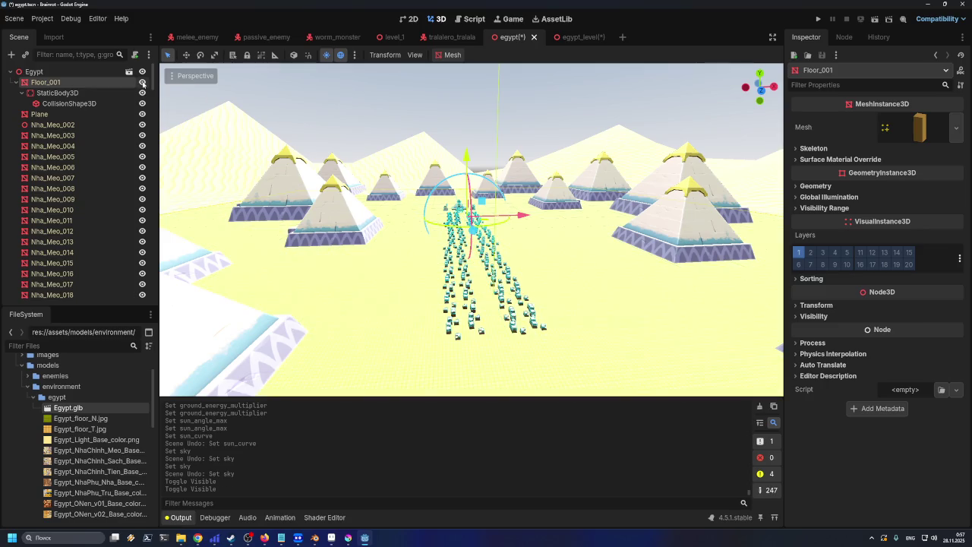
click(142, 83)
click(142, 82)
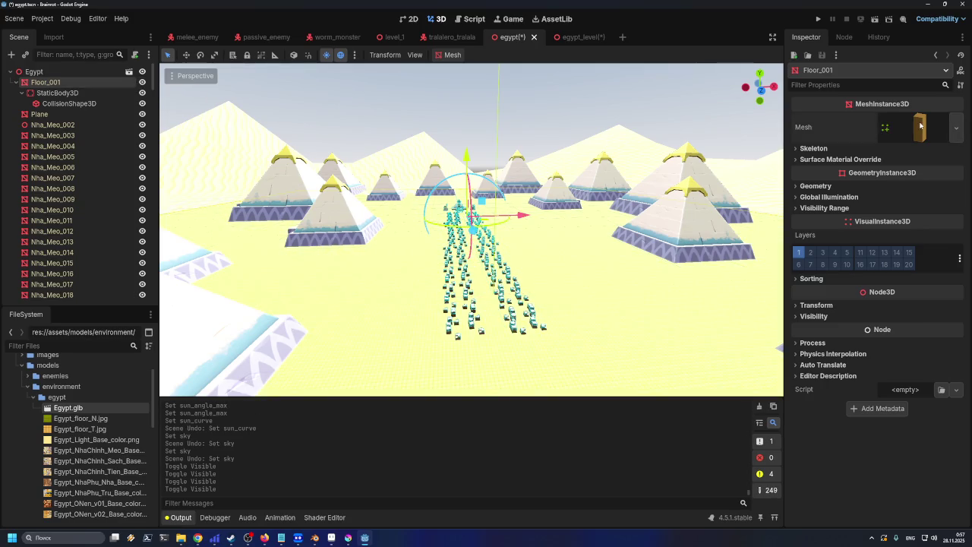
- Expand Floor_001's mesh and its first surface to reach the floor material
click(919, 128)
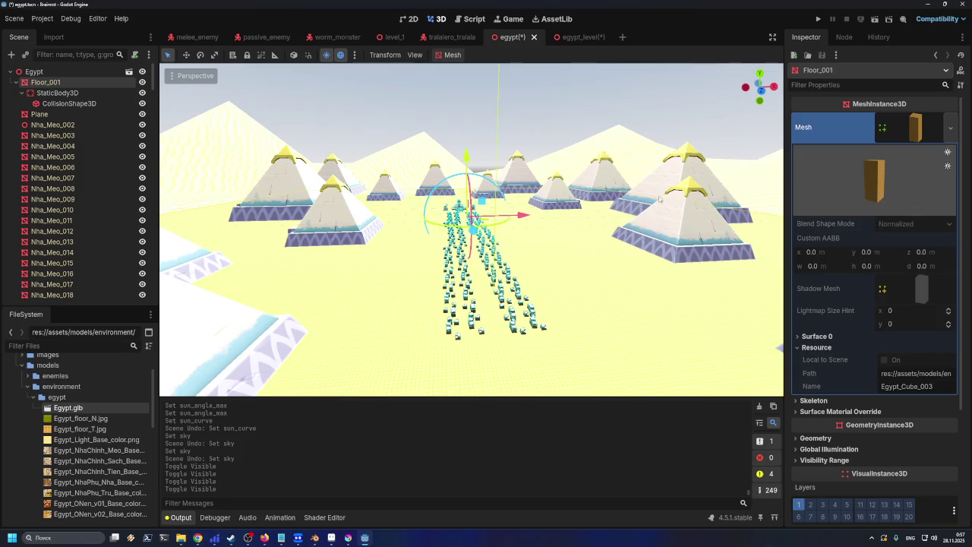
click(142, 82)
click(142, 82)
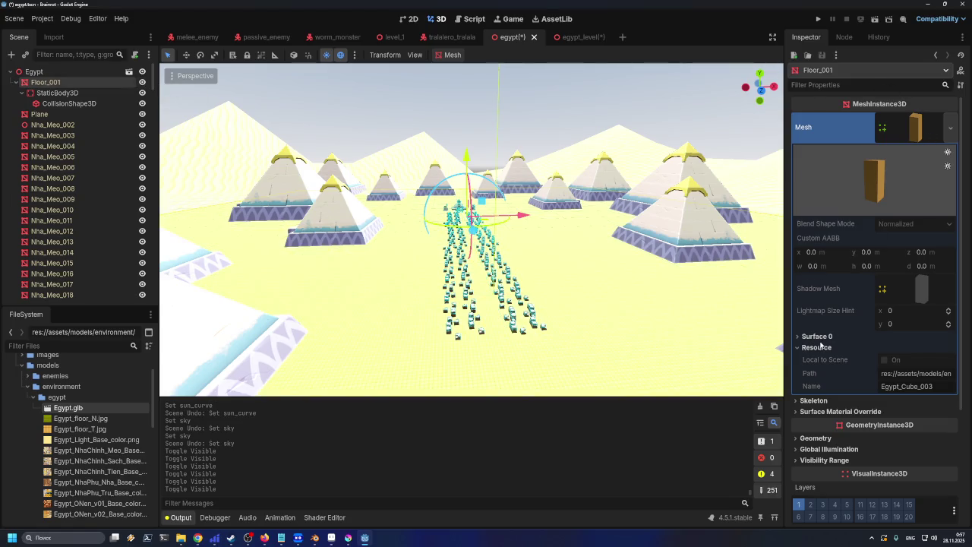
click(820, 337)
click(885, 367)
- Check the floor material's roughness 0.9, metallic and albedo settings, then collapse them
scroll(914, 369, down, 4)
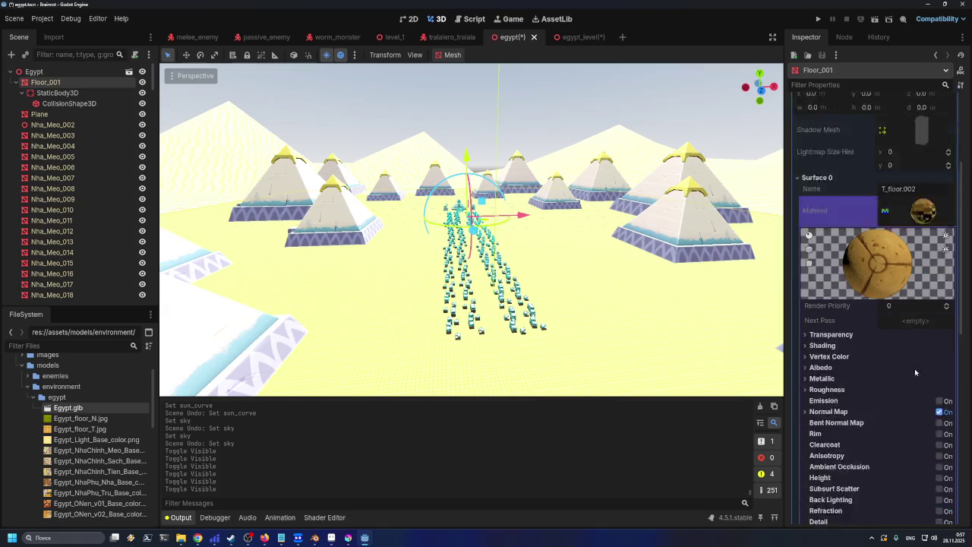
scroll(914, 372, down, 3)
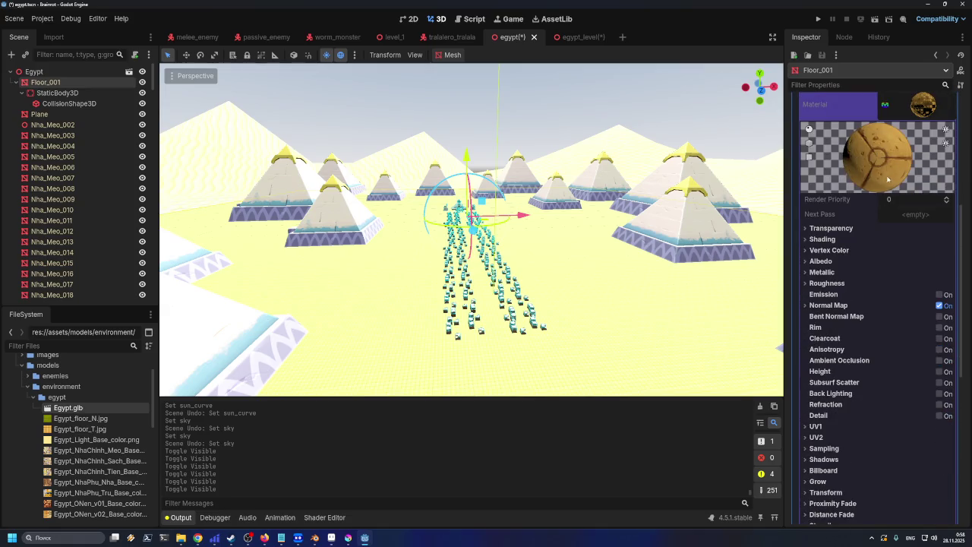
click(811, 284)
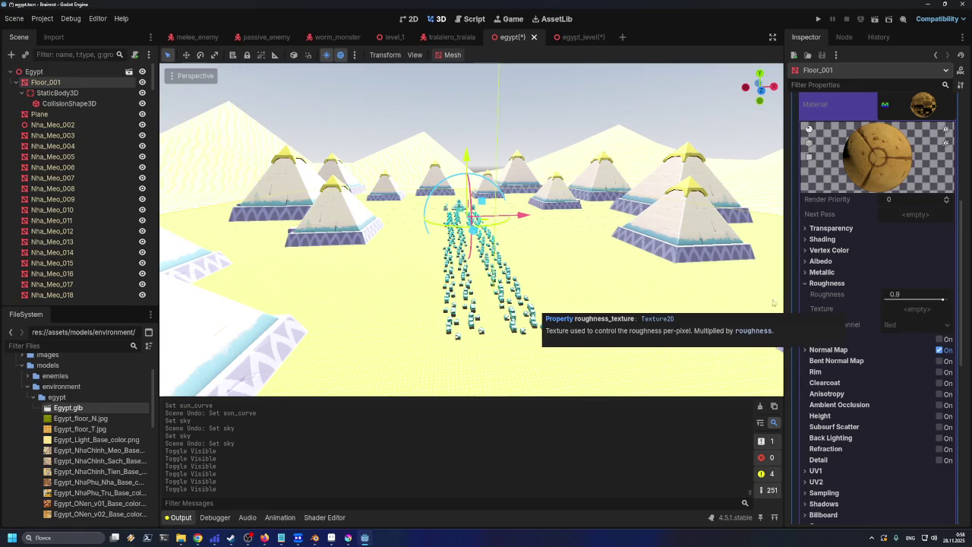
scroll(638, 316, up, 3)
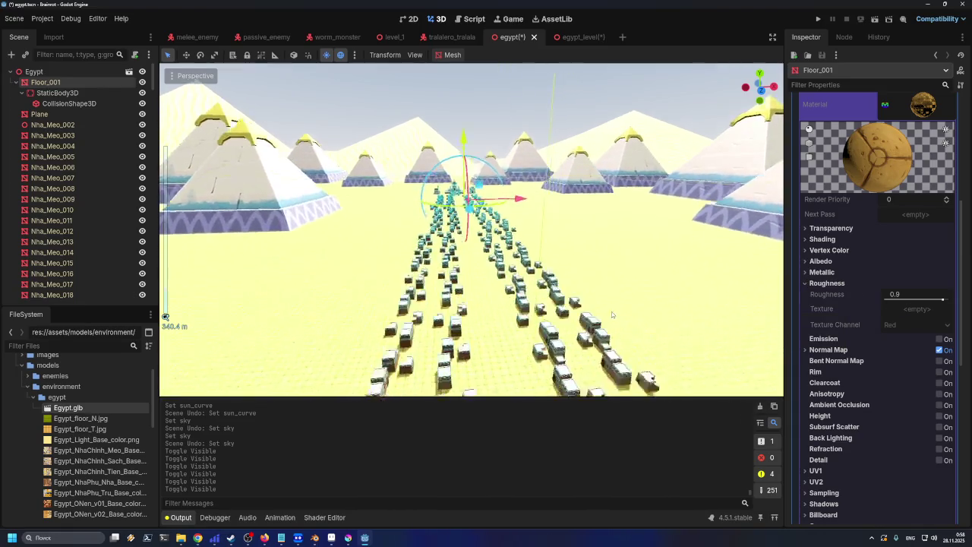
scroll(611, 311, up, 10)
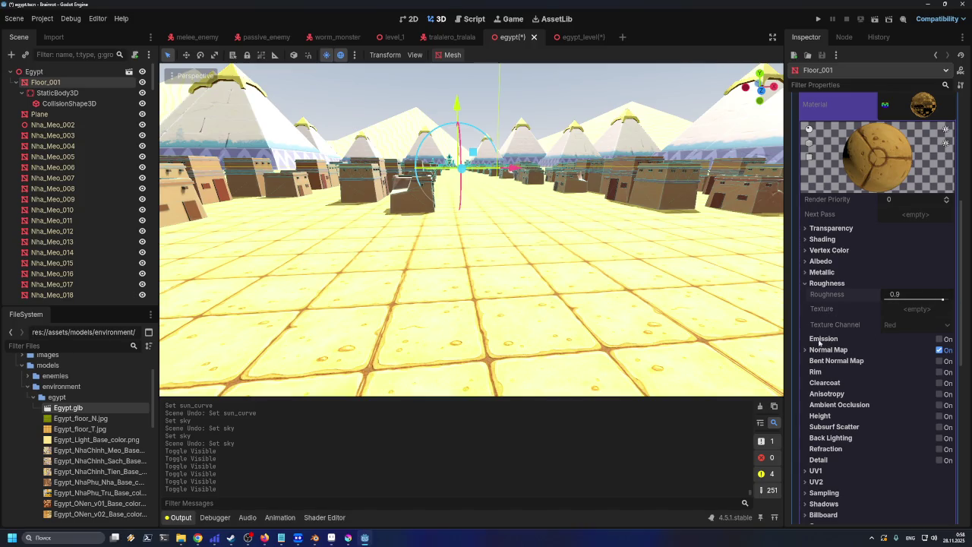
click(820, 272)
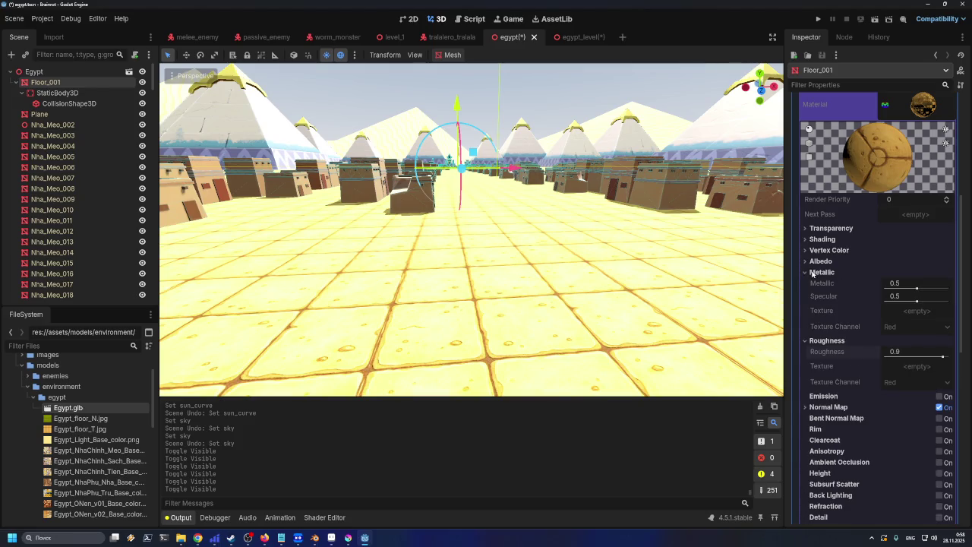
click(801, 272)
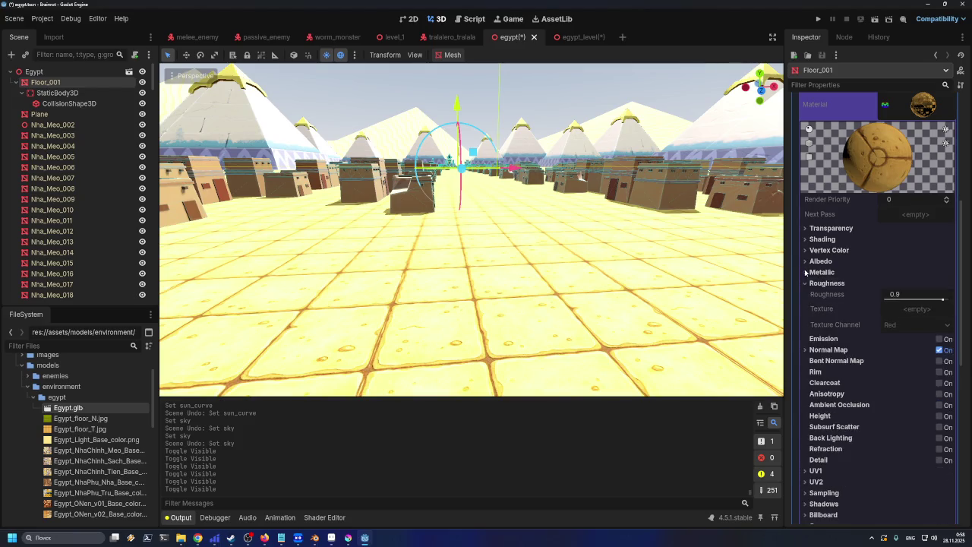
click(808, 262)
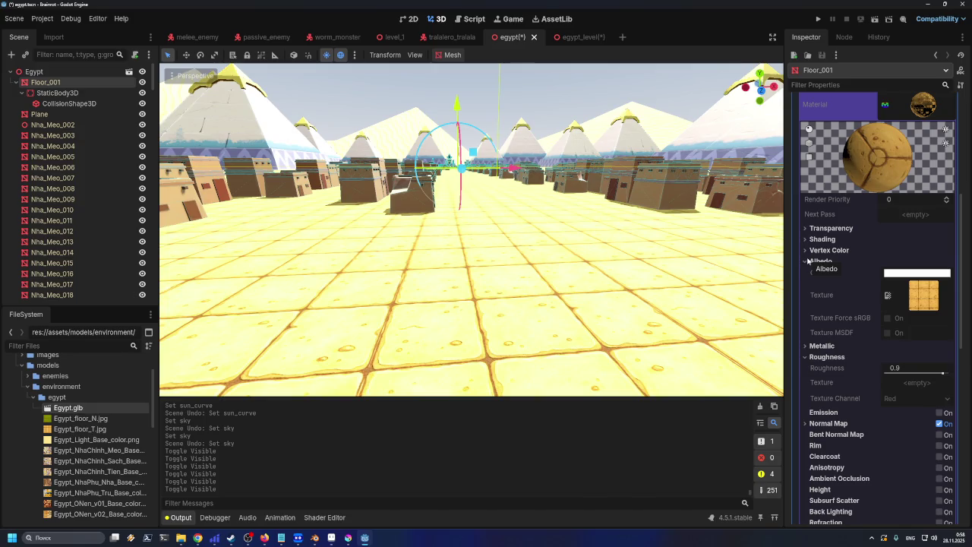
click(808, 261)
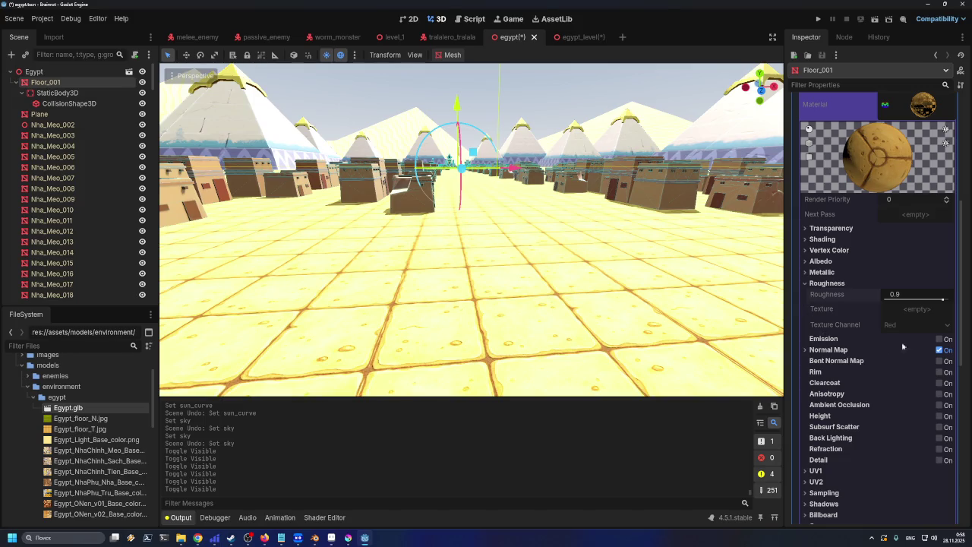
- Enable Emission on the floor material, with black colour and energy multiplier 1.0
click(939, 339)
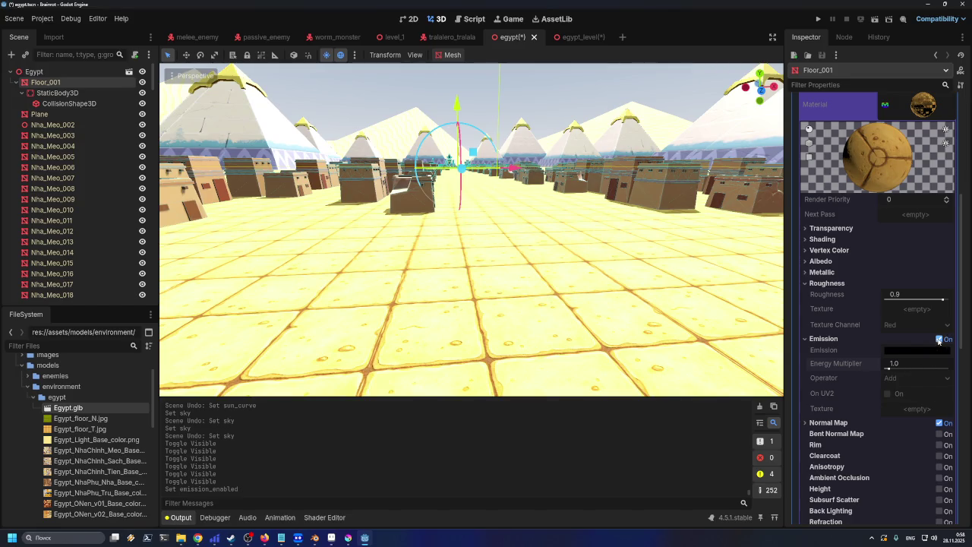
click(939, 339)
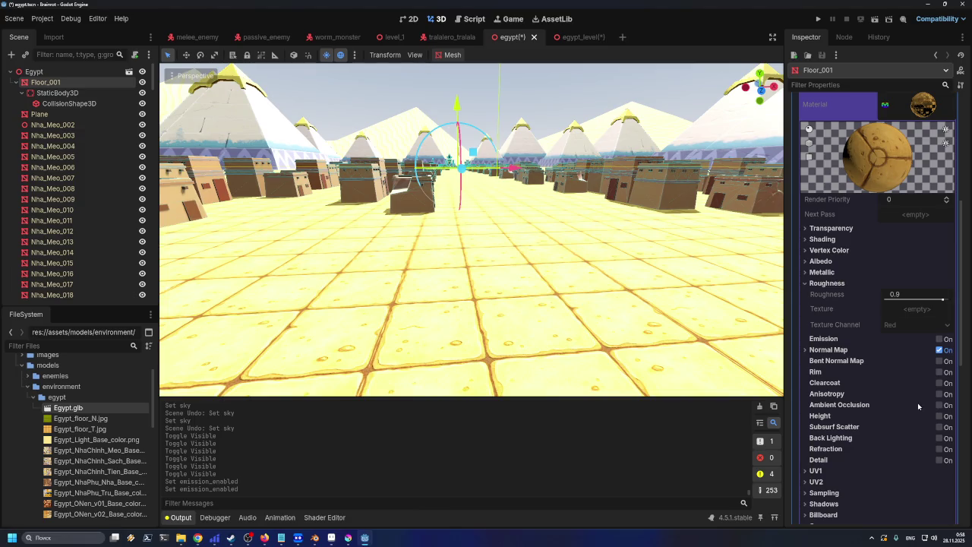
scroll(919, 407, down, 3)
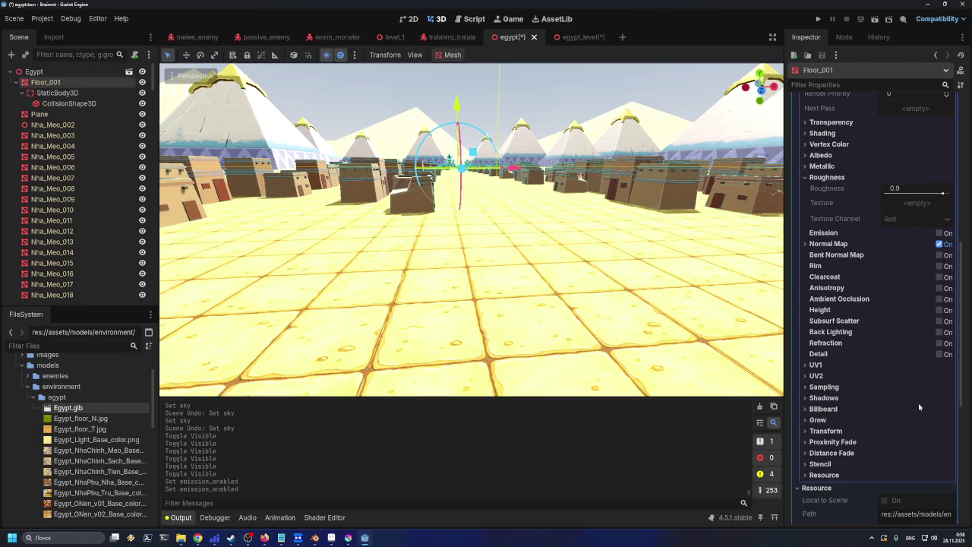
scroll(919, 408, up, 5)
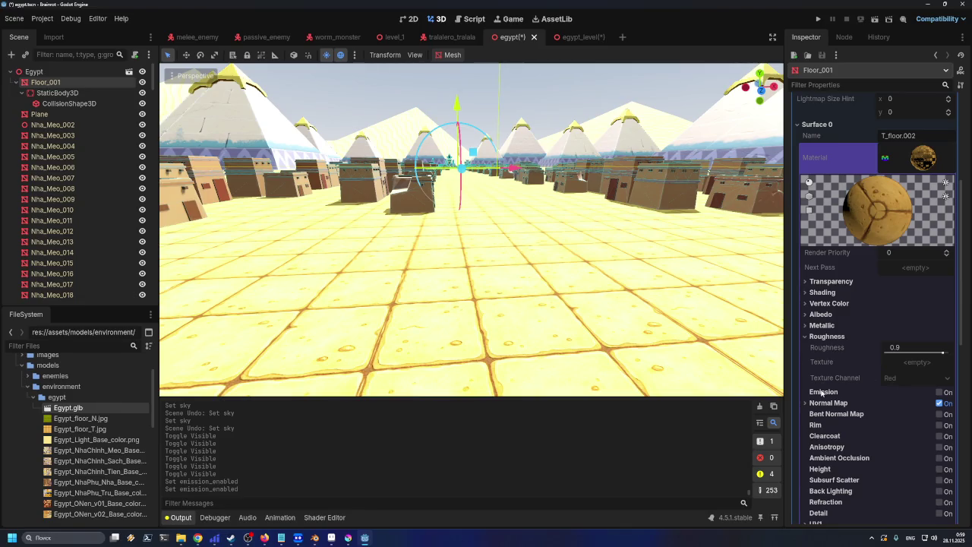
click(940, 392)
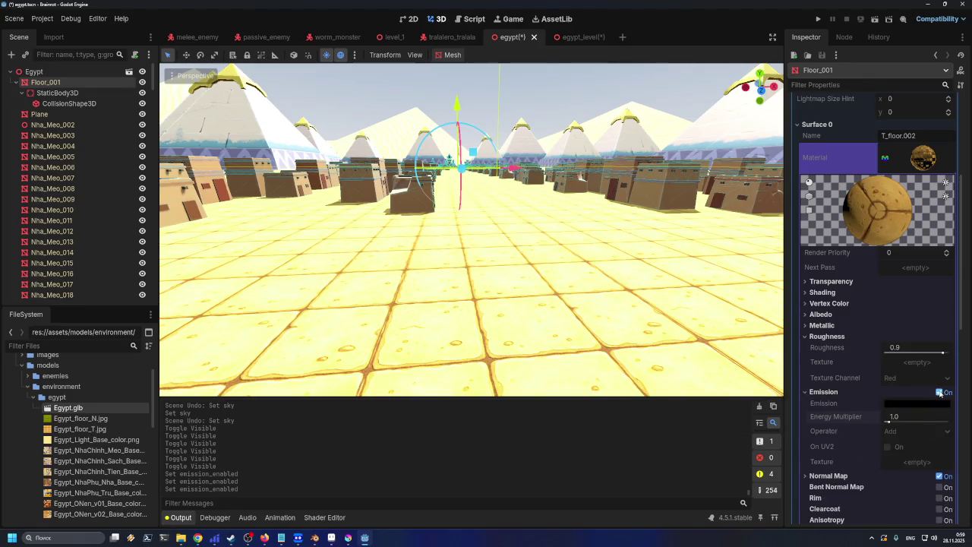
click(940, 392)
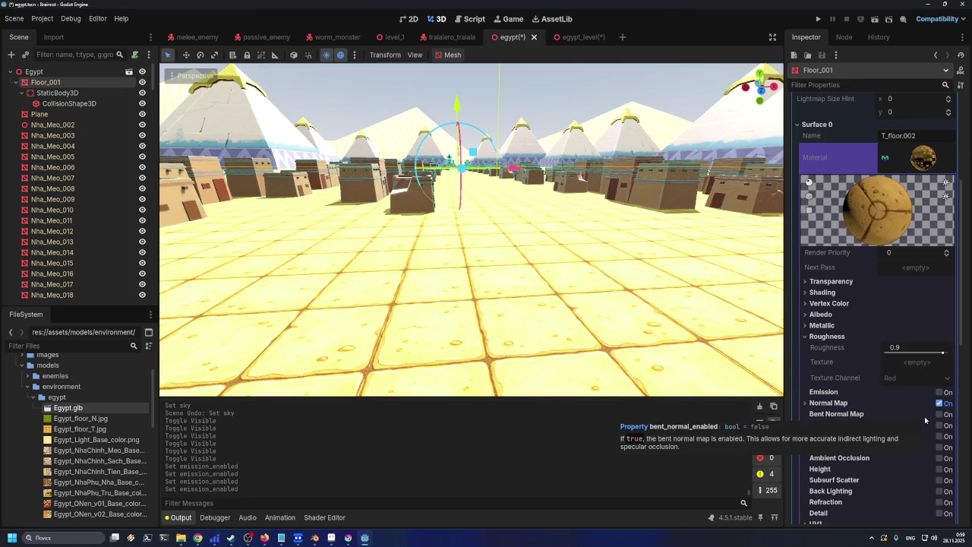
click(939, 392)
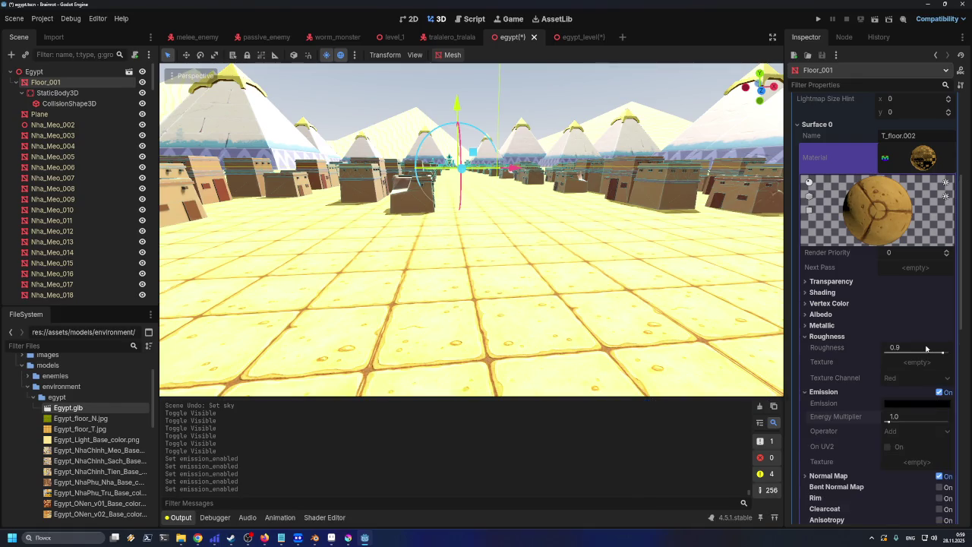
- Review the material's Albedo, Metallic, Shadows and Shading sections
scroll(911, 357, down, 2)
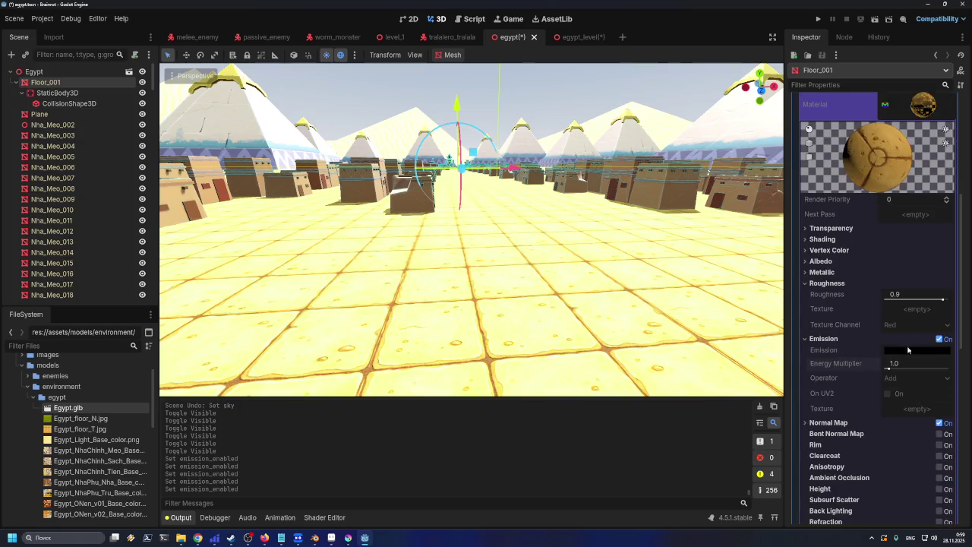
click(814, 262)
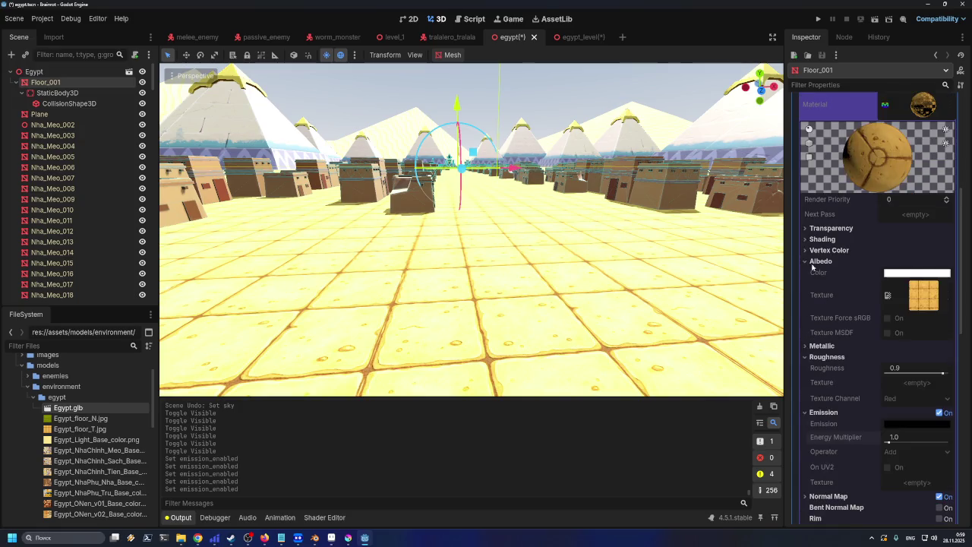
click(819, 347)
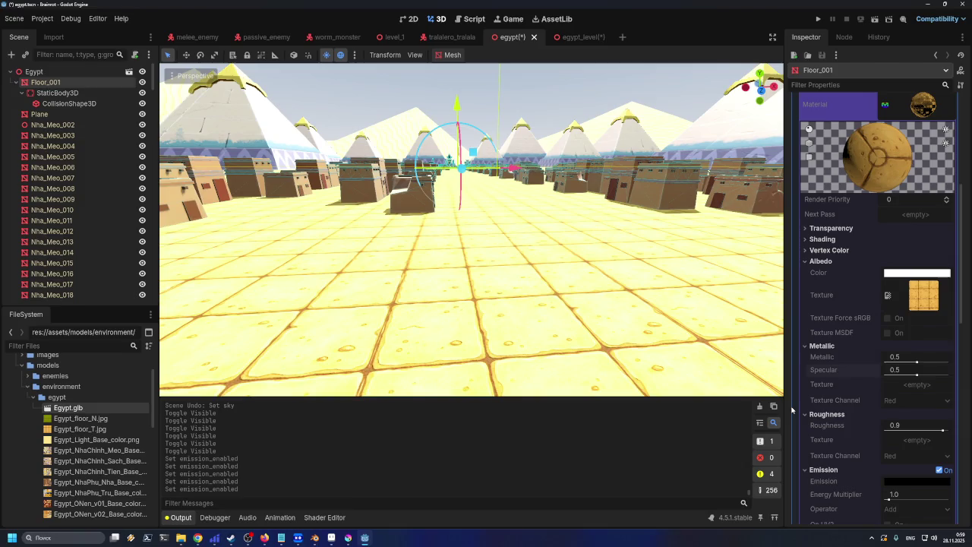
scroll(851, 405, down, 5)
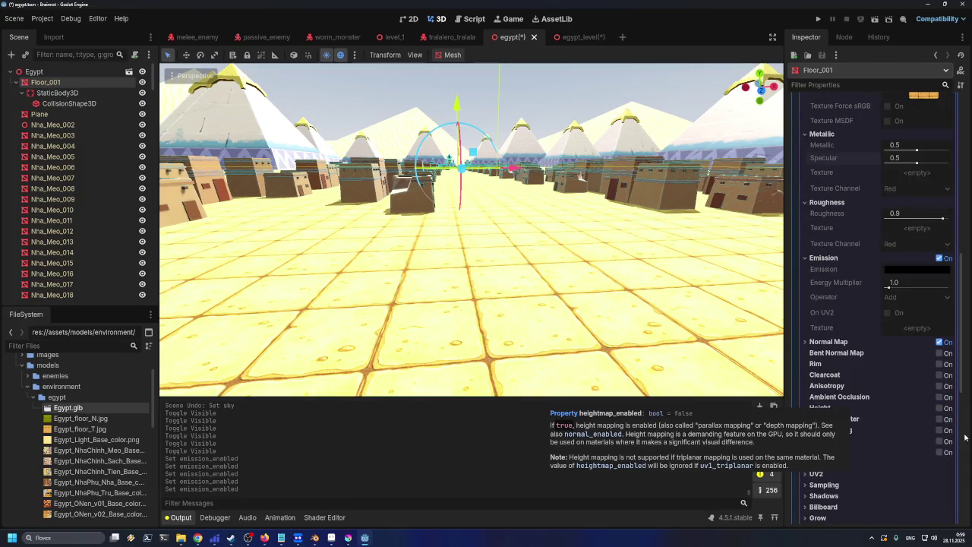
scroll(870, 328, down, 3)
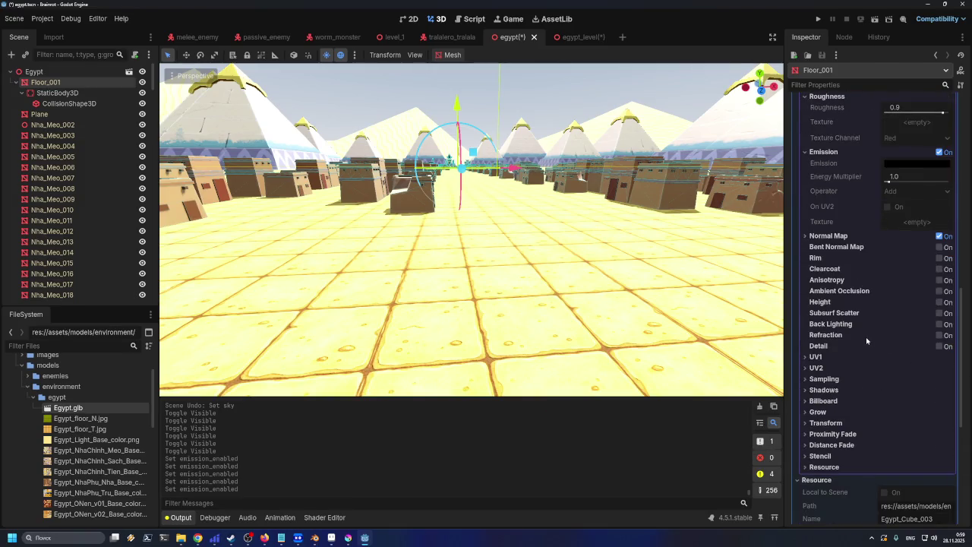
click(830, 390)
click(831, 390)
scroll(847, 380, up, 7)
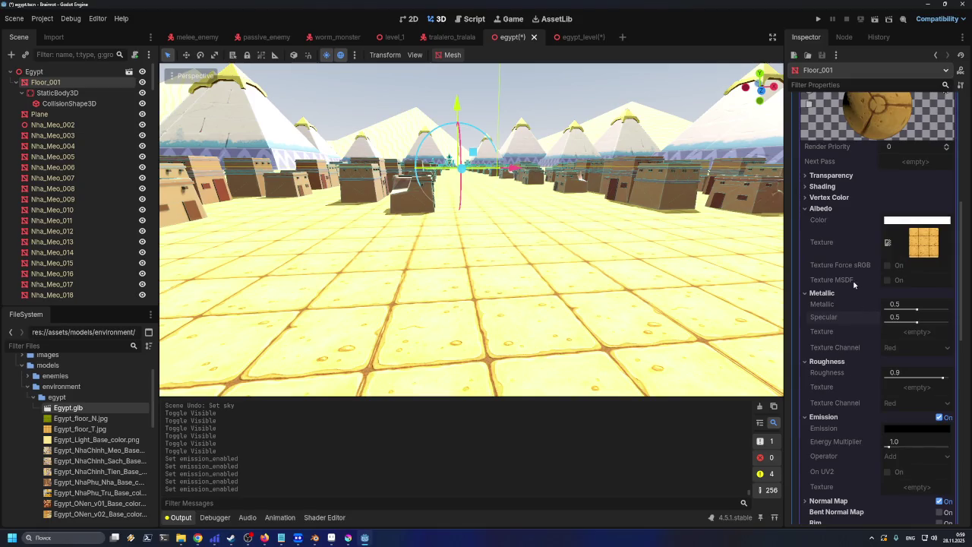
click(822, 187)
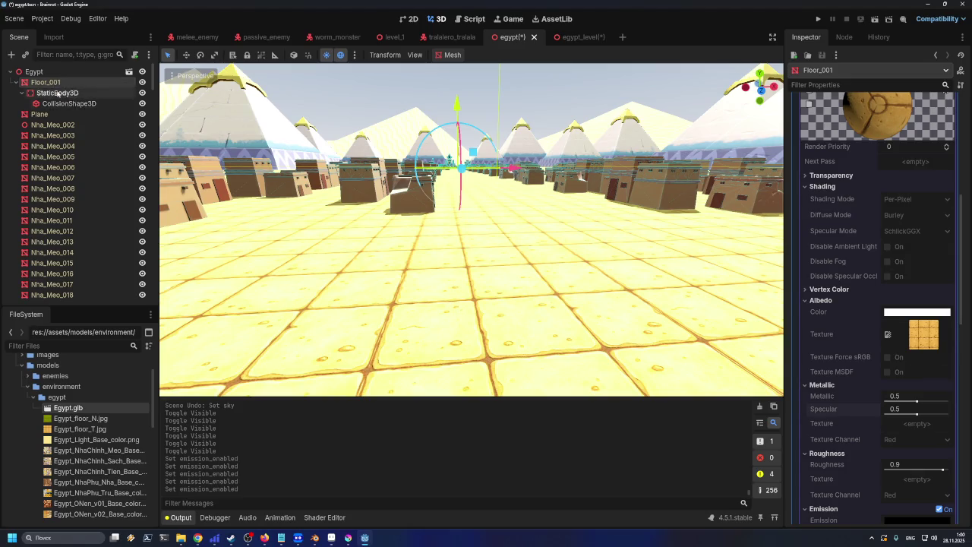
- Save the egypt scene with Ctrl+S
right_click(51, 82)
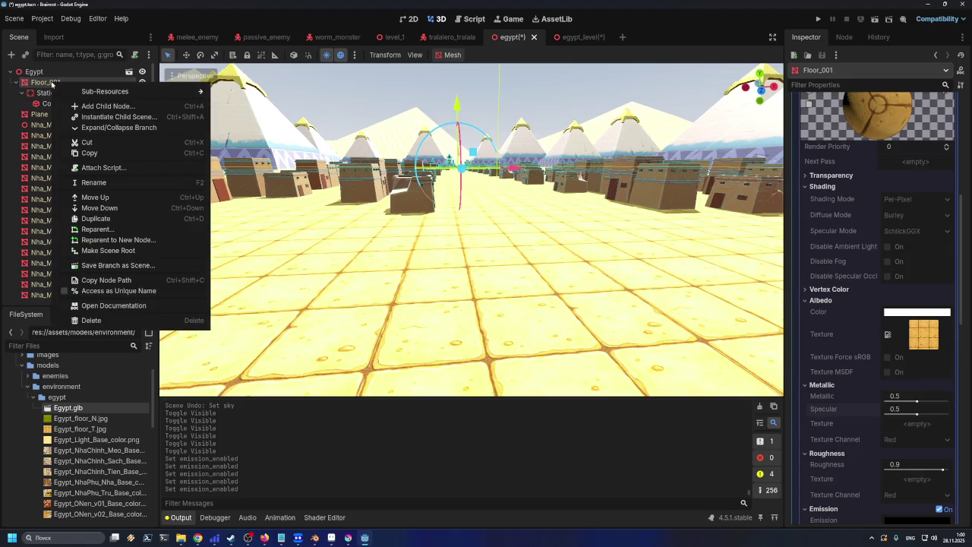
key(Escape)
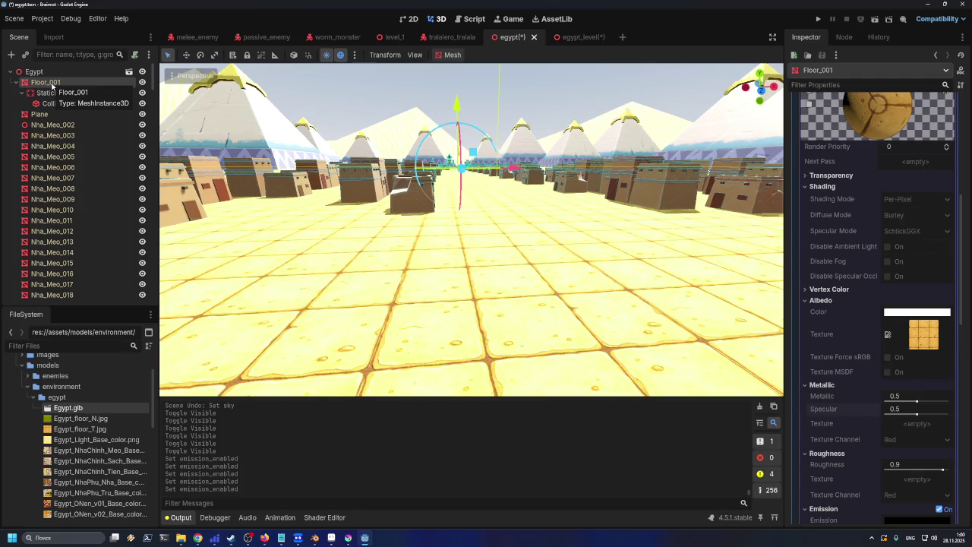
key(ctrl+s)
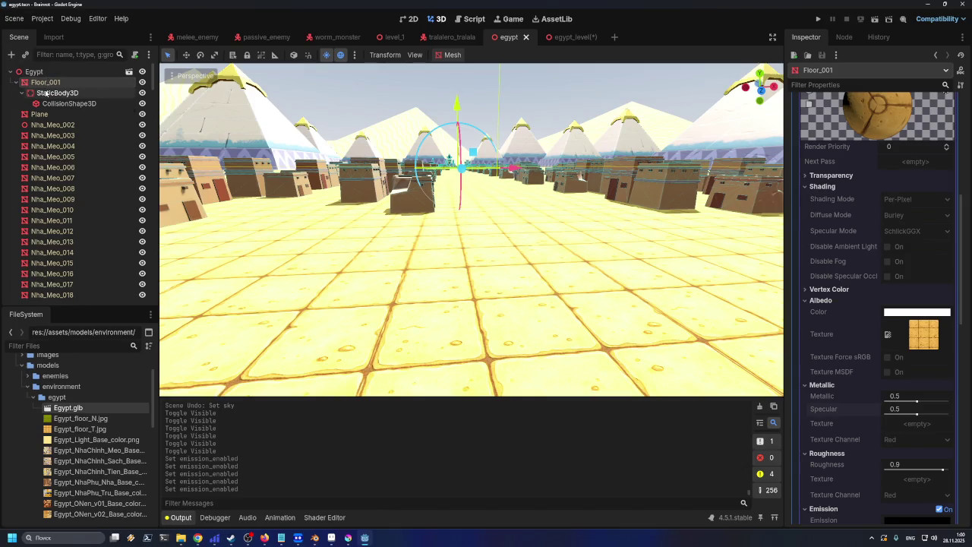
- Copy Floor_001 and paste it under the Egypt root as Floor_002
right_click(41, 85)
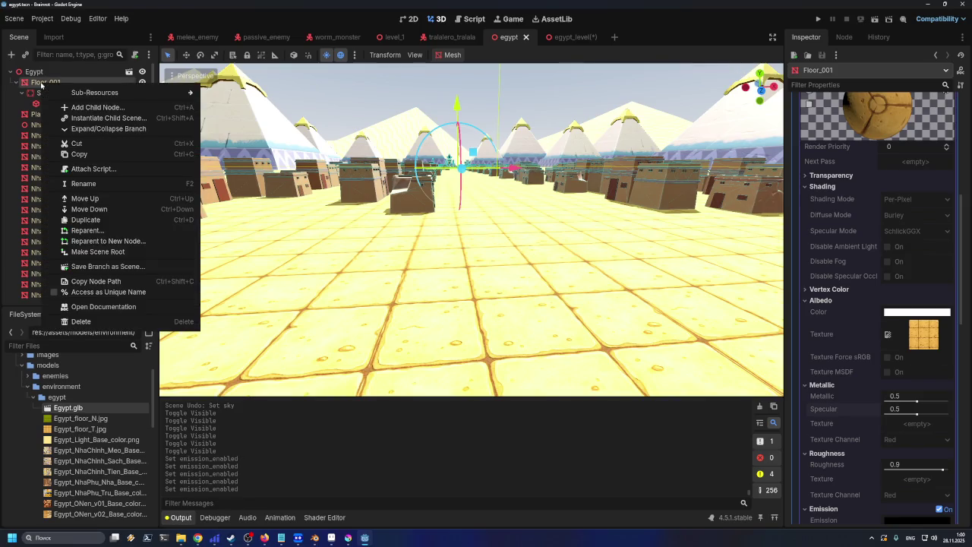
click(78, 155)
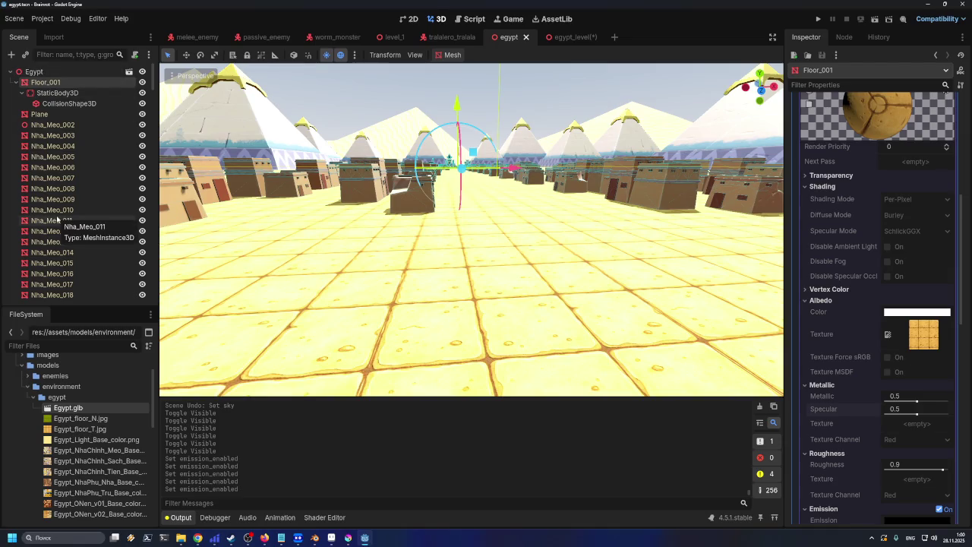
click(61, 71)
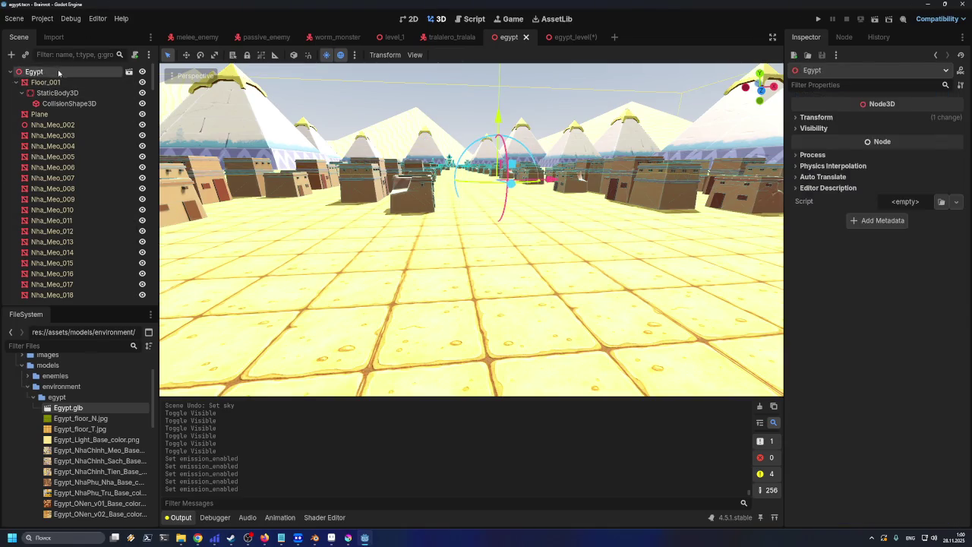
key(ctrl+v)
- Locate the new Floor_002 node in the Scene dock, keeping its name unchanged
scroll(64, 228, down, 1)
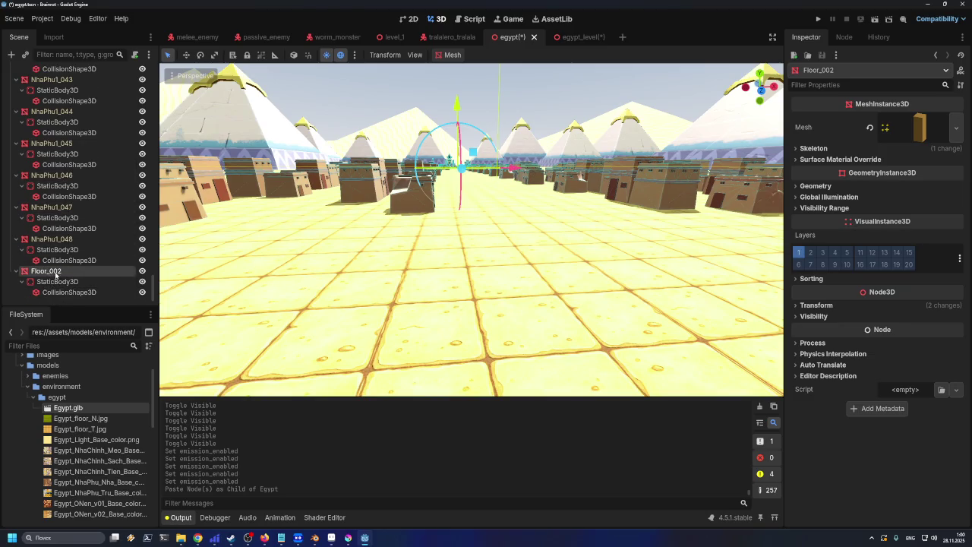
scroll(57, 274, up, 15)
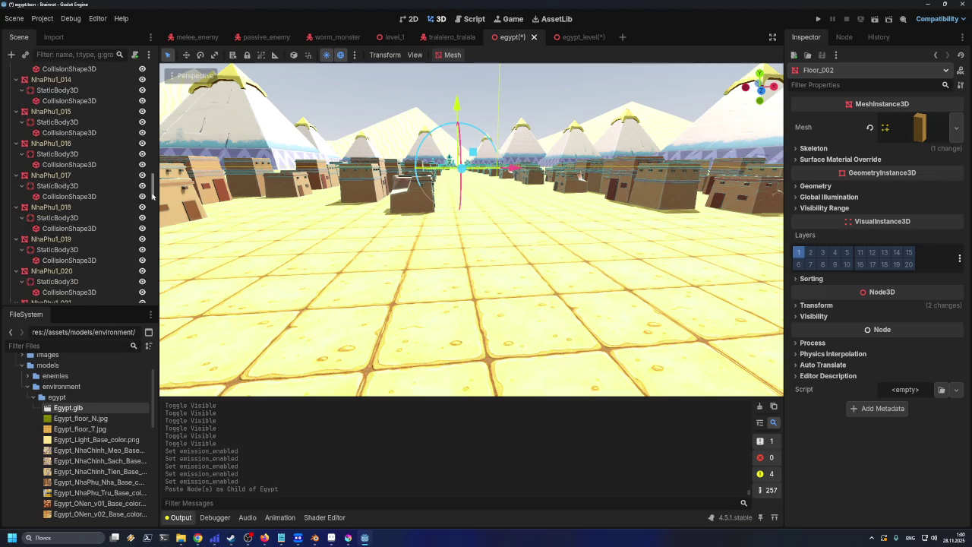
drag(154, 187, 154, 76)
click(143, 88)
scroll(123, 135, down, 5)
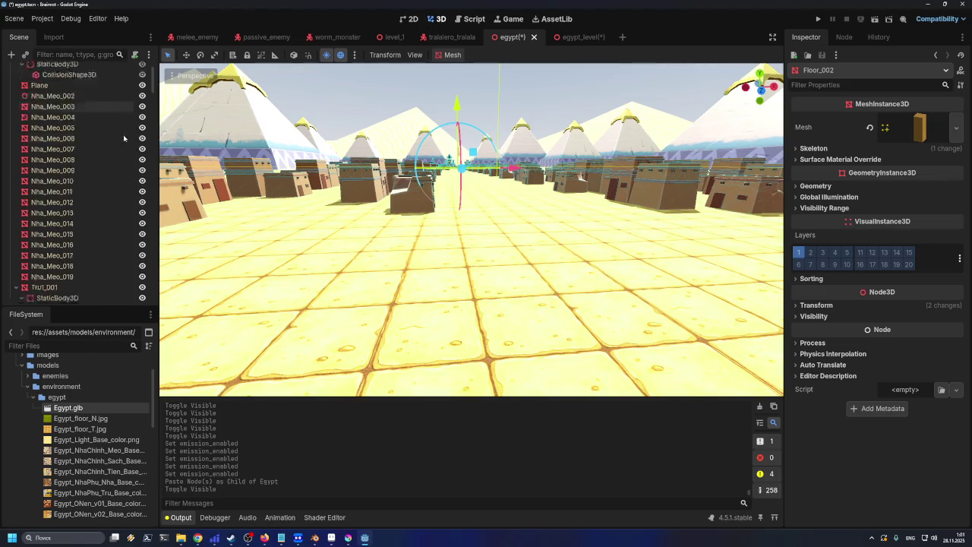
scroll(118, 165, down, 20)
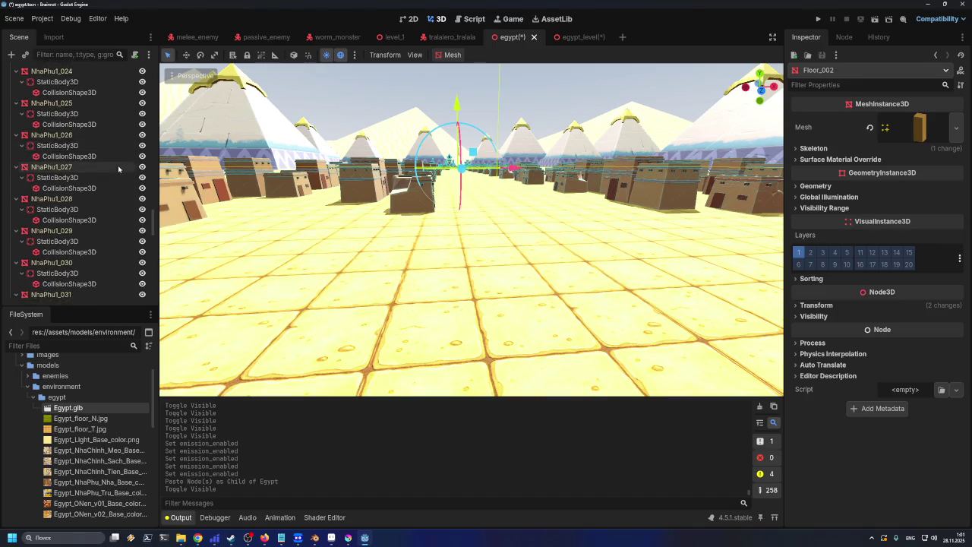
double_click(70, 271)
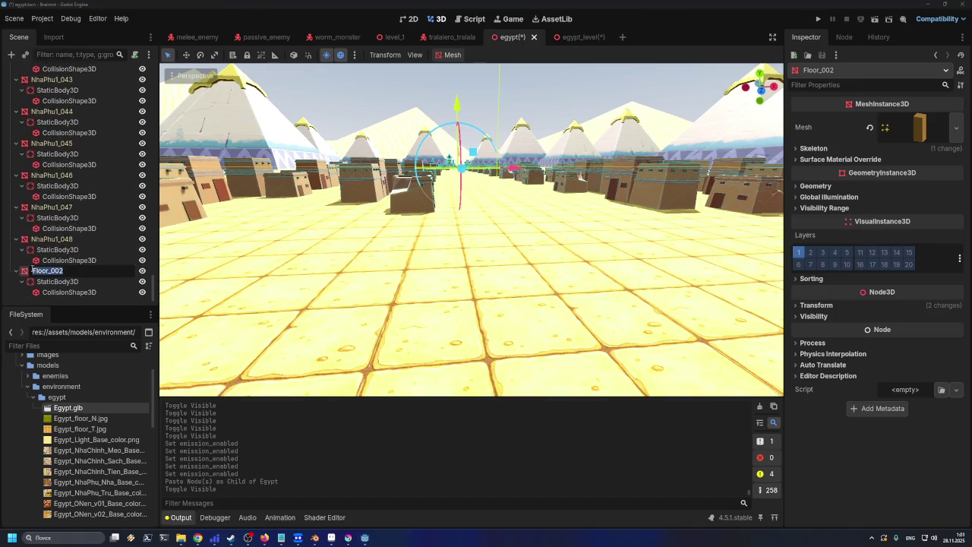
key(Return)
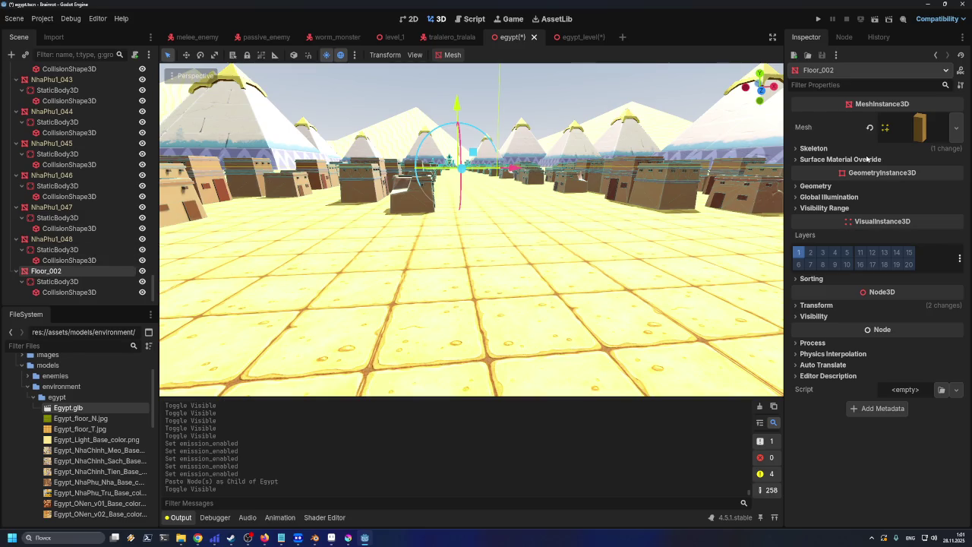
- Expand Floor_002's mesh to show its T_floor.002 surface material
click(912, 132)
scroll(923, 258, down, 3)
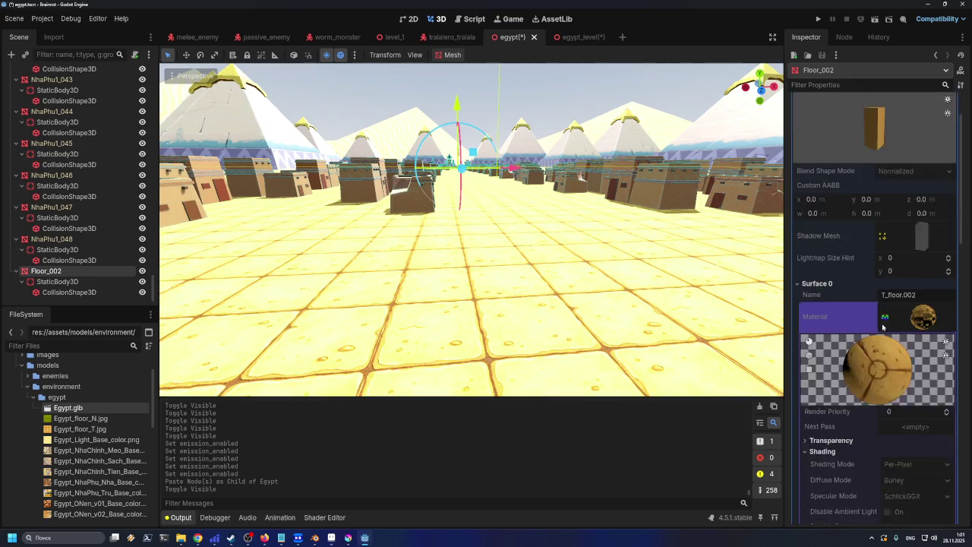
click(926, 264)
click(917, 268)
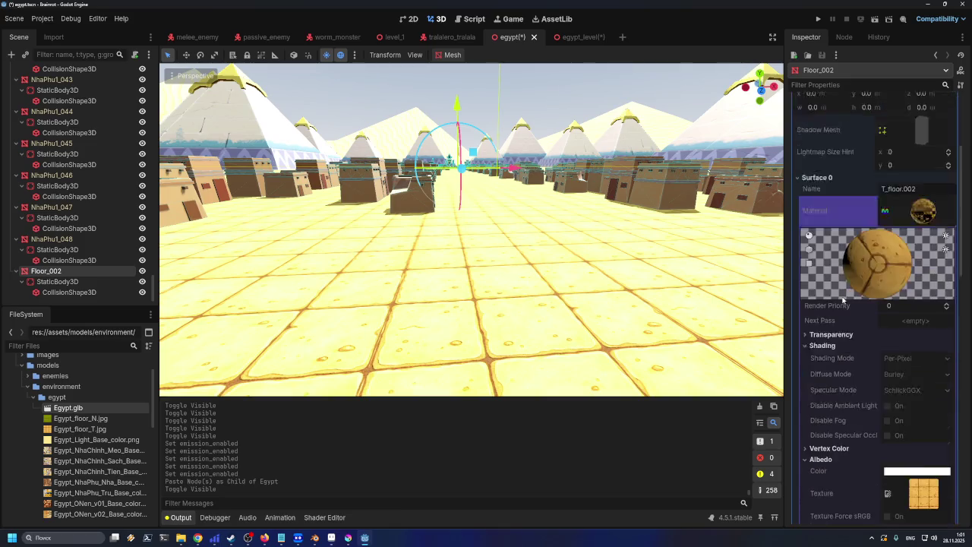
scroll(817, 298, down, 5)
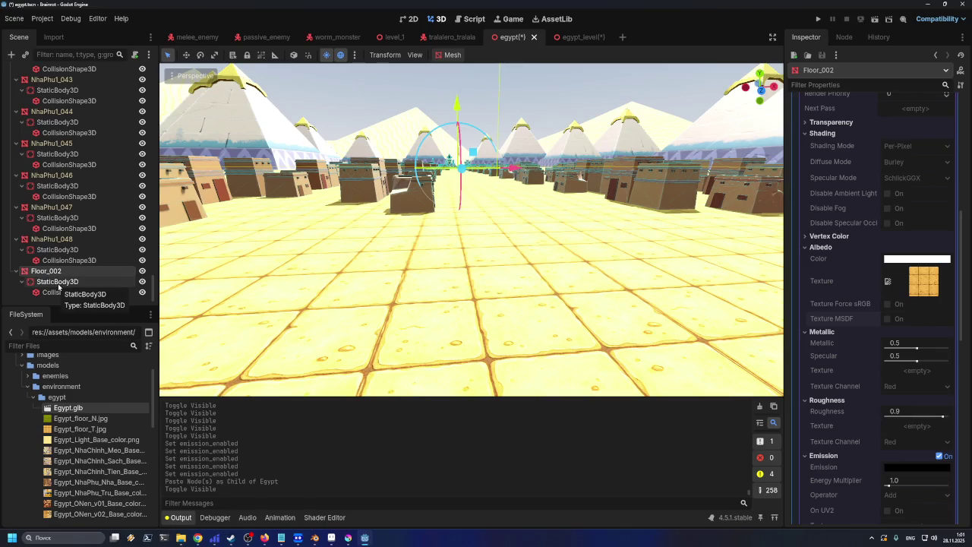
scroll(865, 279, up, 5)
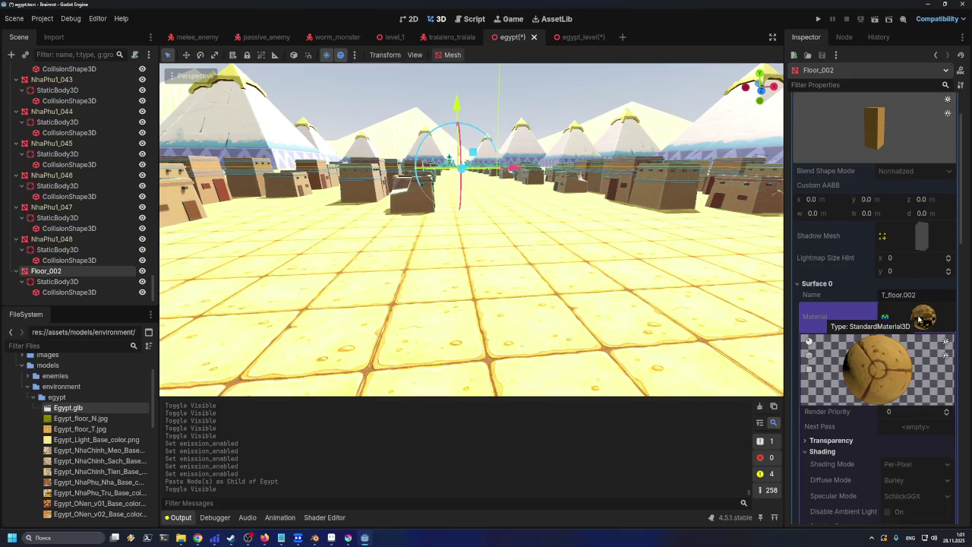
- Bring up the resource options menu for Floor_002's mesh
right_click(919, 319)
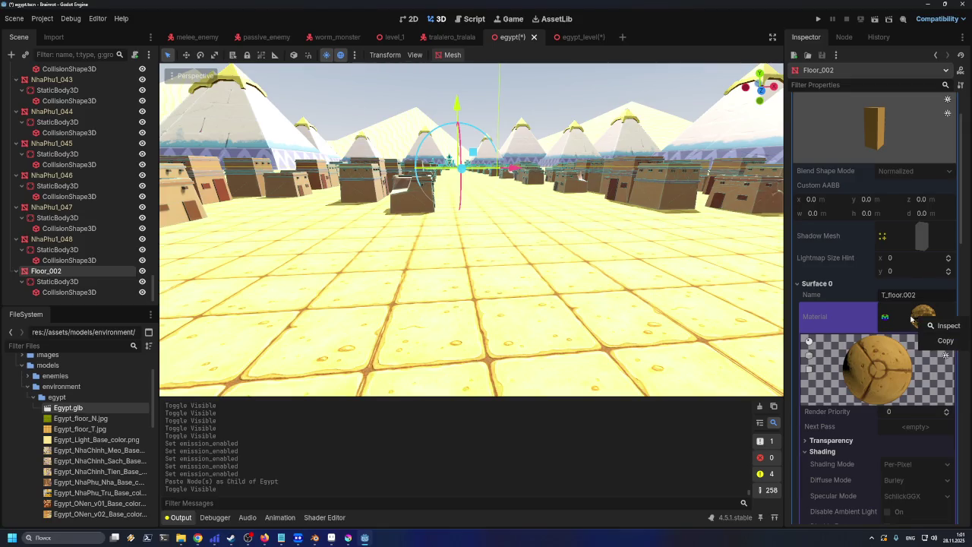
right_click(915, 321)
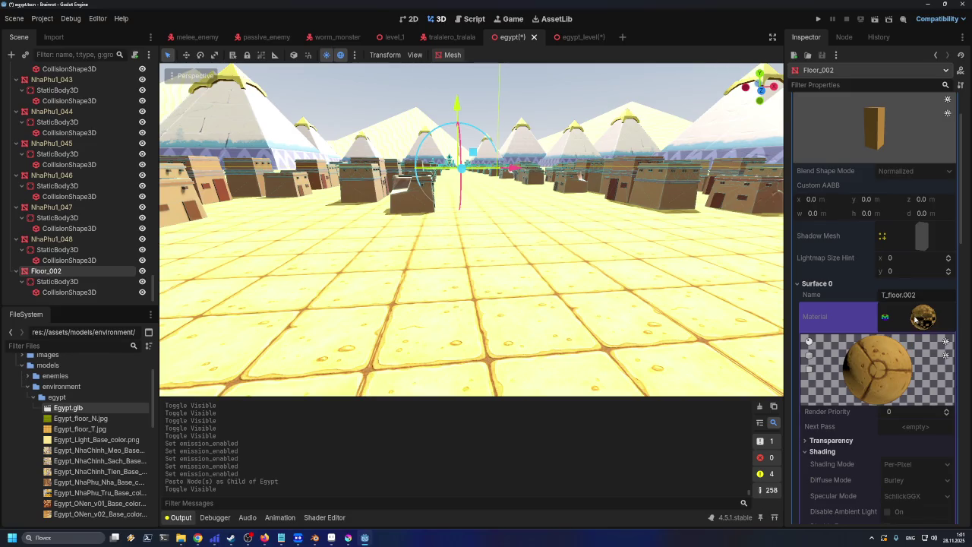
right_click(915, 320)
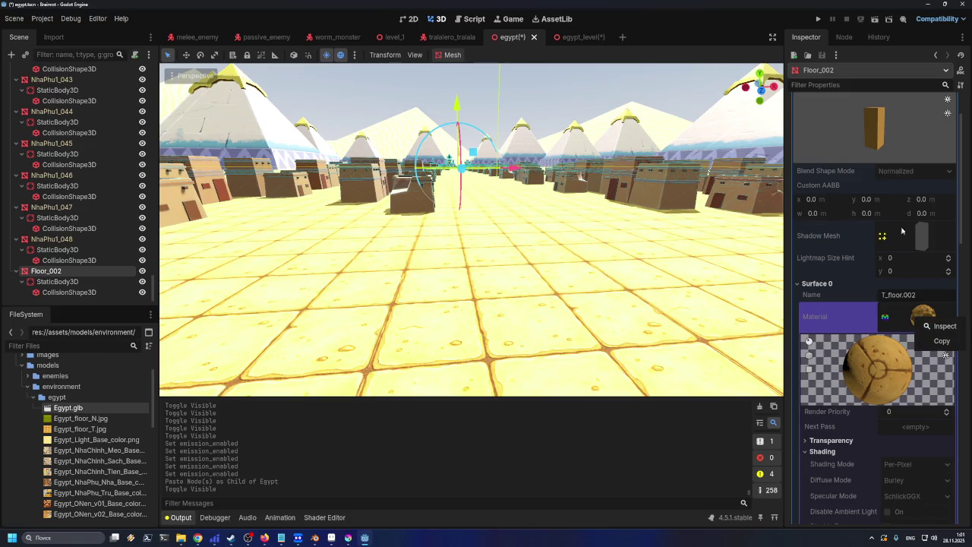
right_click(922, 240)
right_click(929, 240)
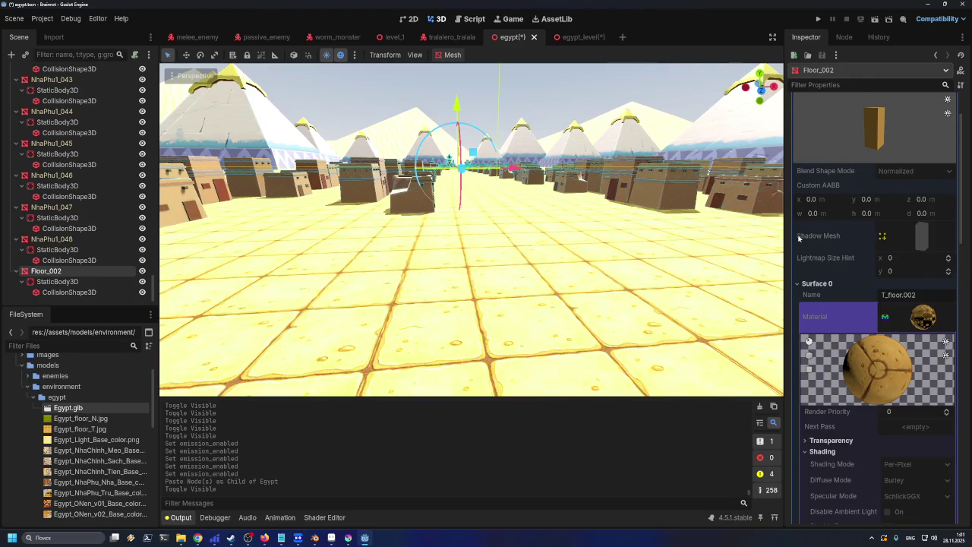
scroll(866, 198, up, 2)
right_click(921, 135)
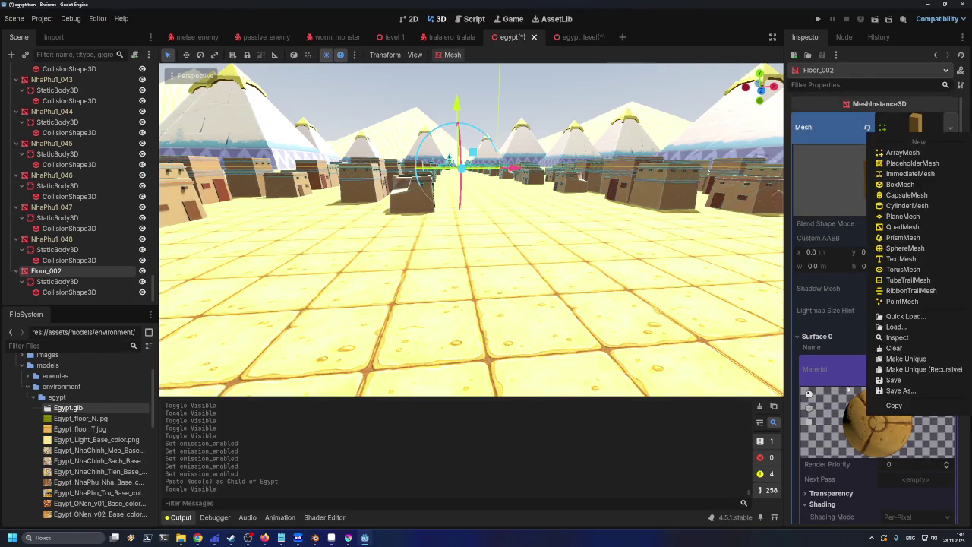
- Make Floor_002's mesh unique and expand Surface 0 to reach its material
click(911, 362)
click(911, 295)
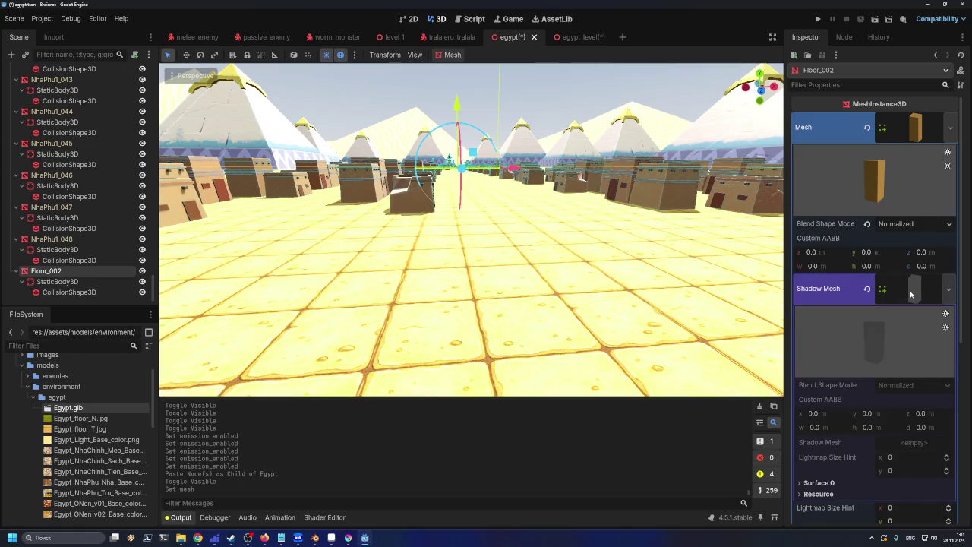
scroll(850, 288, down, 2)
click(818, 269)
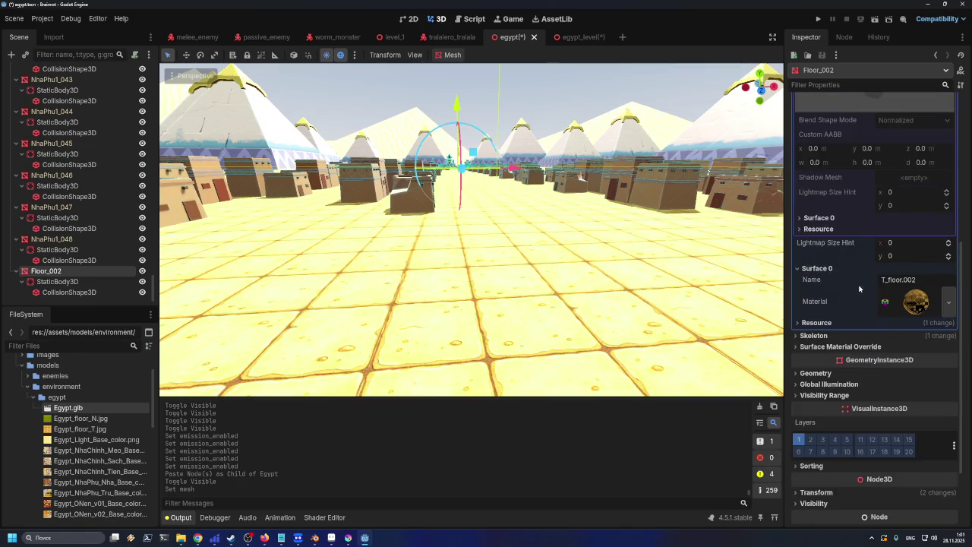
click(885, 302)
scroll(909, 302, down, 5)
scroll(909, 333, up, 10)
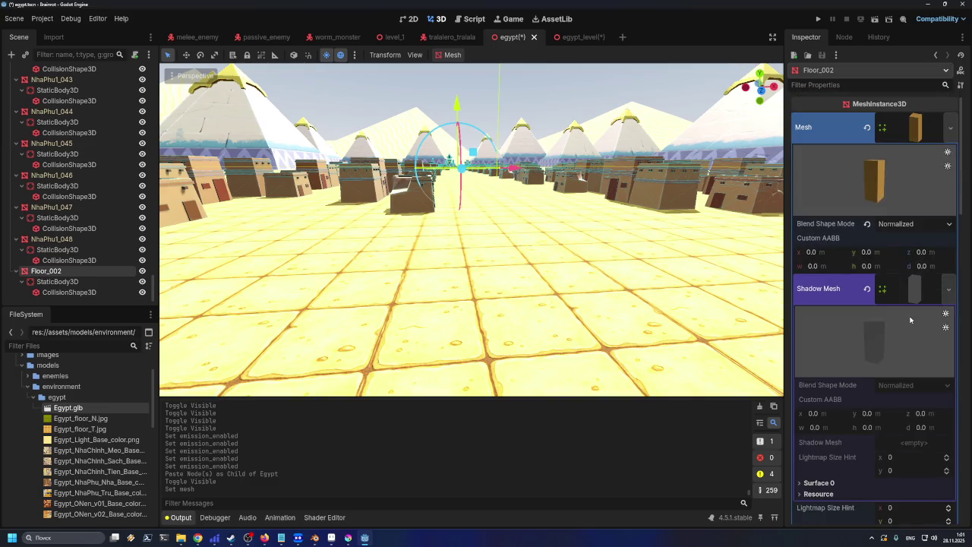
scroll(916, 302, down, 5)
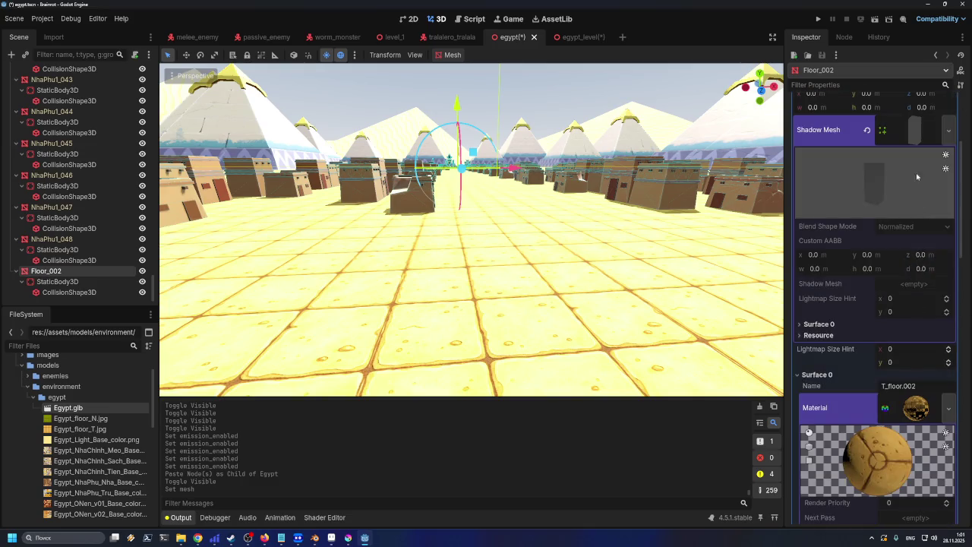
- Make the T_floor.002 surface material unique (recursive) and open its properties
right_click(914, 143)
scroll(896, 159, up, 2)
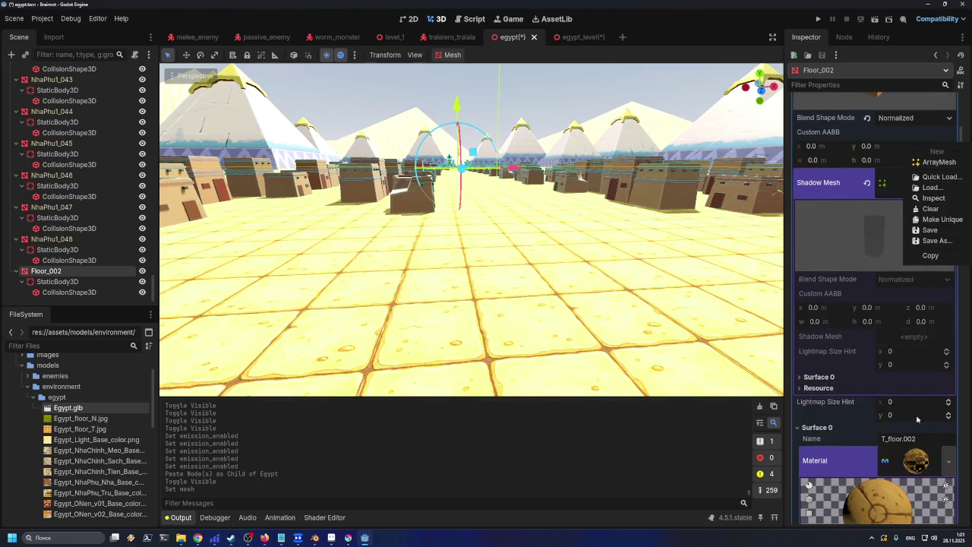
right_click(920, 456)
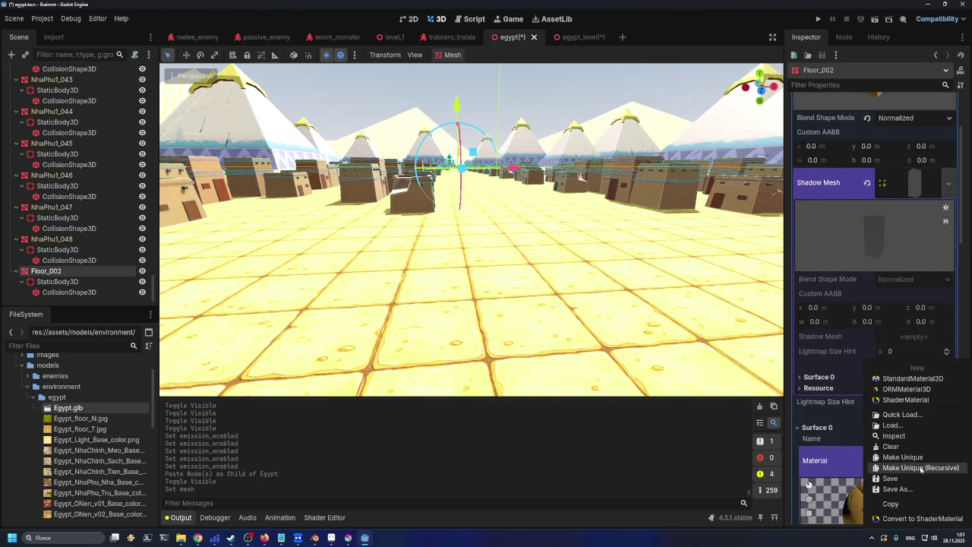
click(921, 468)
click(832, 494)
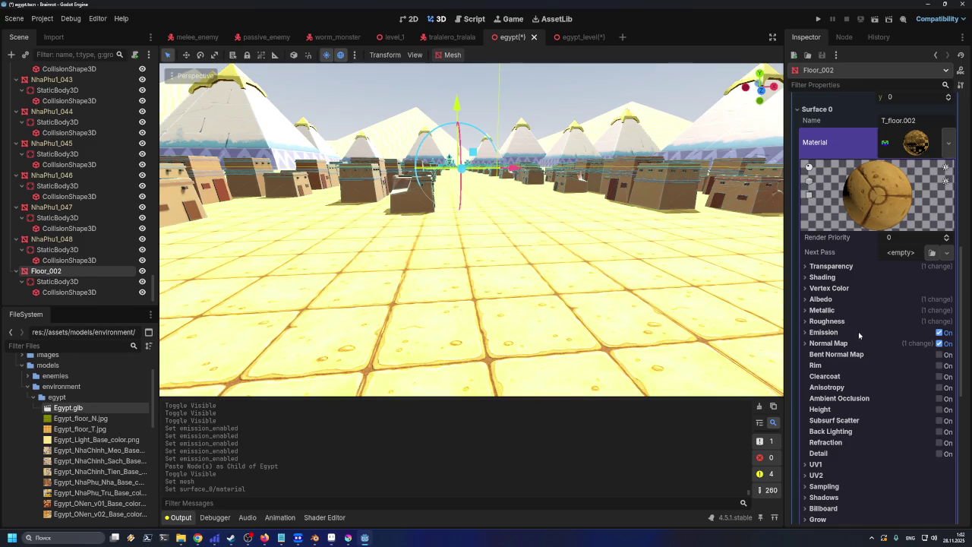
- Expand Shading and test Disable Ambient Light, Disable Fog and Disable Specular Occlusion, restoring fog and occlusion
click(809, 279)
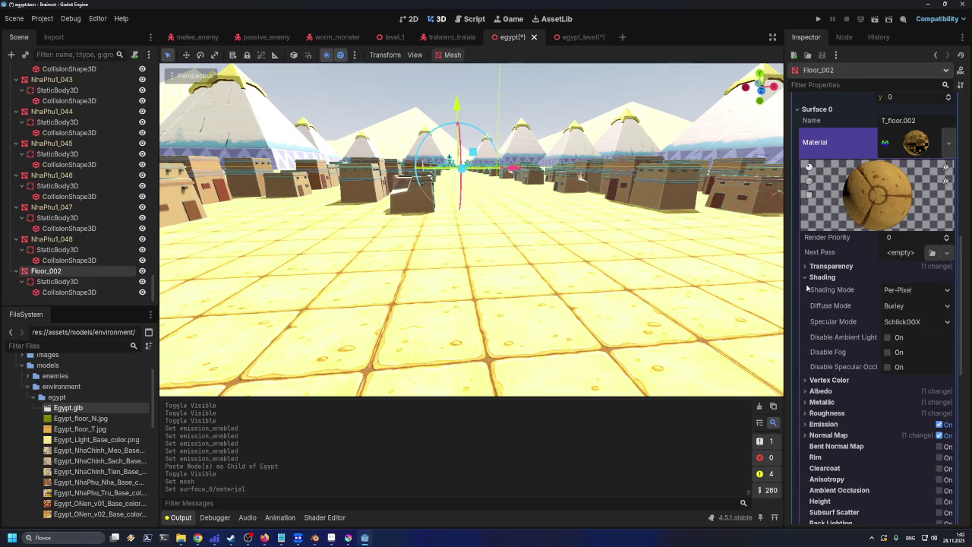
click(888, 338)
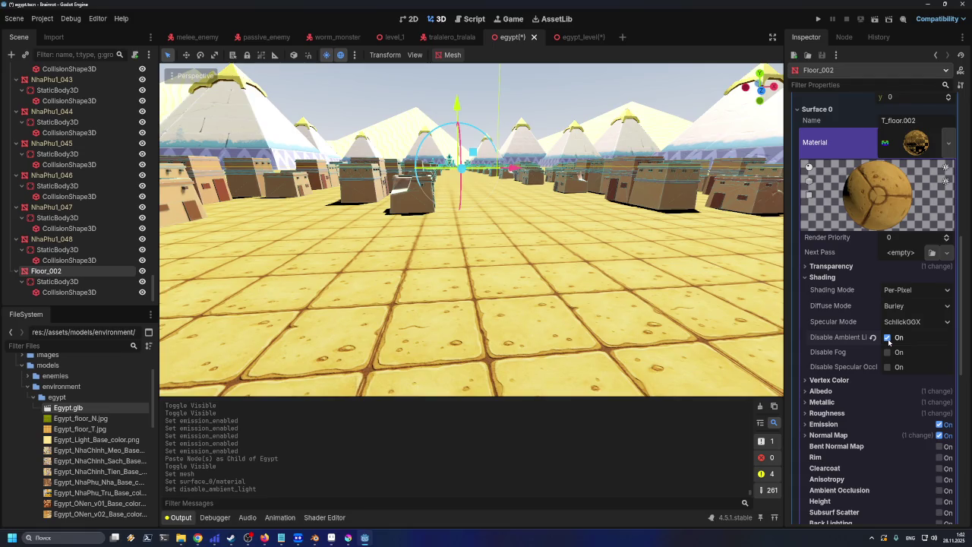
click(888, 338)
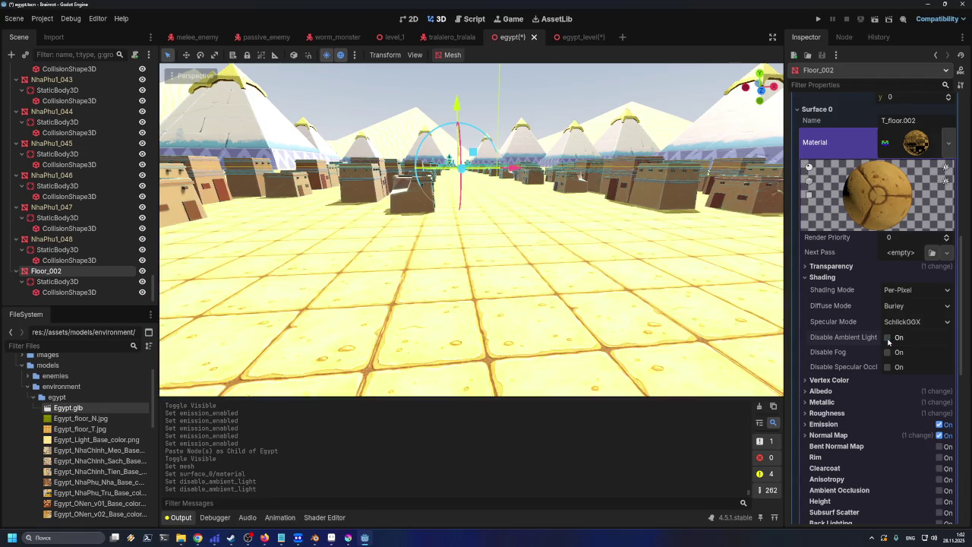
click(888, 338)
click(888, 338)
click(888, 338)
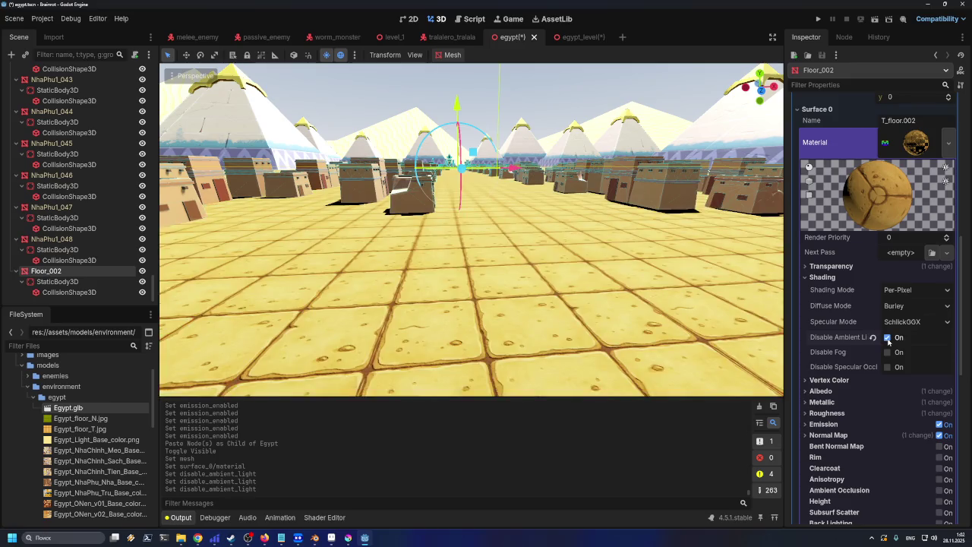
click(888, 352)
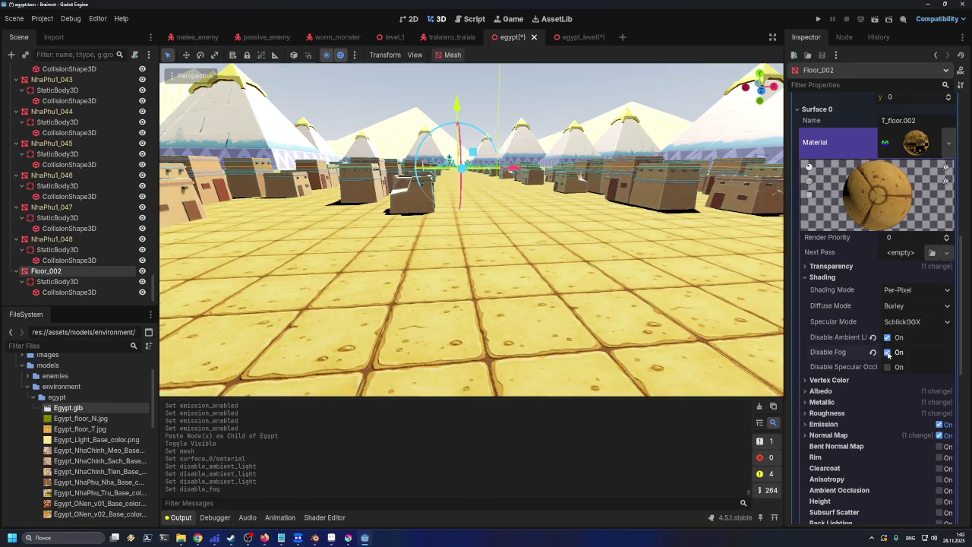
click(888, 353)
click(888, 368)
click(888, 367)
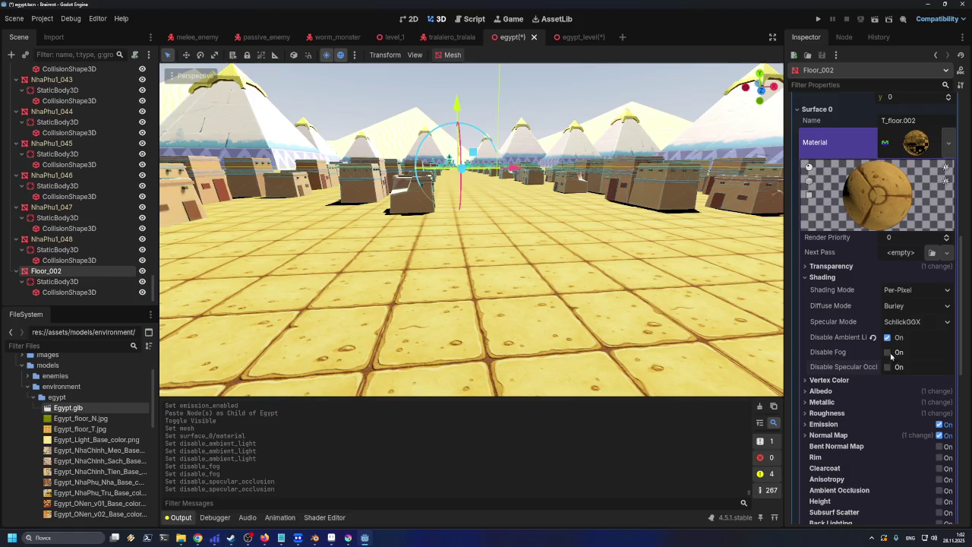
click(888, 338)
click(888, 338)
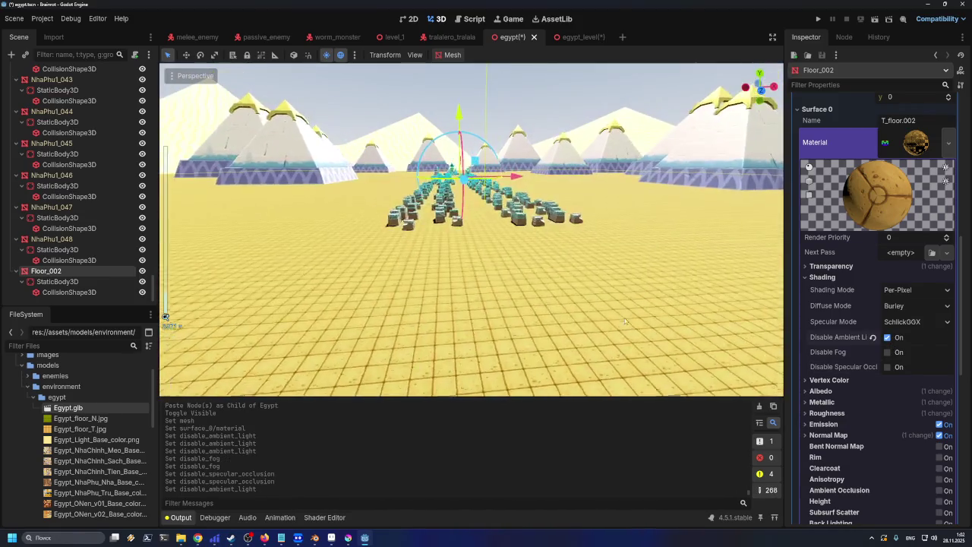
- Flick Disable Ambient Light on and off to compare, leaving ambient light enabled
scroll(624, 321, up, 10)
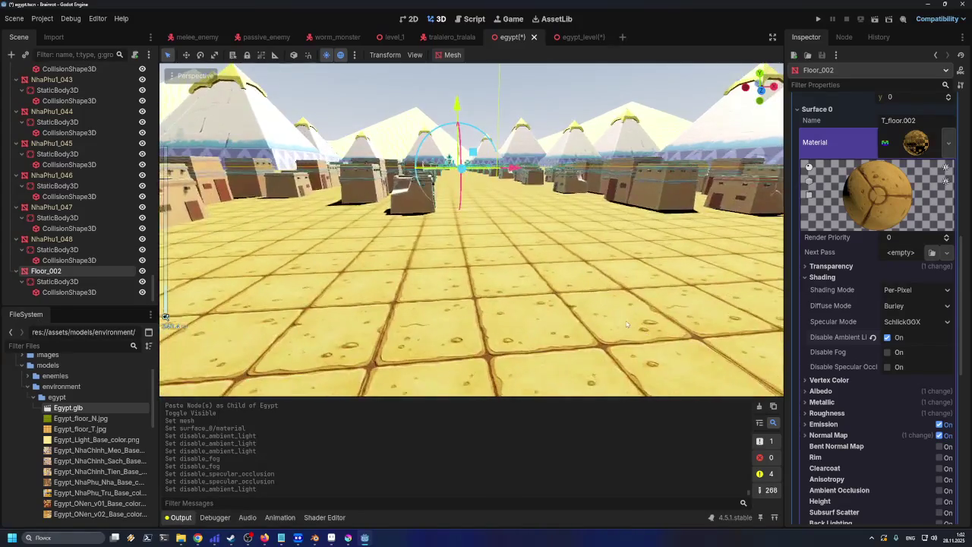
click(888, 338)
click(888, 338)
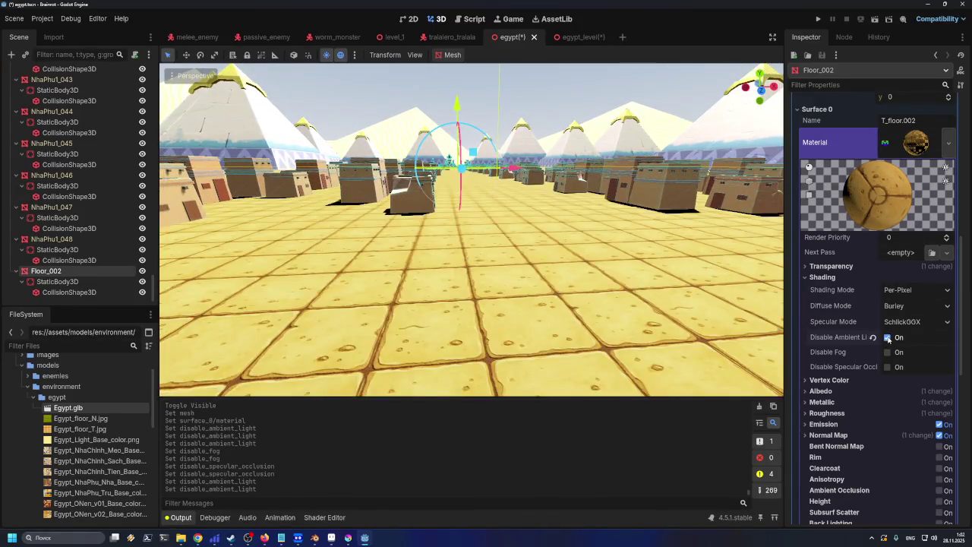
click(888, 338)
click(888, 339)
click(888, 338)
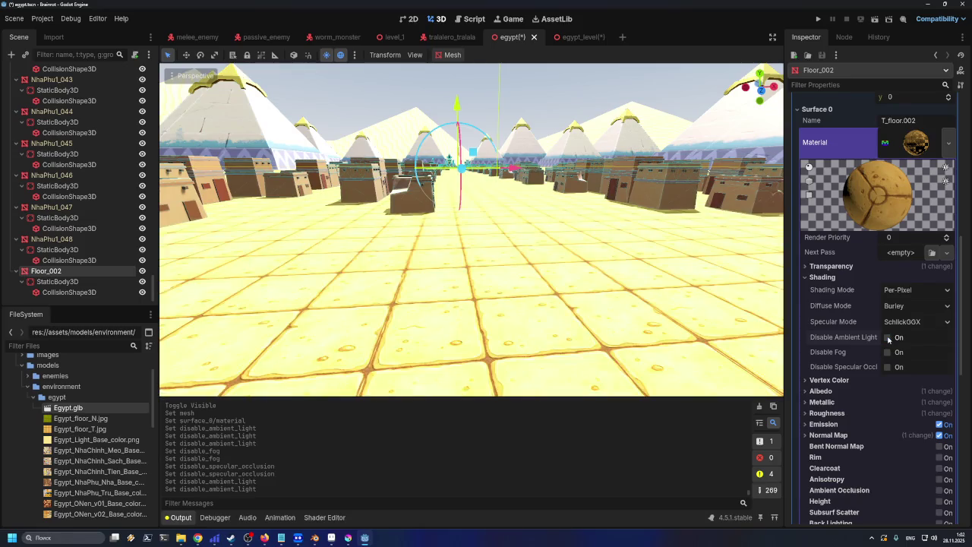
click(888, 338)
click(888, 338)
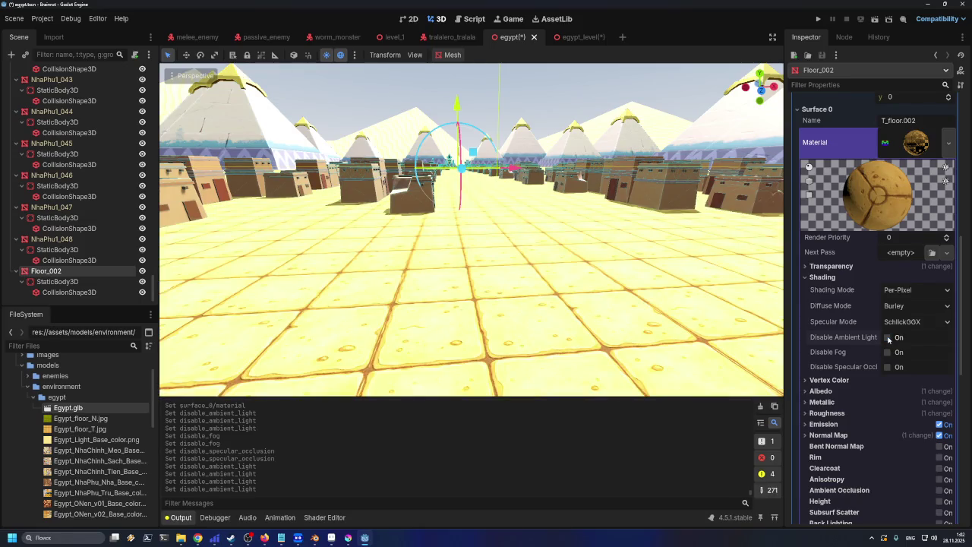
click(888, 338)
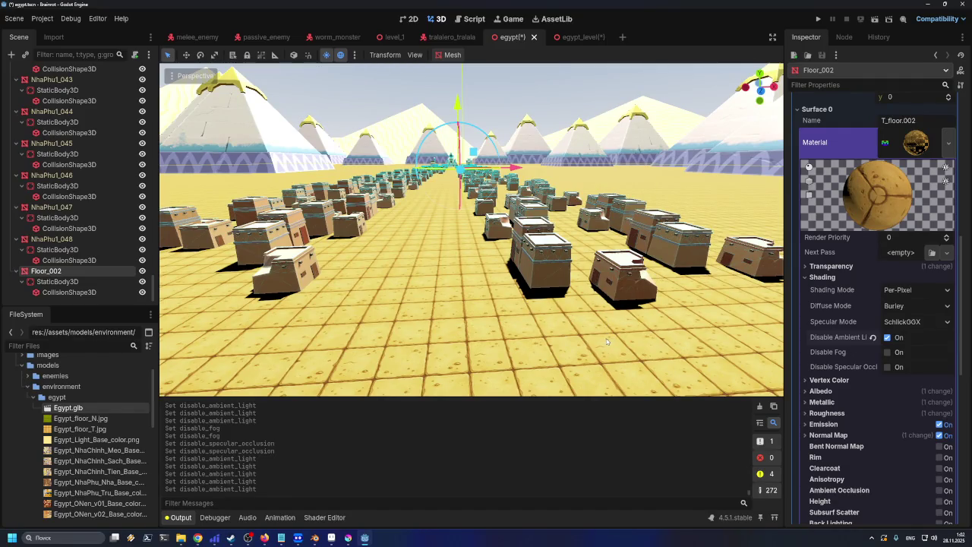
click(888, 339)
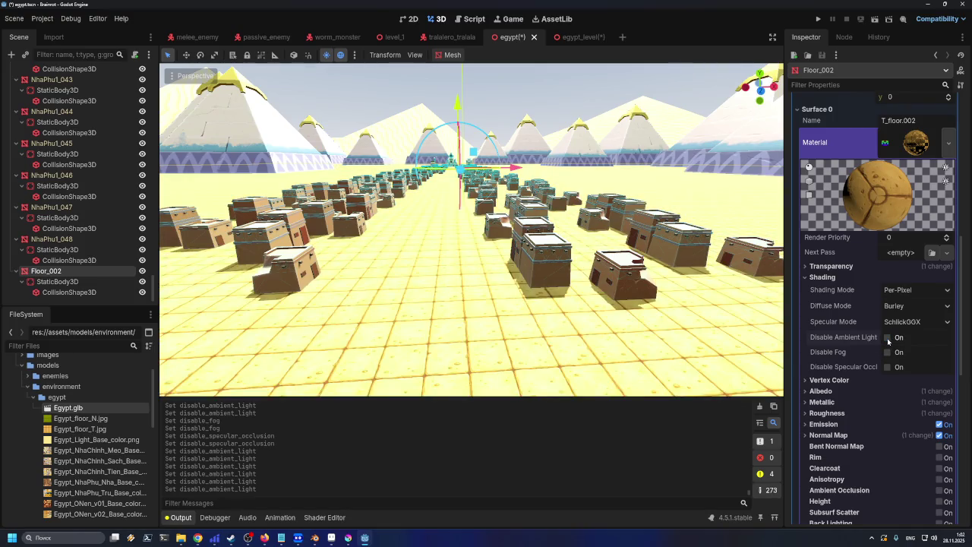
double_click(888, 339)
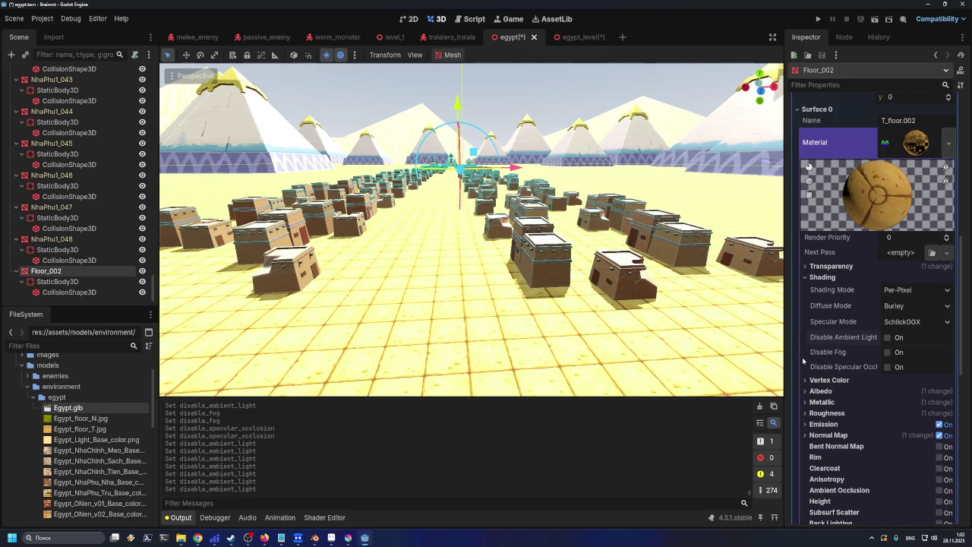
- Drag Specular through 0, 1 and back to 0.0, then lower Metallic from 1.0 to 0.0
click(809, 401)
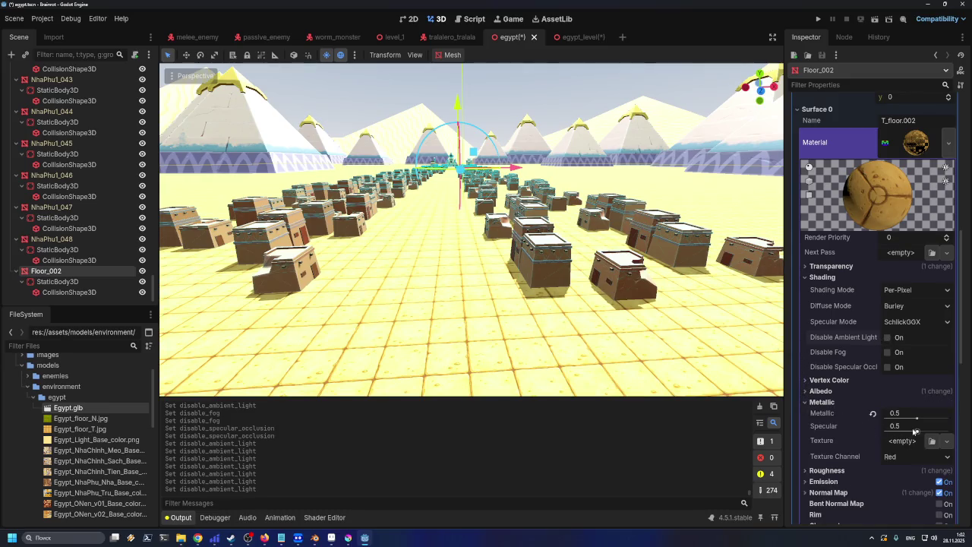
mouse_move(917, 431)
mouse_down()
mouse_move(884, 433)
mouse_move(959, 432)
mouse_move(830, 392)
mouse_up()
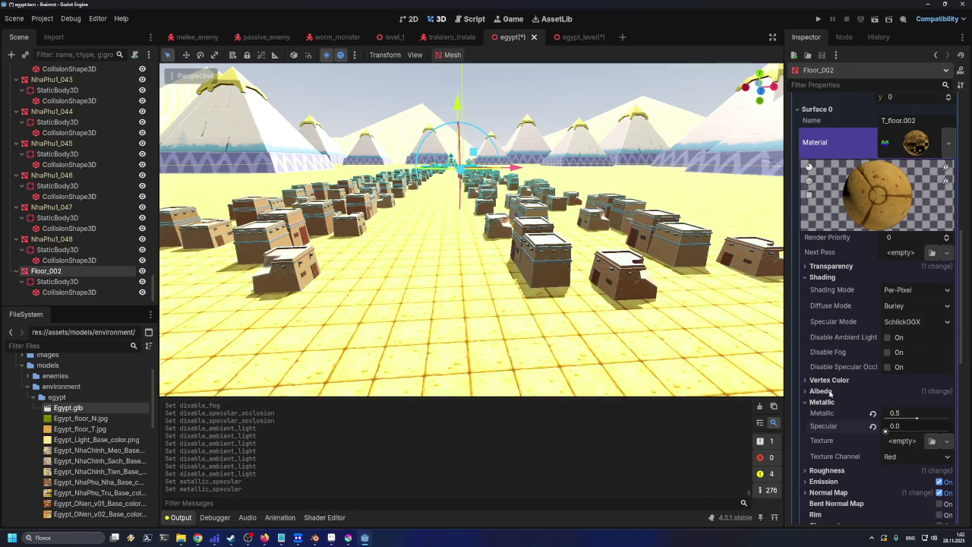
mouse_move(885, 431)
mouse_down()
mouse_move(923, 430)
mouse_move(881, 431)
mouse_up()
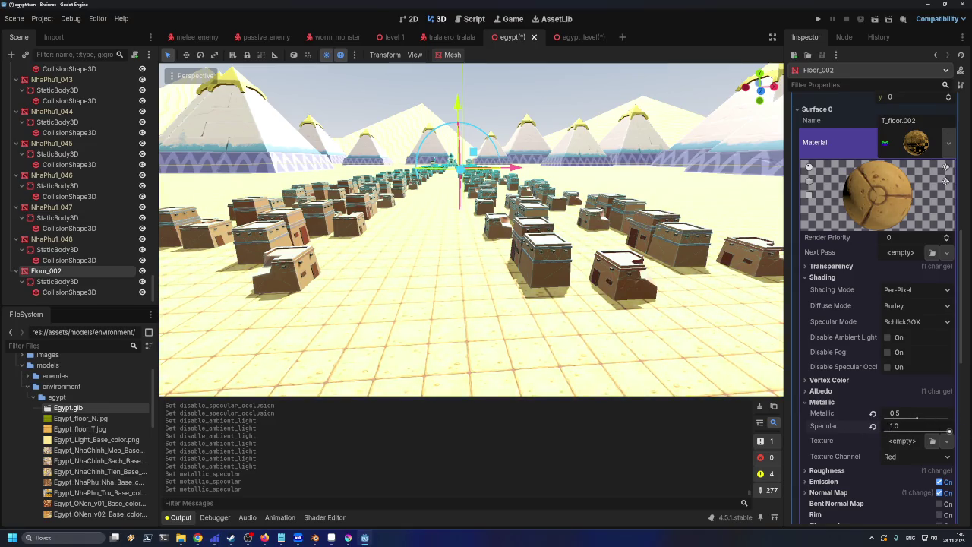
mouse_move(885, 430)
mouse_down()
mouse_move(959, 401)
mouse_move(889, 414)
mouse_move(847, 408)
mouse_move(969, 422)
mouse_up()
mouse_move(950, 423)
mouse_down()
mouse_move(862, 422)
mouse_move(970, 422)
mouse_move(885, 419)
mouse_move(962, 418)
mouse_up()
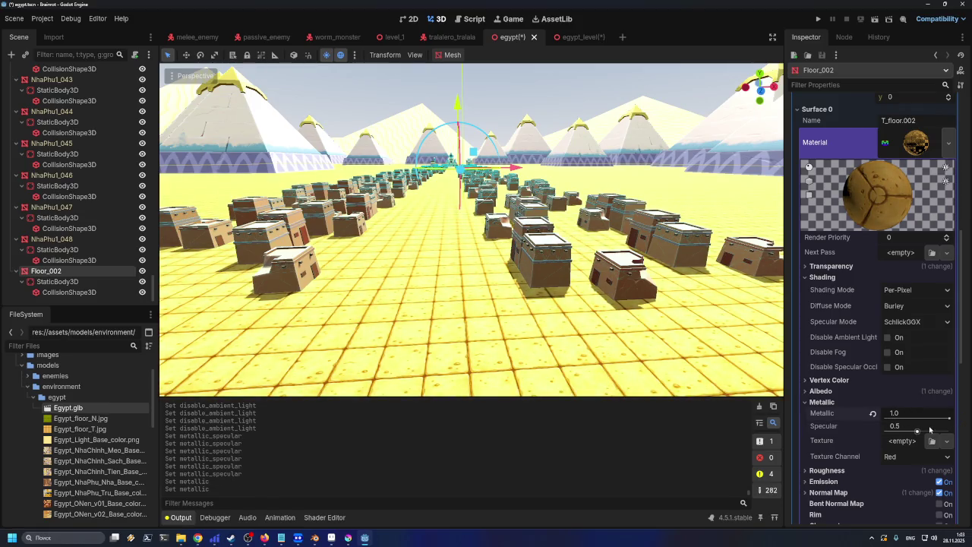
mouse_move(948, 419)
mouse_down()
mouse_move(876, 418)
mouse_move(880, 428)
mouse_up()
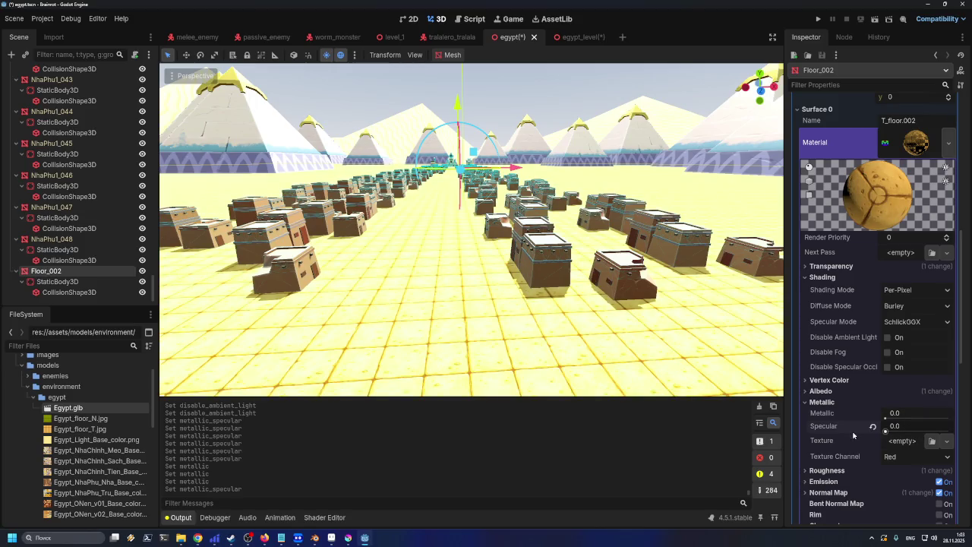
- Toggle Disable Fog and Disable Ambient Light, leaving both unchecked, then fly forward to inspect the floor
click(887, 353)
click(888, 352)
click(889, 338)
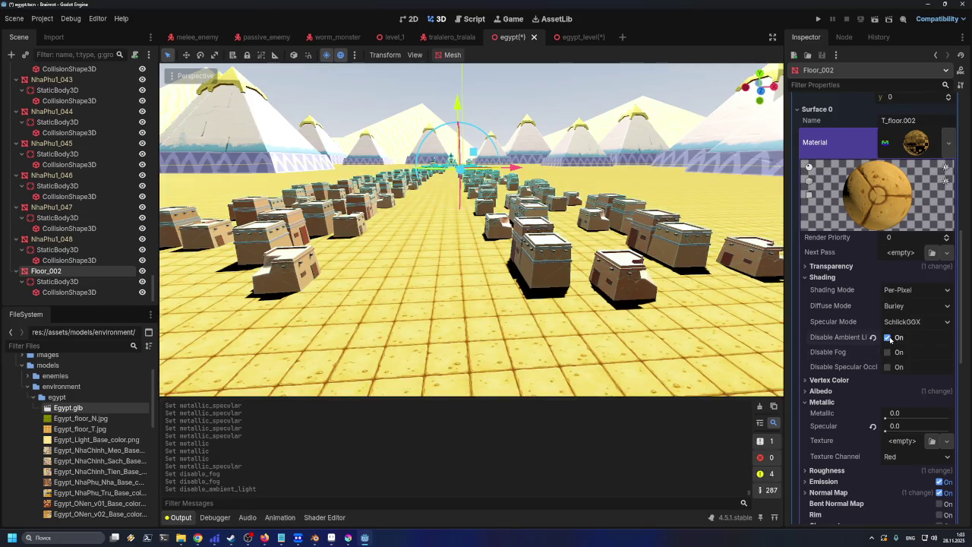
click(888, 338)
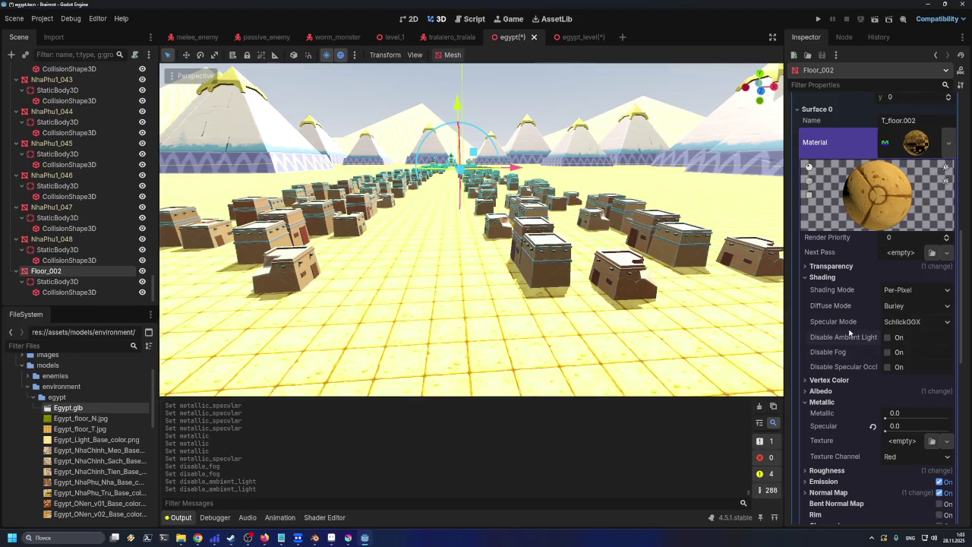
scroll(674, 338, up, 5)
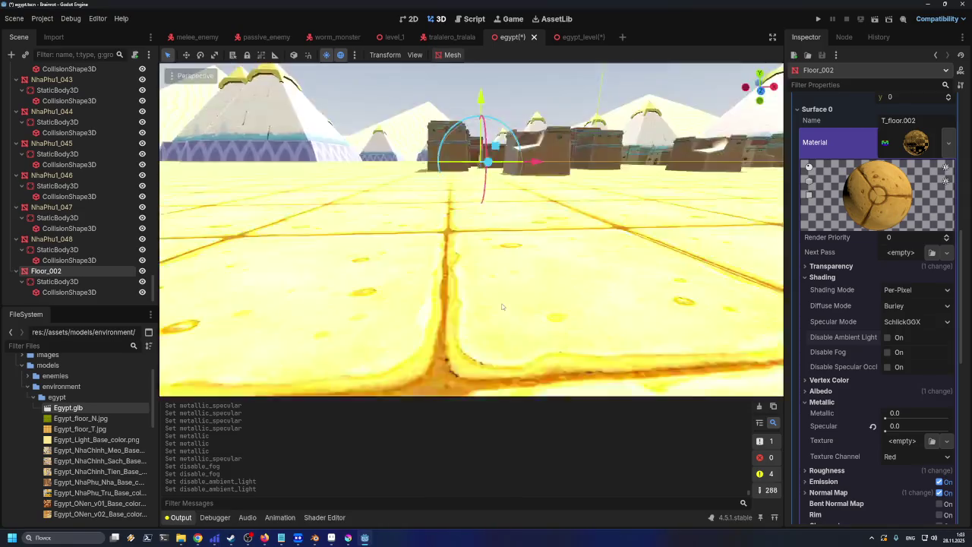
scroll(502, 310, up, 8)
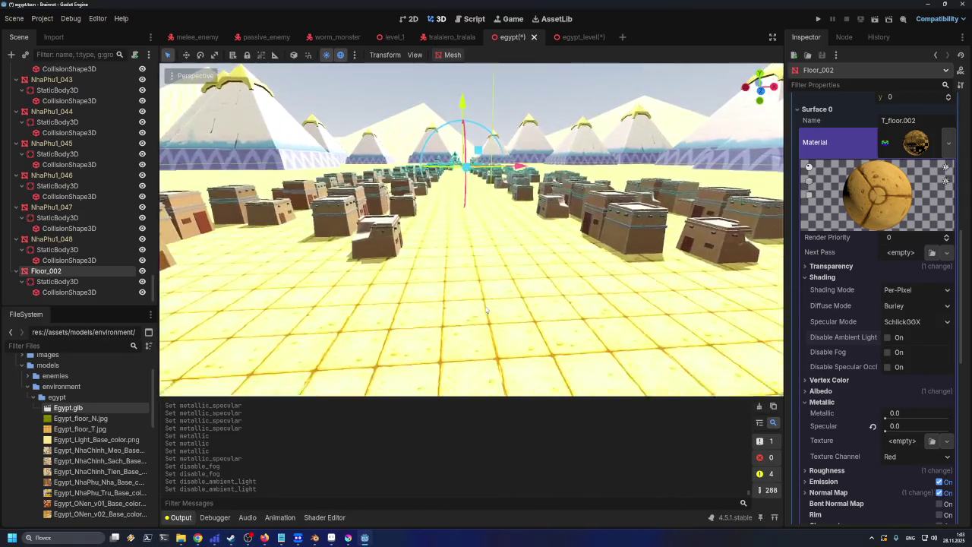
scroll(486, 308, up, 6)
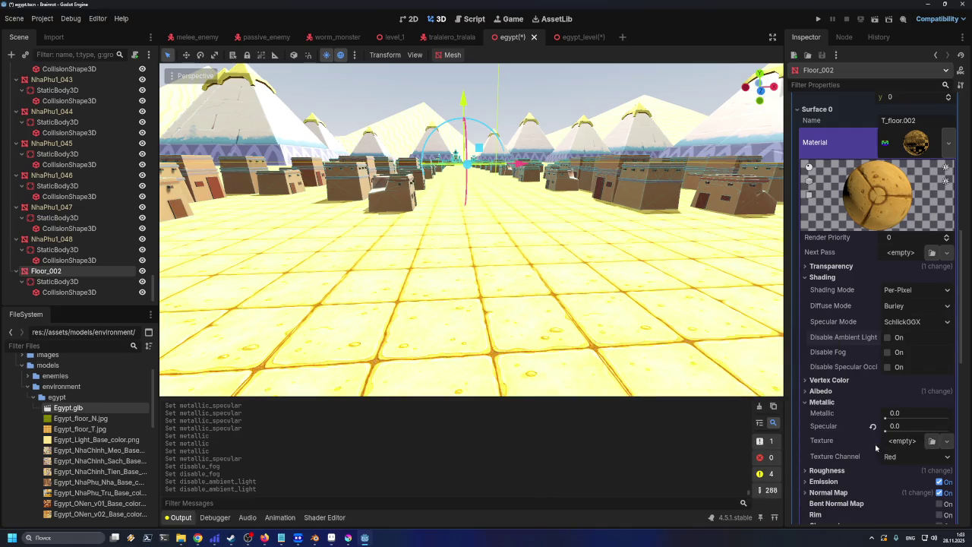
scroll(873, 447, down, 3)
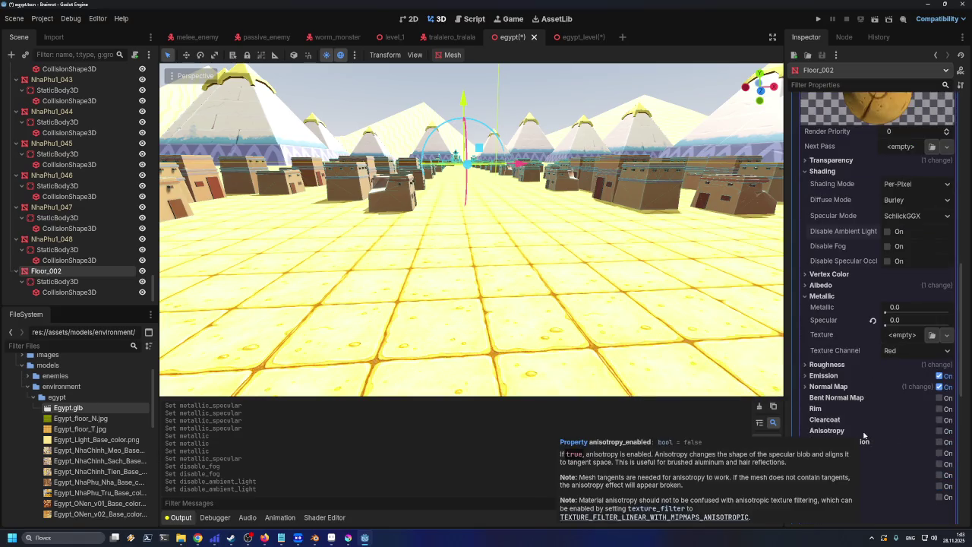
- Cycle the metallic texture channel through Green, Blue, Alpha and Gray, ending back on Red
click(910, 351)
click(909, 379)
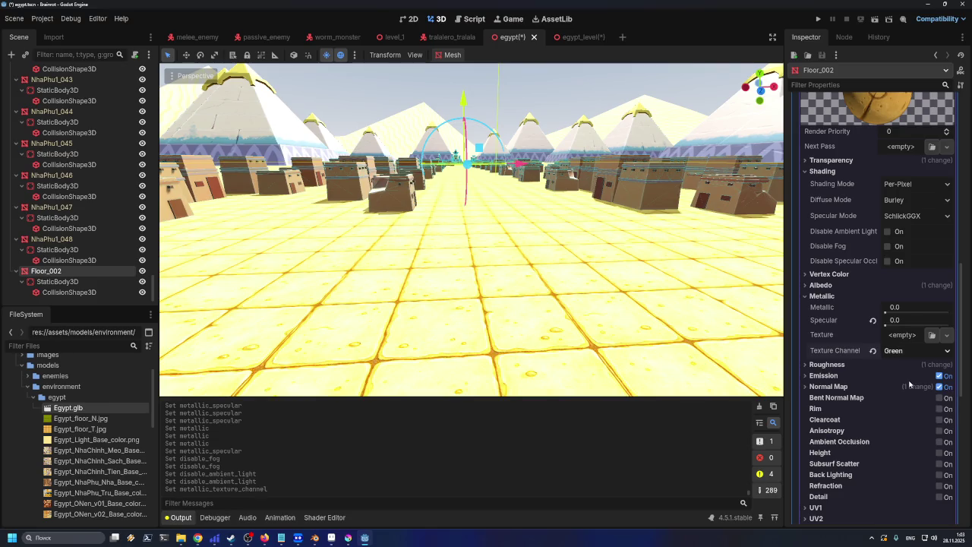
click(909, 352)
click(906, 389)
click(910, 352)
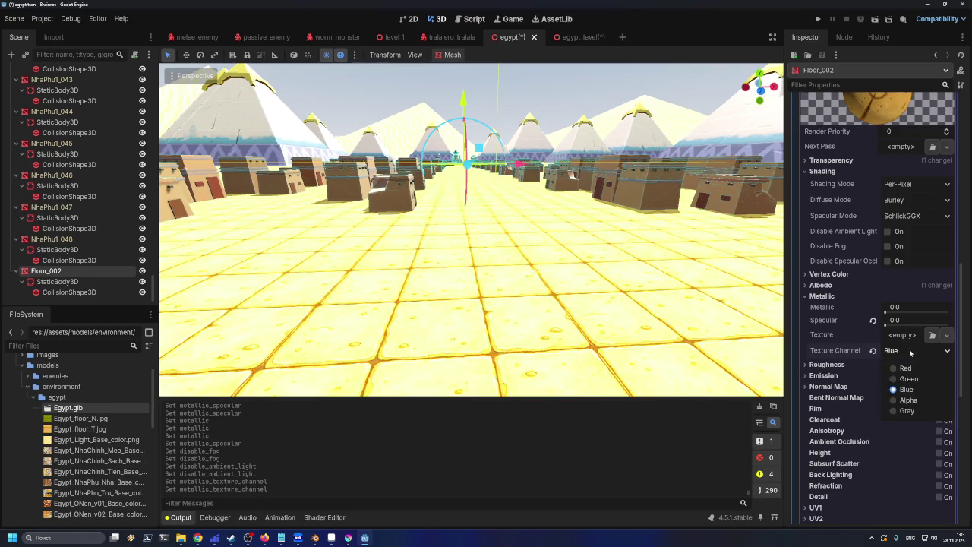
click(910, 400)
click(909, 351)
click(907, 410)
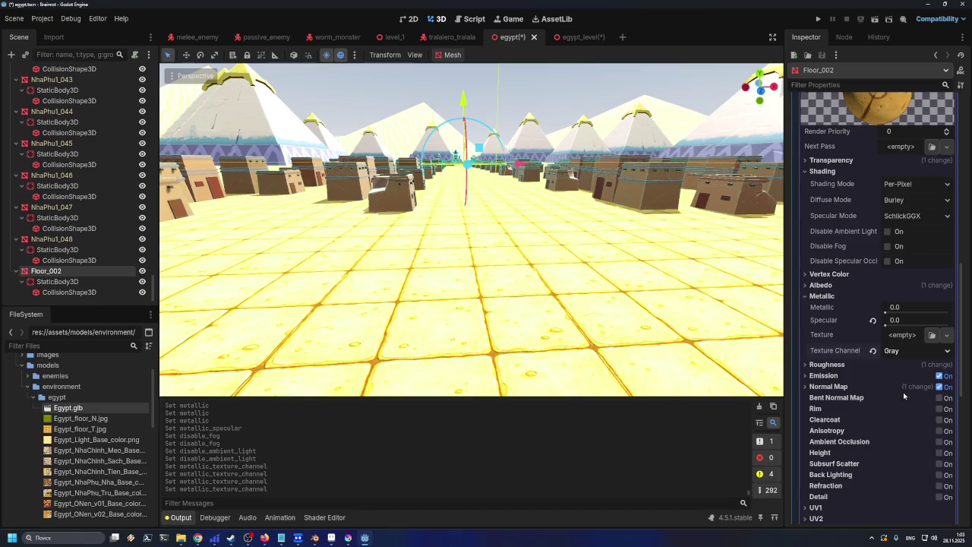
click(908, 352)
click(906, 369)
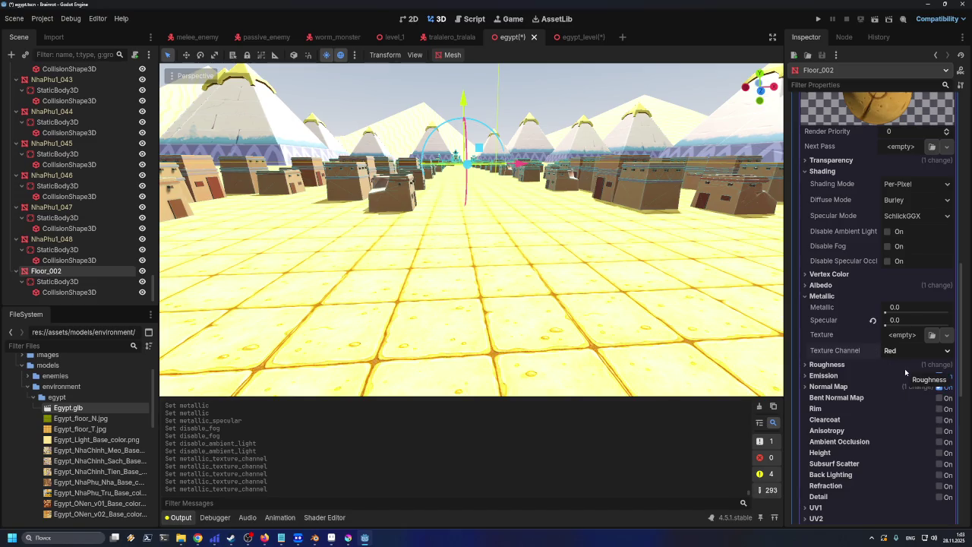
- Expand Roughness and drag its slider from 0.0 upward, ending at 1.0
click(838, 366)
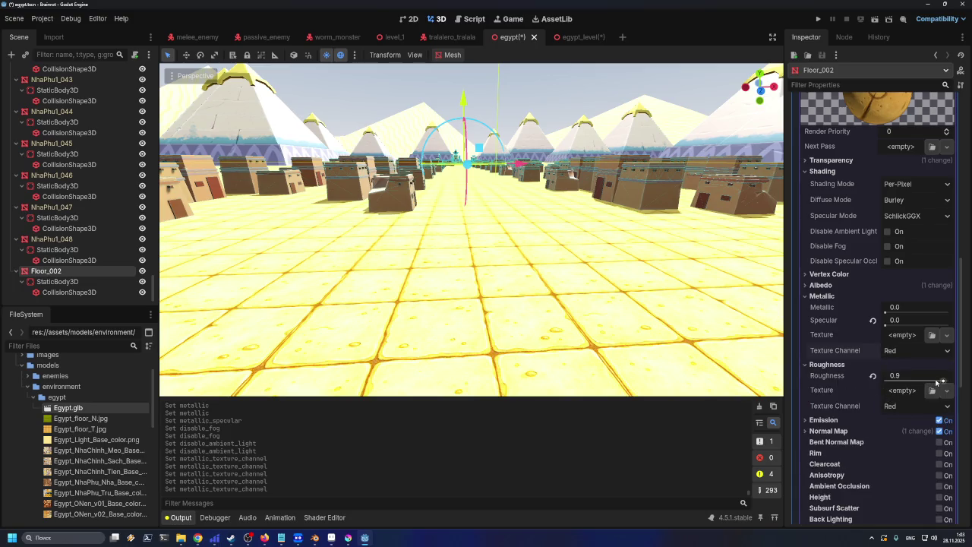
drag(942, 381, 878, 384)
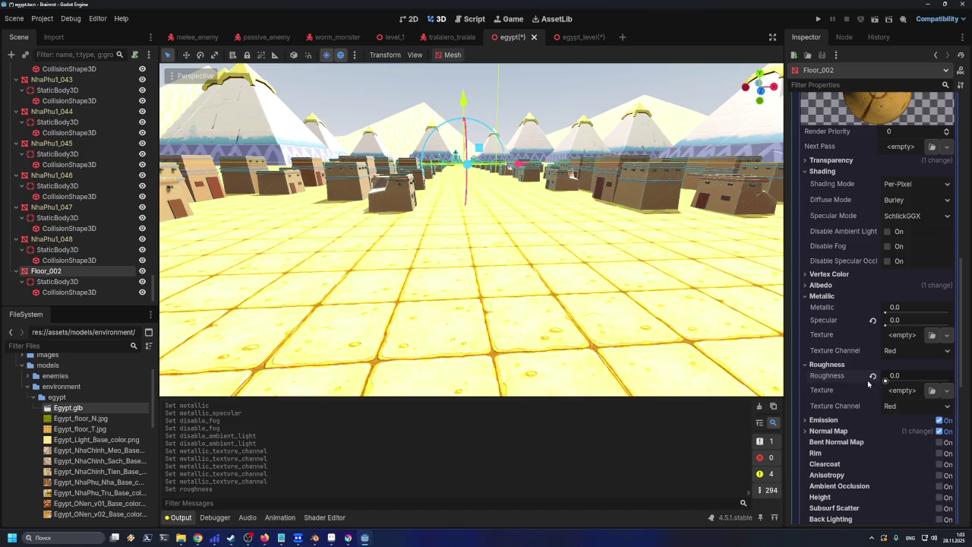
click(942, 380)
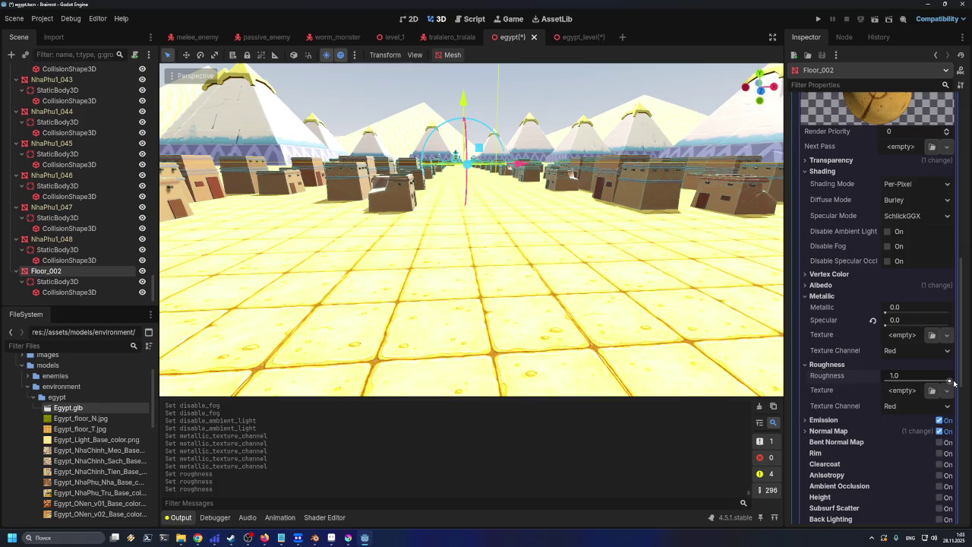
mouse_move(945, 382)
mouse_down()
mouse_move(890, 382)
mouse_move(953, 382)
mouse_up()
- Nudge the floor material's roughness down to 0.95
scroll(645, 314, up, 5)
scroll(645, 314, down, 5)
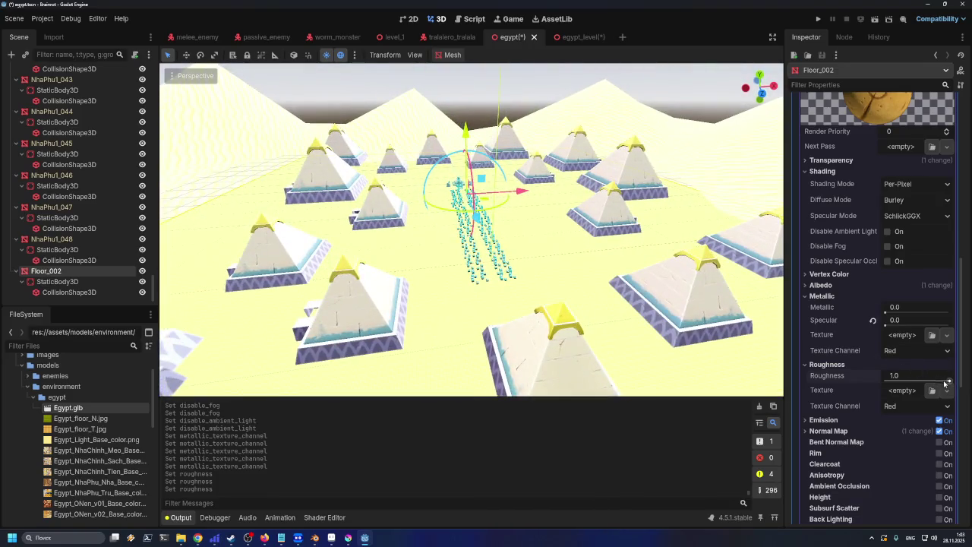
mouse_move(949, 382)
mouse_down()
mouse_move(958, 382)
mouse_move(947, 382)
mouse_up()
scroll(577, 324, up, 3)
scroll(524, 317, down, 1)
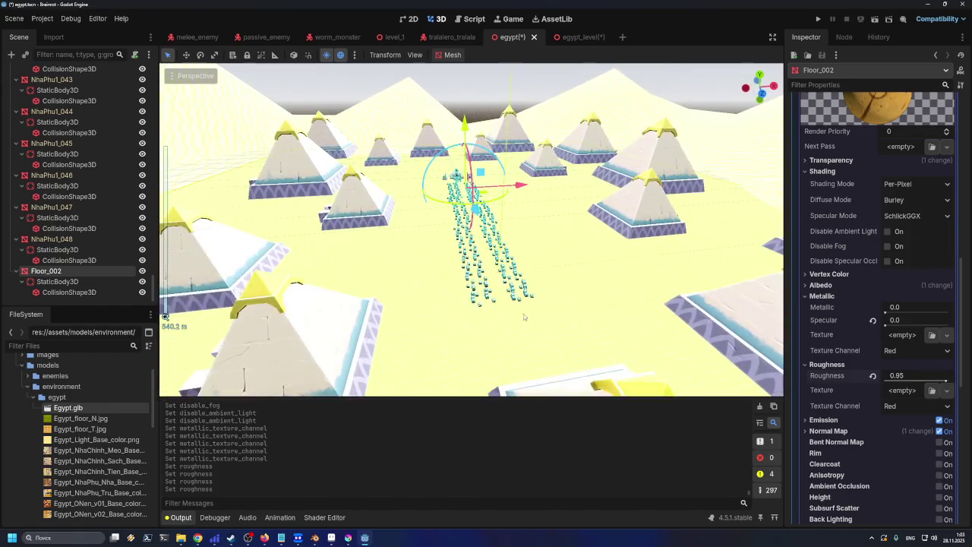
- Fly around the desert level to inspect the floor from several distances, then reselect Floor_002
click(500, 306)
scroll(509, 289, down, 3)
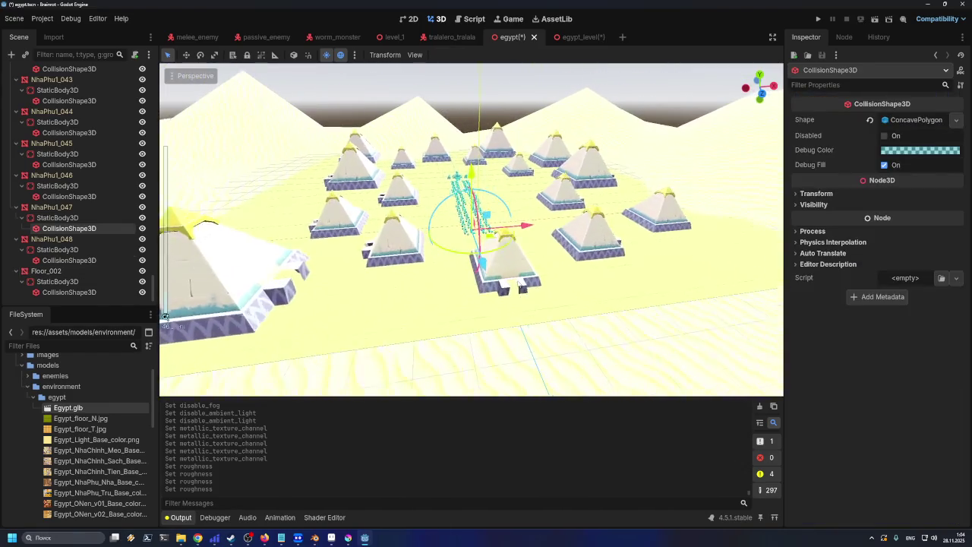
scroll(513, 275, up, 6)
scroll(513, 275, up, 10)
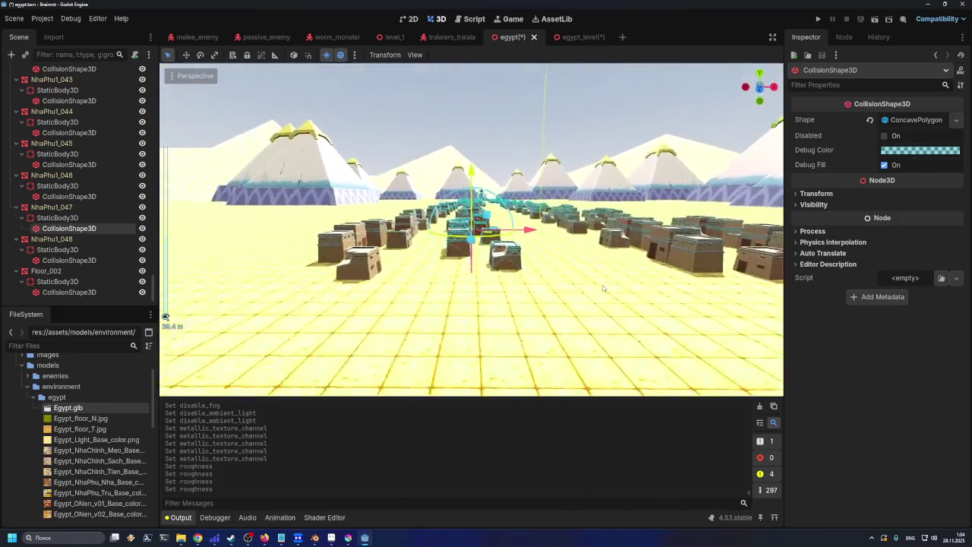
scroll(603, 288, up, 5)
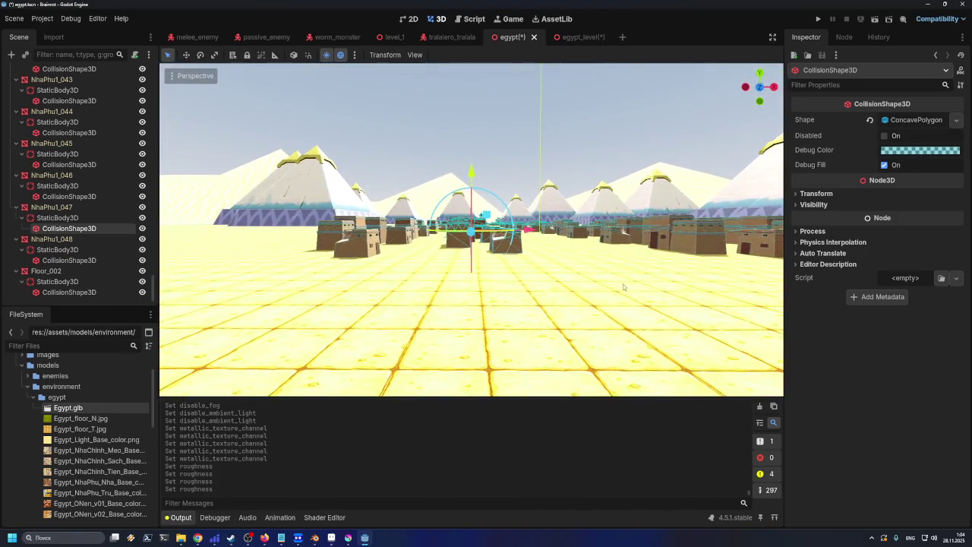
scroll(683, 298, up, 5)
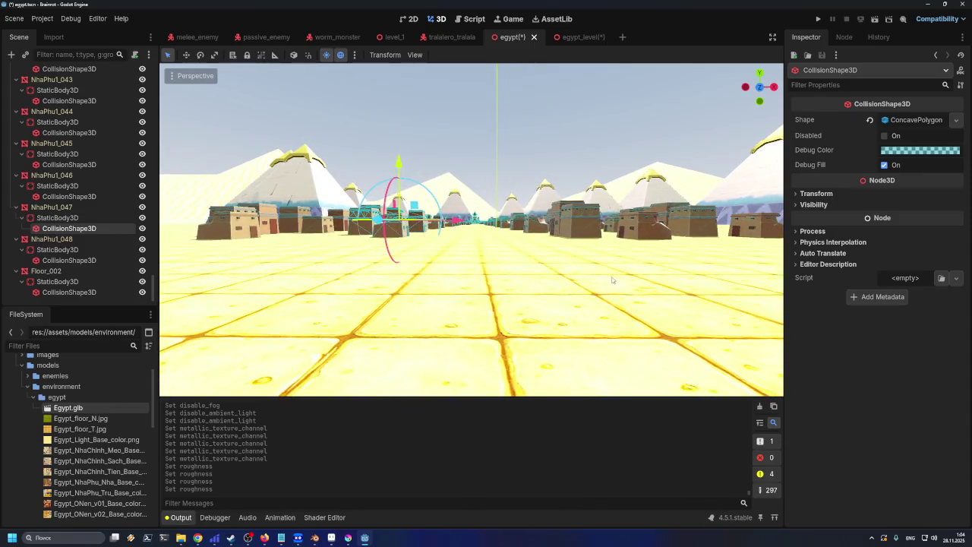
scroll(612, 280, down, 4)
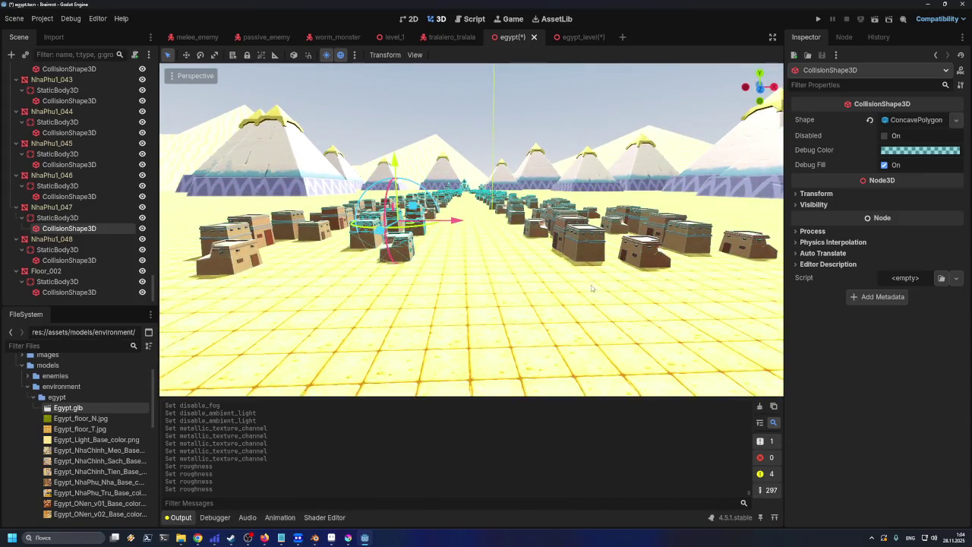
scroll(598, 306, up, 5)
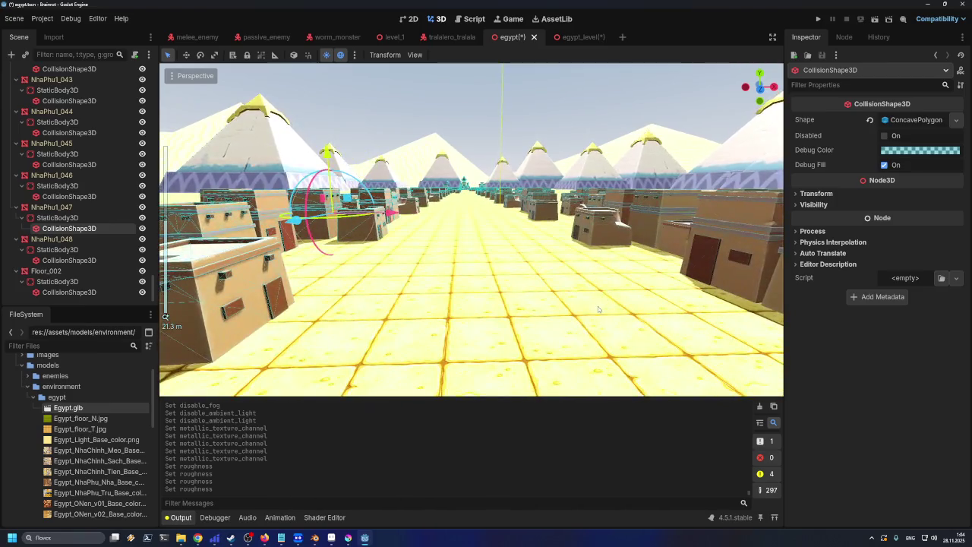
scroll(598, 307, up, 5)
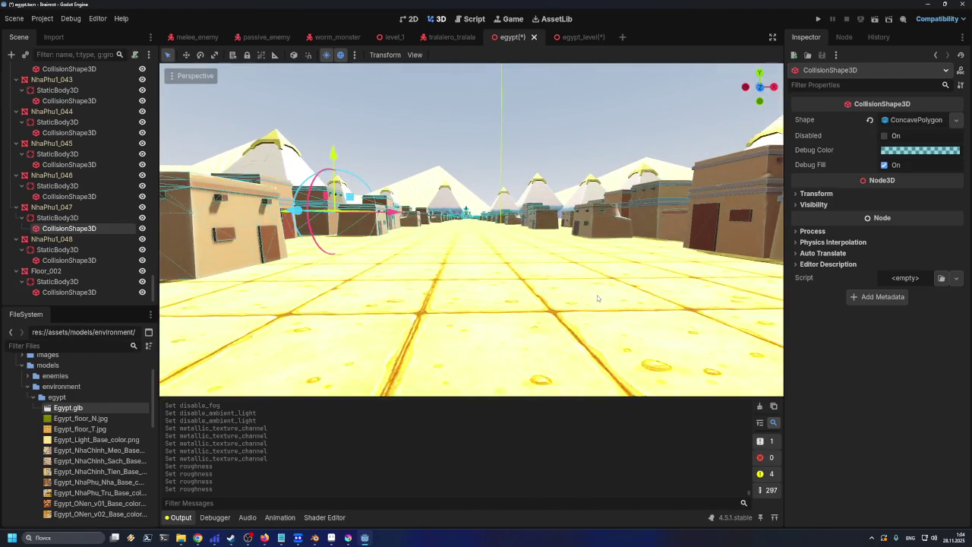
scroll(597, 299, up, 1)
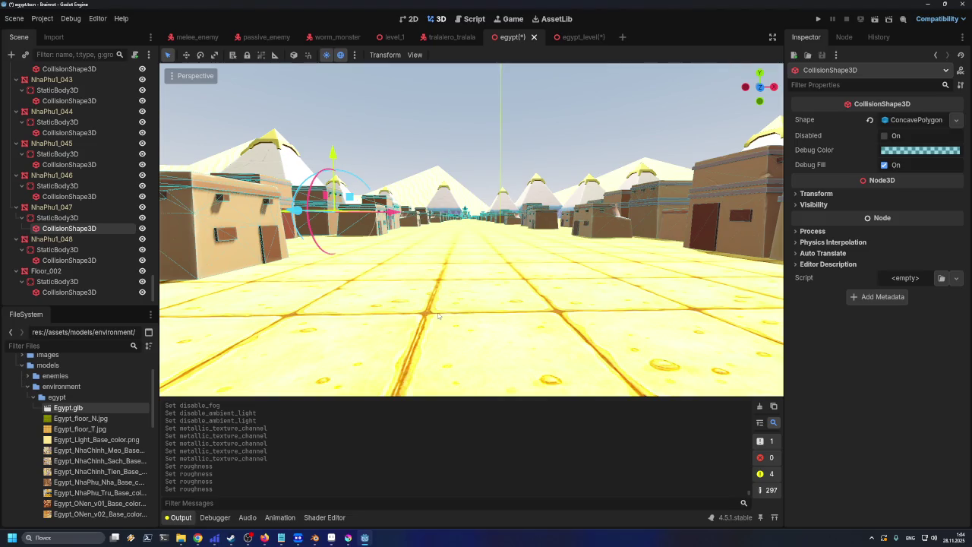
scroll(438, 315, down, 5)
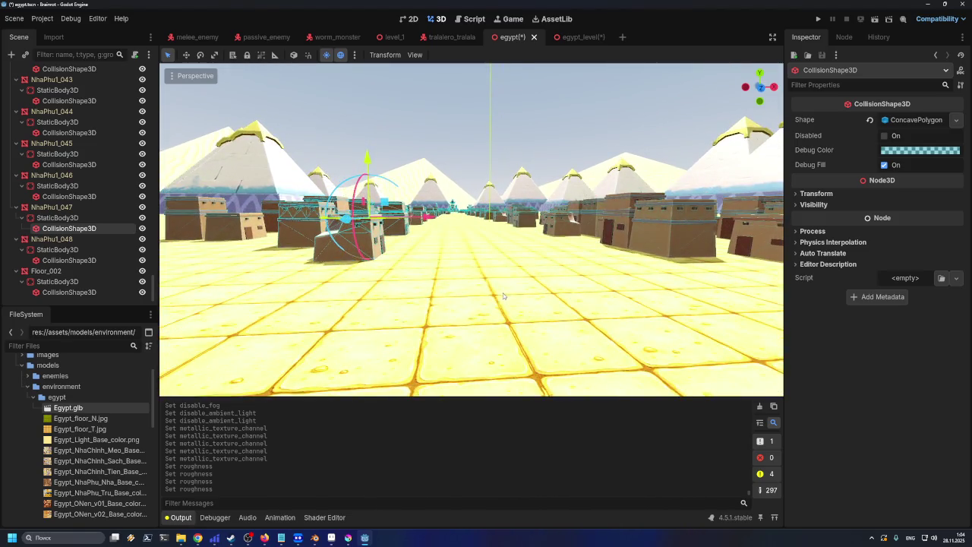
click(513, 267)
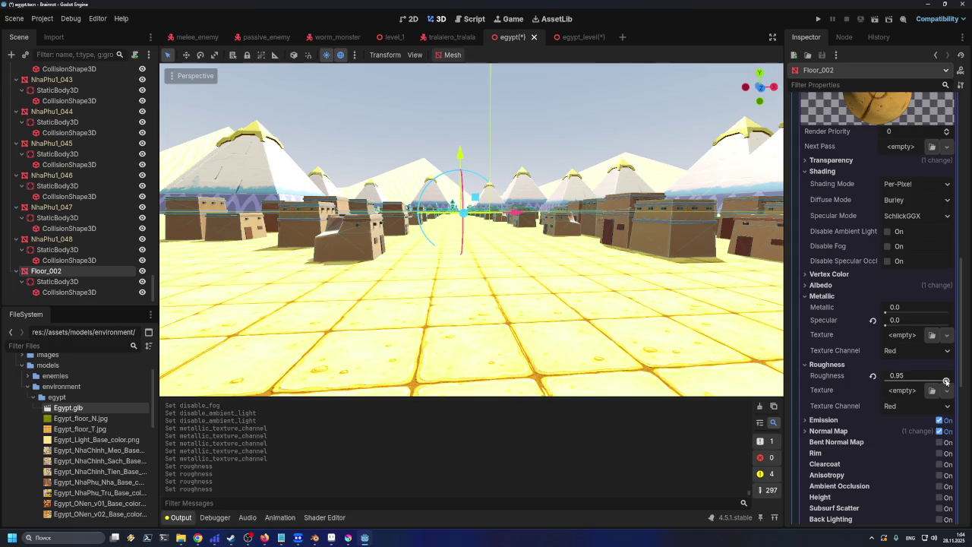
- Return the floor's roughness to 1.0 and test different Specular strengths
mouse_move(946, 382)
mouse_down()
mouse_move(866, 383)
mouse_move(950, 382)
mouse_up()
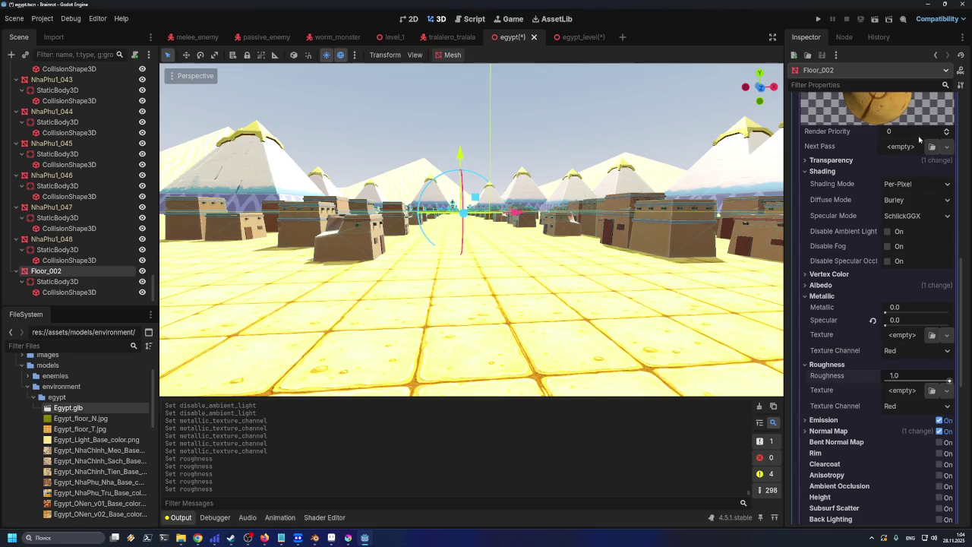
scroll(903, 172, up, 3)
scroll(904, 172, down, 5)
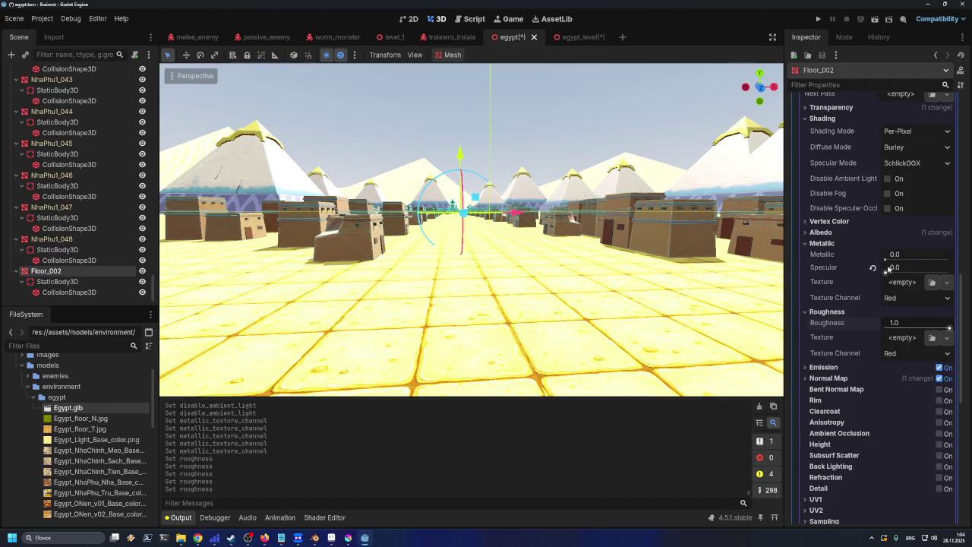
mouse_move(885, 273)
mouse_down()
mouse_move(955, 277)
mouse_move(885, 272)
mouse_move(955, 262)
mouse_move(938, 255)
mouse_move(885, 258)
mouse_up()
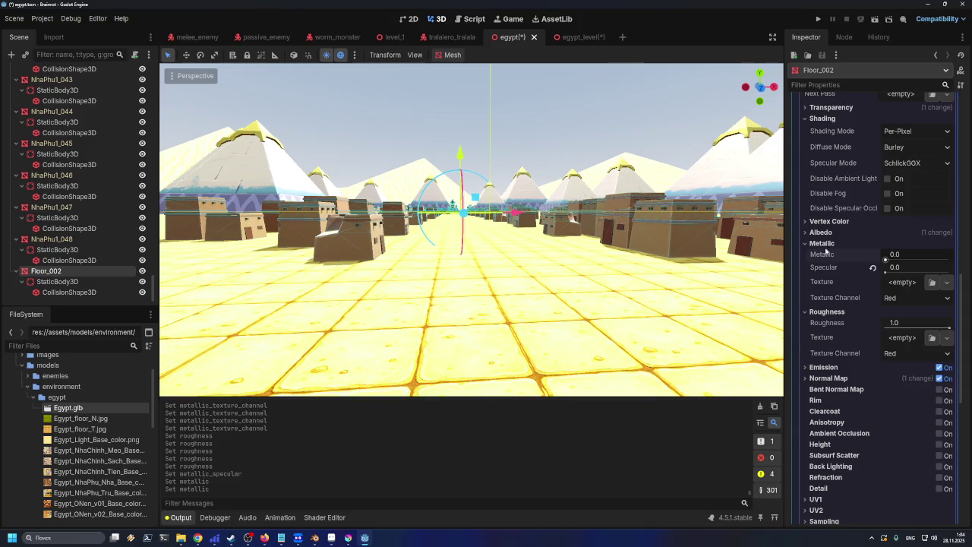
- Expand Albedo and try Texture Force sRGB and Texture MSDF, leaving both off
click(822, 232)
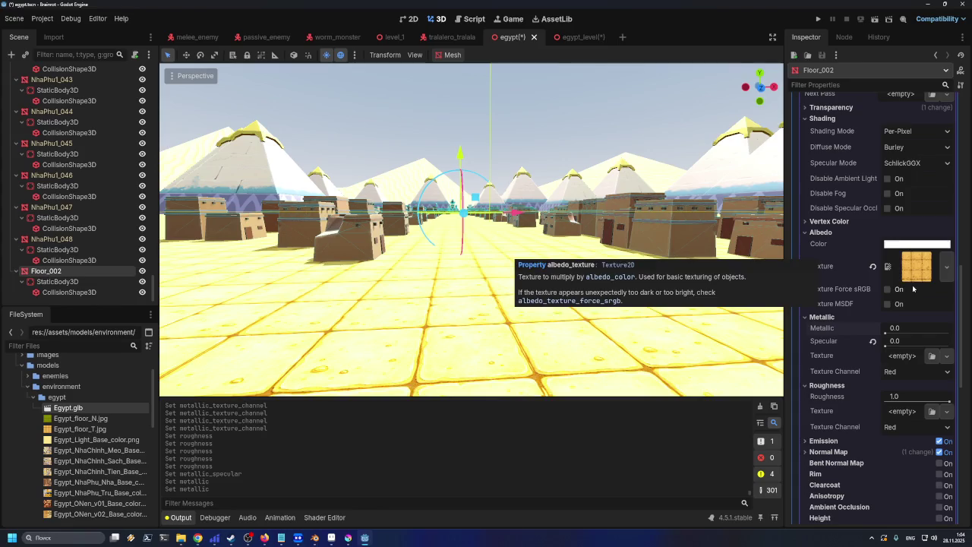
click(887, 289)
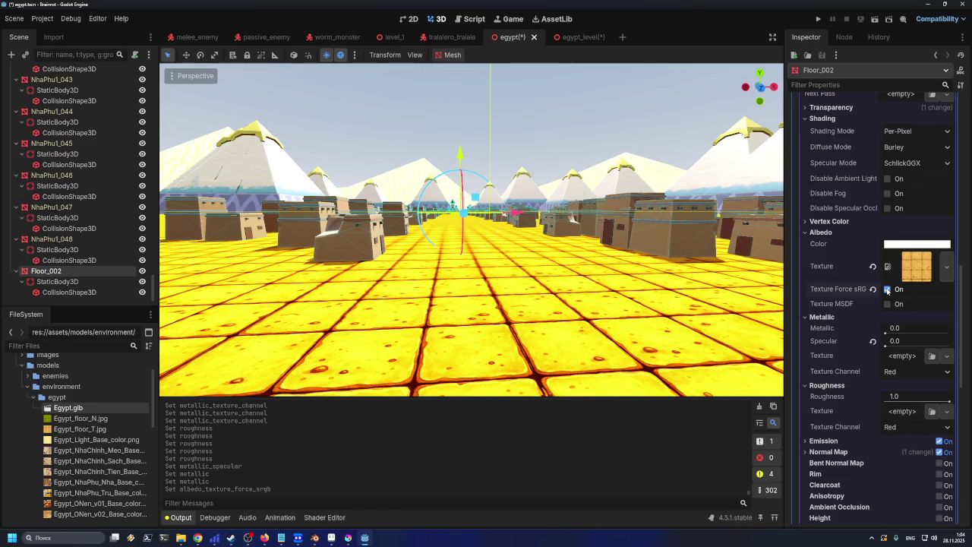
click(888, 289)
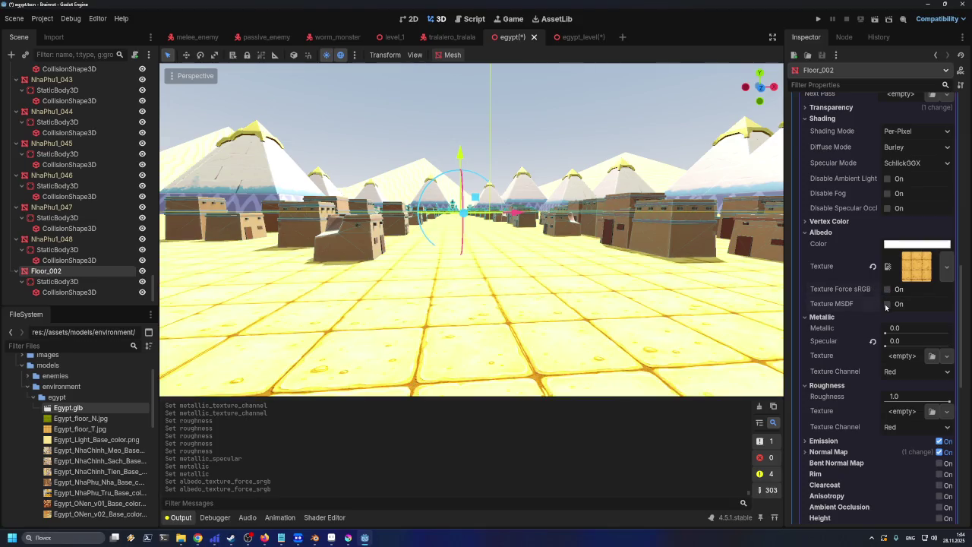
click(887, 305)
click(886, 305)
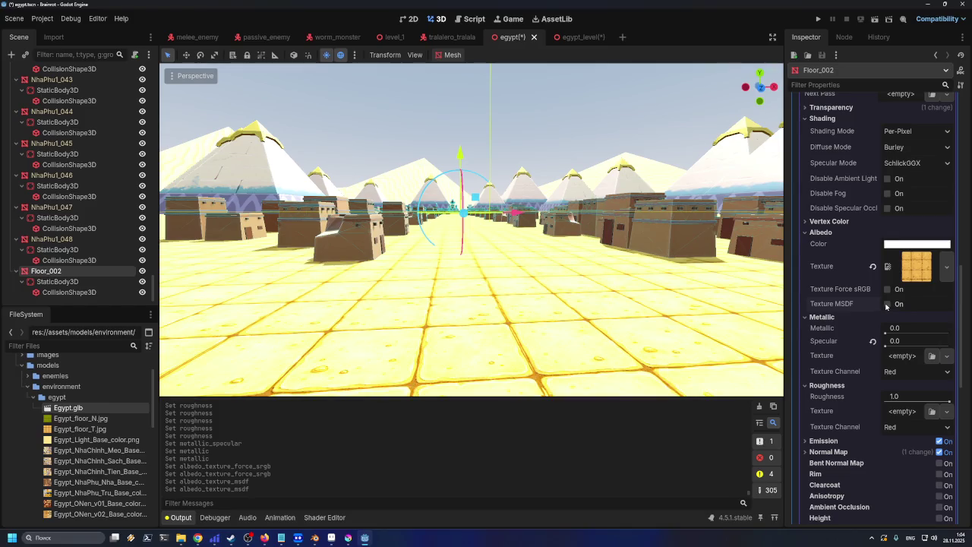
scroll(875, 222, up, 2)
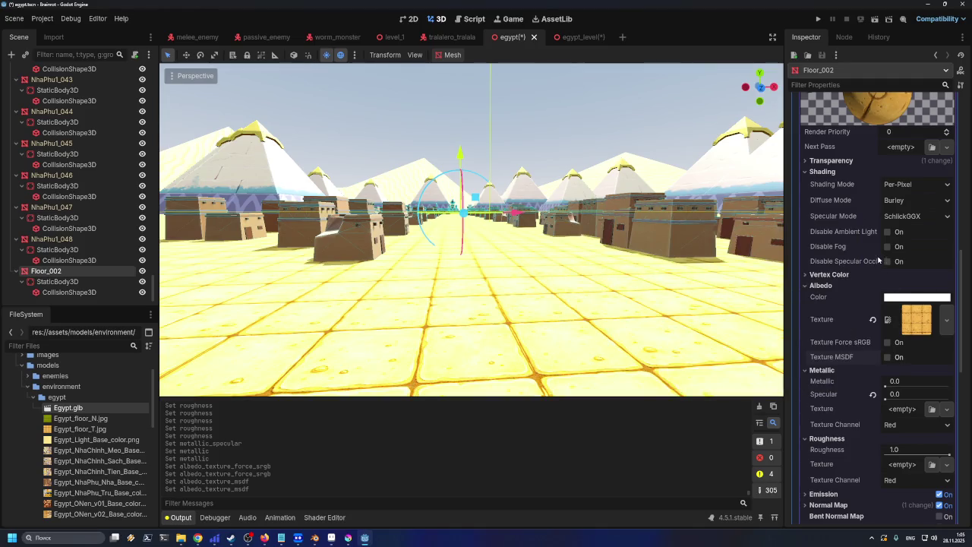
- Toggle Disable Ambient Light repeatedly while orbiting over the houses, finally leaving it unchecked
click(888, 232)
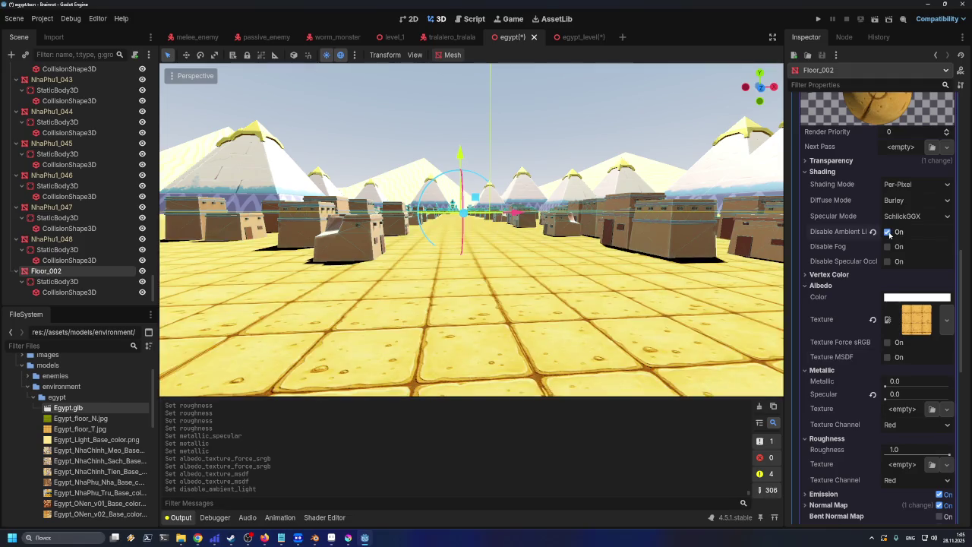
click(888, 231)
click(888, 232)
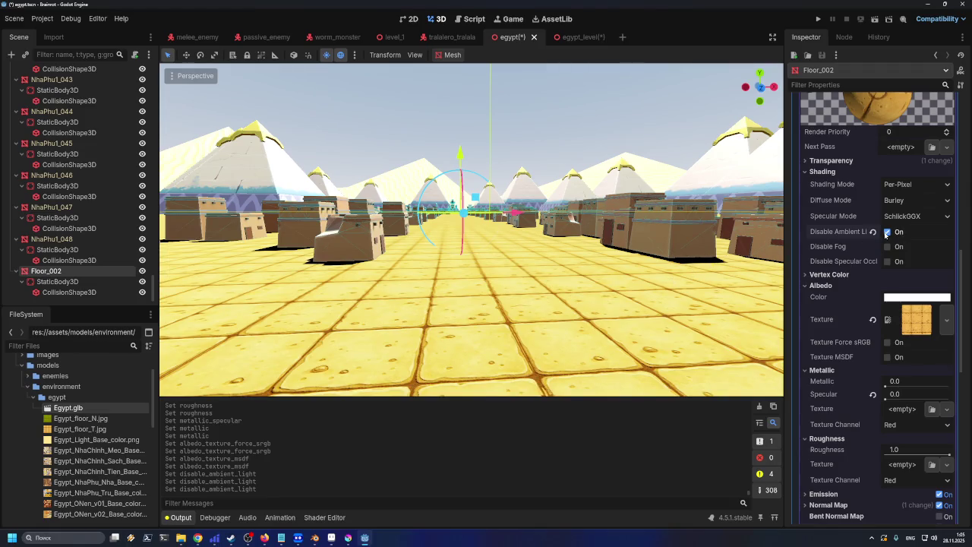
drag(522, 271, 529, 328)
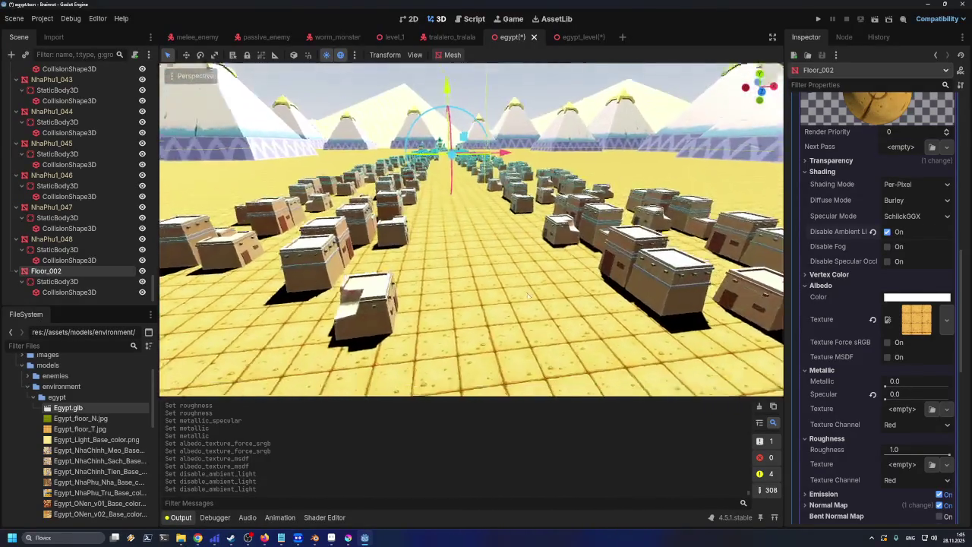
click(887, 232)
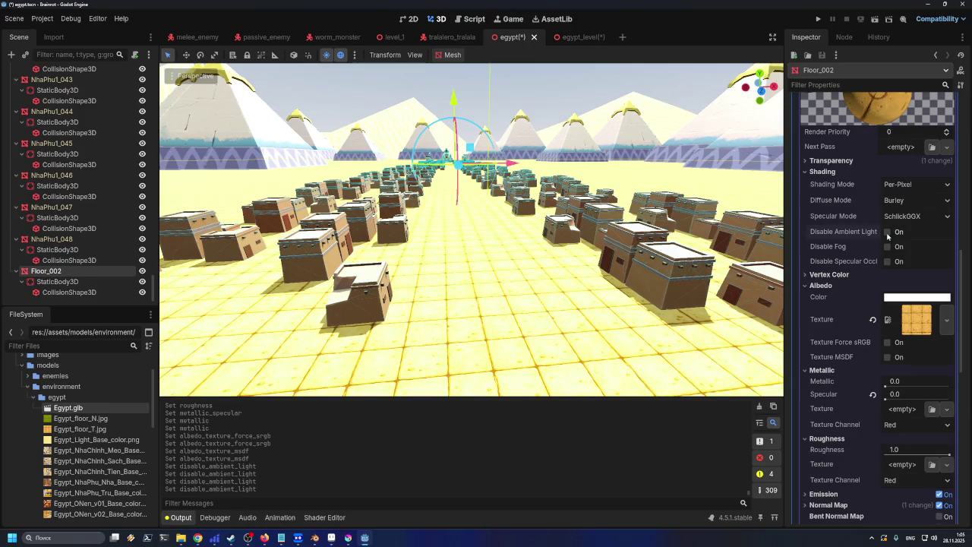
click(887, 232)
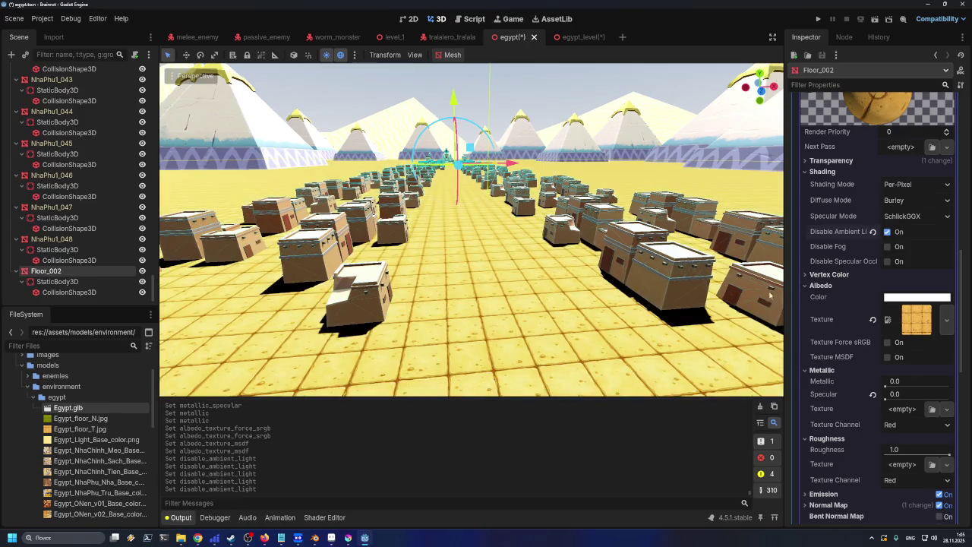
mouse_move(769, 296)
mouse_down()
mouse_move(569, 288)
mouse_move(568, 257)
mouse_up()
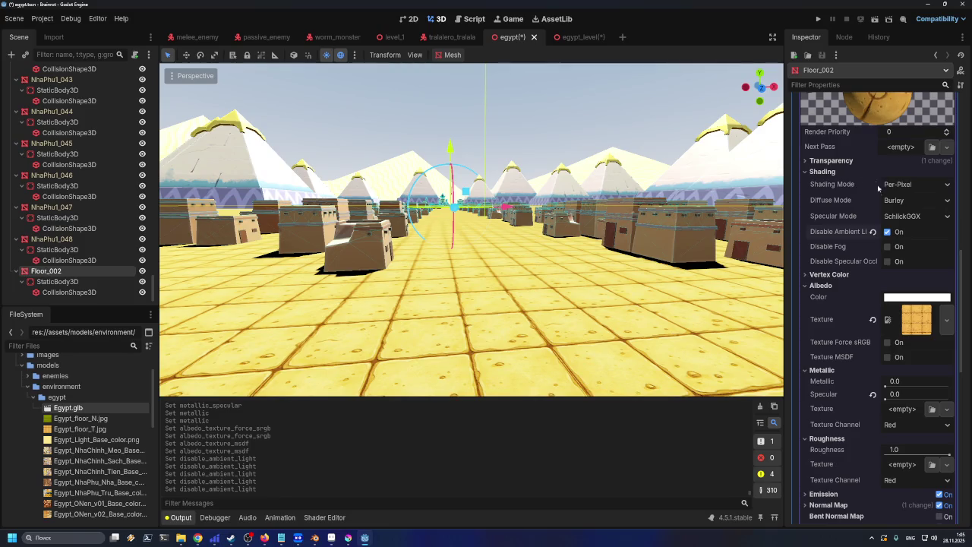
click(888, 232)
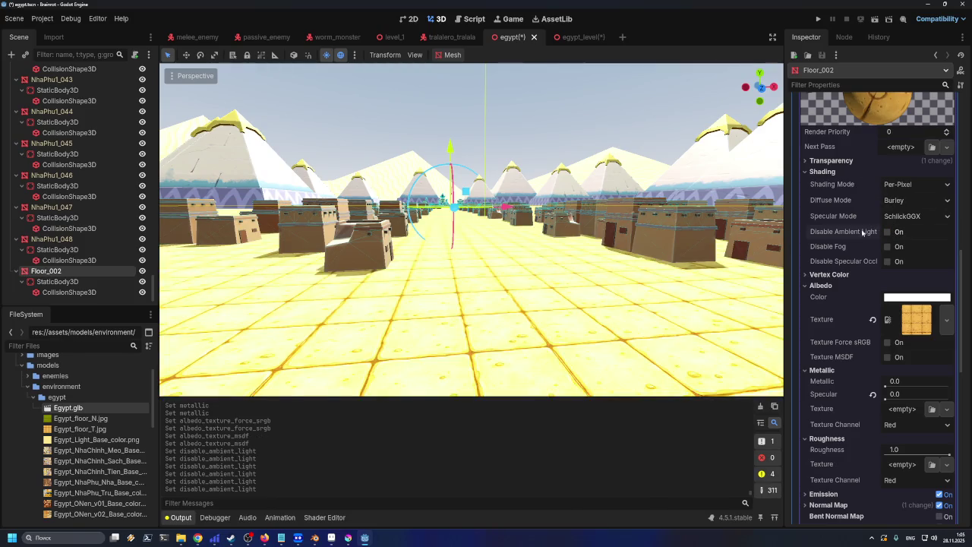
- Try Toon and Disabled specular modes on the floor, then return to SchlickGGX
click(904, 218)
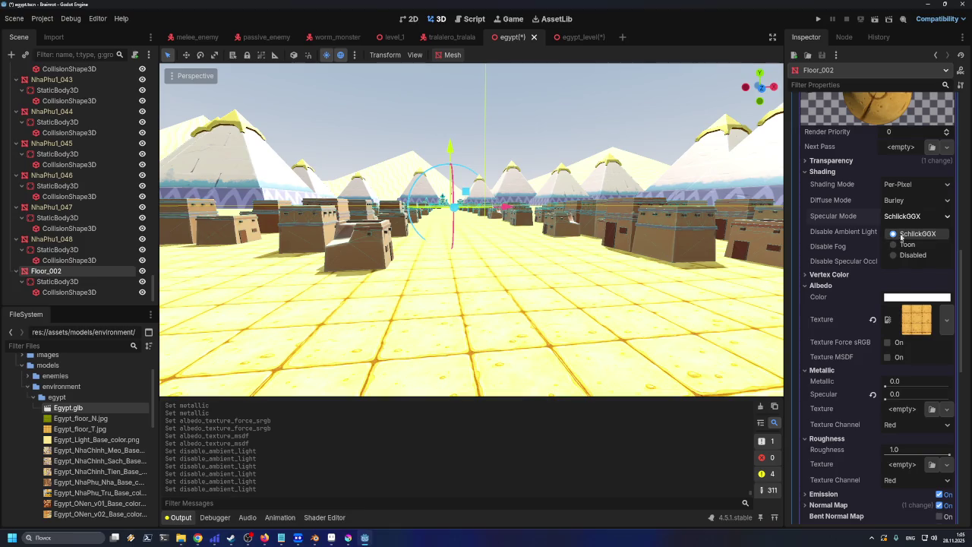
click(903, 244)
click(907, 218)
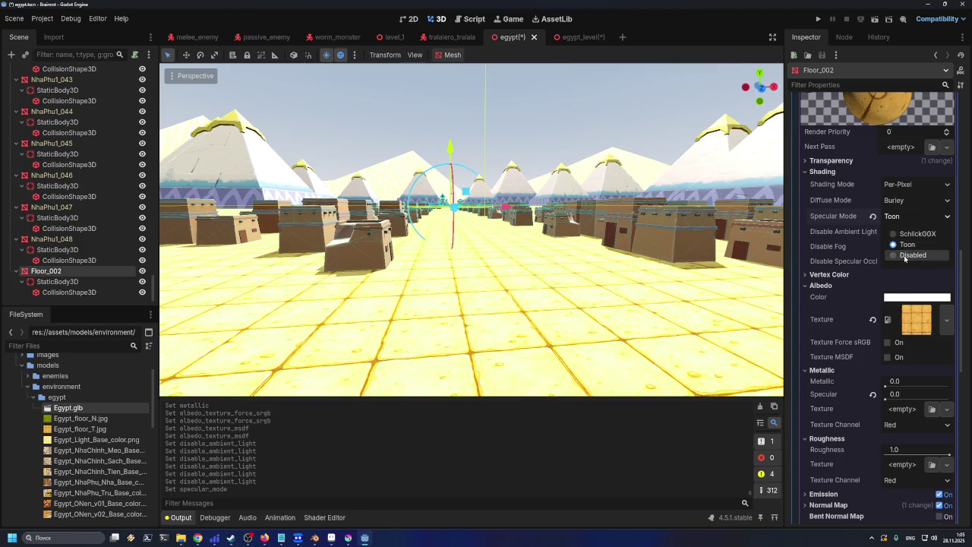
click(905, 257)
click(907, 219)
click(904, 229)
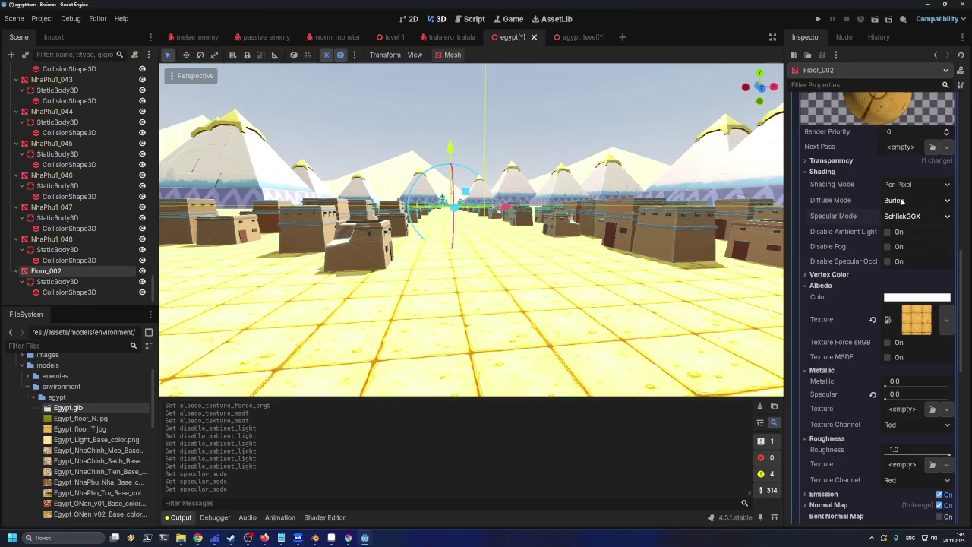
- Try Lambert and Toon diffuse modes on the floor material
click(904, 200)
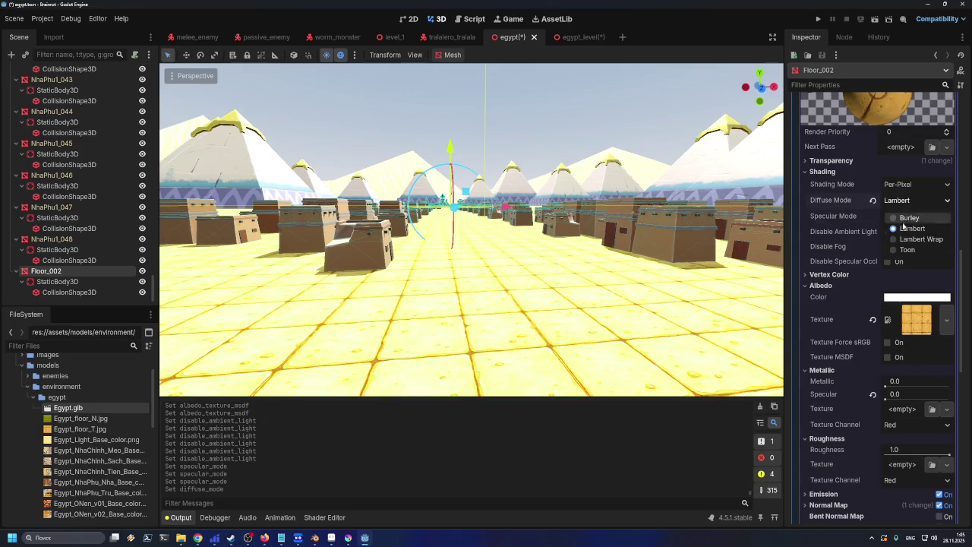
click(903, 228)
click(905, 200)
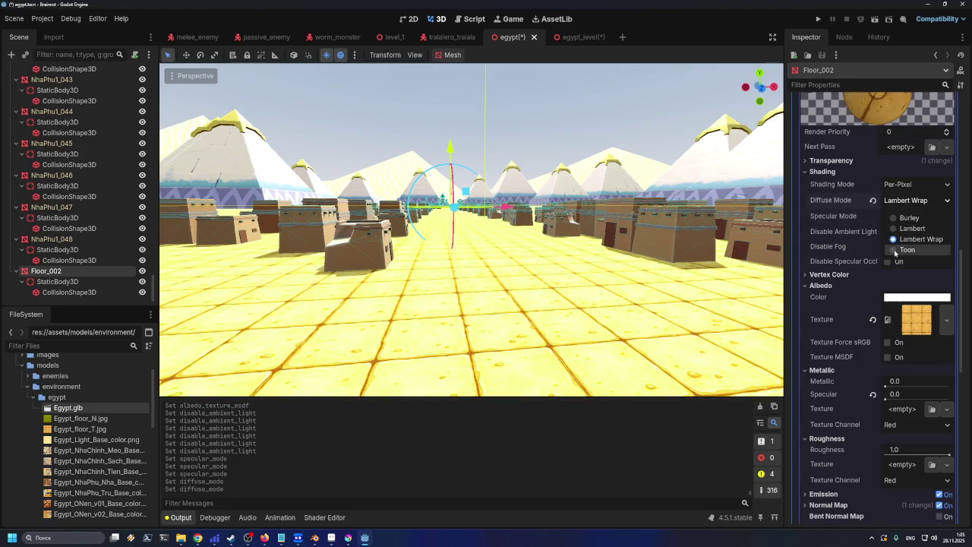
click(898, 248)
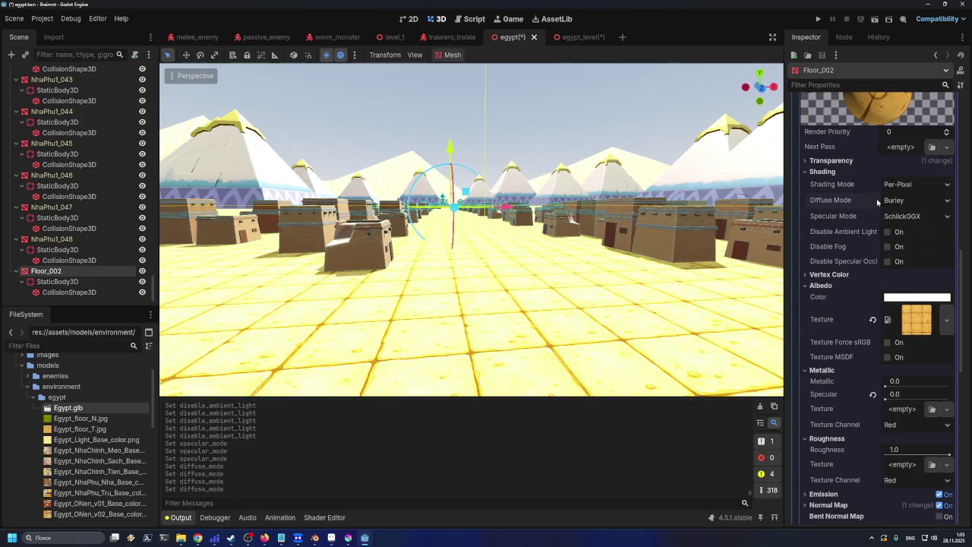
- Try Unshaded shading mode and recheck ambient light, then set shading back to Per-Pixel
click(900, 187)
click(904, 212)
scroll(905, 189, up, 1)
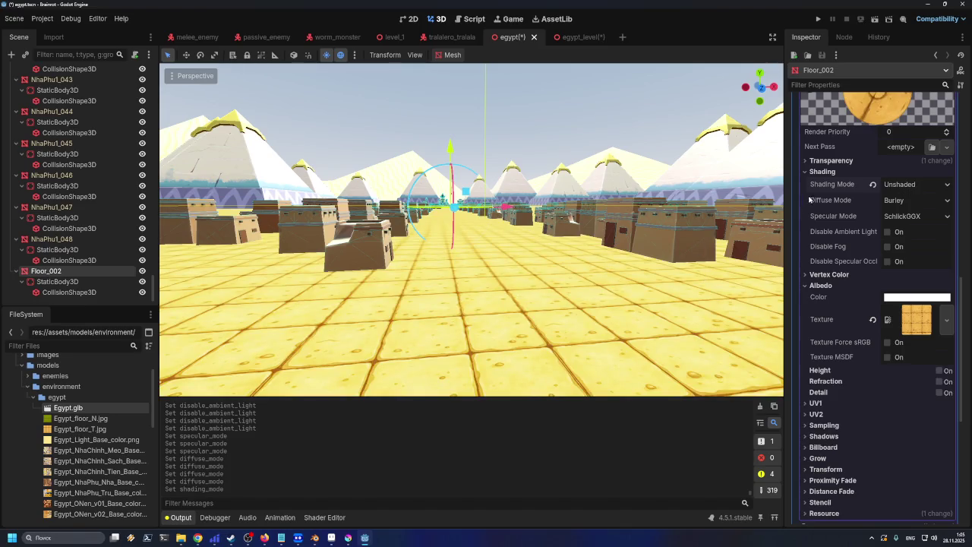
click(911, 184)
click(902, 223)
scroll(903, 190, down, 2)
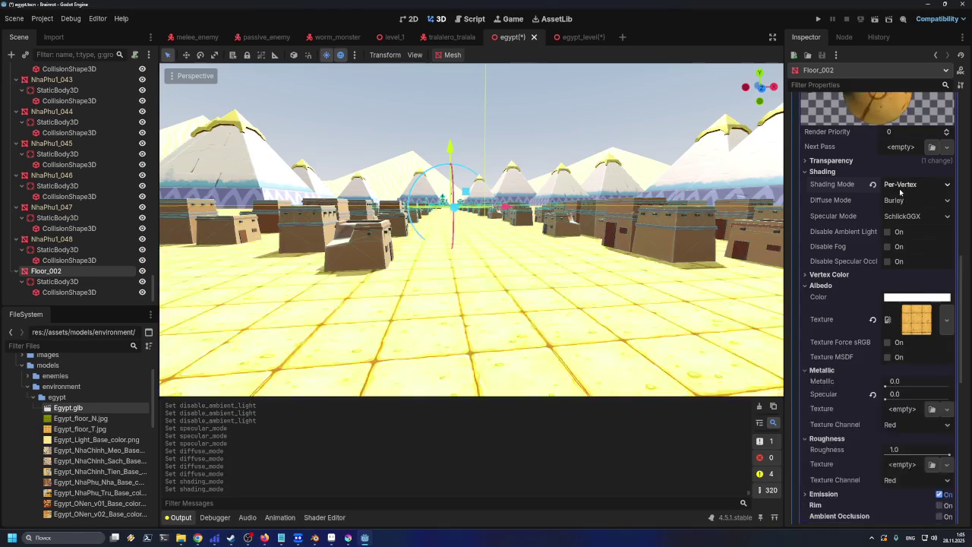
click(904, 187)
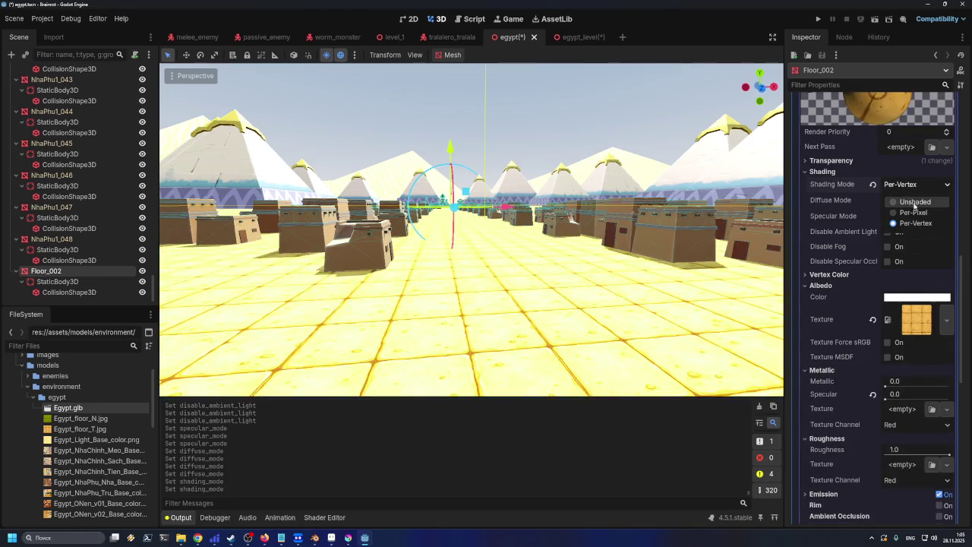
click(915, 204)
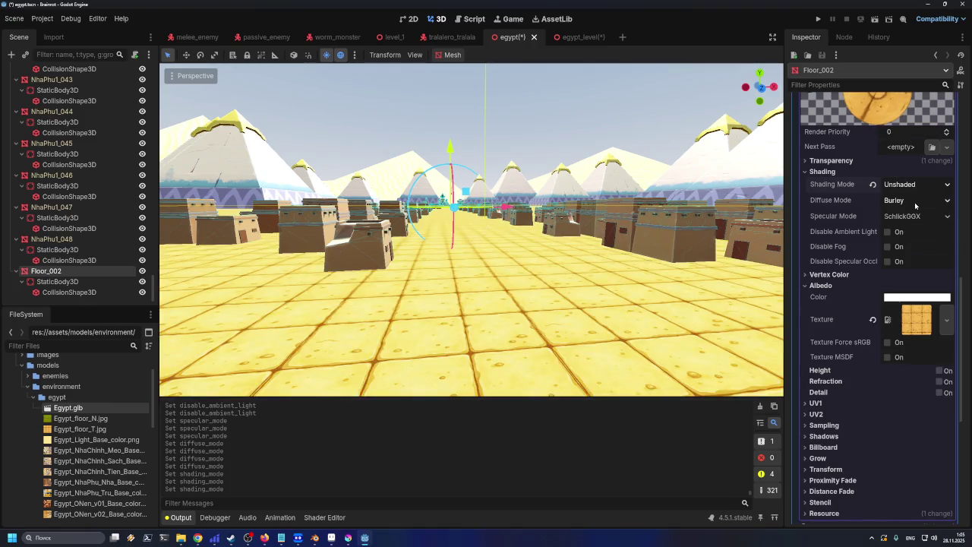
click(887, 232)
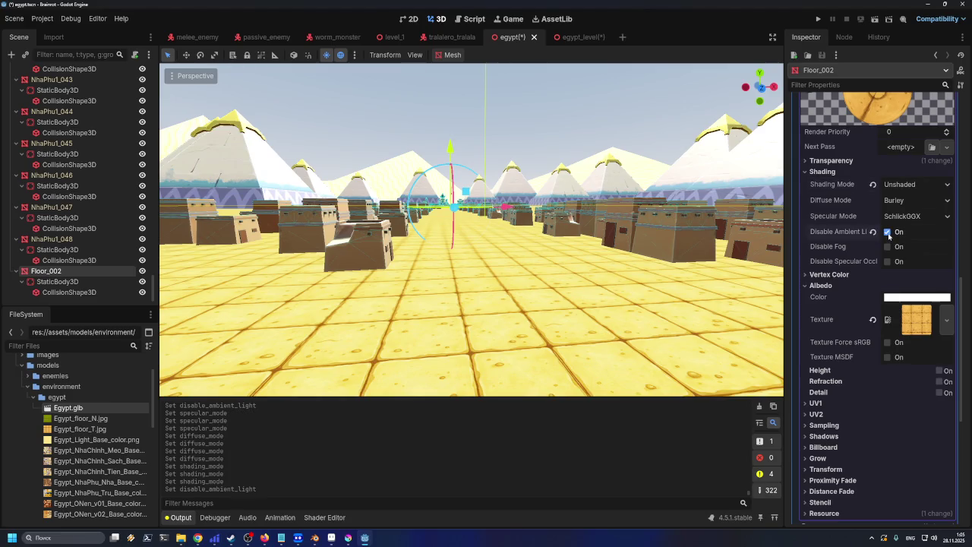
click(887, 232)
click(904, 185)
click(912, 213)
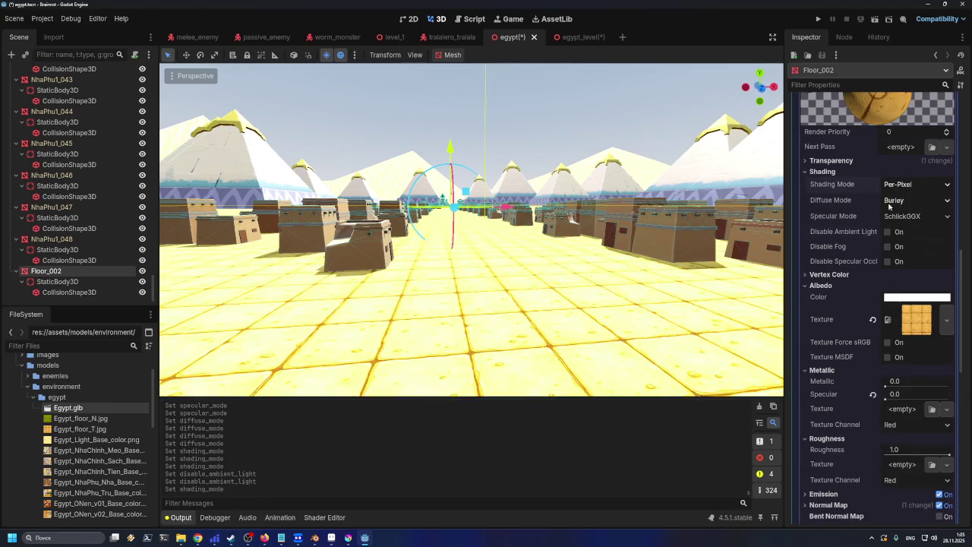
- Turn the preview sunlight off and back on to compare the floor's lighting
scroll(685, 303, down, 5)
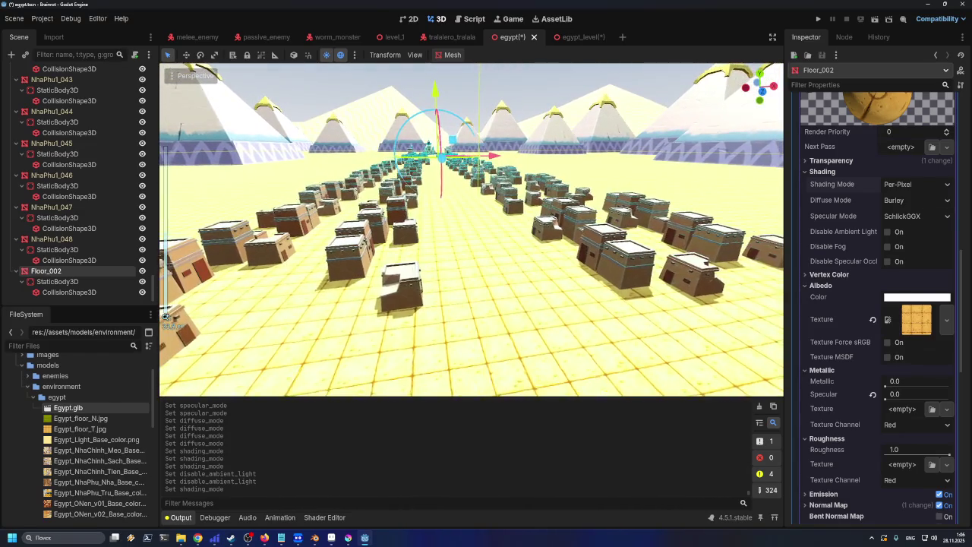
click(325, 59)
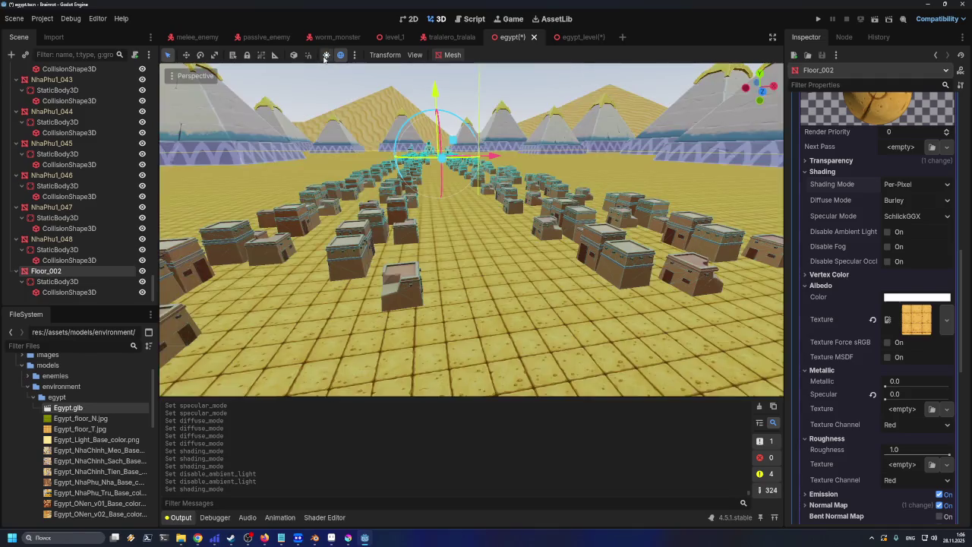
click(325, 60)
scroll(842, 184, up, 2)
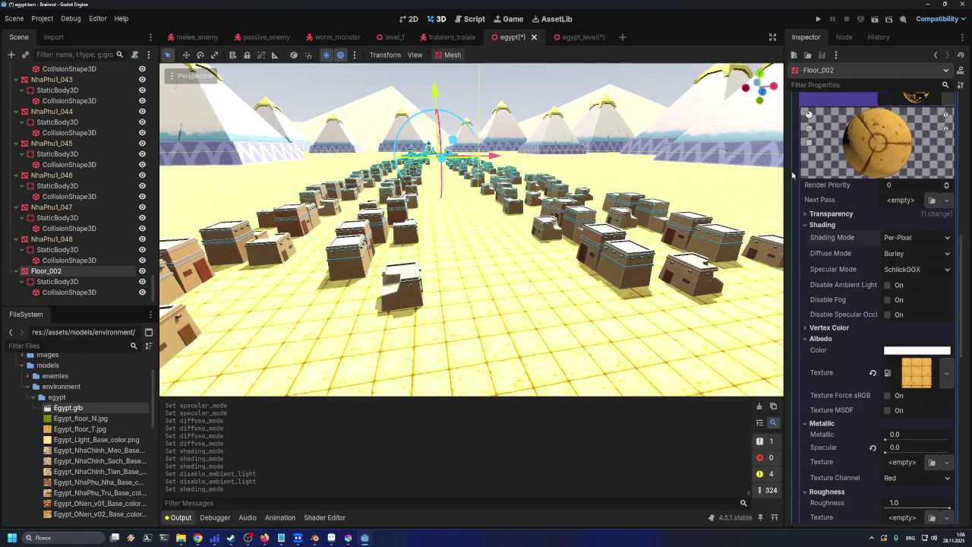
scroll(123, 151, up, 10)
scroll(511, 97, up, 3)
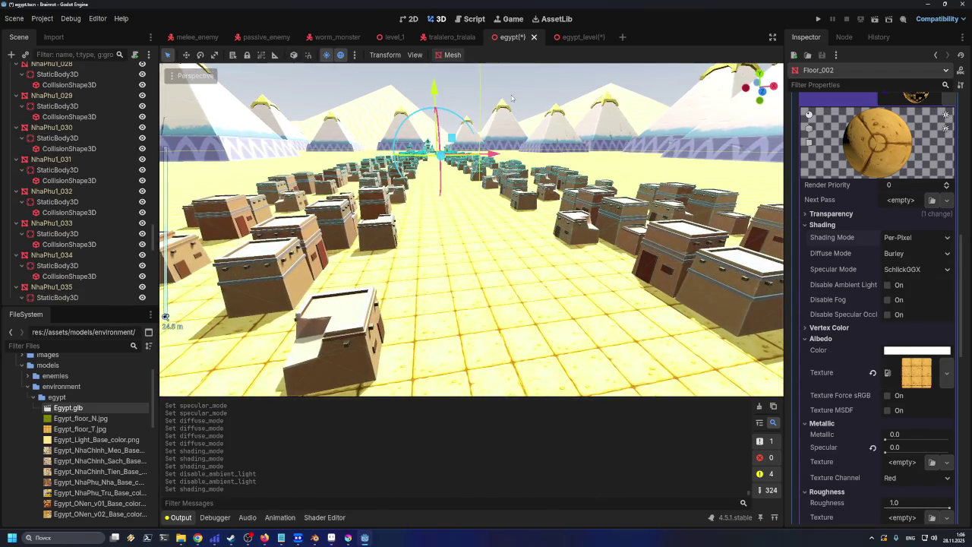
scroll(512, 97, down, 5)
scroll(532, 122, up, 2)
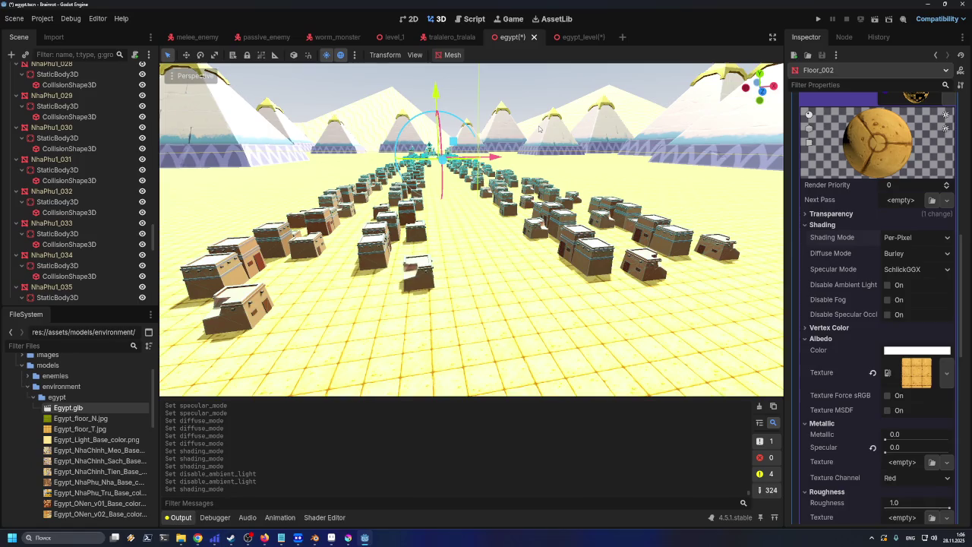
- Save the egypt scene, switch to egypt_level and select its WorldEnvironment
key(ctrl+s)
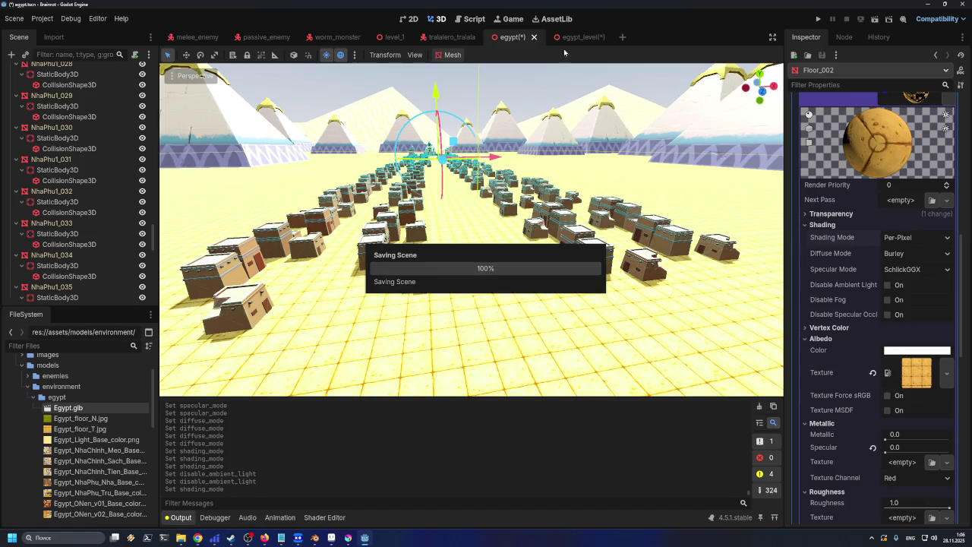
click(559, 40)
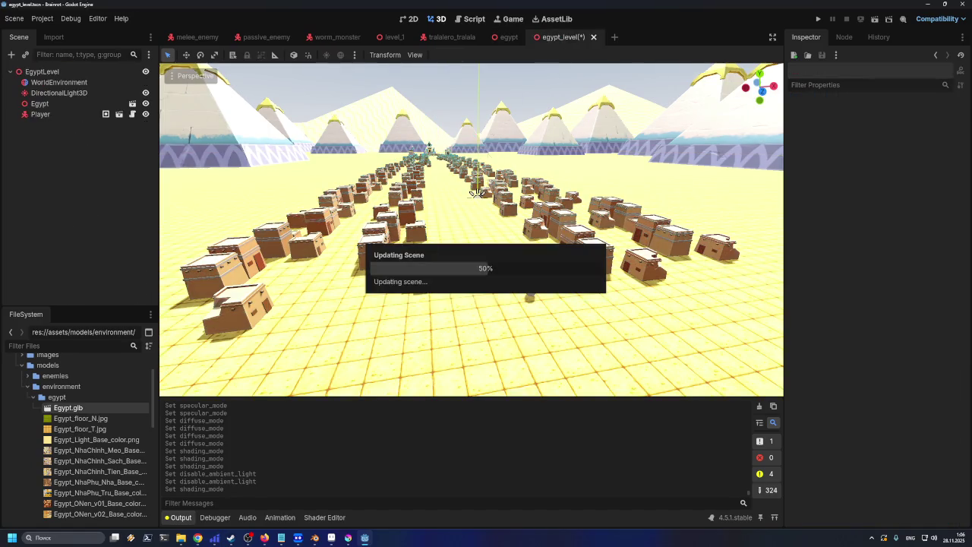
scroll(493, 259, down, 3)
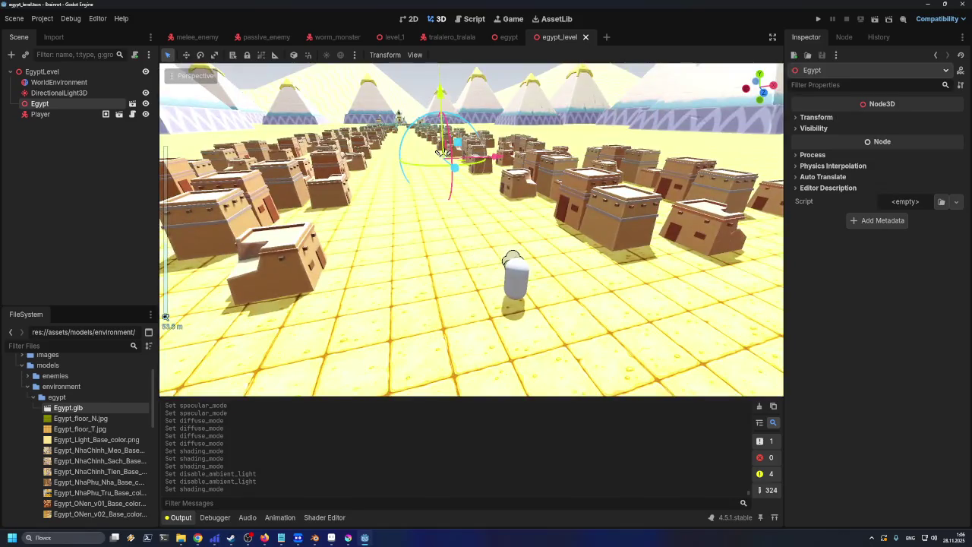
click(59, 82)
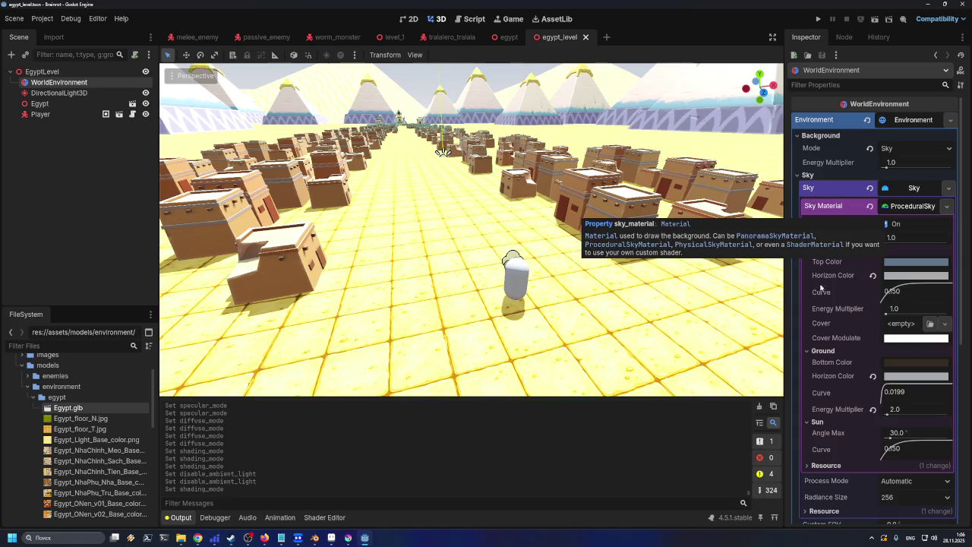
- Test a sky energy multiplier of 0.5, then undo it back to 1.0
click(894, 238)
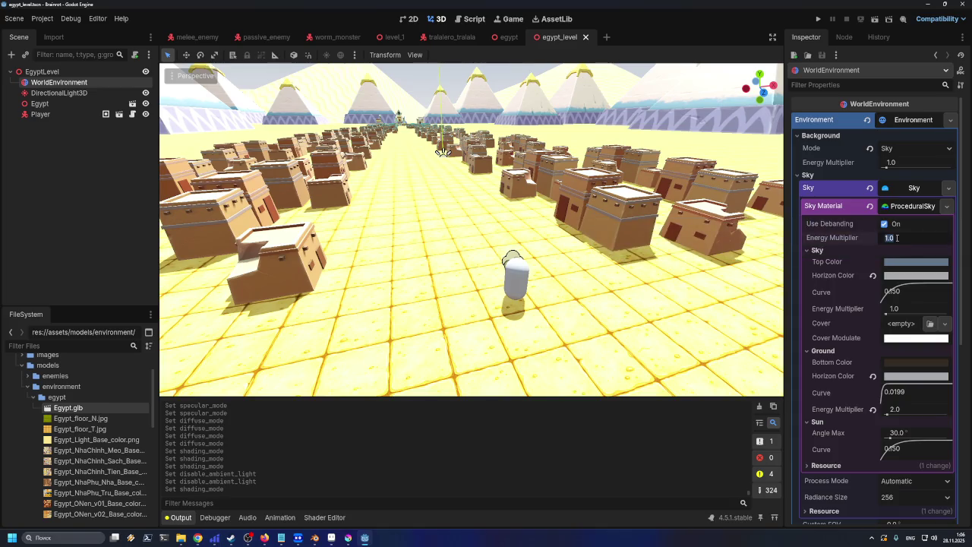
text(0.5)
key(Return)
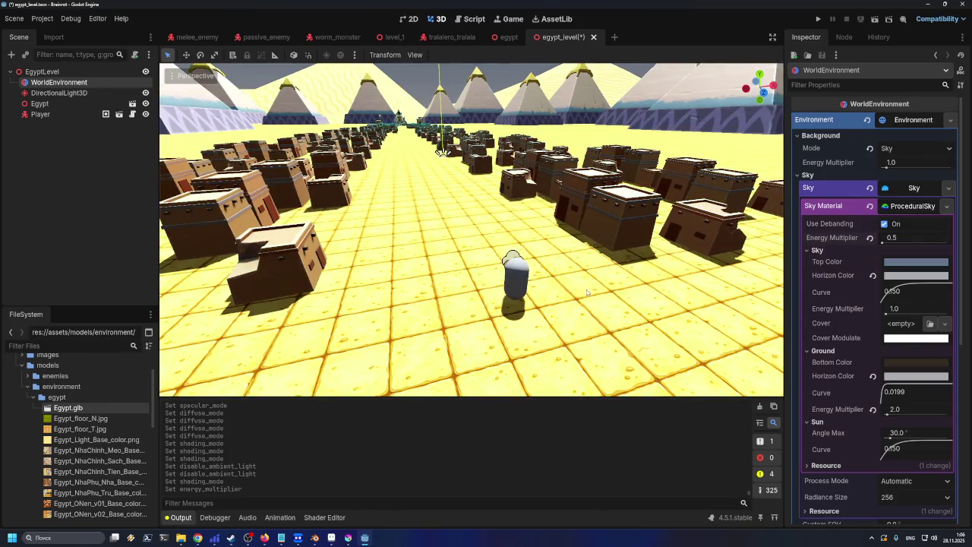
scroll(589, 275, up, 3)
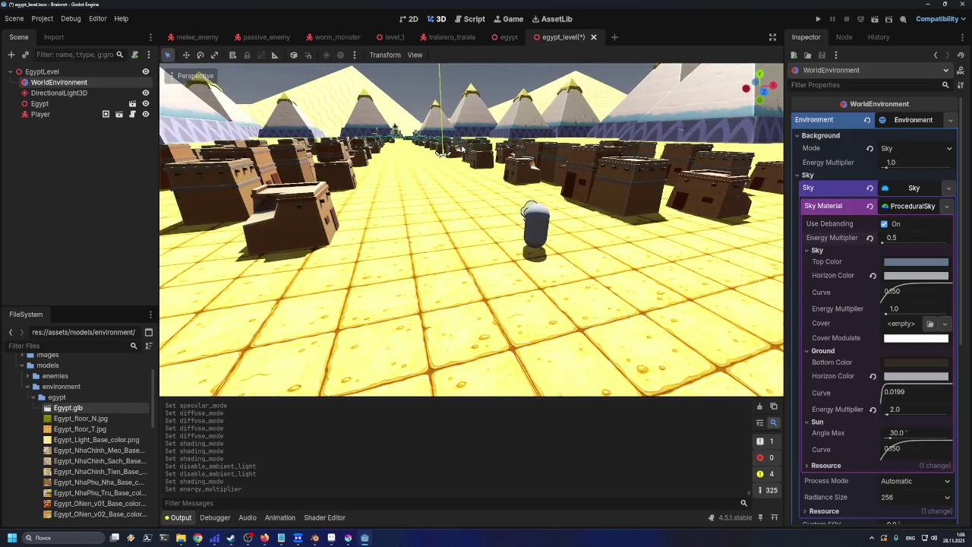
key(ctrl+z)
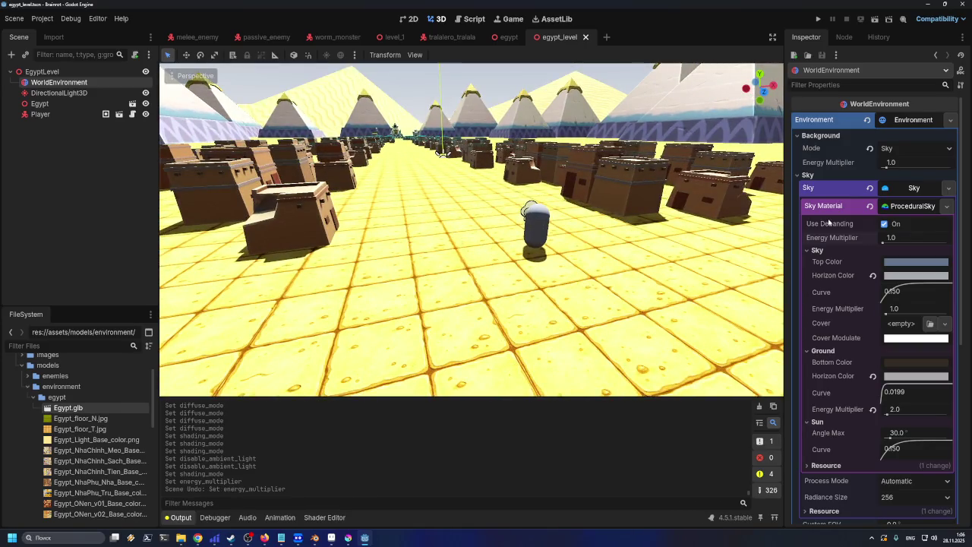
- Try a background energy multiplier of 0.5, then reset it to 1.0
click(899, 159)
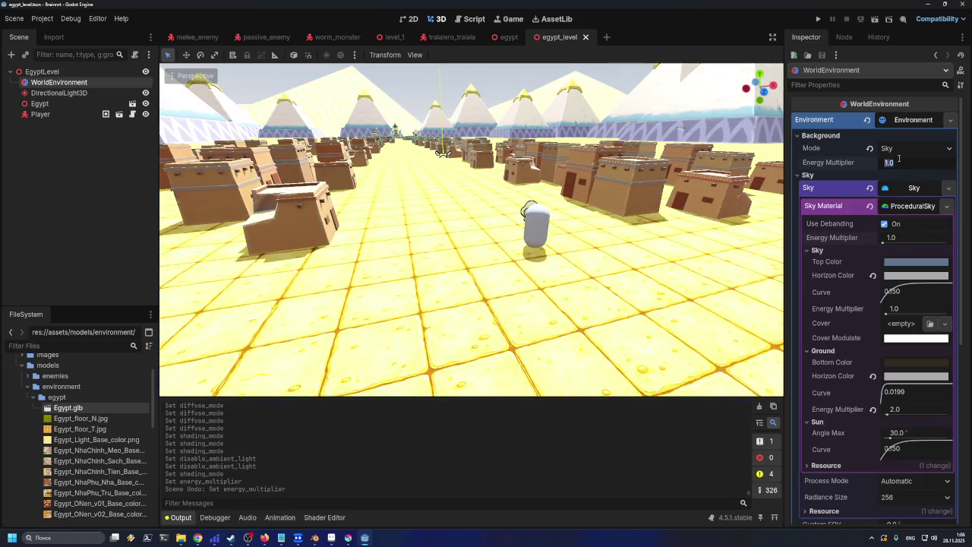
text(0.5)
key(Return)
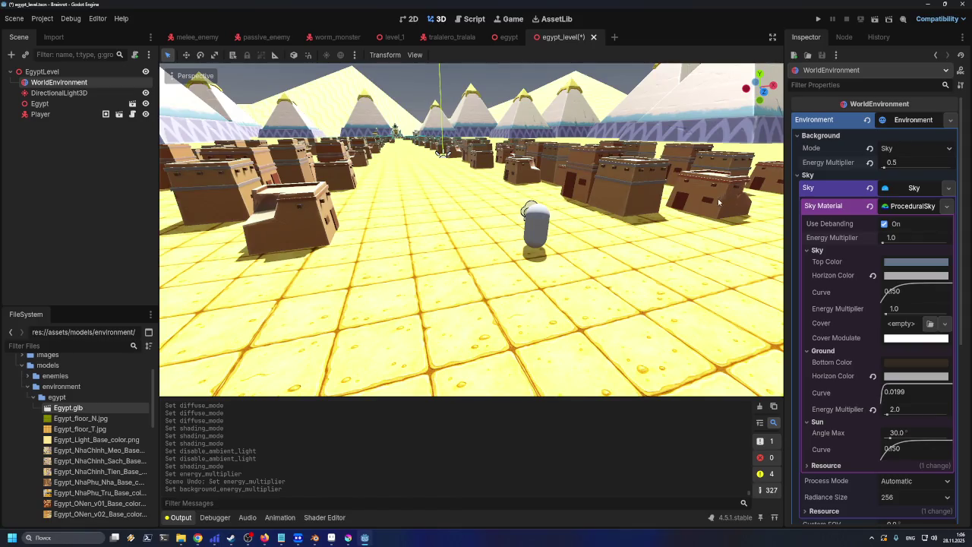
click(870, 163)
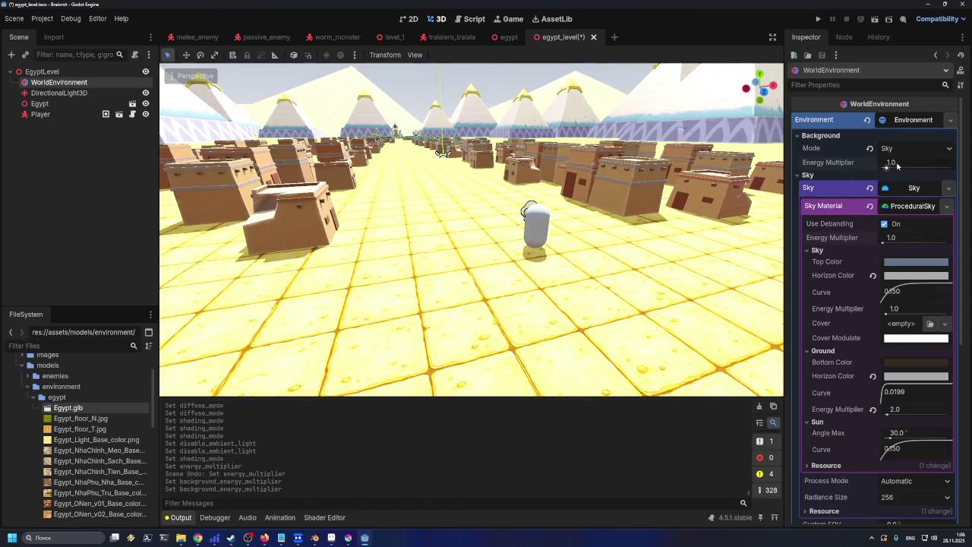
click(900, 163)
key(Return)
- Test sky material energy multiplier values, entering 1.0 and then 0.5
mouse_move(883, 242)
mouse_down()
mouse_move(928, 243)
mouse_move(882, 242)
mouse_up()
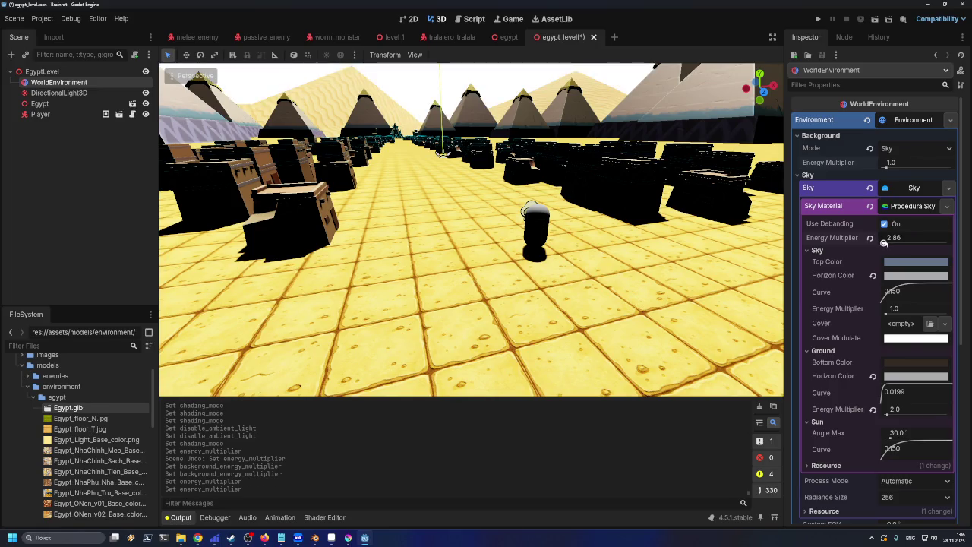
drag(882, 242, 885, 244)
click(889, 237)
text(1)
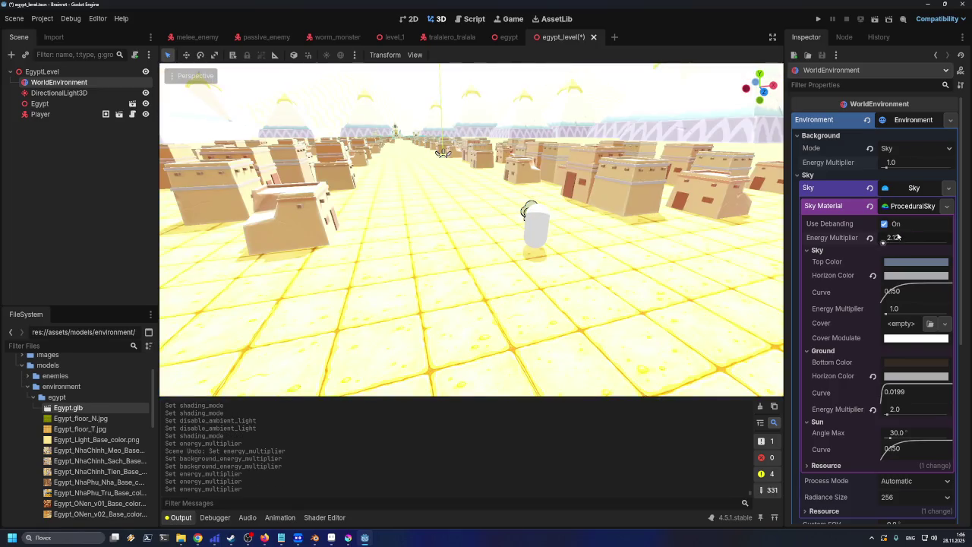
key(Return)
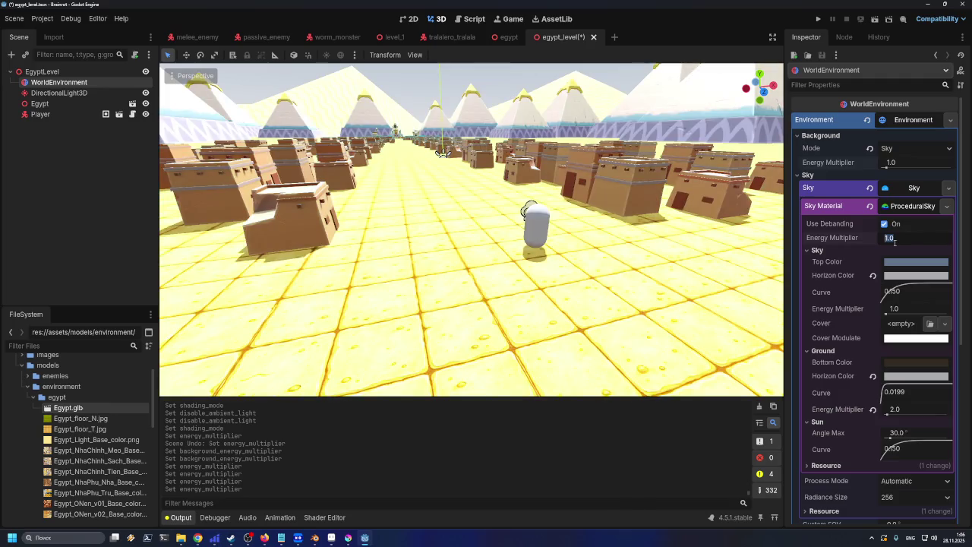
text(0.5)
key(Return)
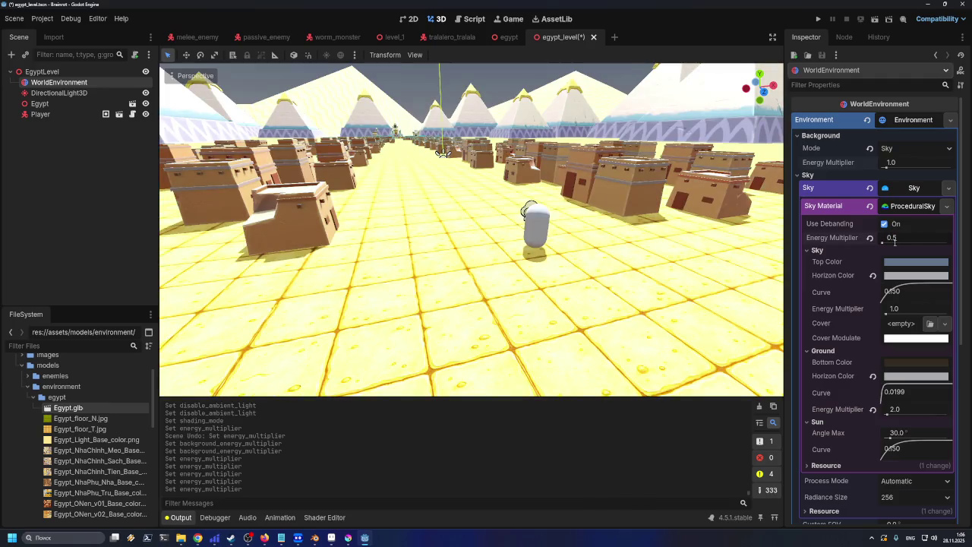
- Tilt the view up to inspect the sky, then undo the sky energy multiplier back to 1.0
scroll(616, 260, down, 5)
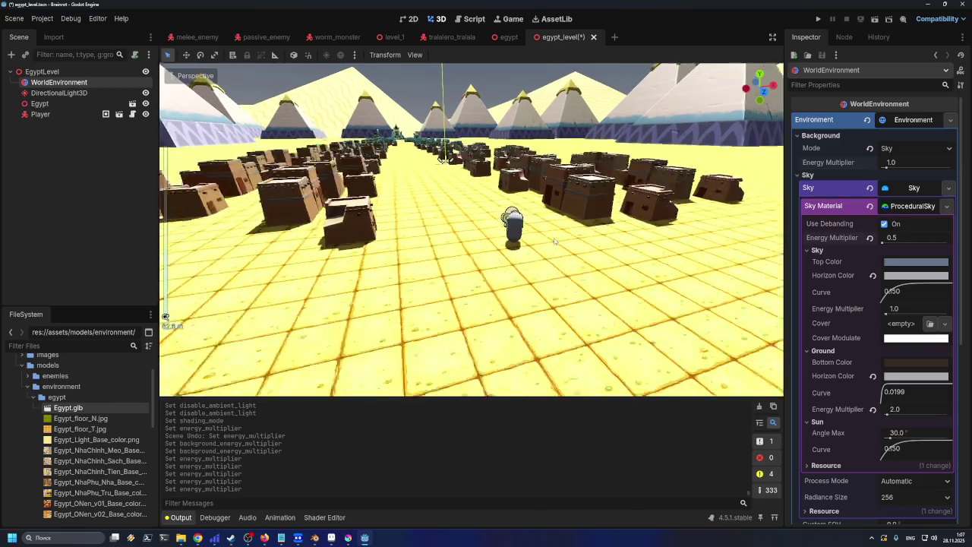
scroll(616, 261, up, 8)
scroll(616, 261, down, 3)
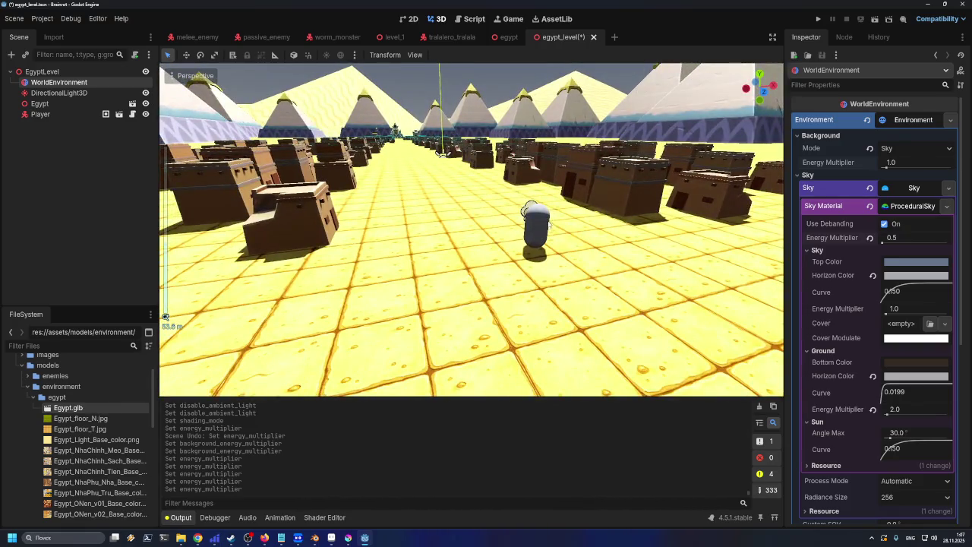
mouse_move(440, 155)
mouse_down()
mouse_move(445, 221)
mouse_move(441, 190)
mouse_move(418, 172)
mouse_up()
scroll(534, 265, up, 3)
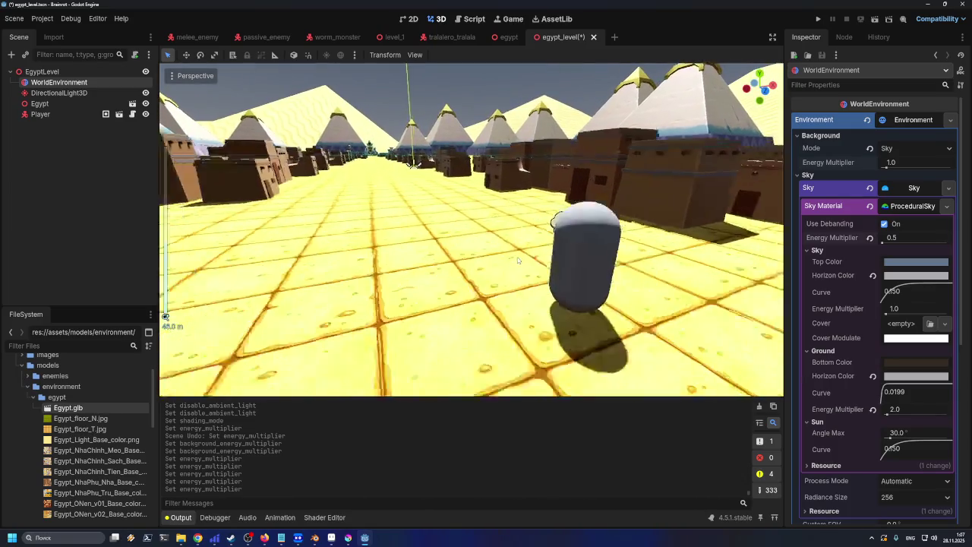
scroll(533, 265, down, 5)
scroll(534, 264, up, 2)
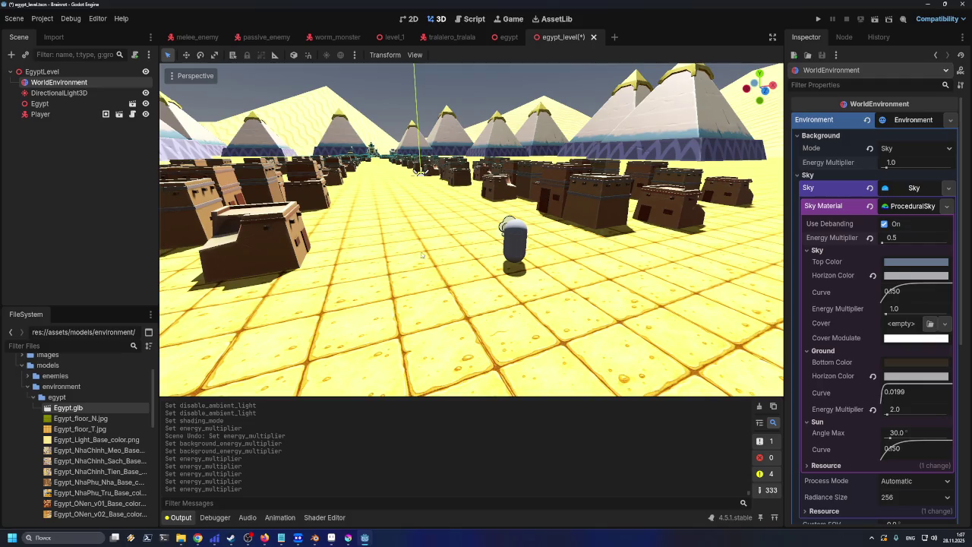
key(ctrl+z)
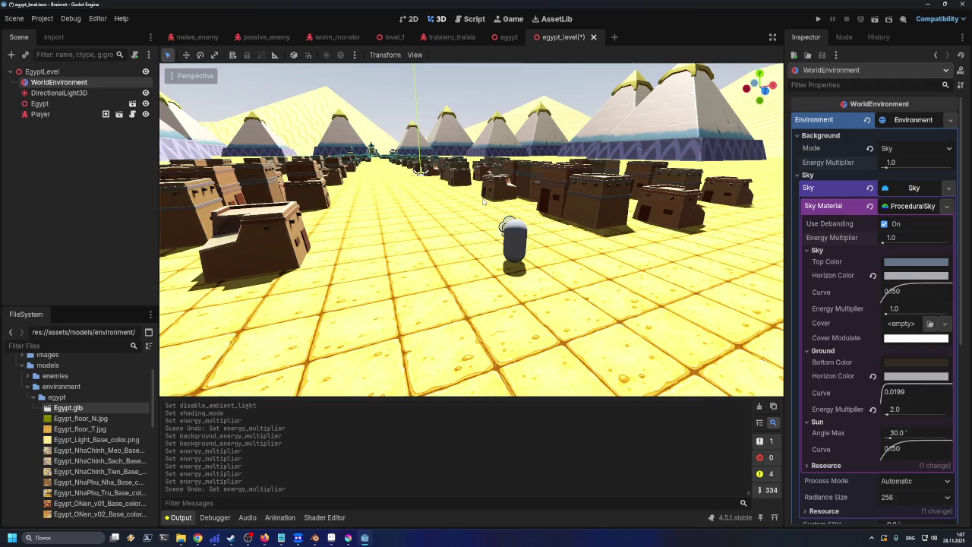
click(600, 250)
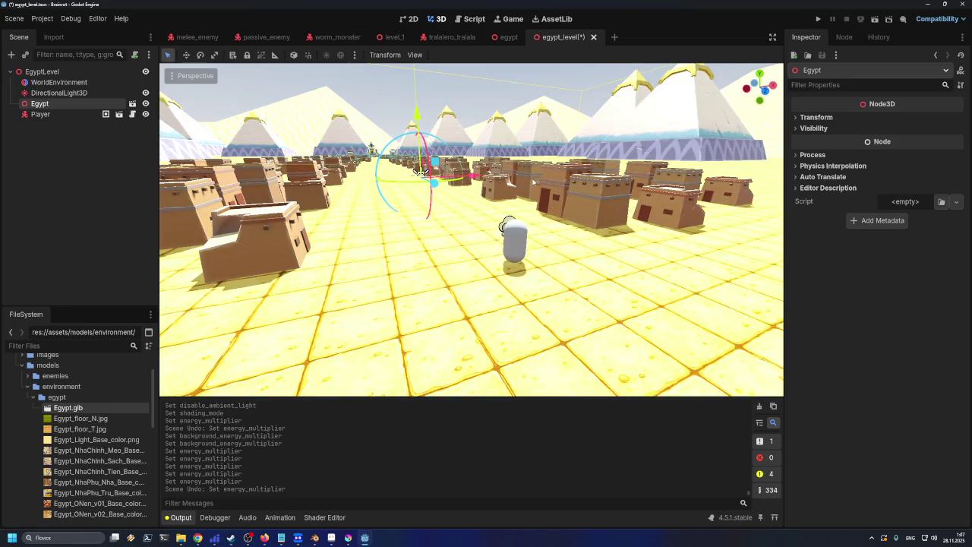
scroll(539, 251, up, 5)
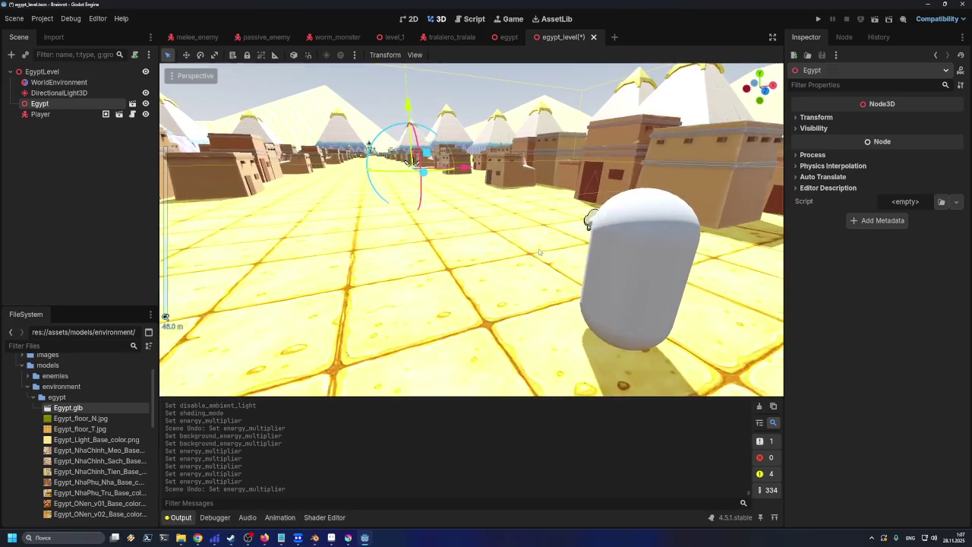
scroll(540, 252, down, 5)
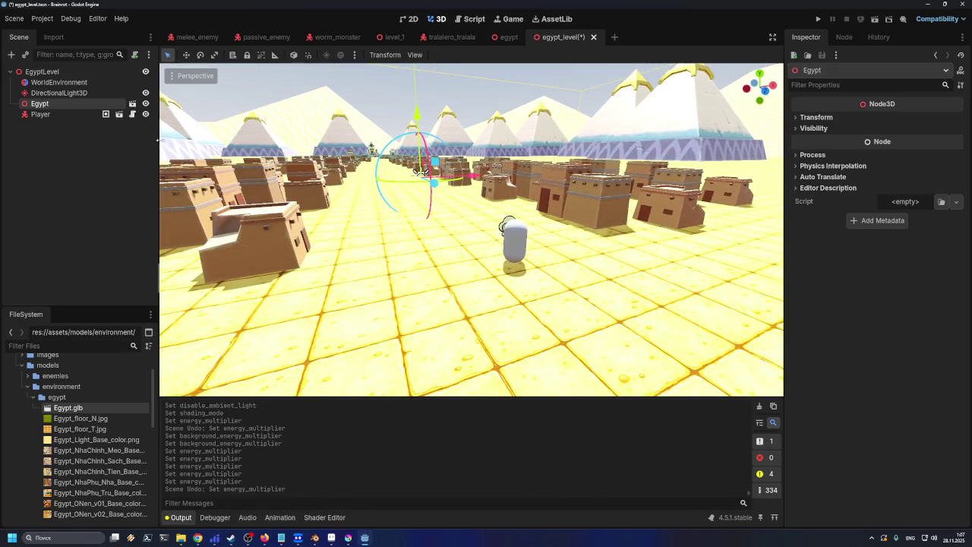
click(98, 82)
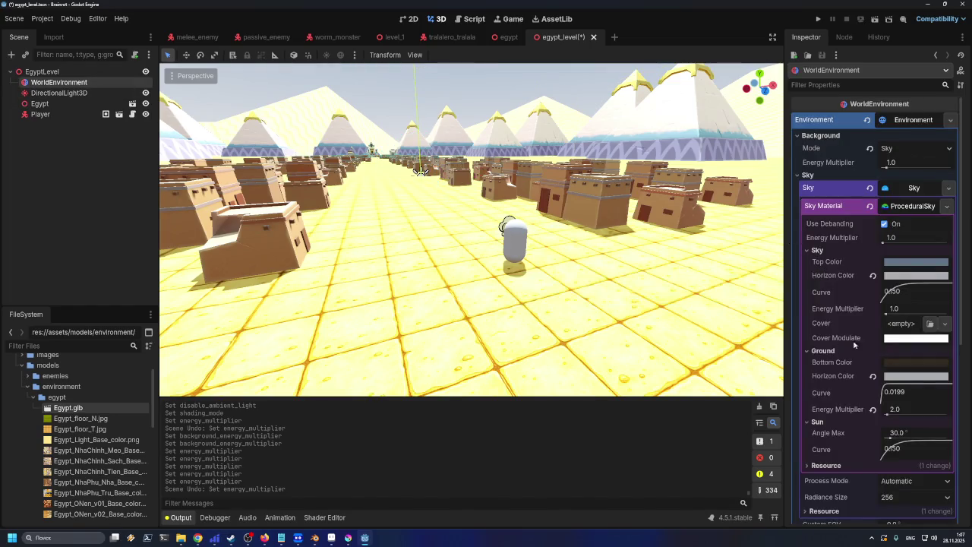
click(909, 310)
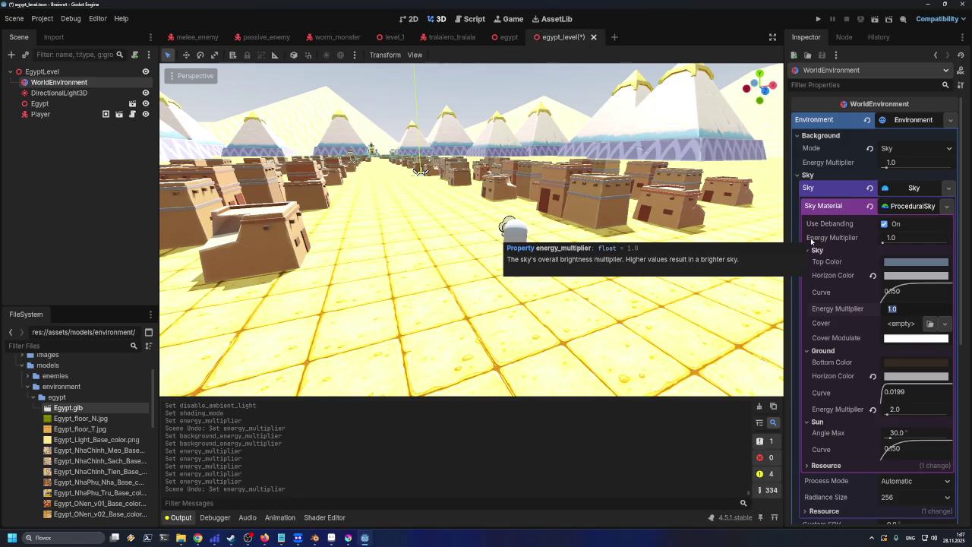
text(0.5)
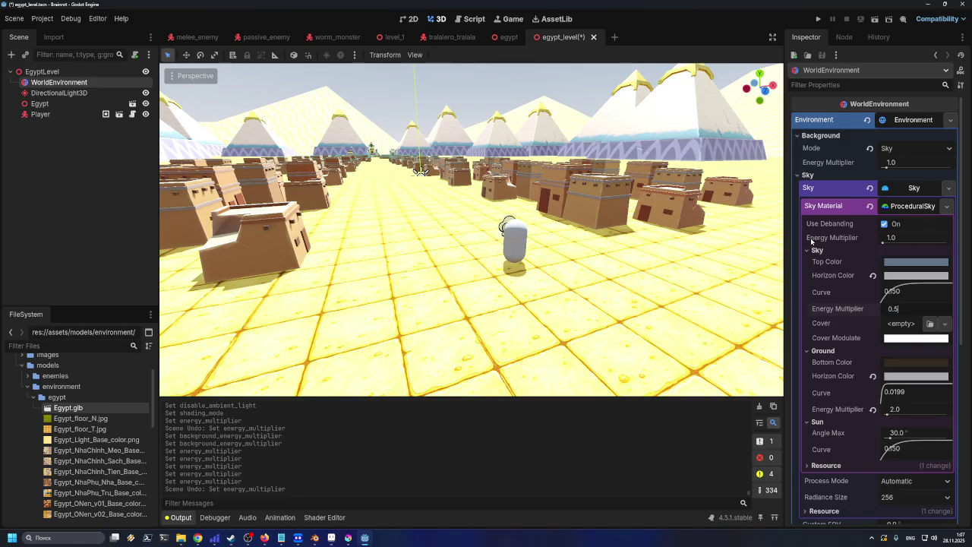
key(Return)
key(Return)
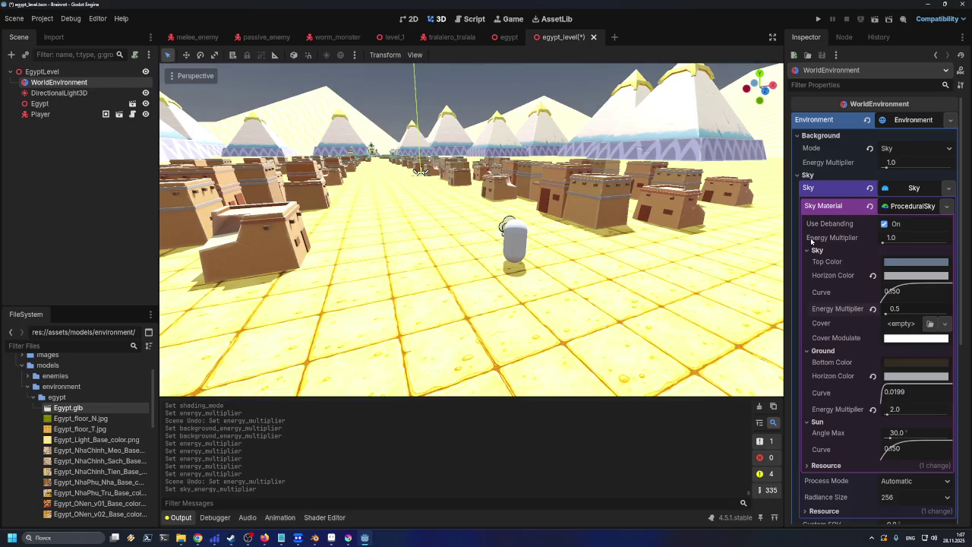
key(ctrl+z)
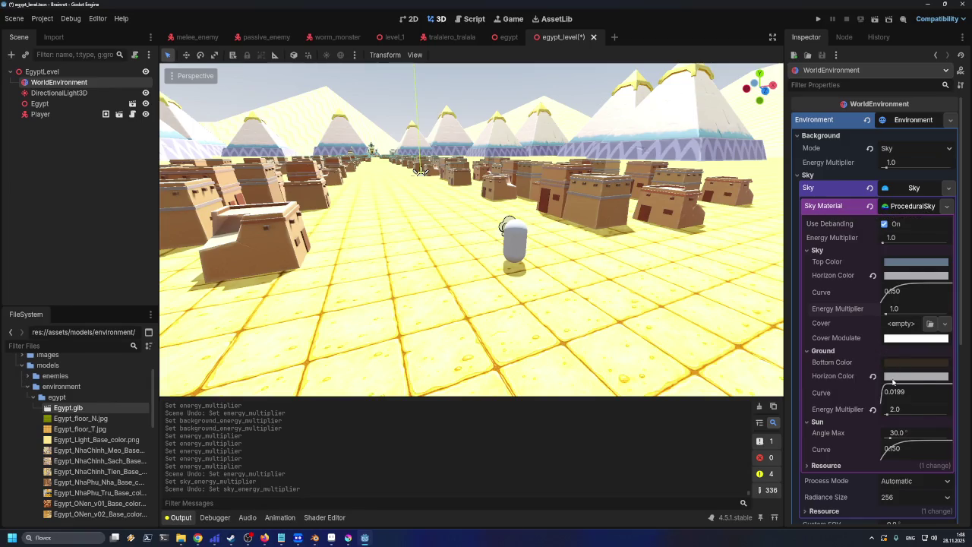
mouse_move(893, 383)
scroll(893, 382, down, 5)
scroll(888, 382, up, 2)
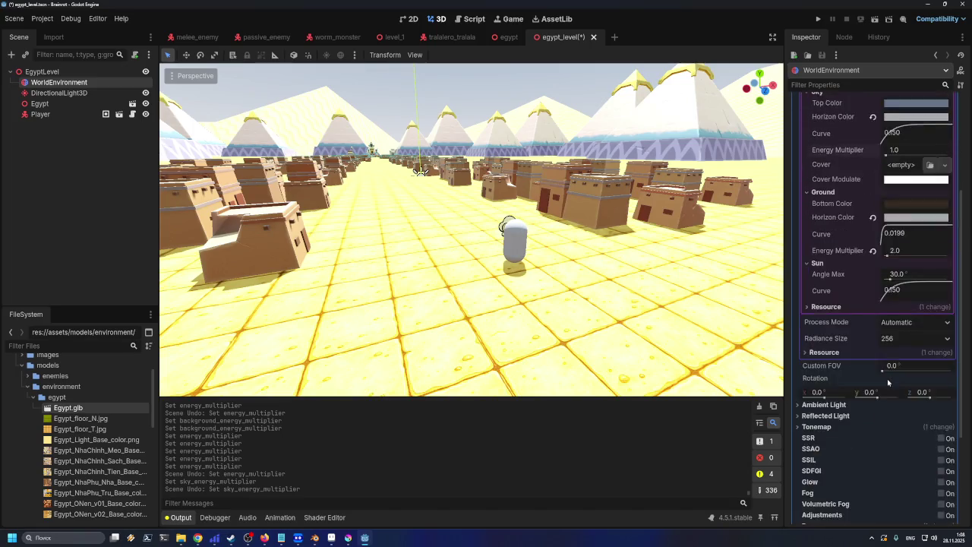
scroll(888, 382, up, 4)
scroll(886, 389, down, 2)
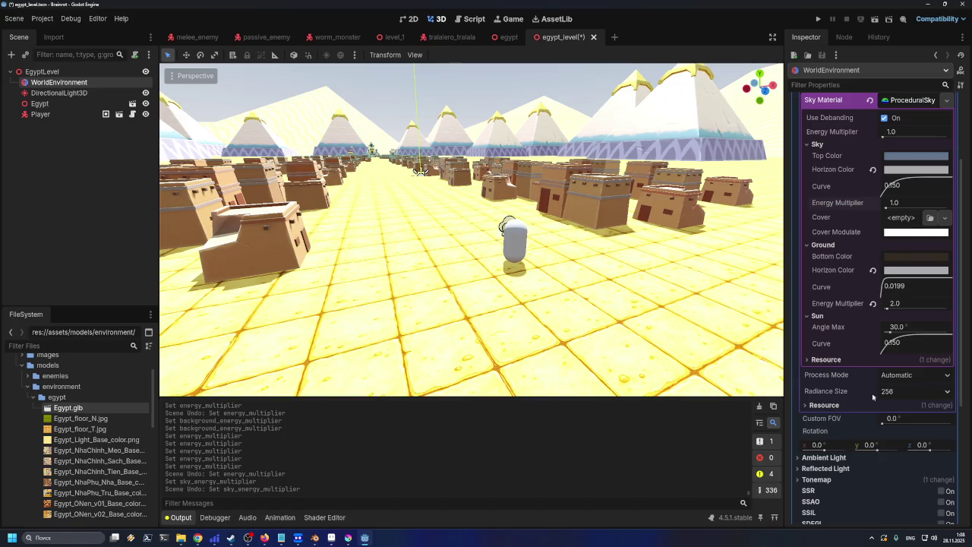
scroll(525, 349, up, 3)
scroll(526, 345, down, 5)
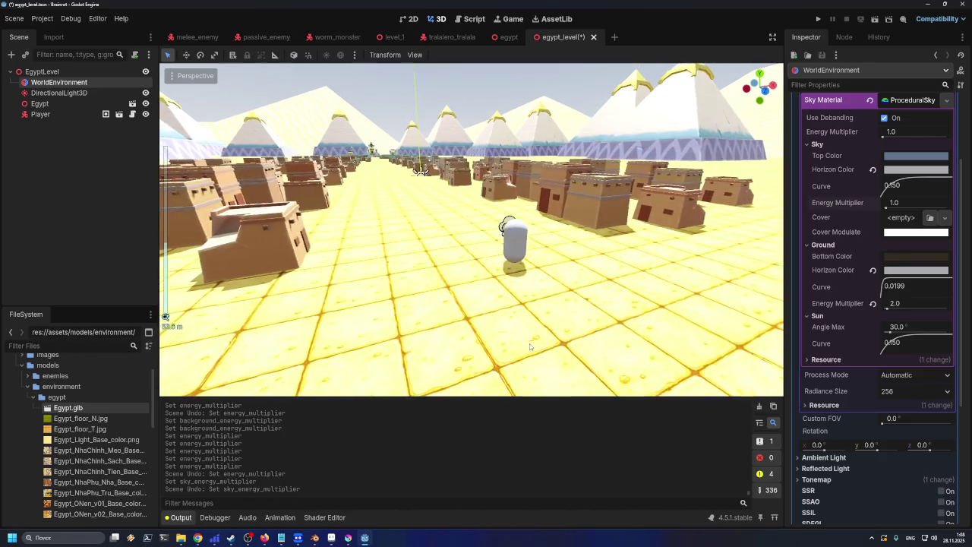
scroll(570, 315, up, 3)
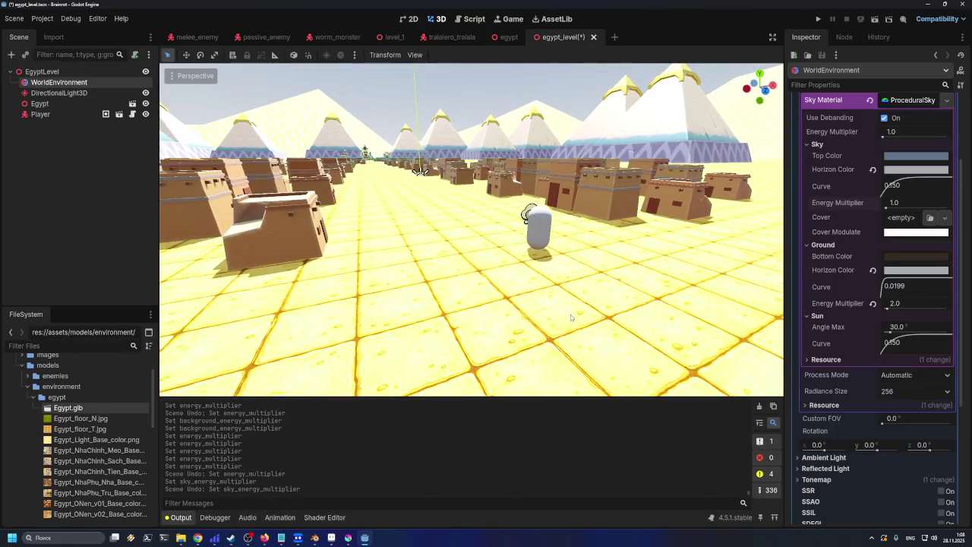
scroll(571, 314, up, 3)
scroll(531, 304, down, 3)
mouse_move(544, 259)
mouse_down()
mouse_move(530, 265)
mouse_move(551, 276)
mouse_move(546, 261)
mouse_move(493, 284)
mouse_up()
scroll(452, 224, up, 3)
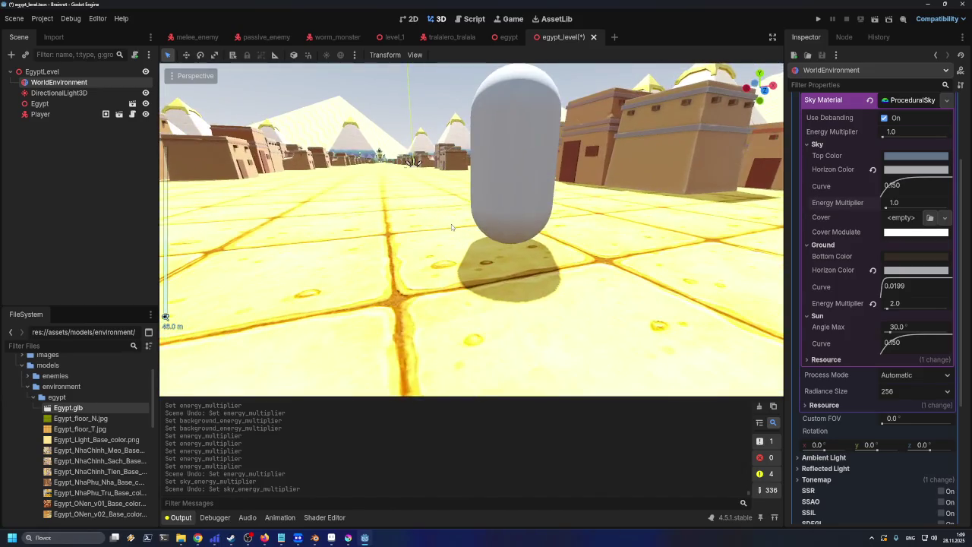
scroll(421, 243, down, 5)
scroll(420, 248, up, 5)
scroll(421, 248, down, 3)
scroll(424, 253, up, 2)
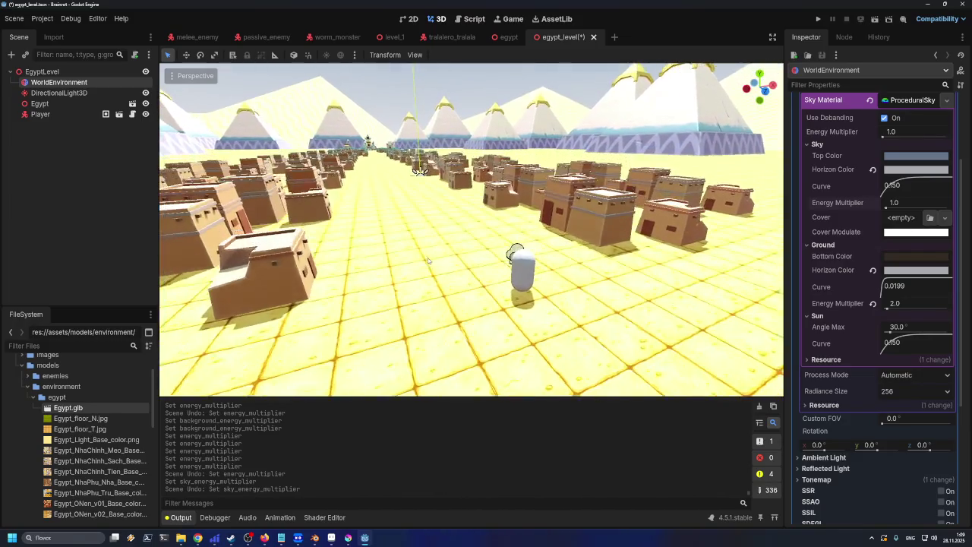
mouse_move(428, 258)
mouse_down()
mouse_move(428, 268)
mouse_move(456, 277)
mouse_move(595, 293)
mouse_move(434, 260)
mouse_up()
scroll(434, 259, down, 1)
scroll(428, 259, down, 1)
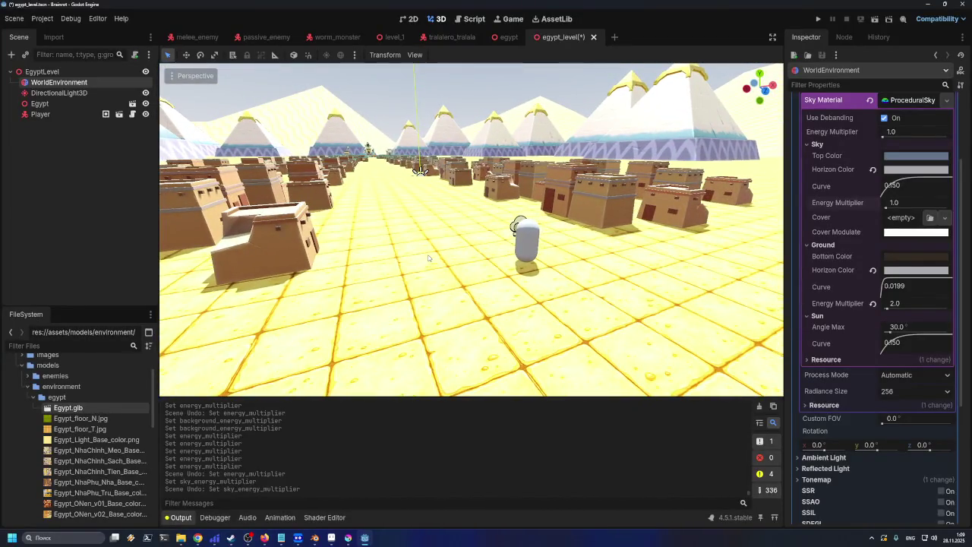
drag(427, 258, 480, 273)
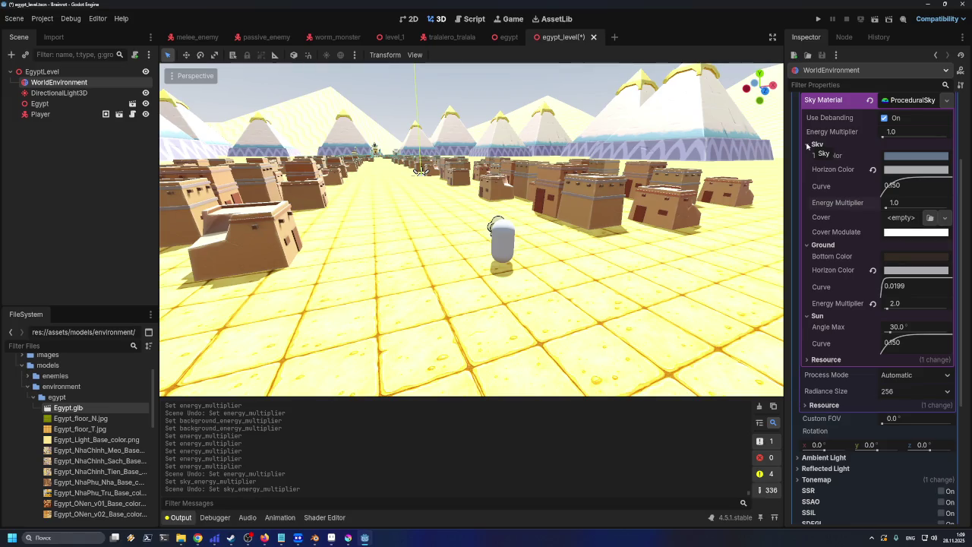
- Preview SSR, SSAO, SSIL and SDFGI, leave all four off, and enable Glow at intensity 0.8
scroll(848, 161, up, 3)
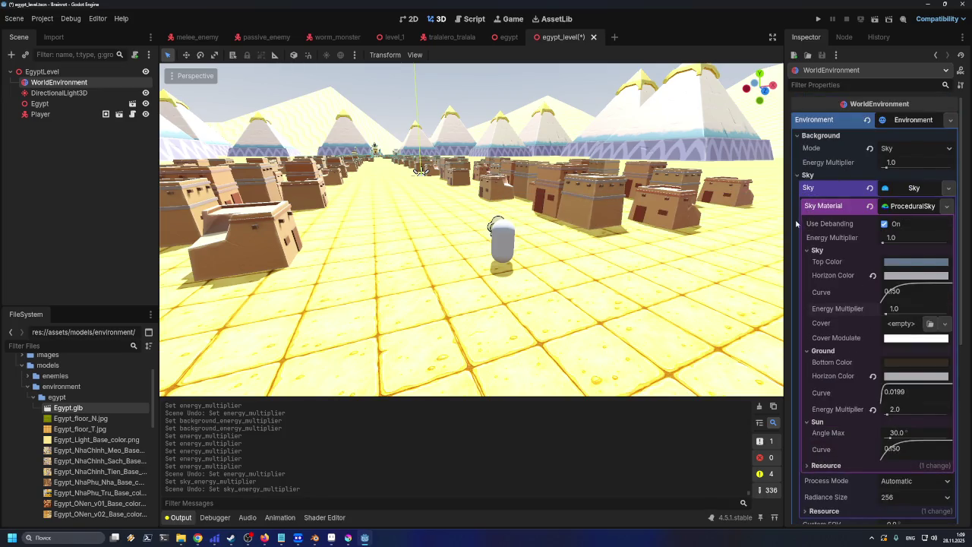
scroll(852, 234, down, 5)
scroll(851, 234, down, 1)
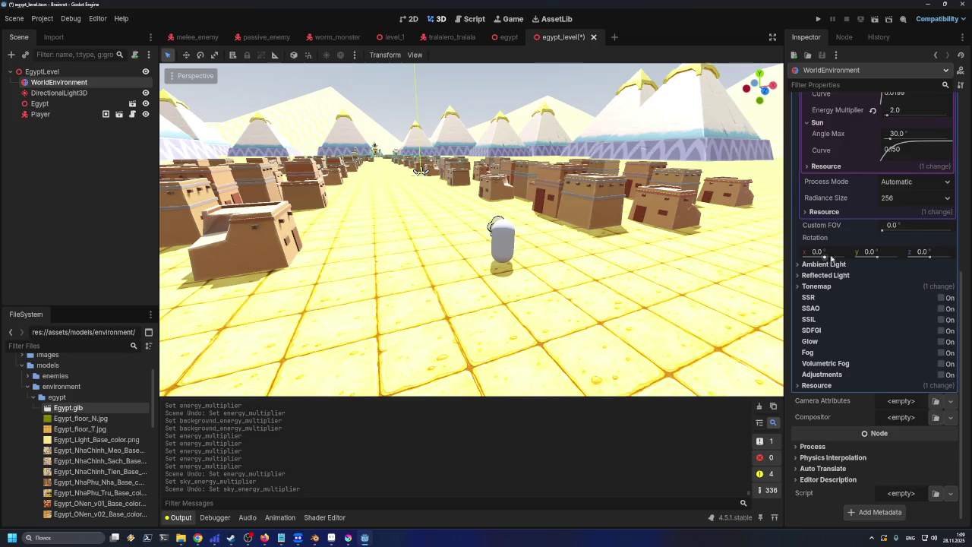
click(941, 298)
click(942, 297)
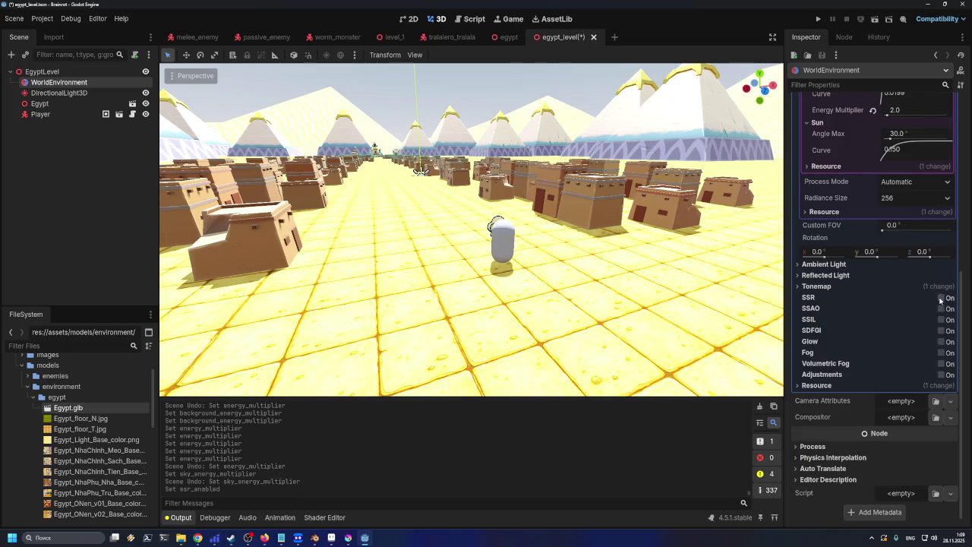
click(941, 308)
click(941, 308)
click(941, 320)
click(941, 319)
click(942, 330)
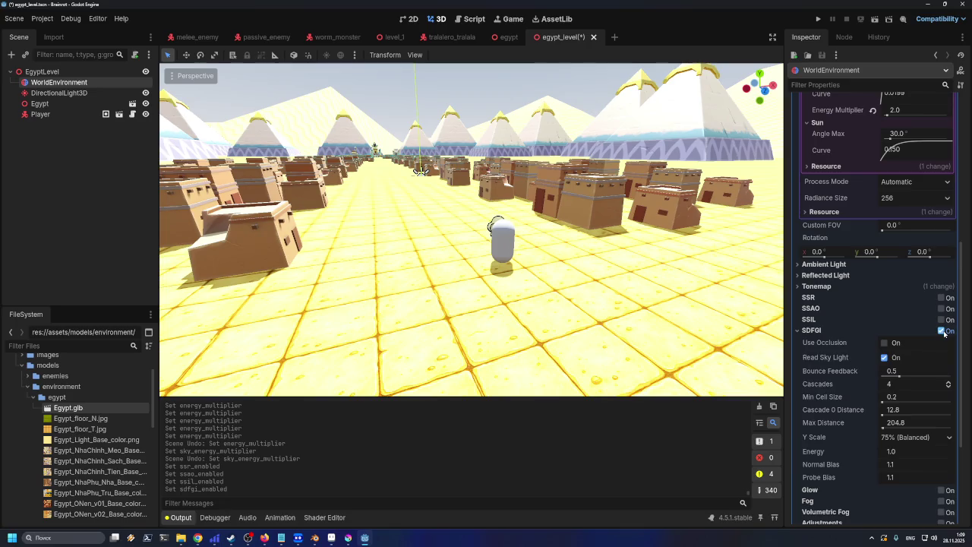
click(941, 330)
click(941, 342)
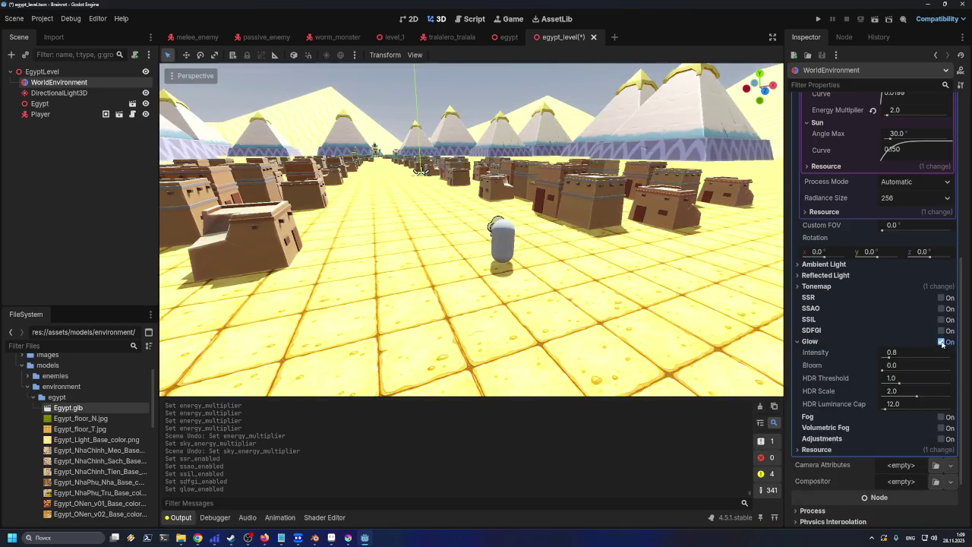
click(942, 343)
click(942, 343)
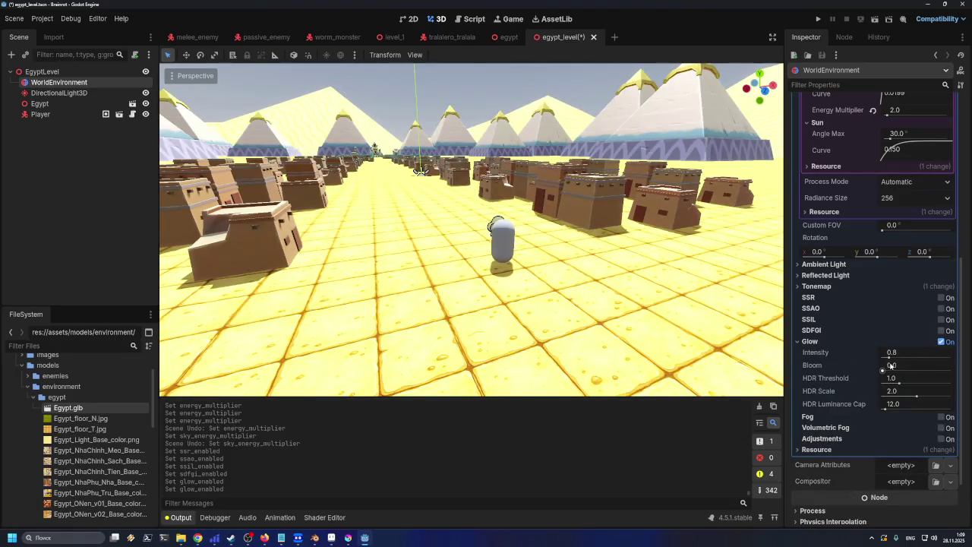
mouse_move(889, 357)
mouse_down()
mouse_move(923, 357)
mouse_move(871, 362)
mouse_move(956, 361)
mouse_move(881, 367)
mouse_move(942, 372)
mouse_move(878, 373)
mouse_move(942, 384)
mouse_move(950, 398)
mouse_move(885, 398)
mouse_move(951, 409)
mouse_up()
click(871, 378)
click(870, 391)
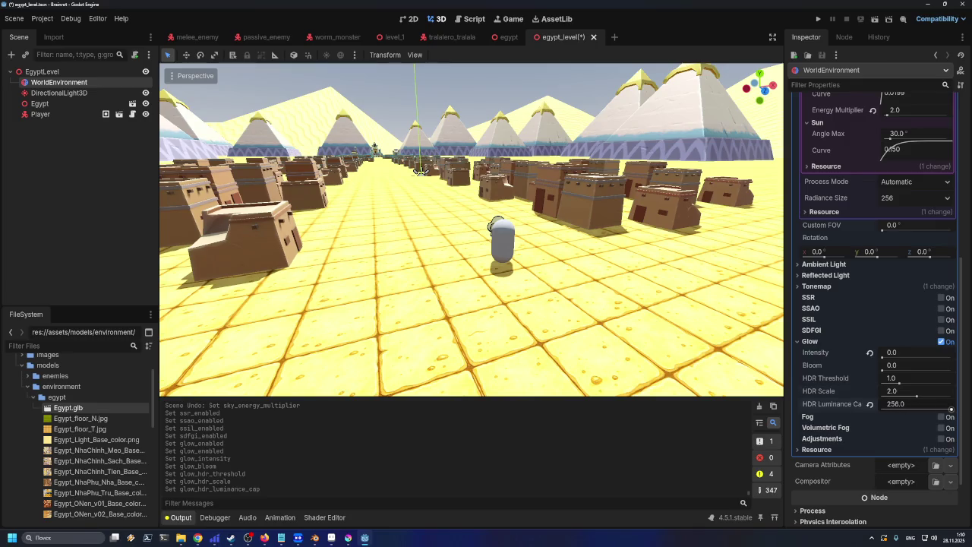
click(872, 404)
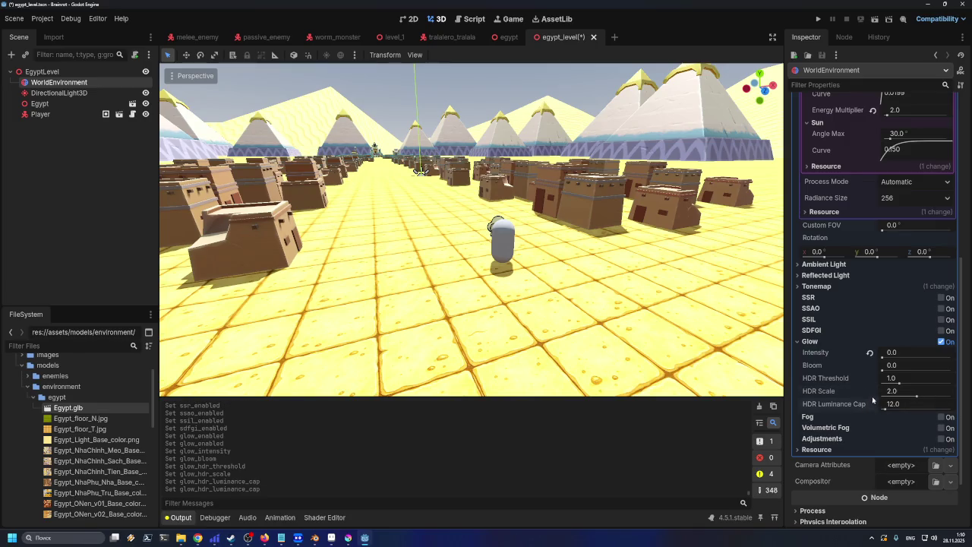
drag(605, 272, 601, 286)
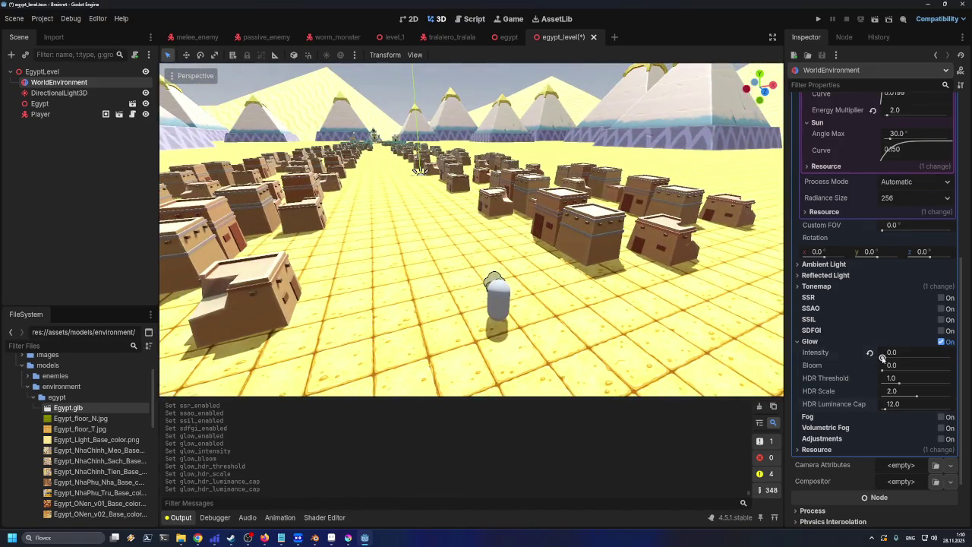
drag(883, 355, 960, 360)
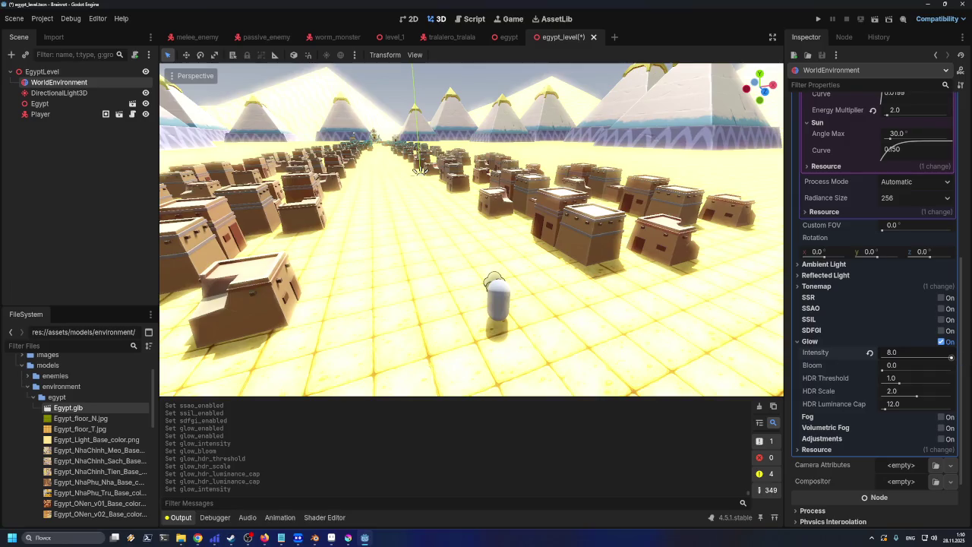
drag(758, 328, 677, 318)
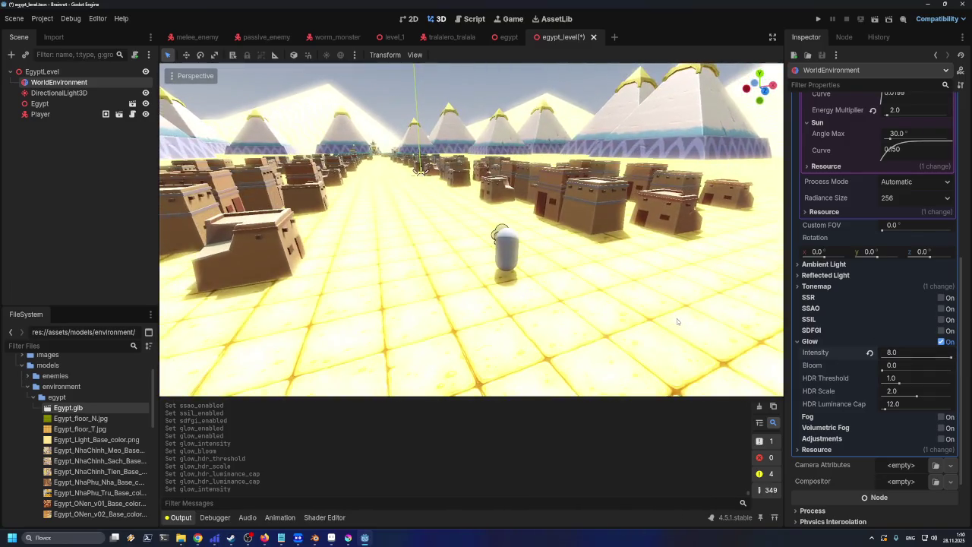
mouse_move(951, 357)
mouse_down()
mouse_move(930, 358)
mouse_move(970, 358)
mouse_move(789, 357)
mouse_up()
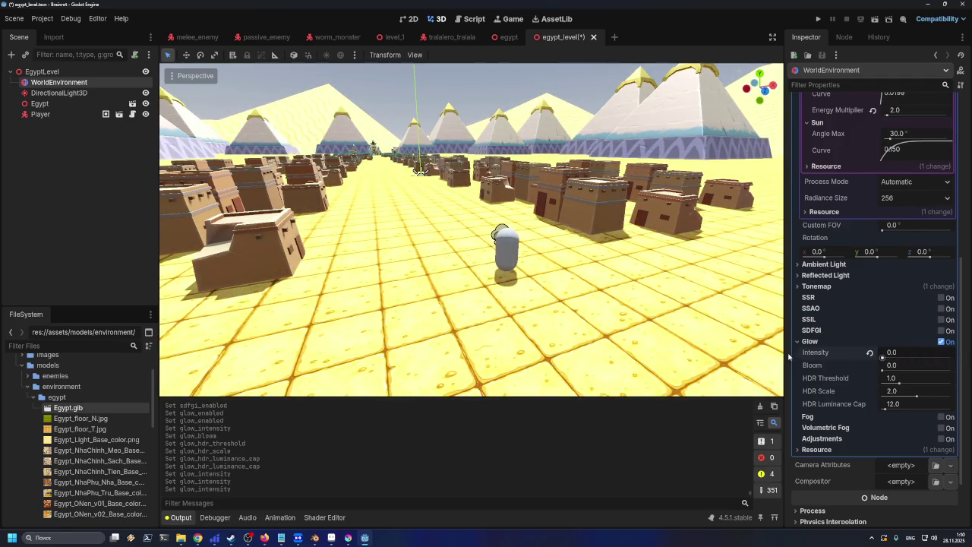
drag(870, 354, 891, 358)
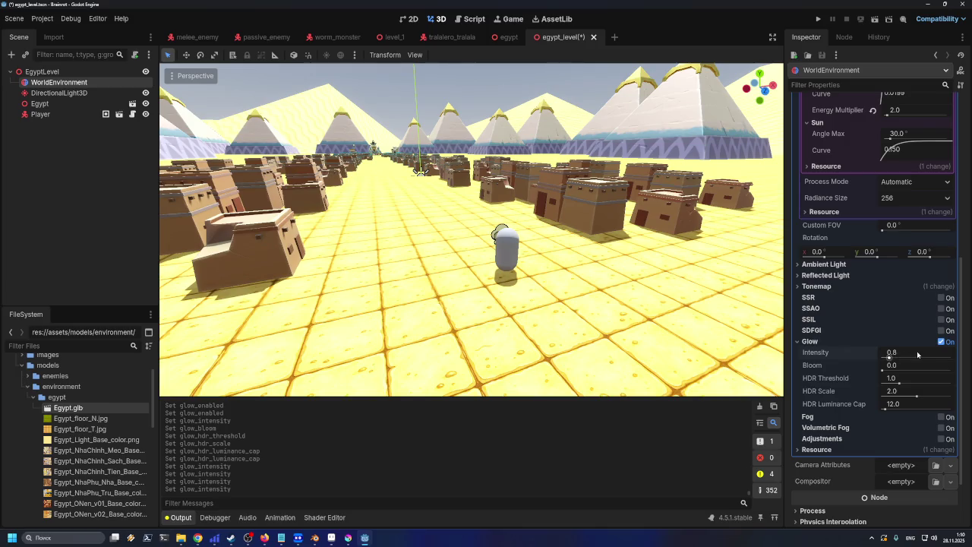
click(942, 342)
click(941, 341)
click(941, 342)
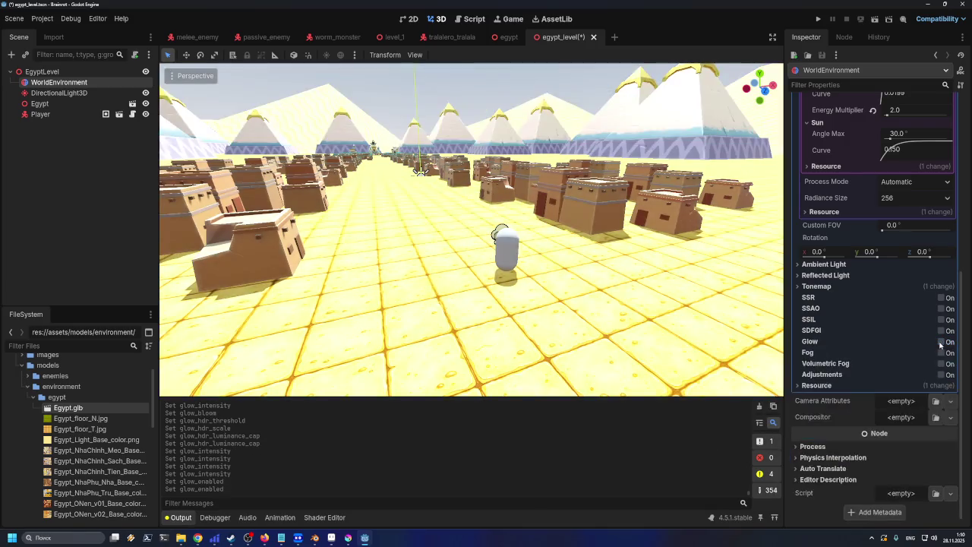
click(940, 342)
click(941, 342)
click(940, 341)
click(940, 342)
click(941, 342)
click(941, 341)
click(940, 342)
click(941, 342)
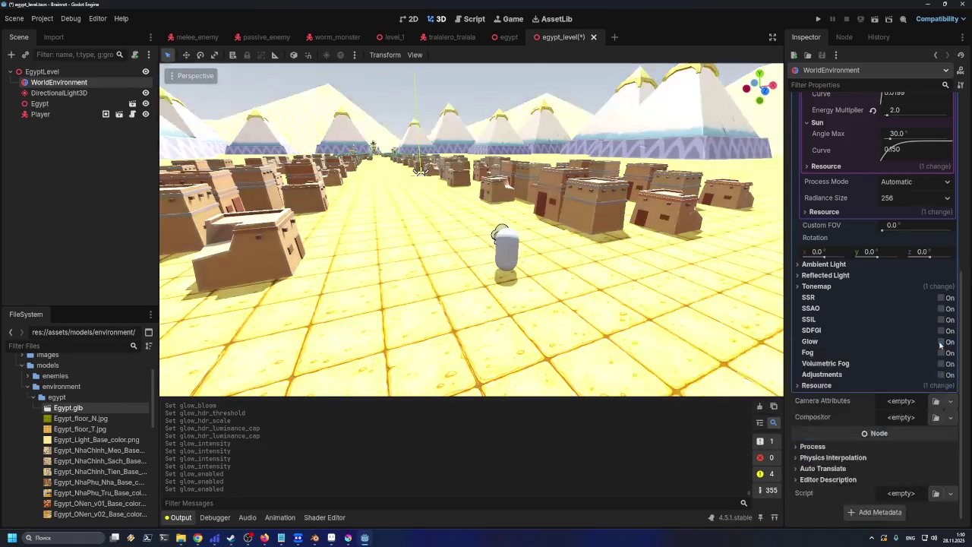
click(940, 342)
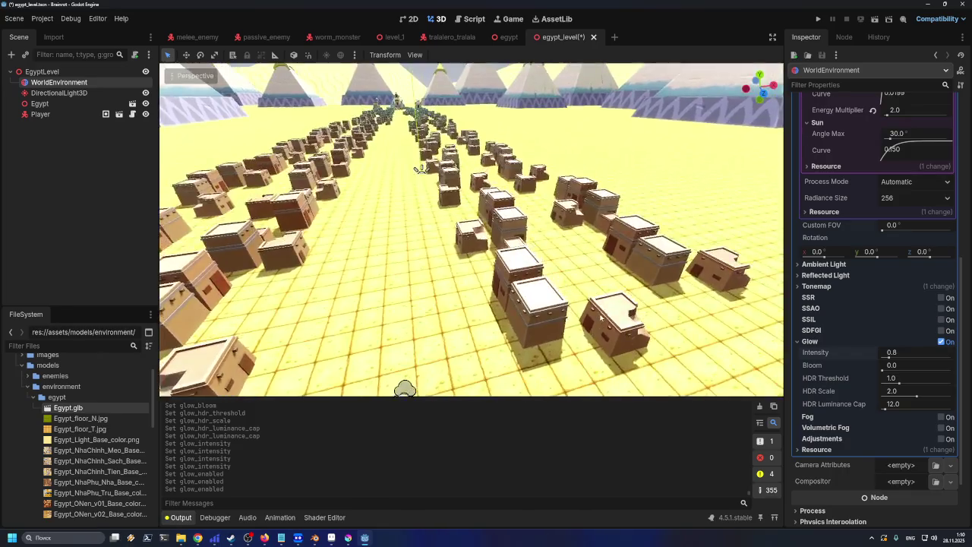
scroll(600, 317, up, 5)
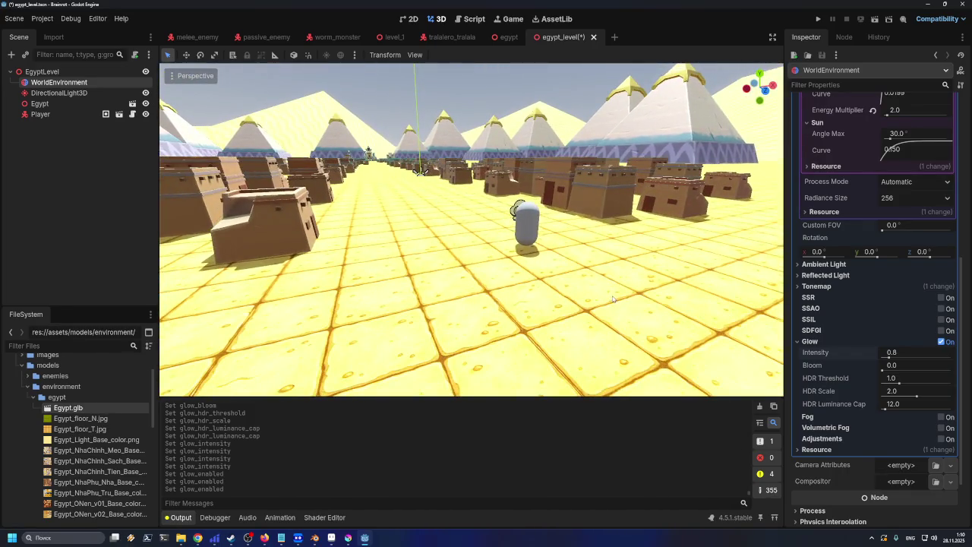
scroll(613, 298, up, 3)
scroll(601, 281, down, 5)
scroll(589, 273, up, 4)
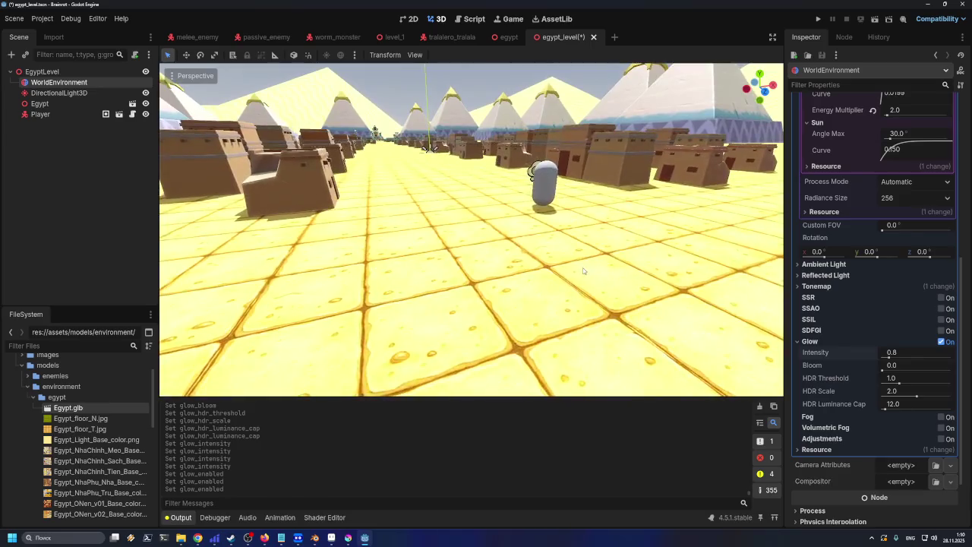
scroll(583, 271, down, 3)
scroll(666, 334, up, 2)
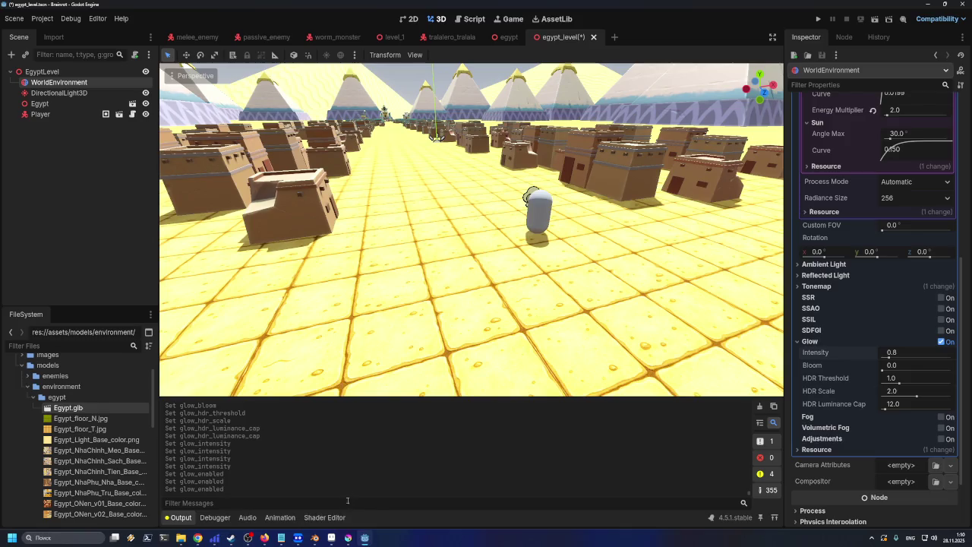
- Bring Blender's Egyptian scene forward, zoom in on the sand floor, then go back to Godot
click(366, 539)
click(365, 539)
click(314, 537)
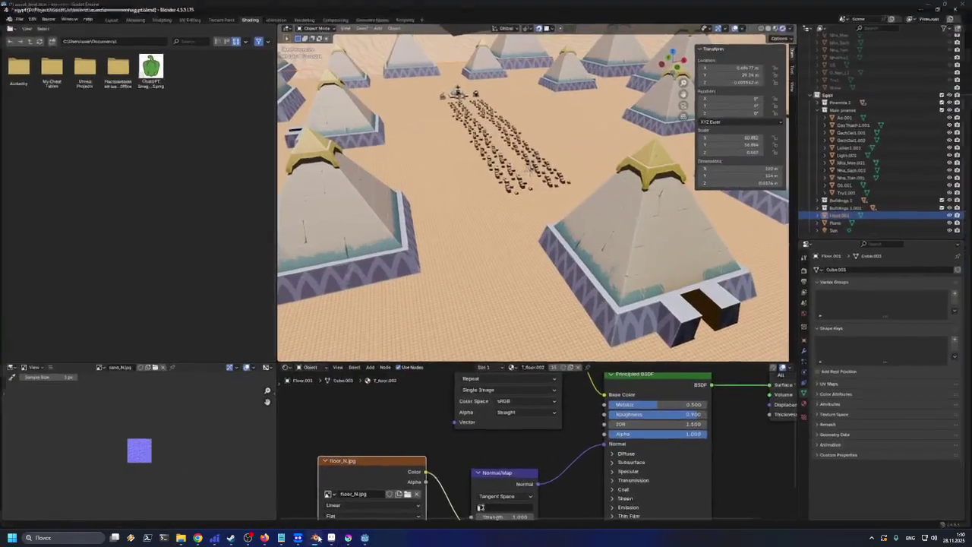
scroll(561, 164, up, 10)
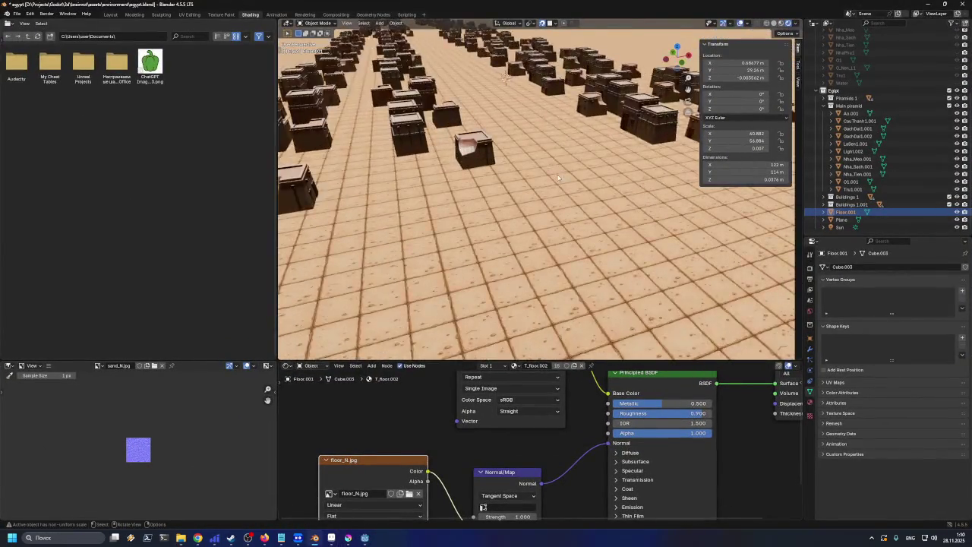
scroll(556, 201, down, 2)
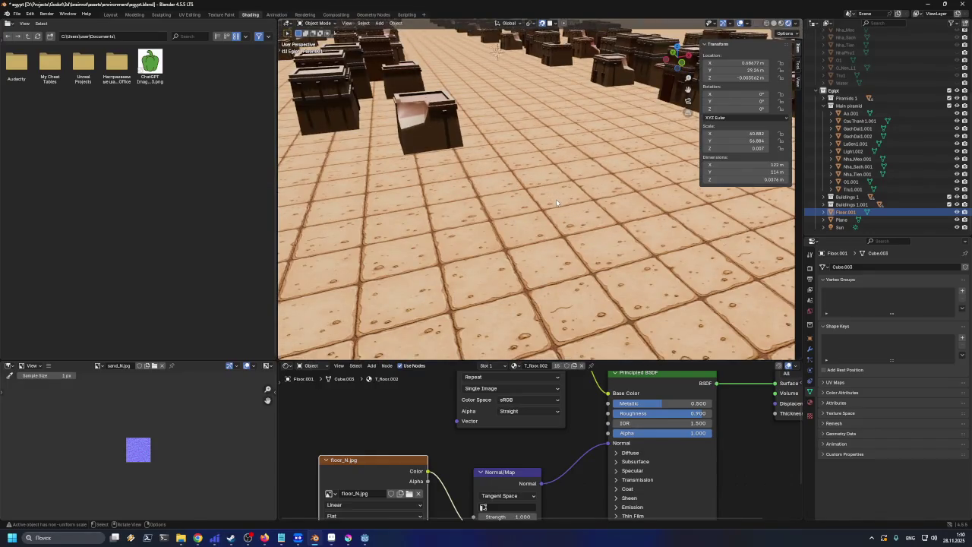
click(315, 539)
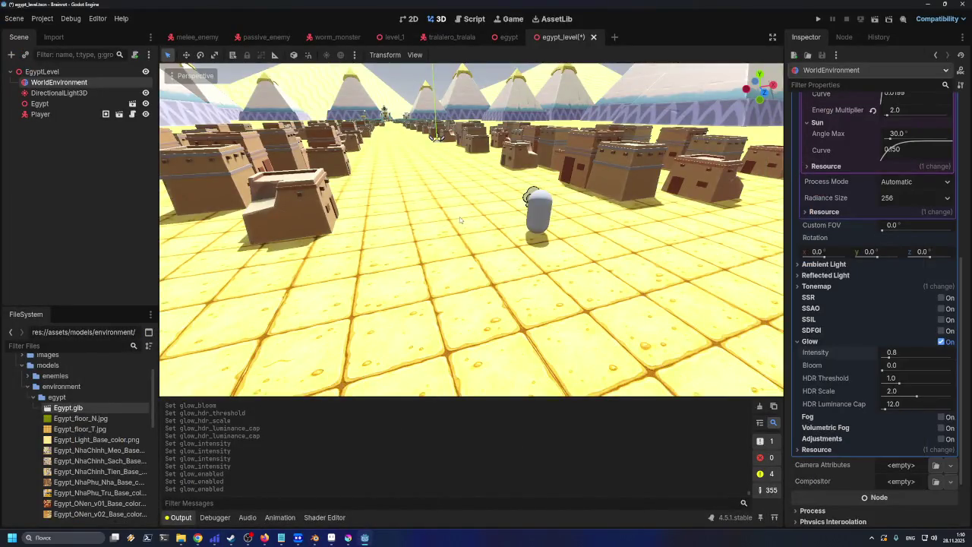
- Switch the environment fog on, briefly toggling it off to compare
scroll(460, 220, up, 2)
scroll(461, 221, down, 2)
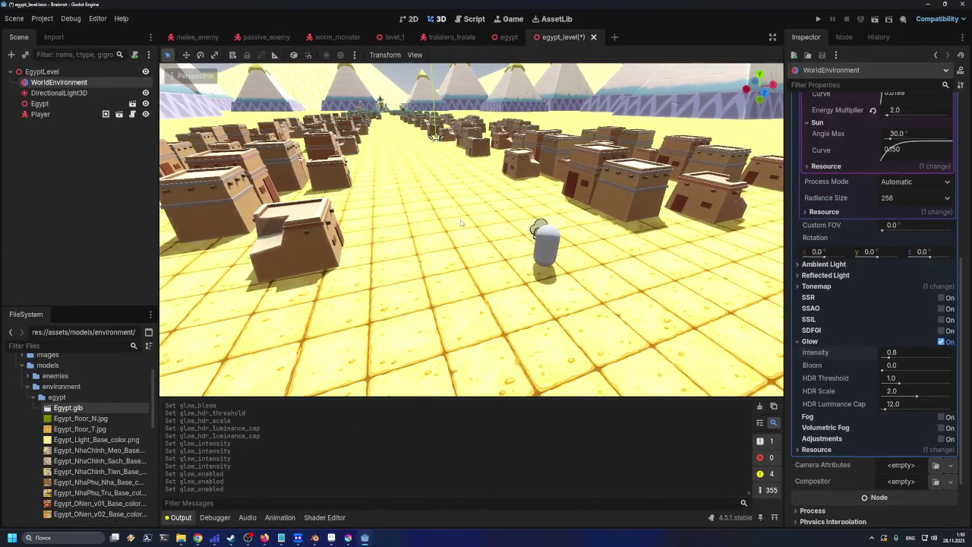
scroll(461, 223, down, 2)
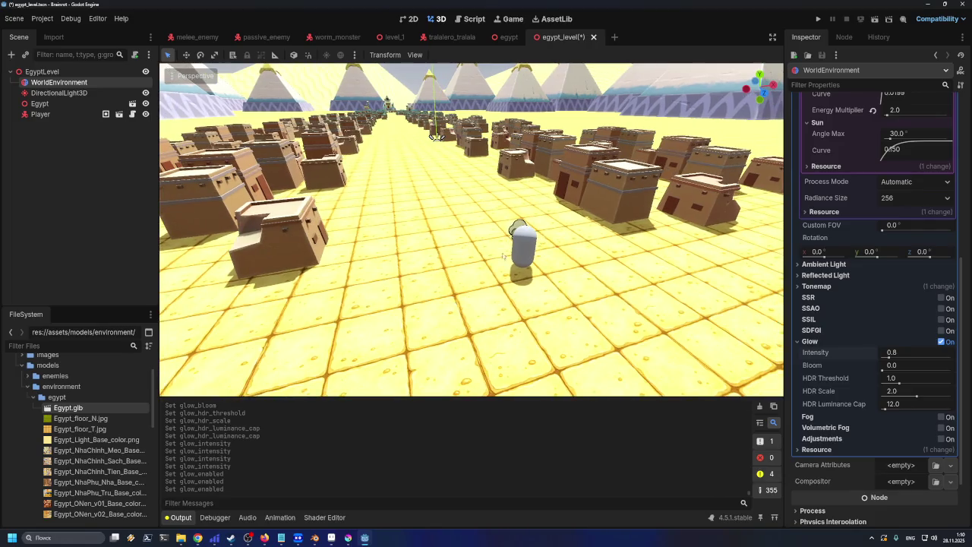
click(943, 429)
click(942, 418)
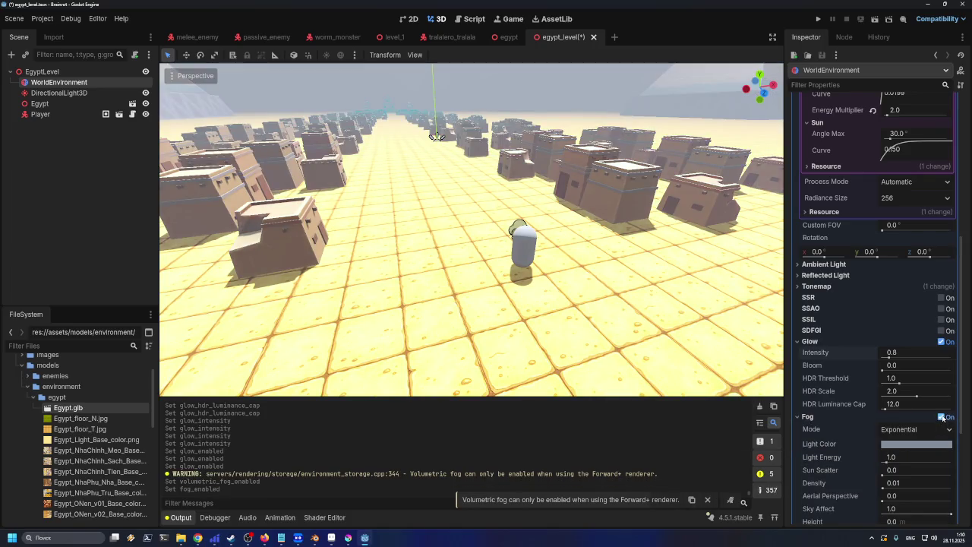
click(942, 418)
click(942, 417)
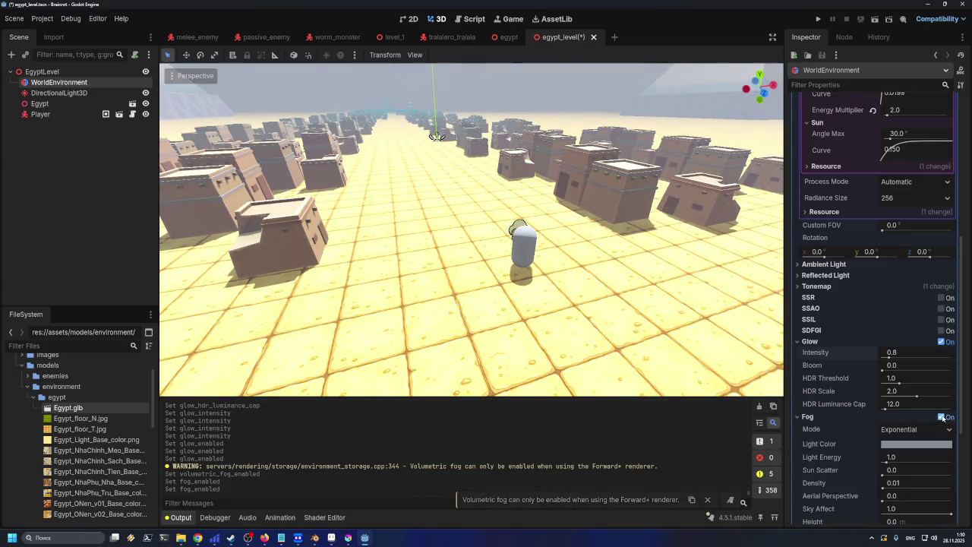
scroll(586, 226, up, 3)
scroll(586, 224, down, 5)
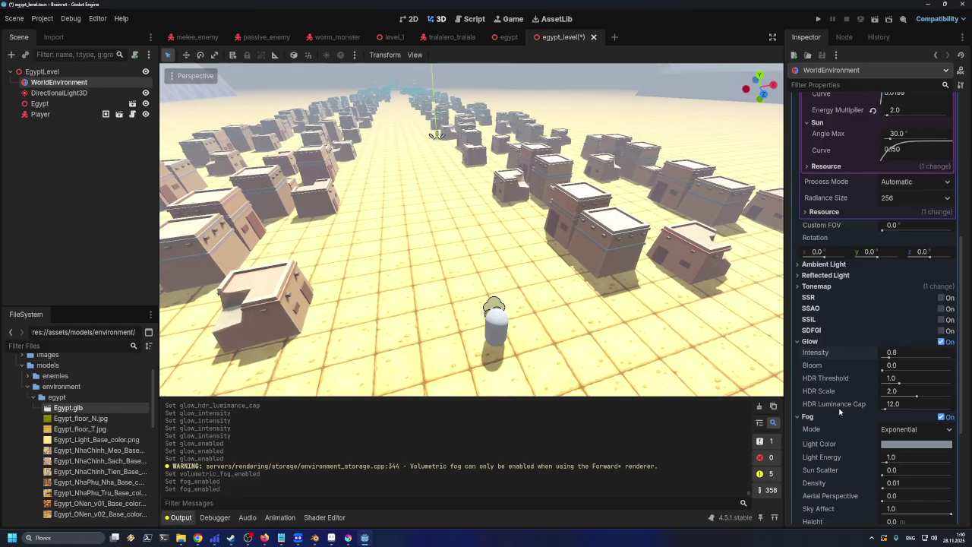
scroll(820, 364, down, 2)
- Try Depth fog mode, then set the fog mode back to Exponential
click(895, 376)
click(898, 393)
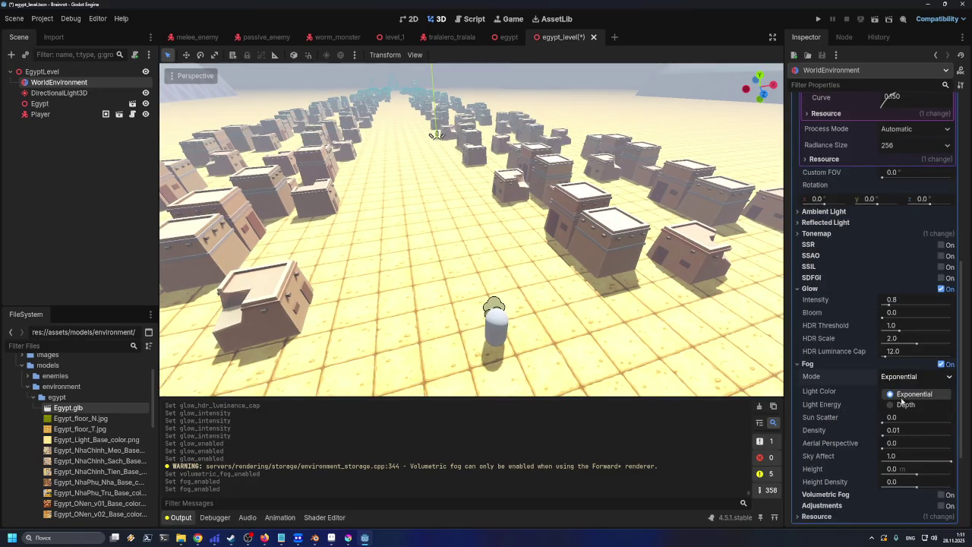
click(903, 377)
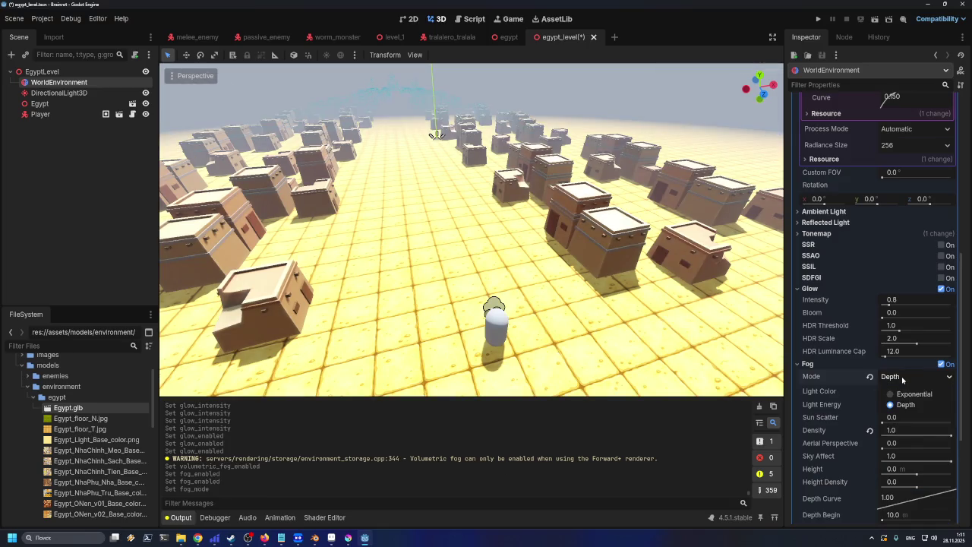
click(905, 404)
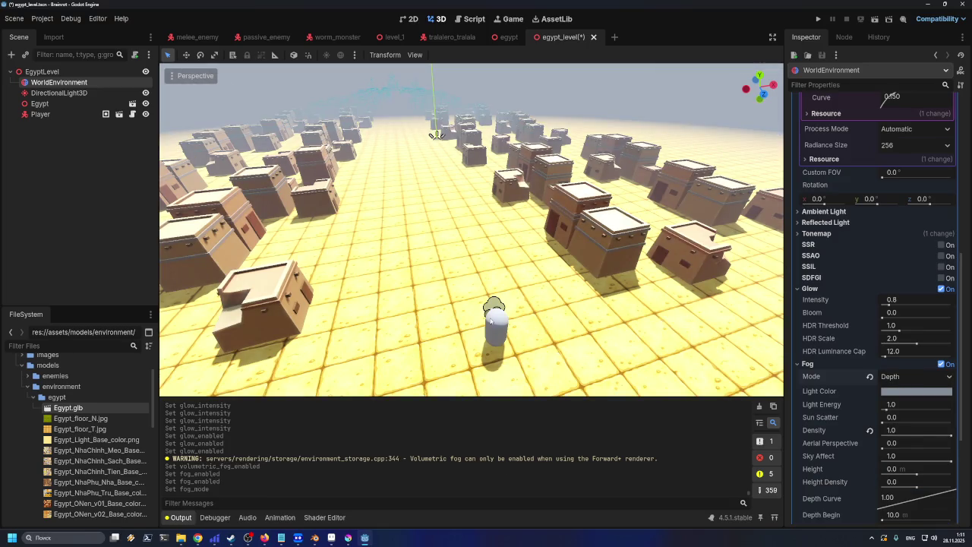
scroll(492, 319, up, 3)
scroll(497, 311, up, 5)
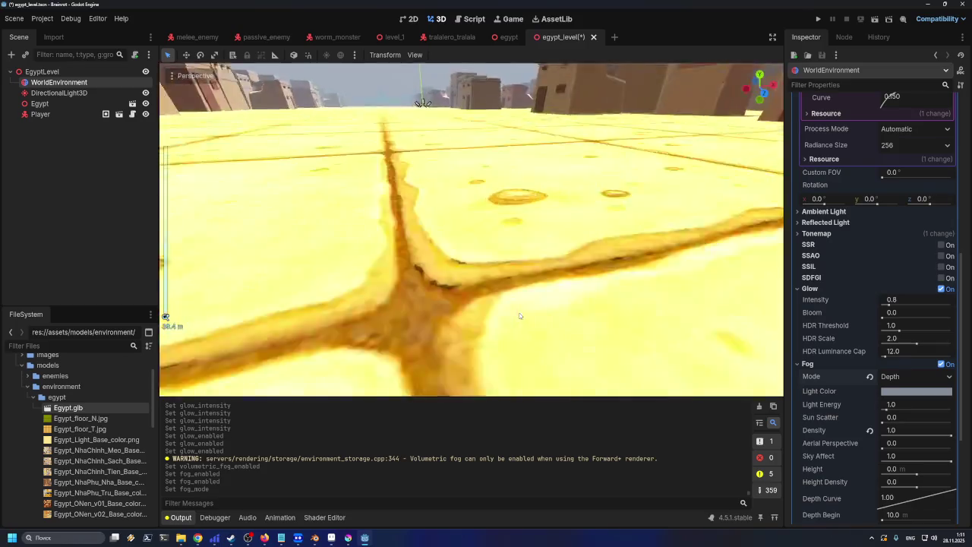
scroll(532, 313, down, 6)
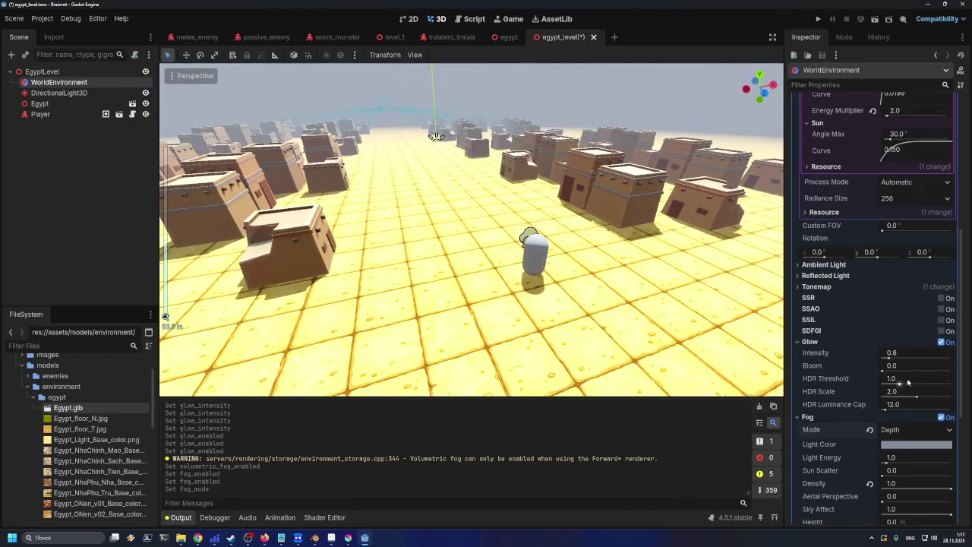
scroll(866, 342, up, 2)
click(898, 430)
click(915, 447)
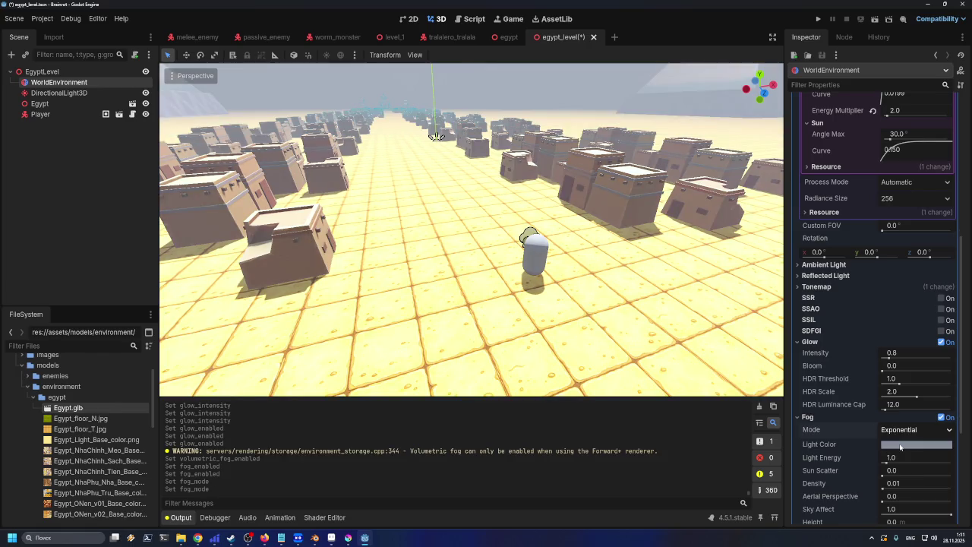
- Test fog light energy 2.1 and sun scatter 0.88, resetting both to their defaults
key(q)
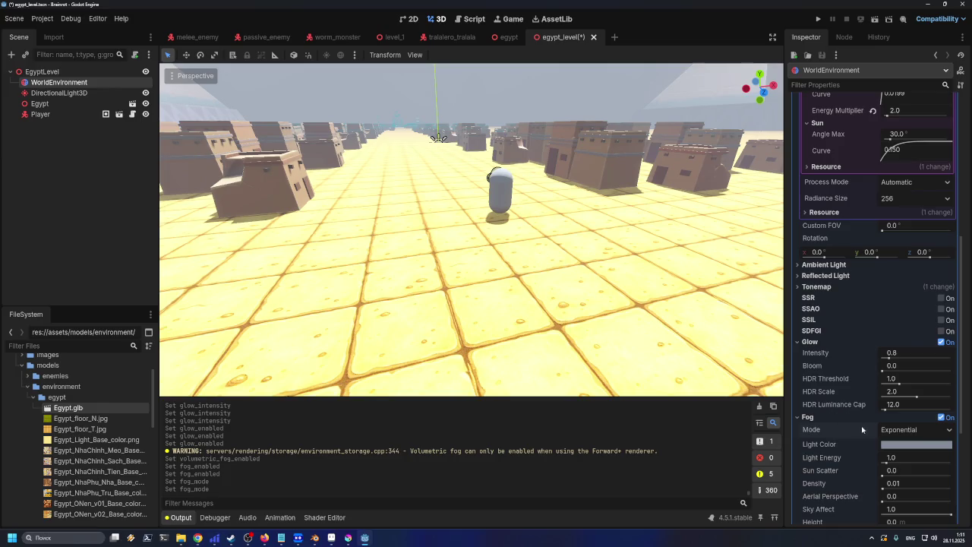
scroll(870, 440, down, 4)
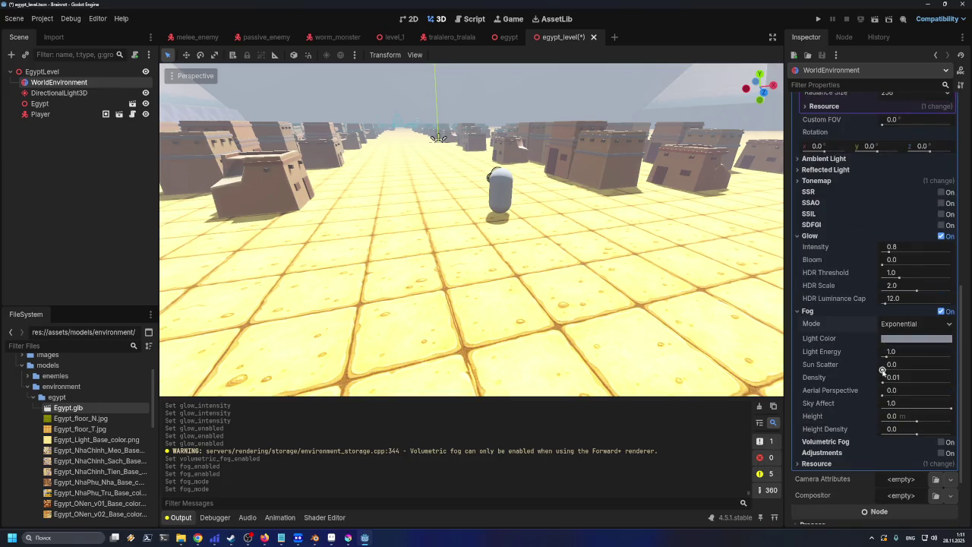
drag(887, 357, 891, 357)
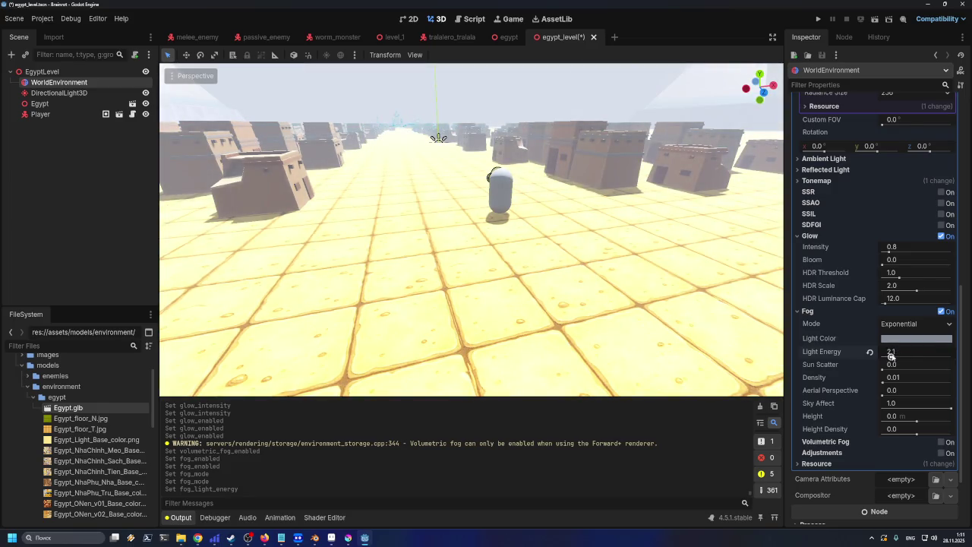
click(870, 352)
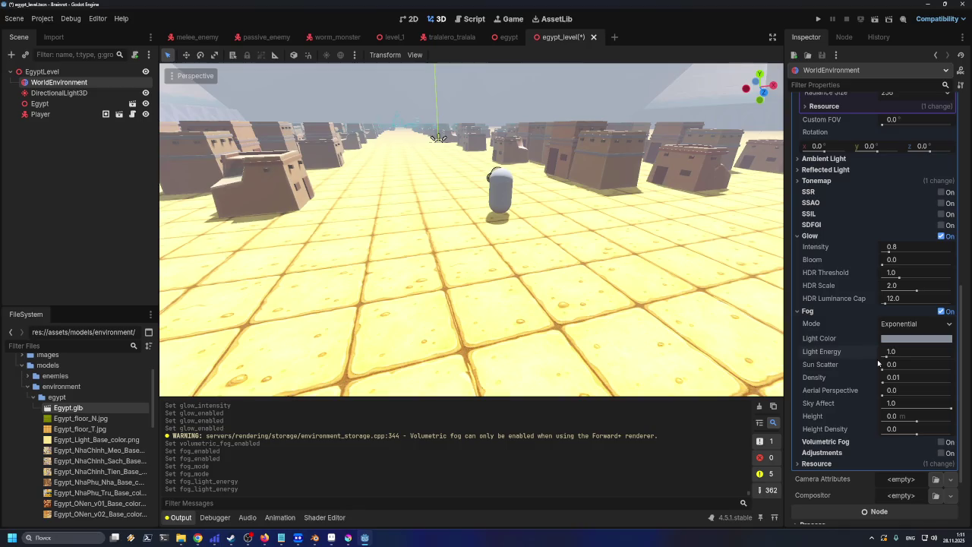
drag(882, 370, 946, 375)
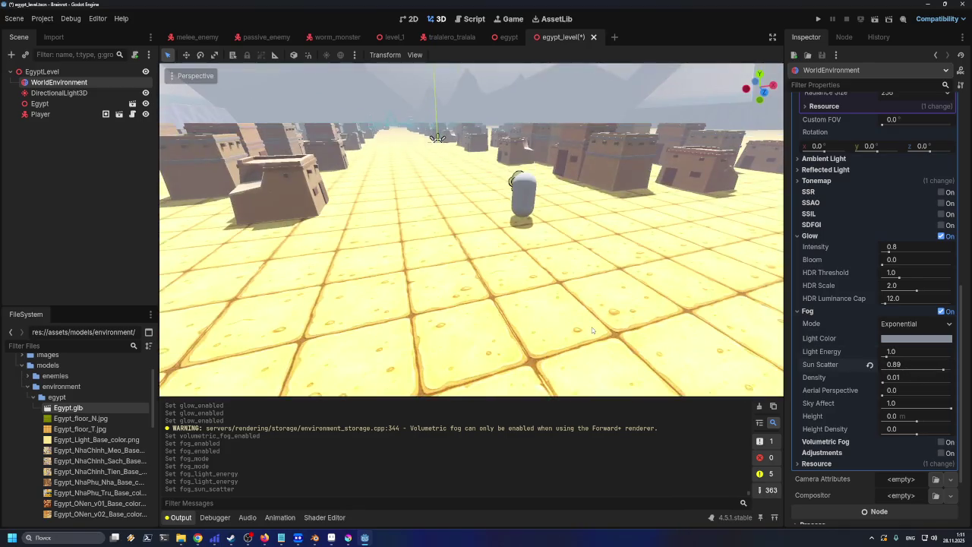
click(870, 365)
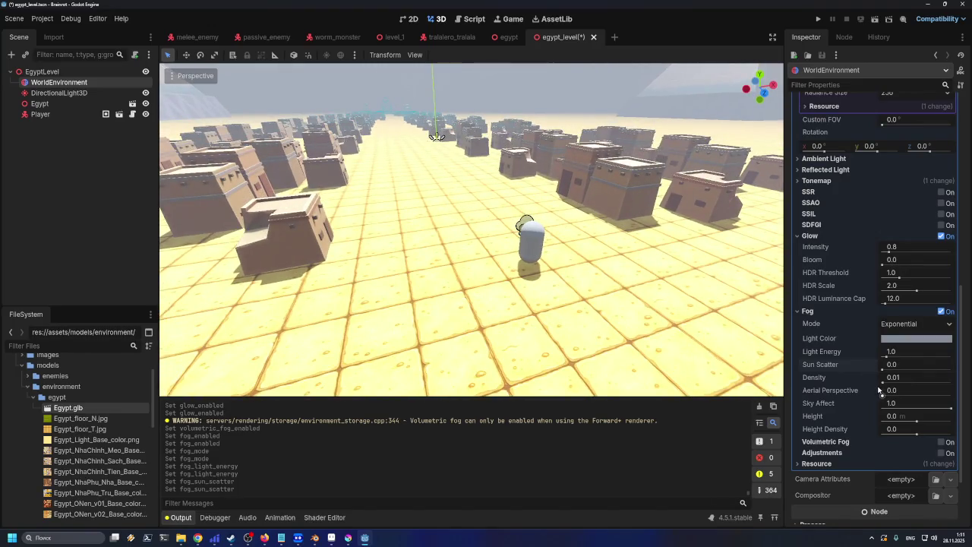
- Test fog density, sky affect, height and height density, resetting each to its default
mouse_move(881, 382)
mouse_down()
mouse_move(900, 396)
mouse_move(889, 396)
mouse_move(885, 412)
mouse_up()
click(870, 378)
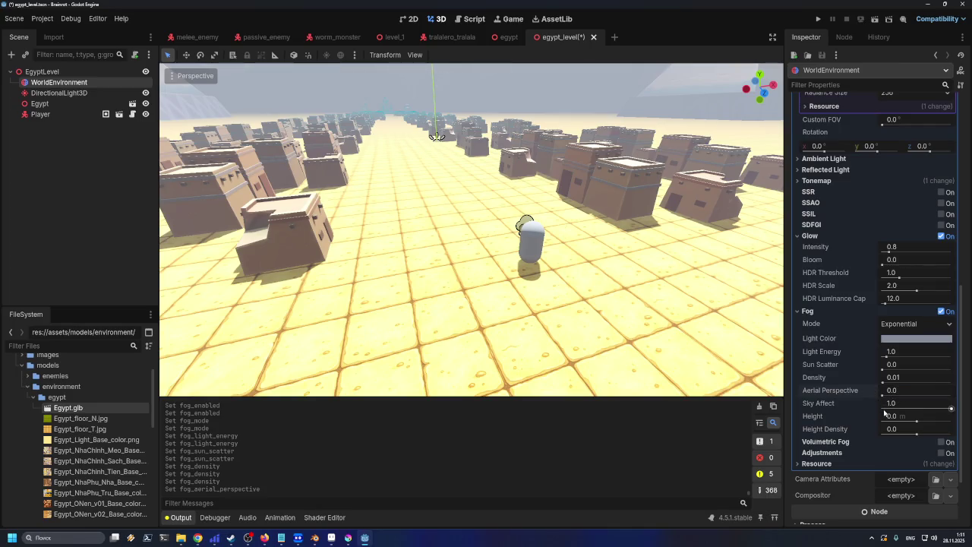
mouse_move(951, 408)
mouse_down()
mouse_move(868, 404)
mouse_move(949, 422)
mouse_move(854, 425)
mouse_move(869, 417)
mouse_up()
click(869, 417)
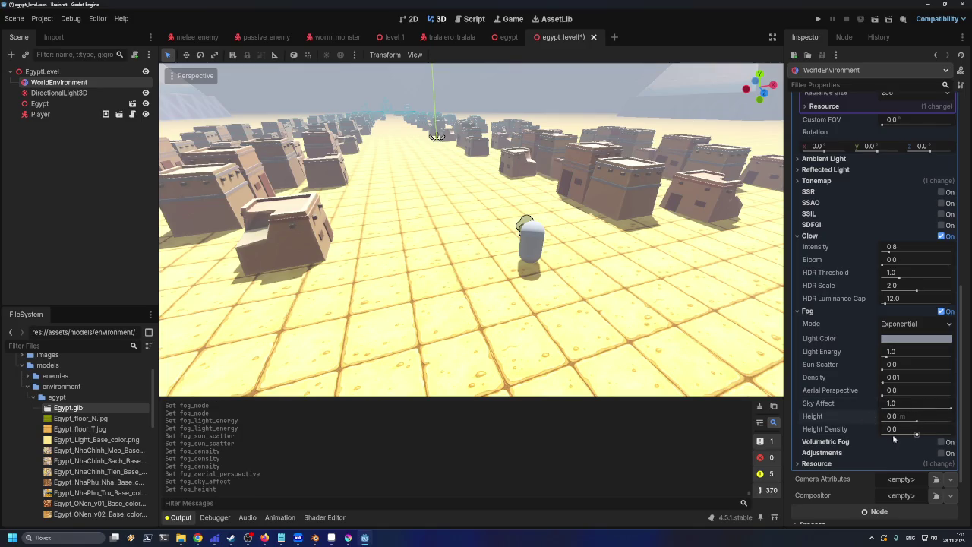
mouse_move(923, 437)
mouse_down()
mouse_move(912, 435)
mouse_move(954, 436)
mouse_move(919, 436)
mouse_up()
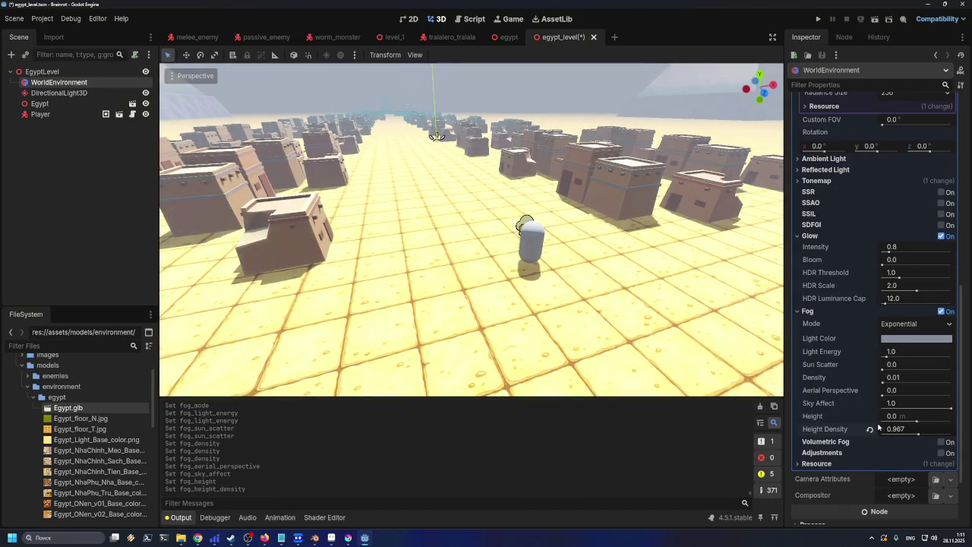
click(871, 430)
- Turn volumetric fog on and test density 1.0 before resetting it to 0.05
click(941, 442)
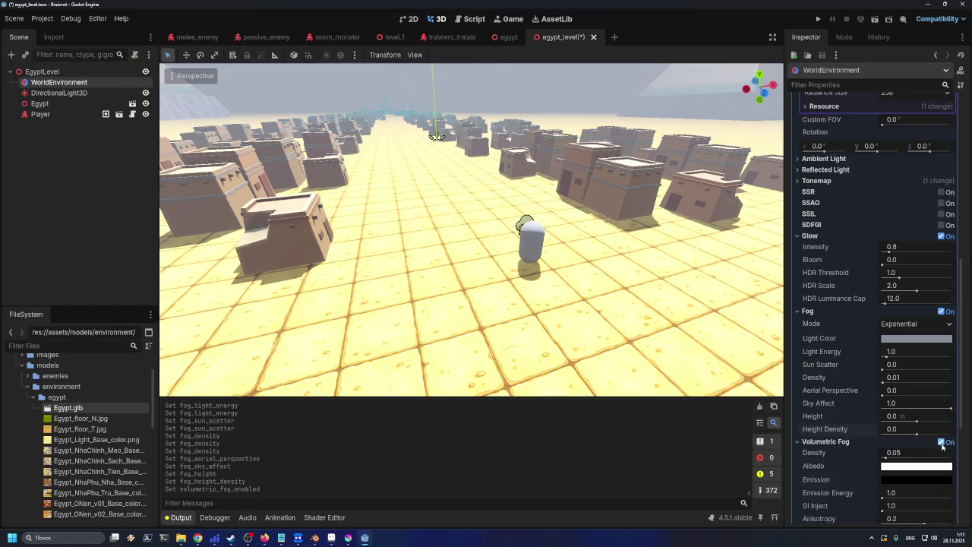
click(941, 442)
click(942, 442)
drag(889, 459, 966, 459)
click(870, 453)
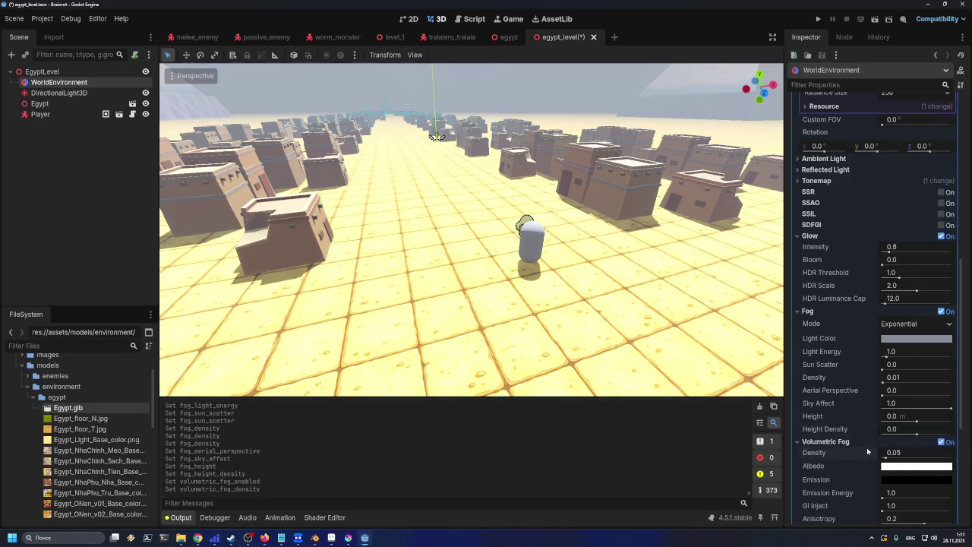
- Compare the view, raise ambient inject, then disable volumetric fog and enable adjustments
scroll(870, 459, down, 3)
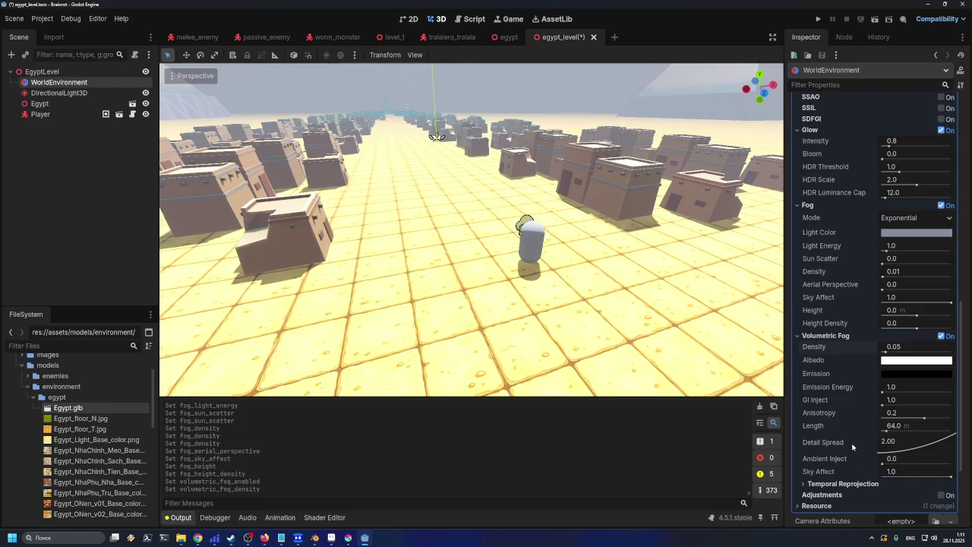
scroll(656, 215, up, 4)
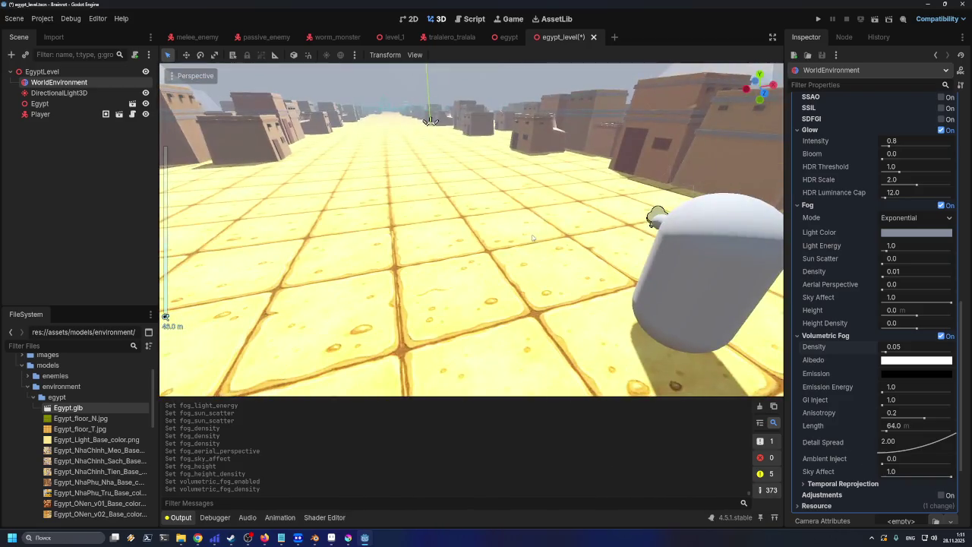
scroll(528, 242, down, 4)
scroll(529, 242, down, 2)
scroll(525, 235, up, 3)
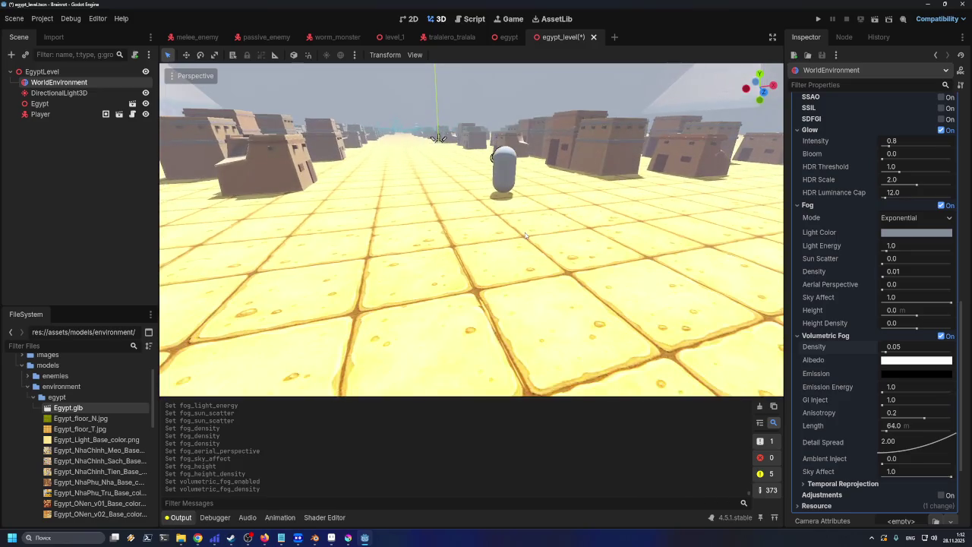
scroll(531, 182, up, 3)
scroll(531, 180, down, 3)
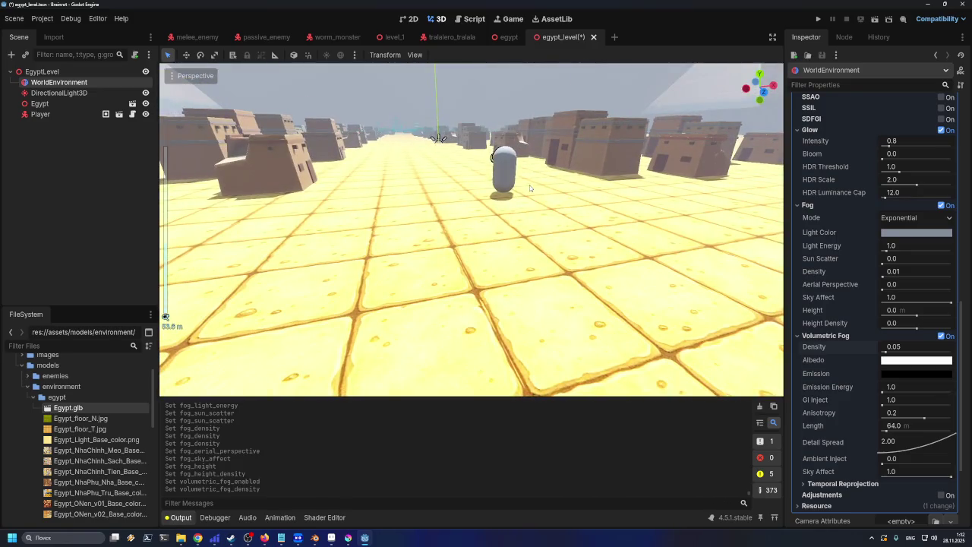
scroll(578, 197, down, 5)
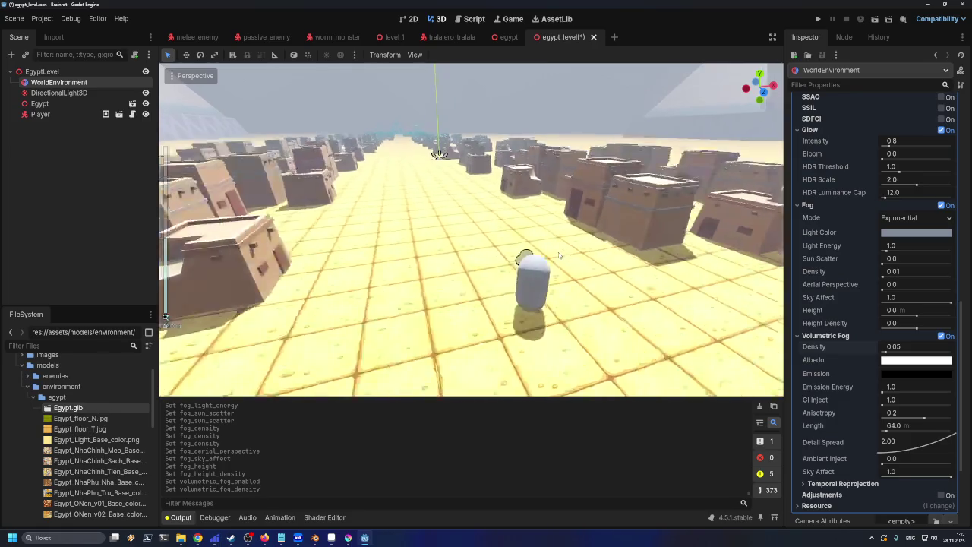
scroll(552, 264, down, 3)
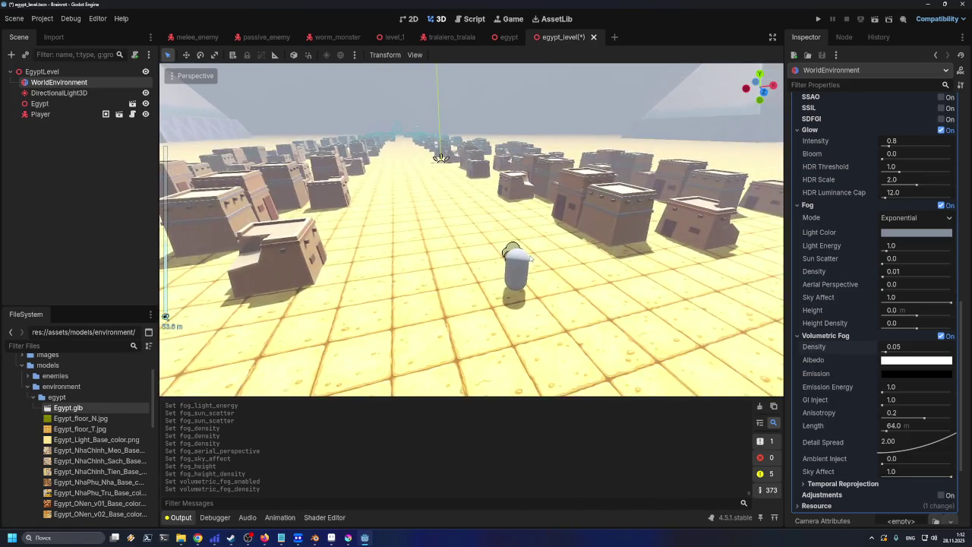
scroll(531, 251, up, 4)
scroll(531, 251, down, 4)
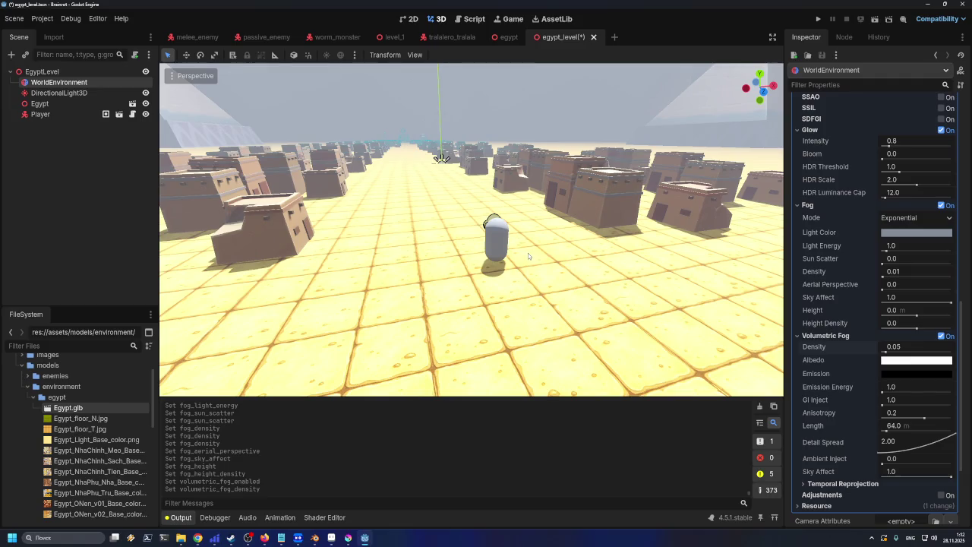
scroll(528, 256, up, 4)
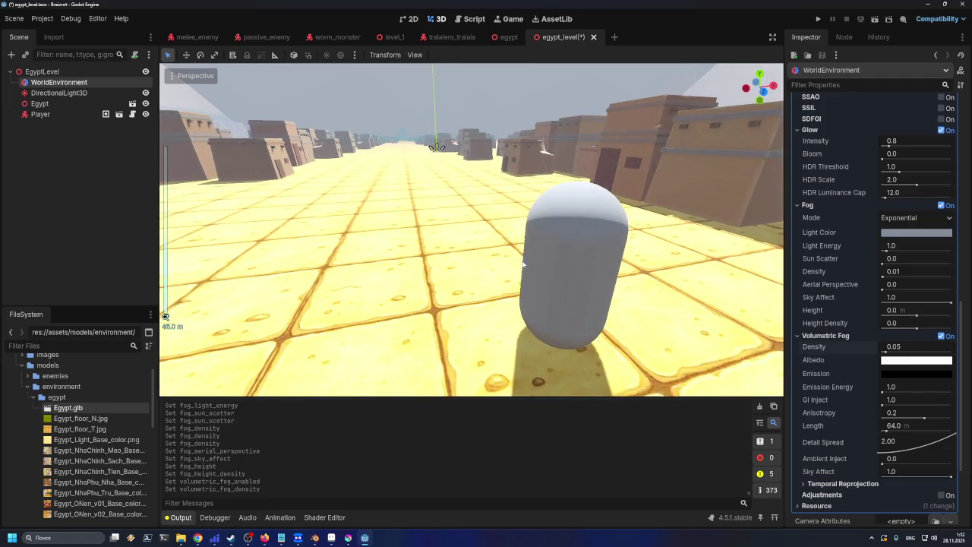
scroll(524, 262, down, 4)
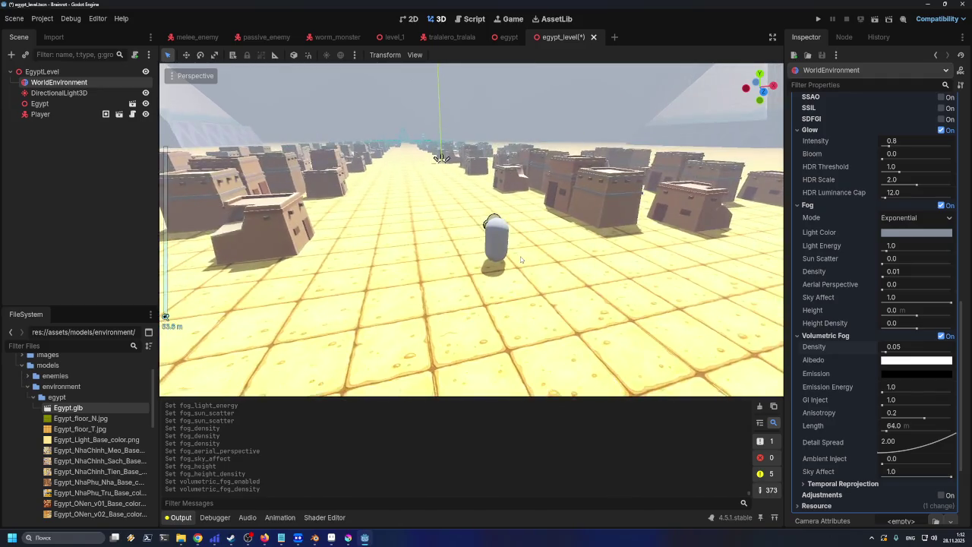
scroll(529, 251, up, 3)
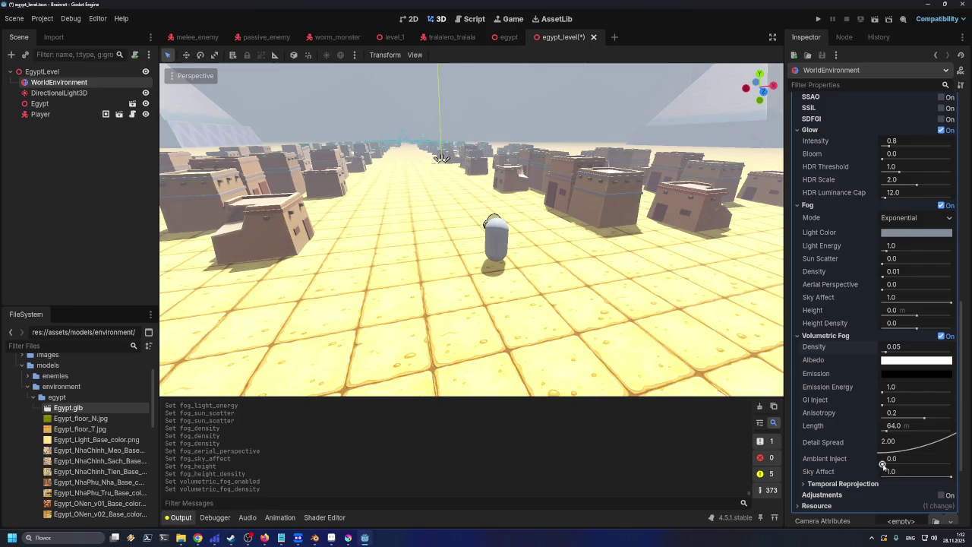
drag(884, 465, 951, 465)
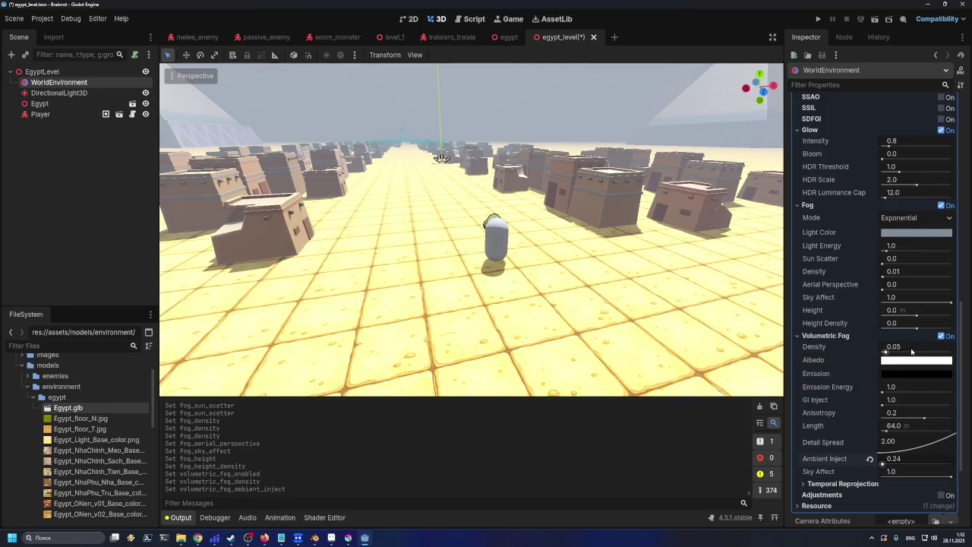
click(941, 335)
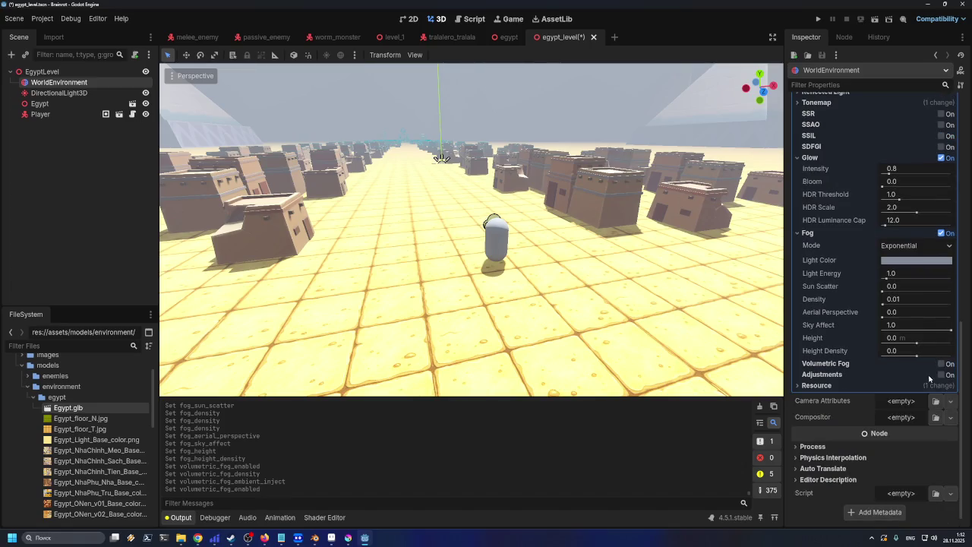
click(941, 374)
- Nudge brightness down slightly, then toggle glow repeatedly to compare, leaving it on
drag(891, 390, 890, 390)
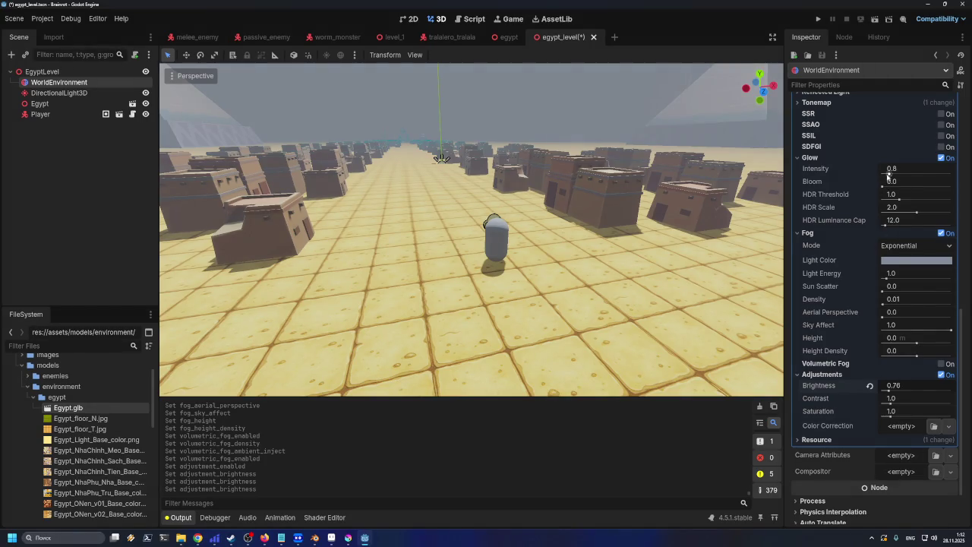
click(941, 158)
click(941, 168)
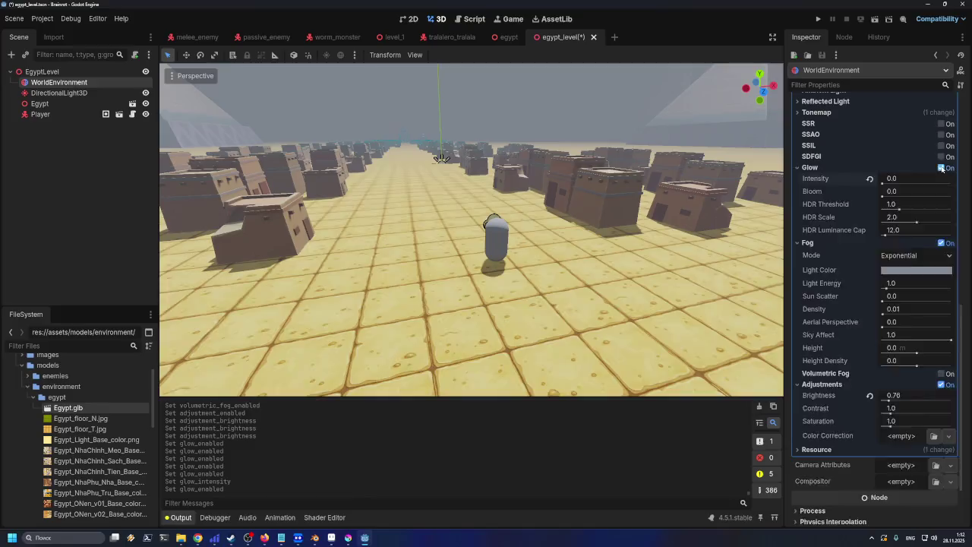
click(941, 168)
click(941, 168)
click(941, 168)
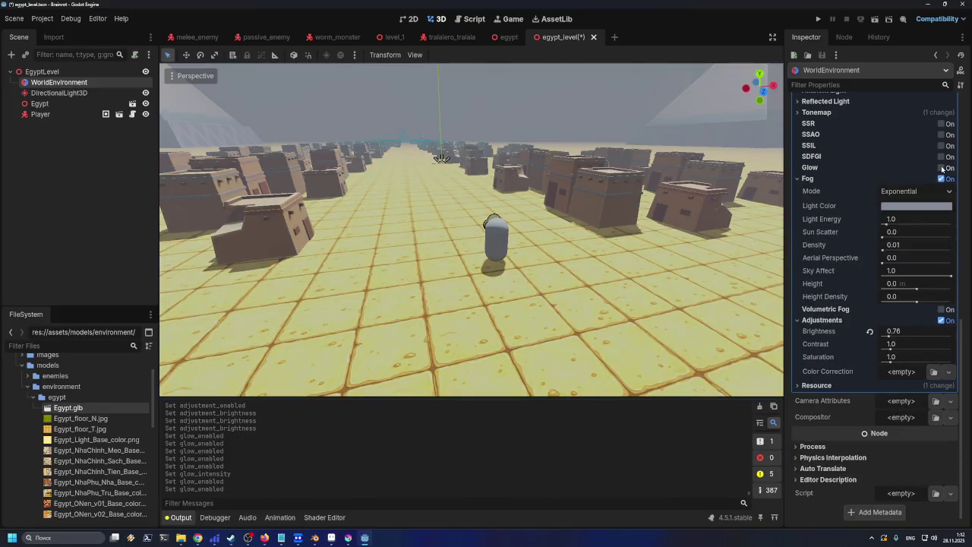
click(941, 167)
click(941, 168)
click(941, 168)
click(941, 167)
click(942, 168)
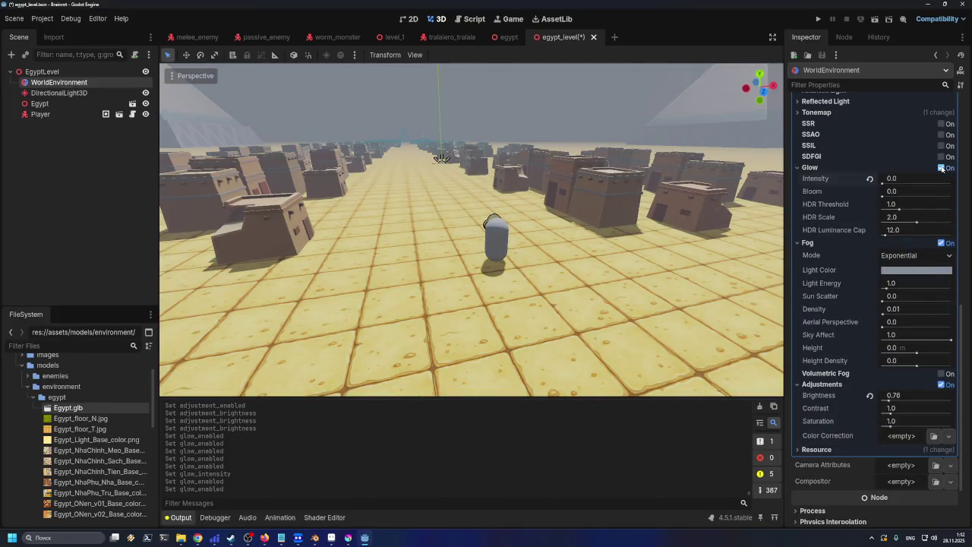
click(941, 168)
click(941, 168)
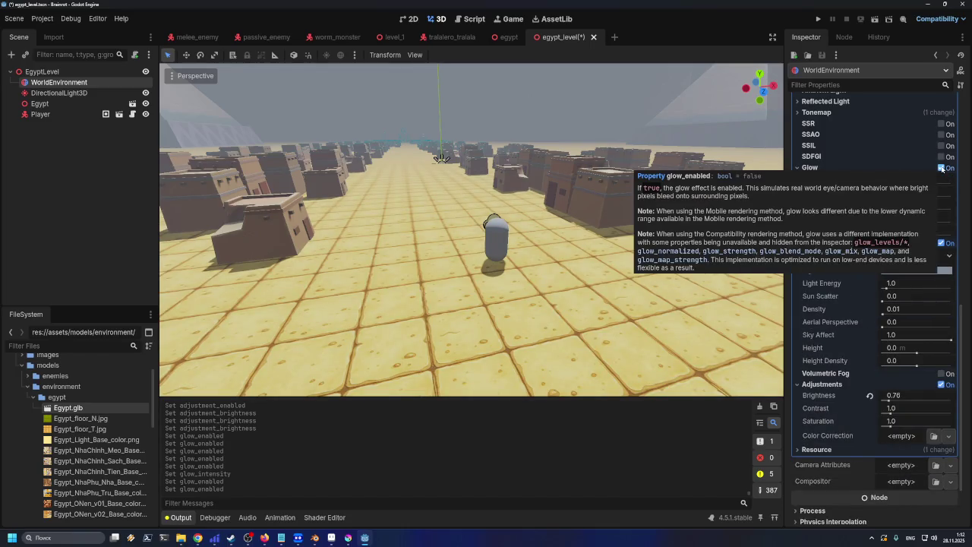
- Test maximum glow intensity, reset it to 0, and compare glow on and off
mouse_move(903, 179)
mouse_down()
mouse_move(950, 178)
mouse_move(870, 184)
mouse_up()
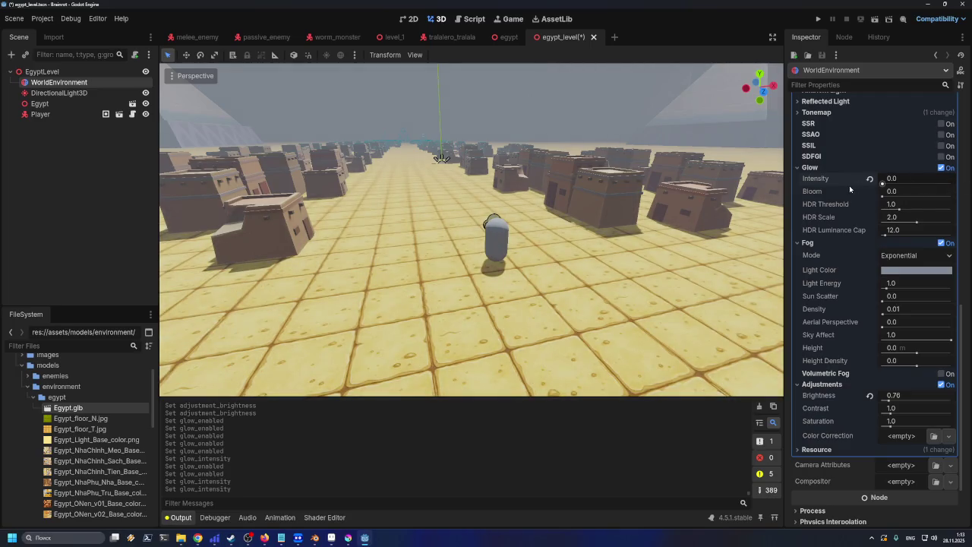
click(942, 168)
click(942, 168)
click(941, 168)
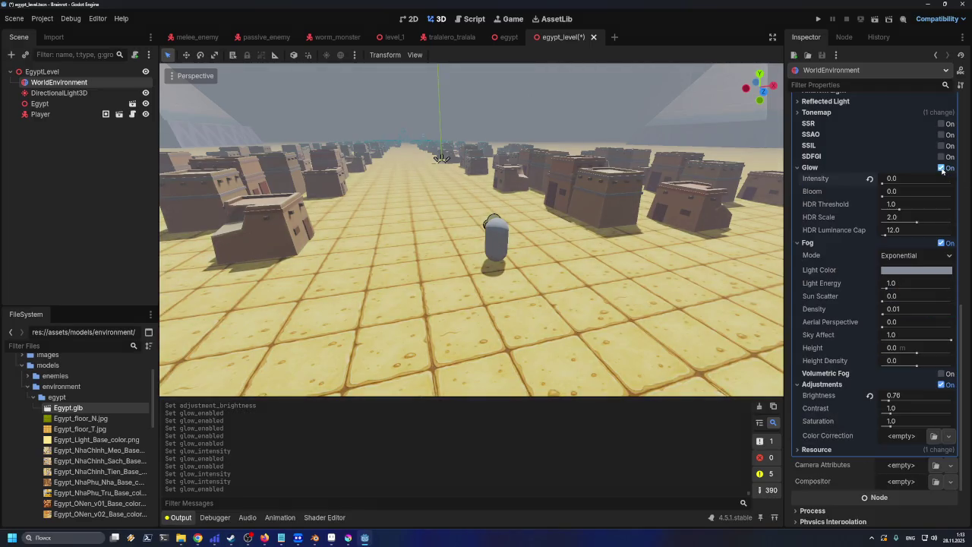
click(942, 168)
click(941, 168)
click(942, 167)
click(942, 167)
click(942, 168)
click(942, 168)
click(942, 167)
click(942, 168)
click(942, 168)
click(941, 168)
click(941, 168)
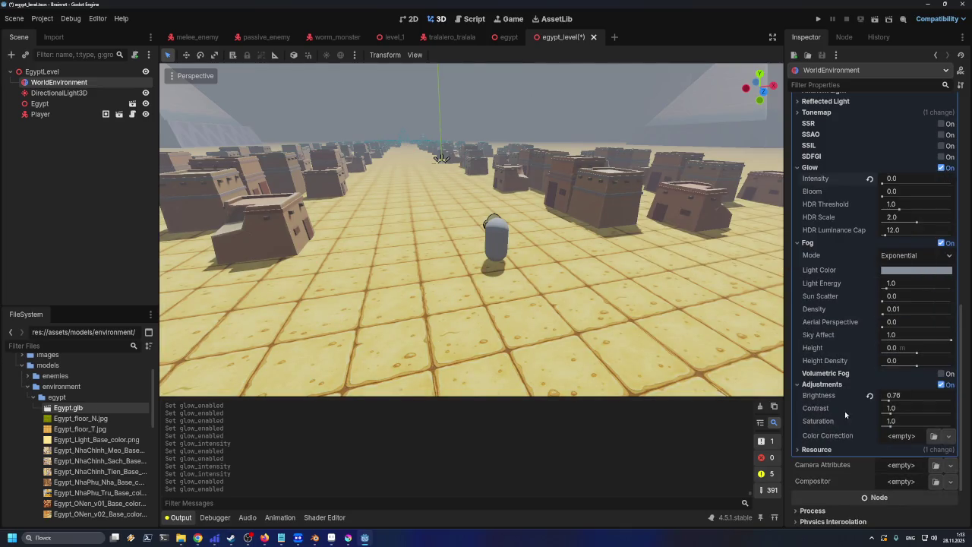
- Set adjustment brightness to 0.8 and compare the scene with adjustments on and off
drag(889, 400, 889, 401)
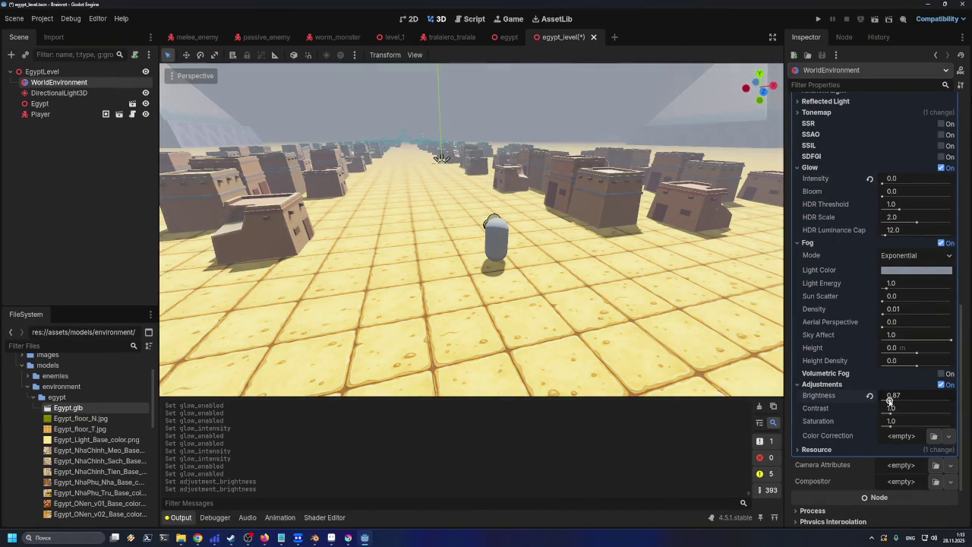
click(893, 396)
drag(892, 396, 906, 396)
text(8)
key(Return)
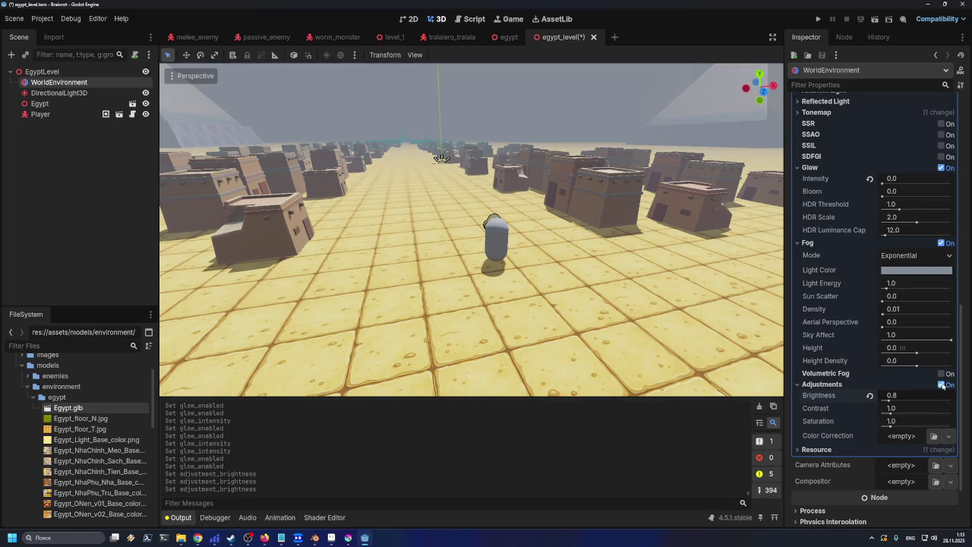
click(941, 385)
click(942, 385)
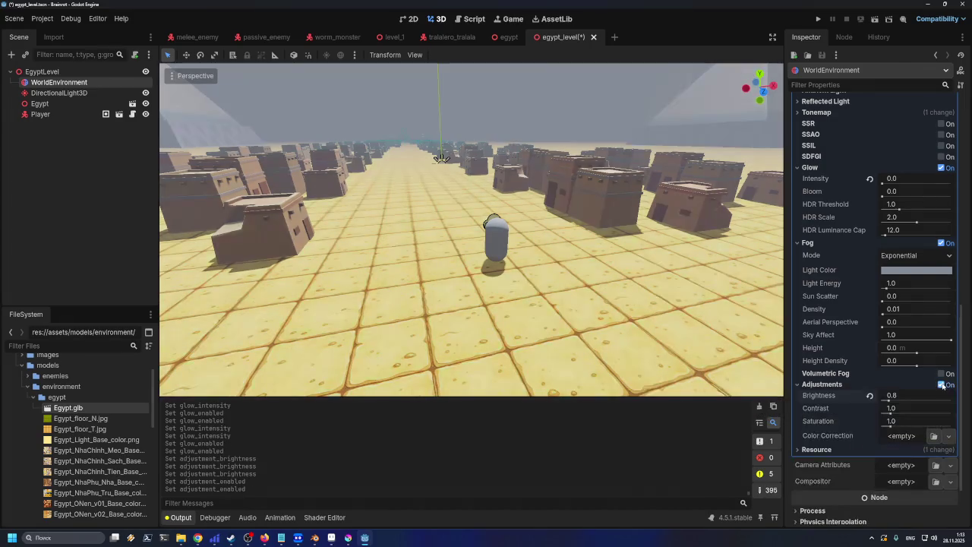
click(942, 385)
click(942, 385)
click(942, 385)
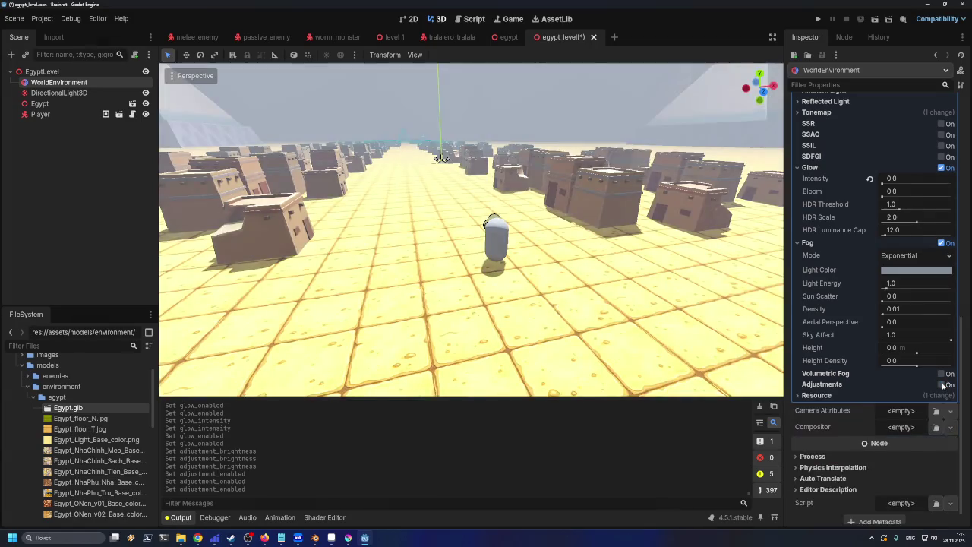
click(942, 385)
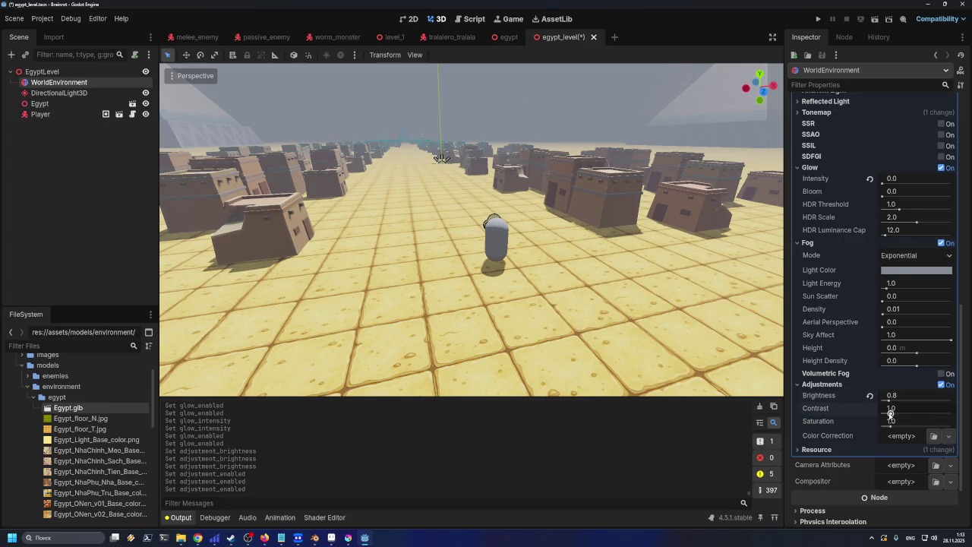
- Set adjustment contrast to 1.1 after testing a higher value
drag(890, 414, 891, 414)
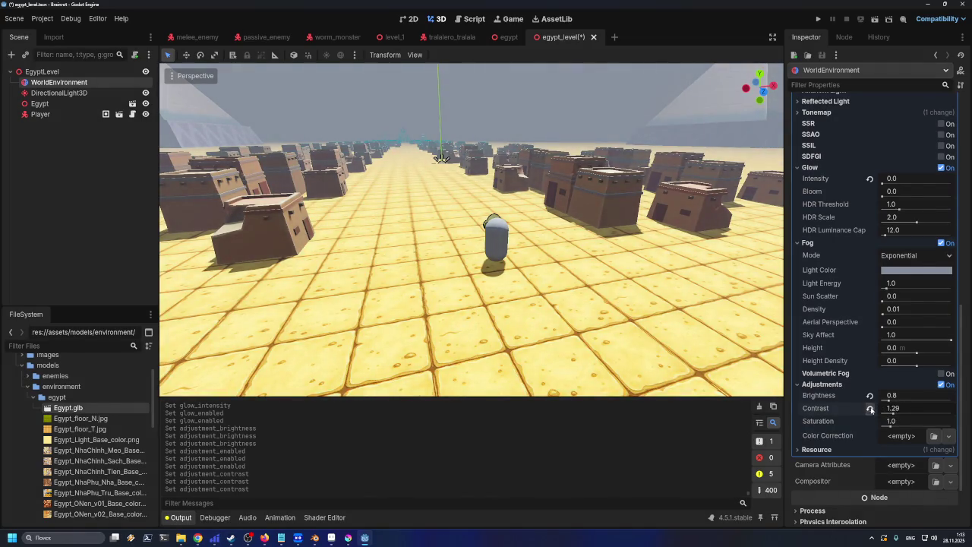
click(870, 409)
click(886, 411)
text(1.)
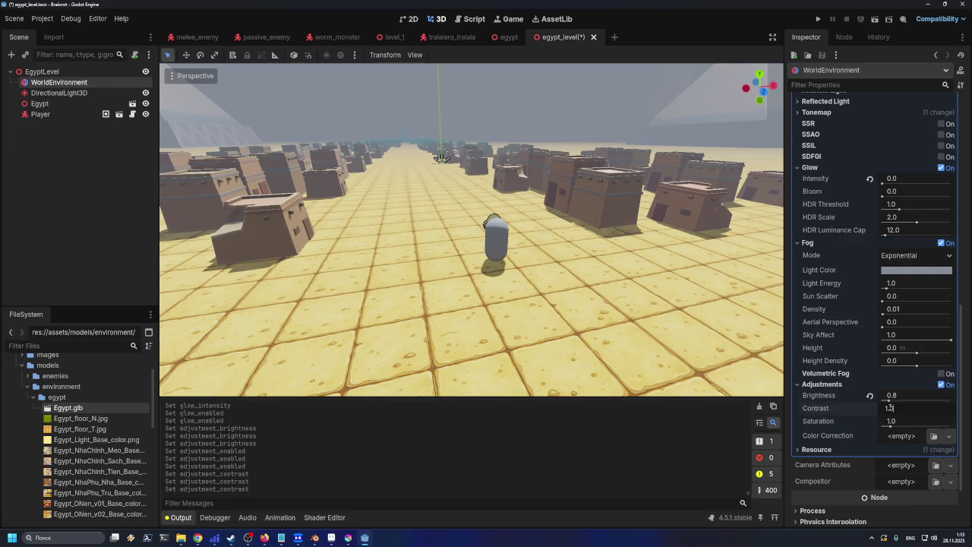
key(Return)
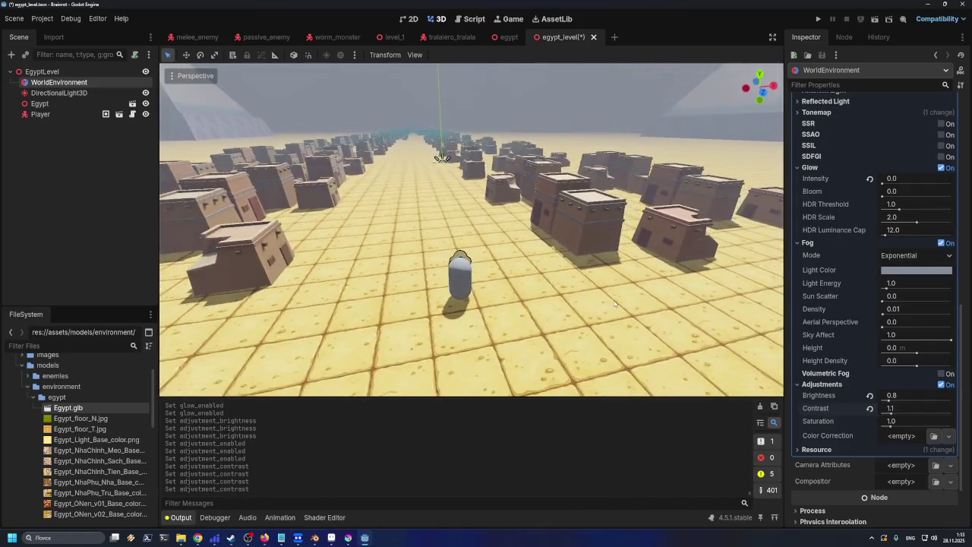
- Switch the regular fog off
scroll(614, 304, down, 10)
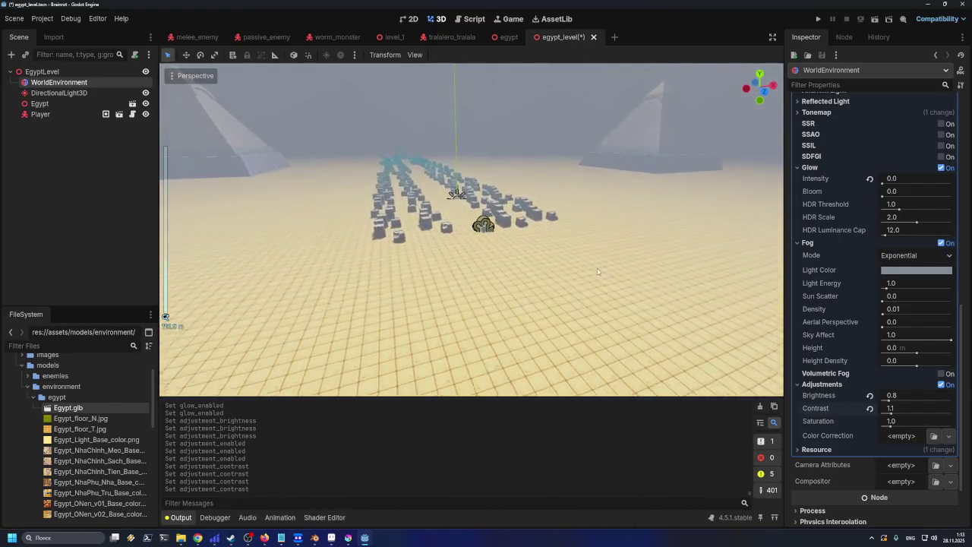
scroll(598, 271, up, 4)
scroll(580, 275, up, 3)
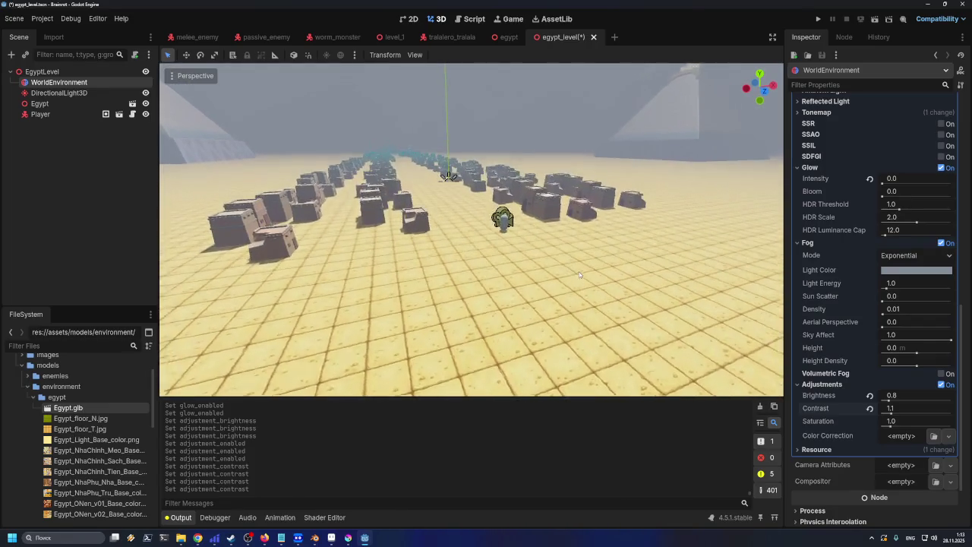
scroll(580, 275, up, 3)
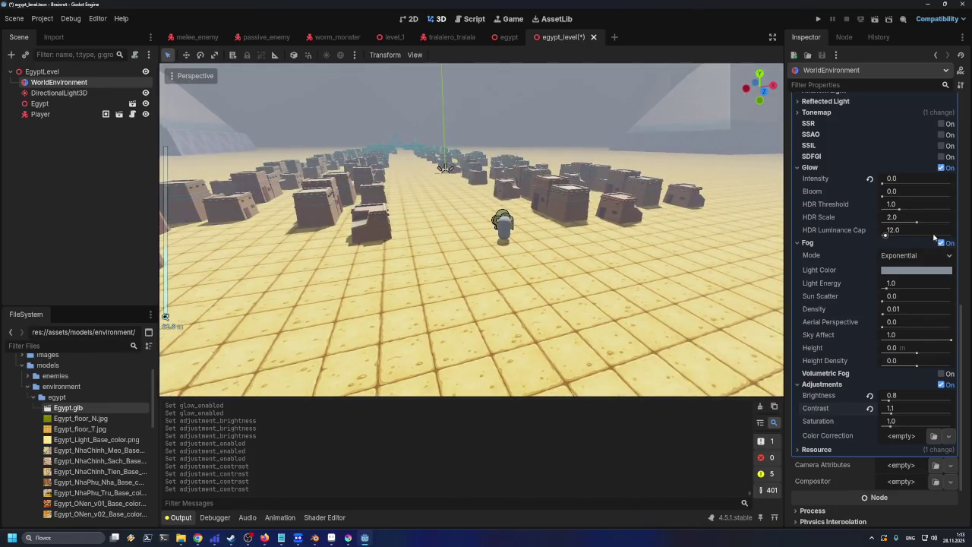
click(942, 243)
- Frame the Egypt node in the viewport, then reselect the WorldEnvironment node
click(942, 245)
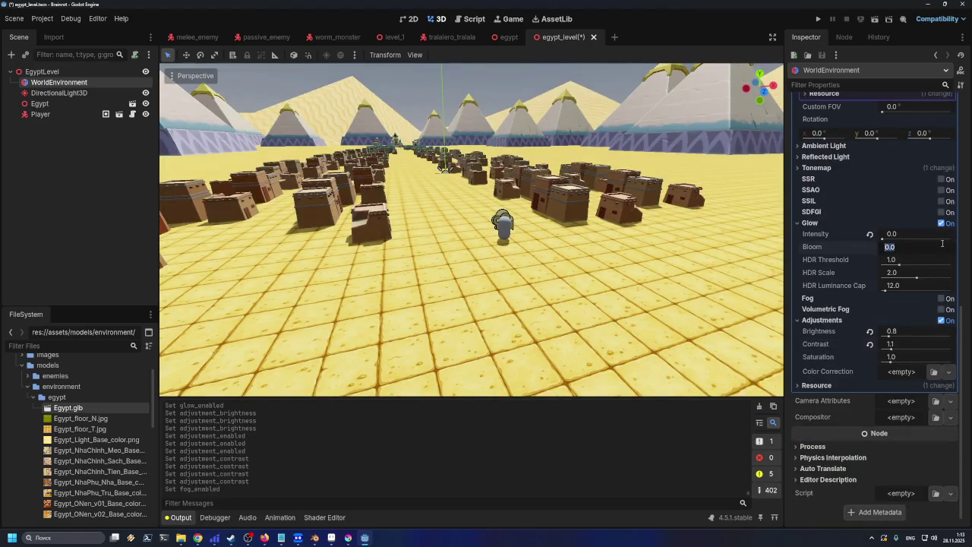
click(547, 277)
key(f)
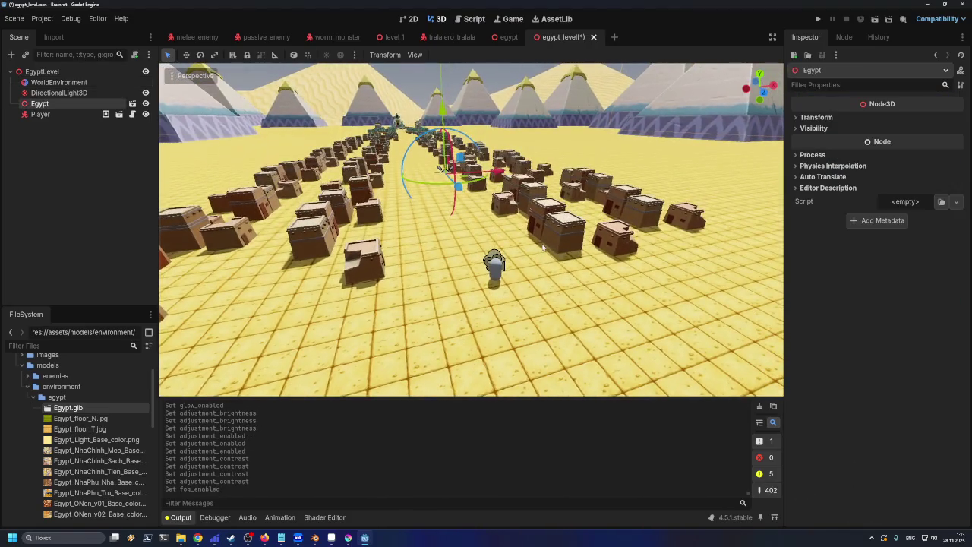
scroll(544, 260, up, 5)
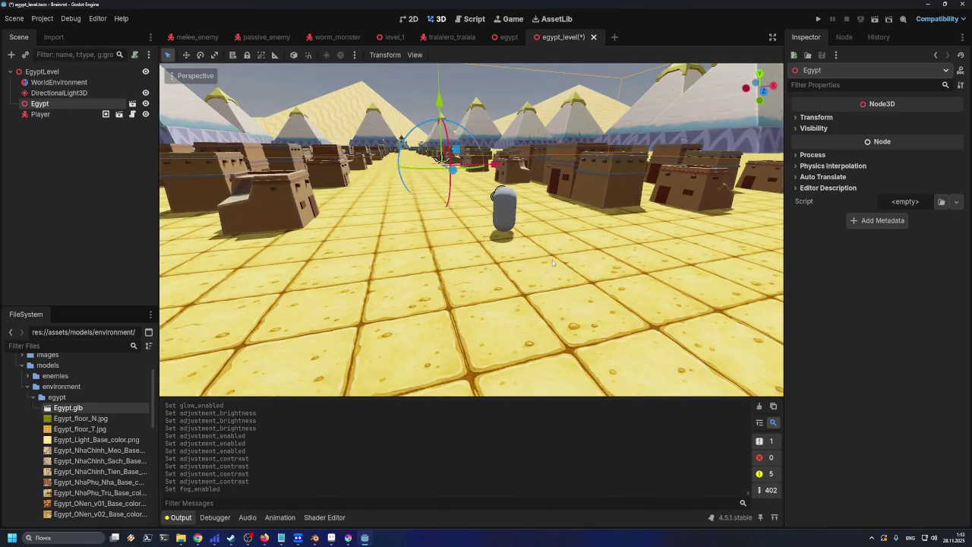
scroll(555, 254, down, 2)
click(514, 240)
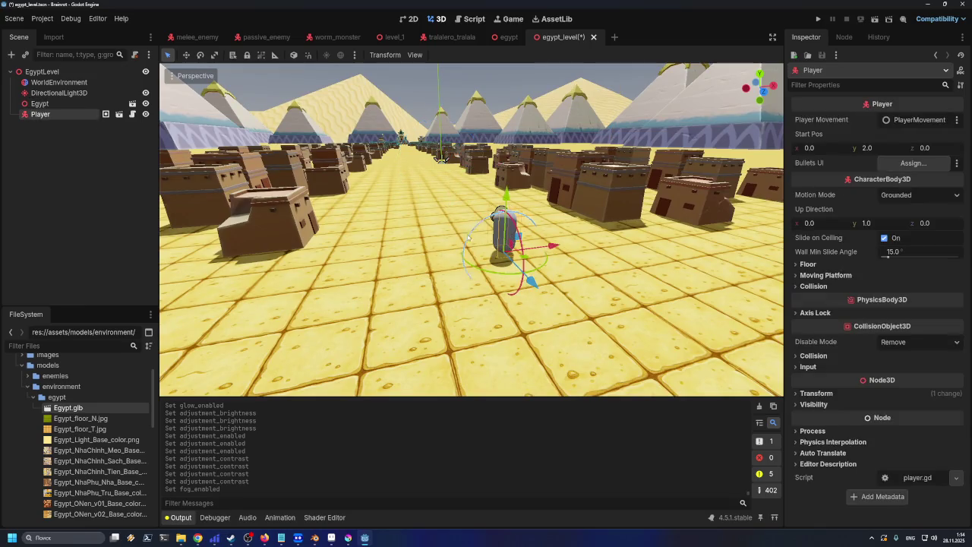
click(61, 82)
- Compare glow and adjustments on and off, leaving both disabled
scroll(868, 228, up, 3)
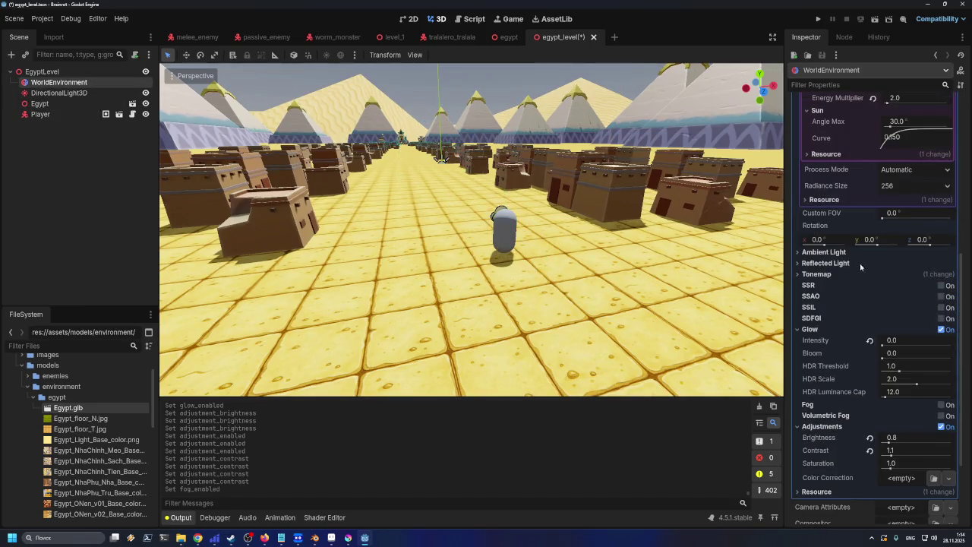
scroll(851, 314, down, 2)
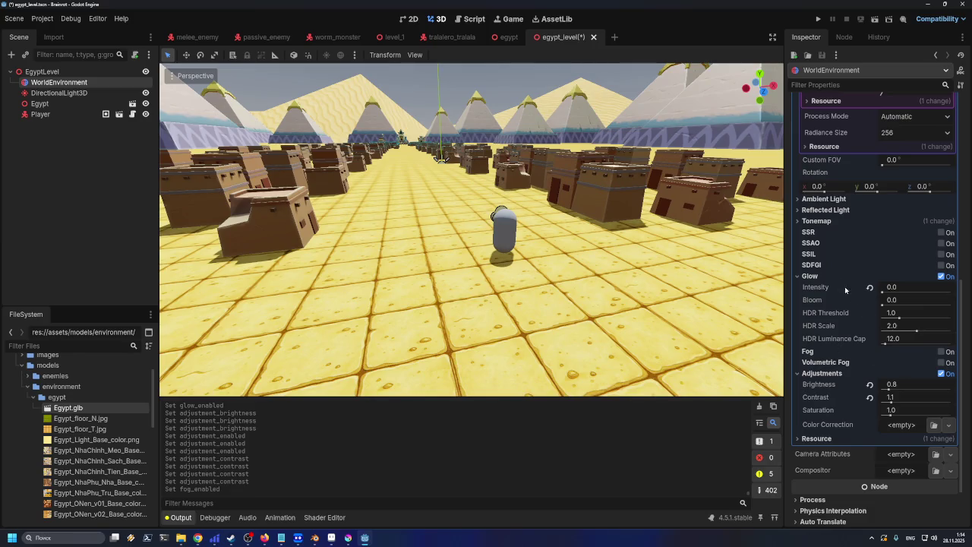
click(943, 277)
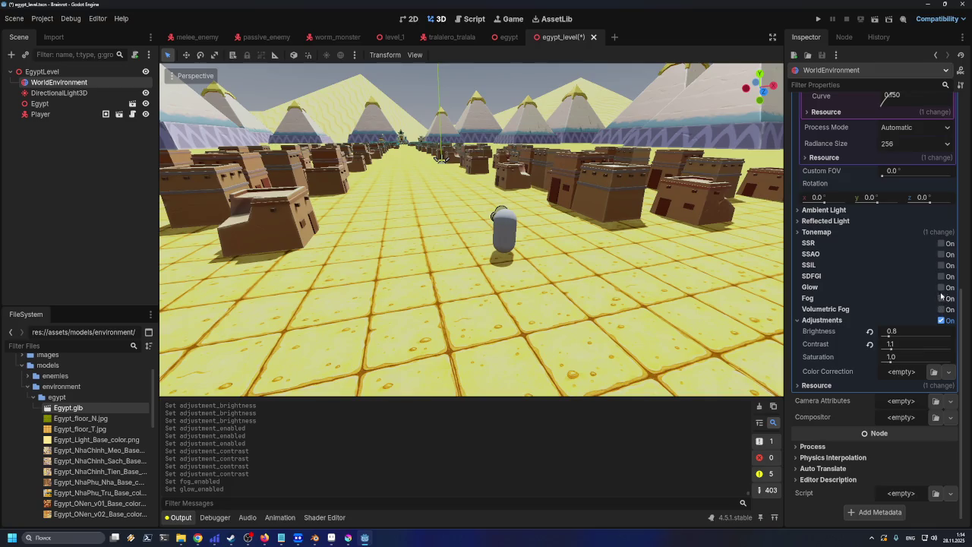
click(941, 288)
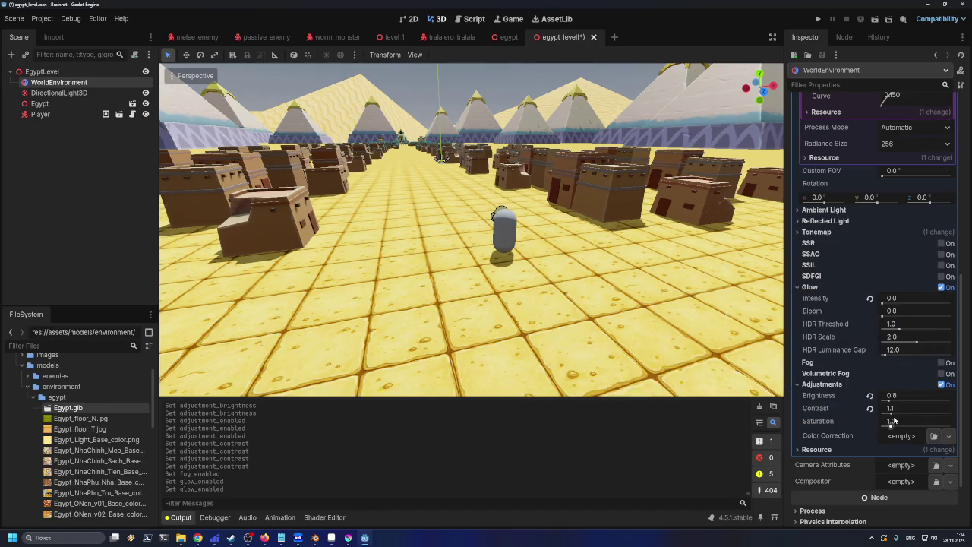
click(942, 384)
click(942, 385)
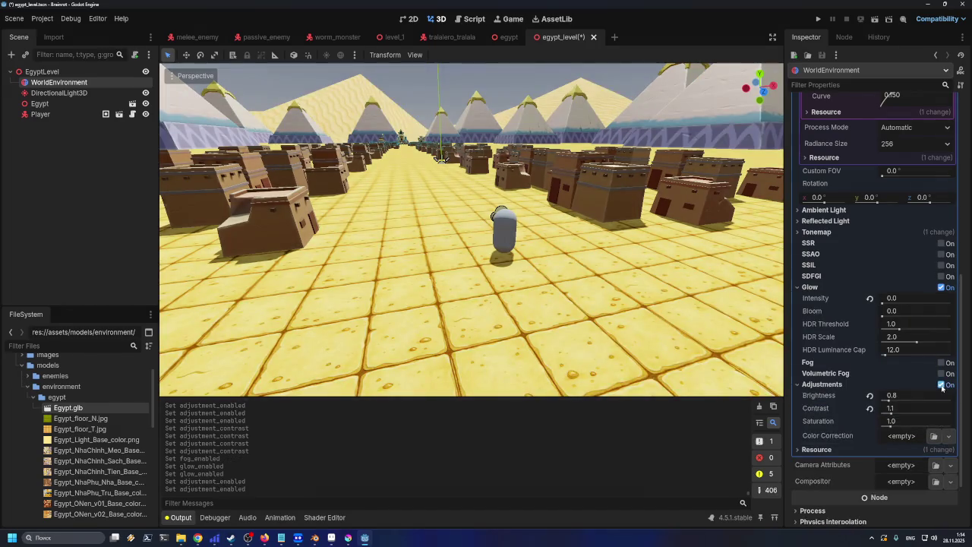
click(942, 387)
click(942, 386)
click(942, 386)
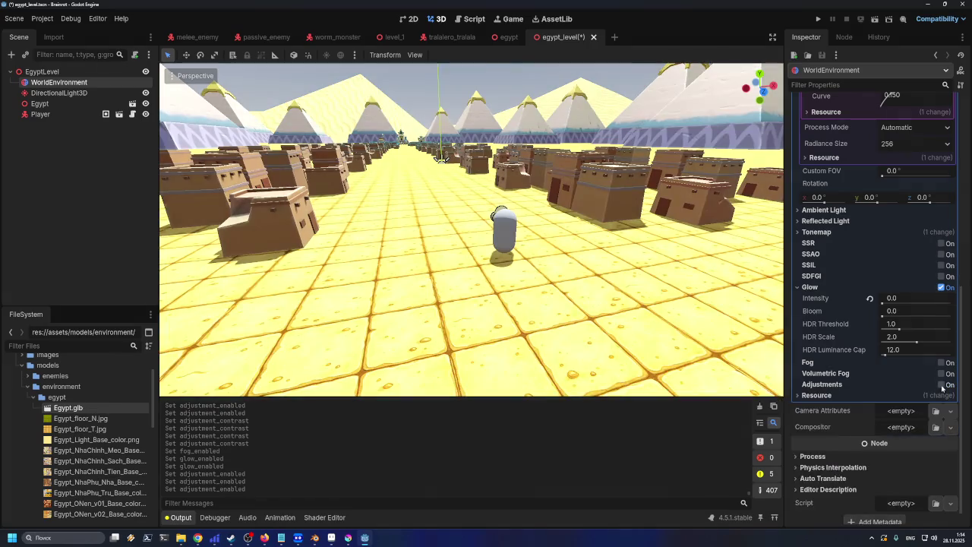
click(942, 385)
click(942, 385)
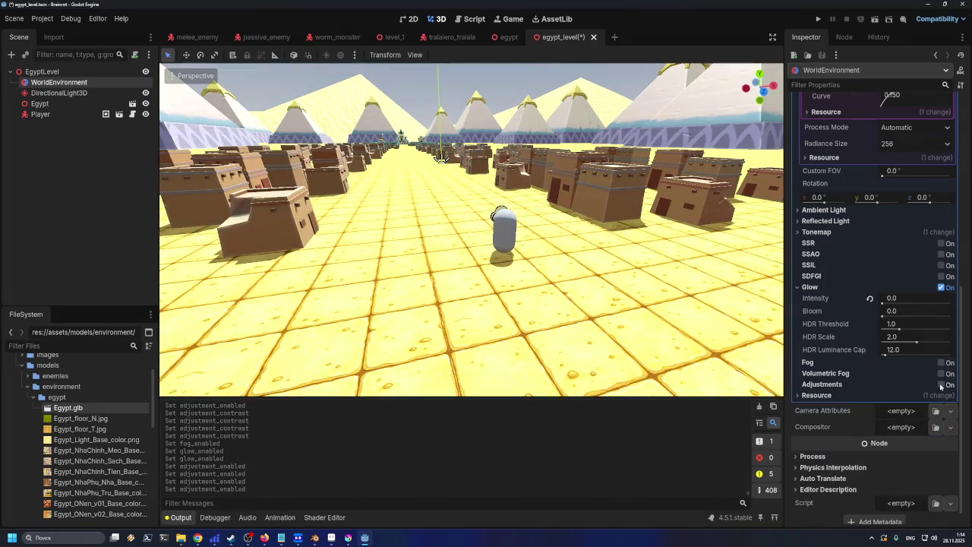
click(942, 287)
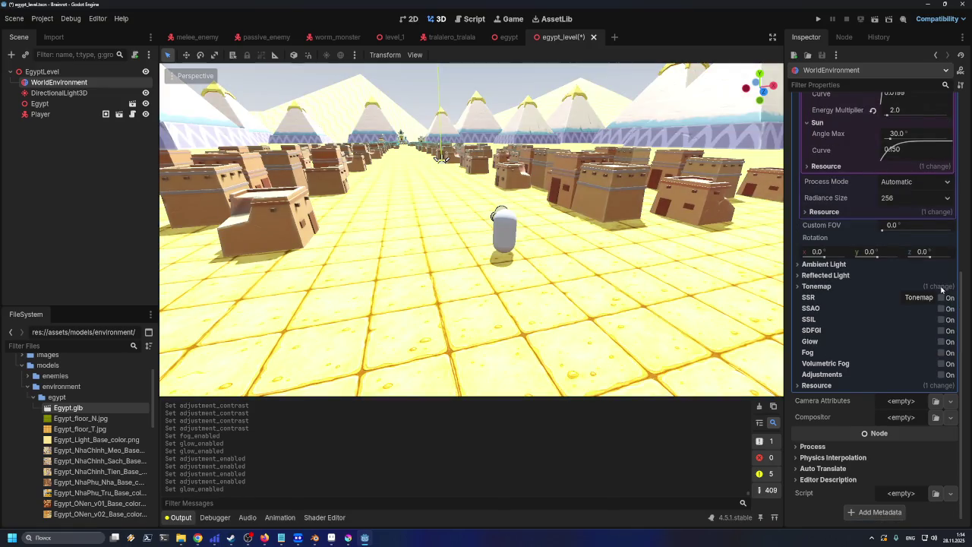
- Expand the Filmic tonemap settings and re-enable glow and adjustments
click(942, 287)
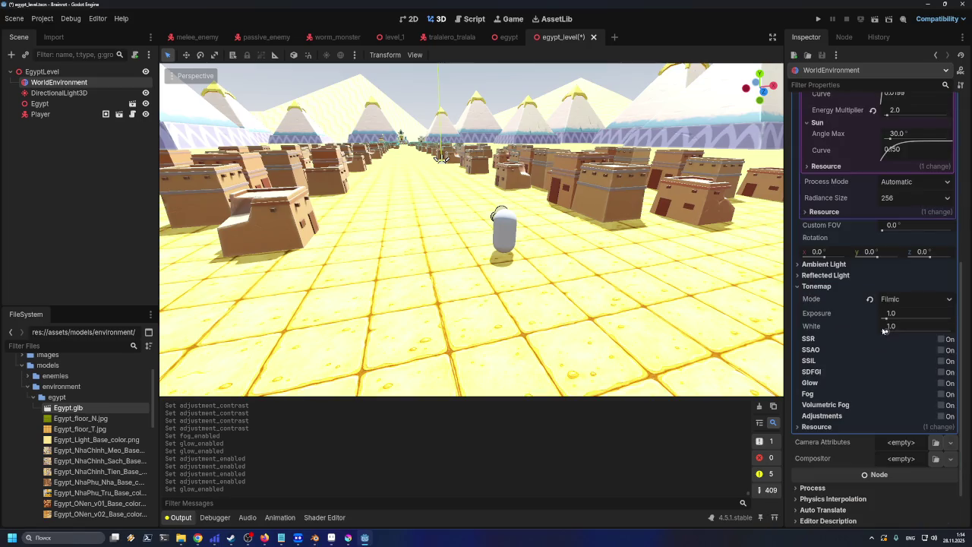
click(942, 383)
scroll(942, 384, down, 3)
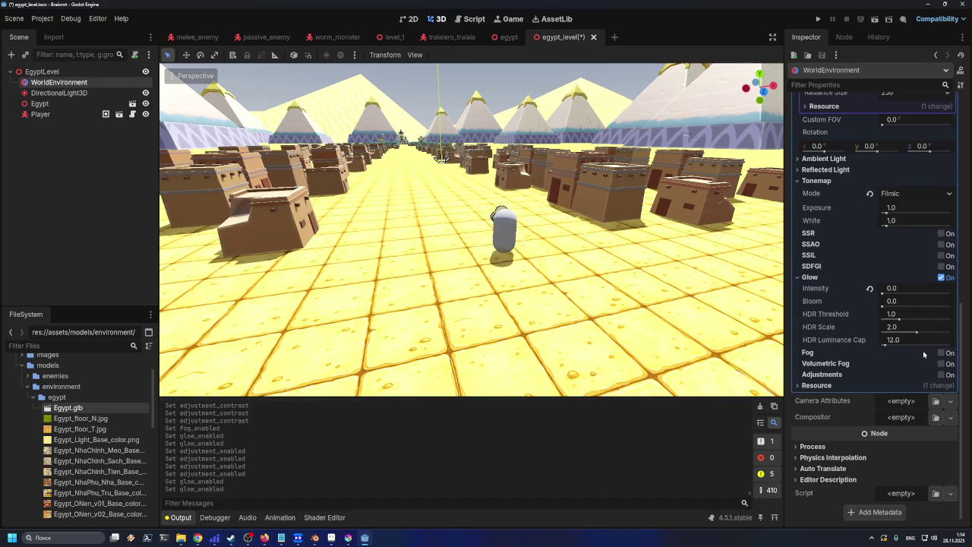
click(941, 376)
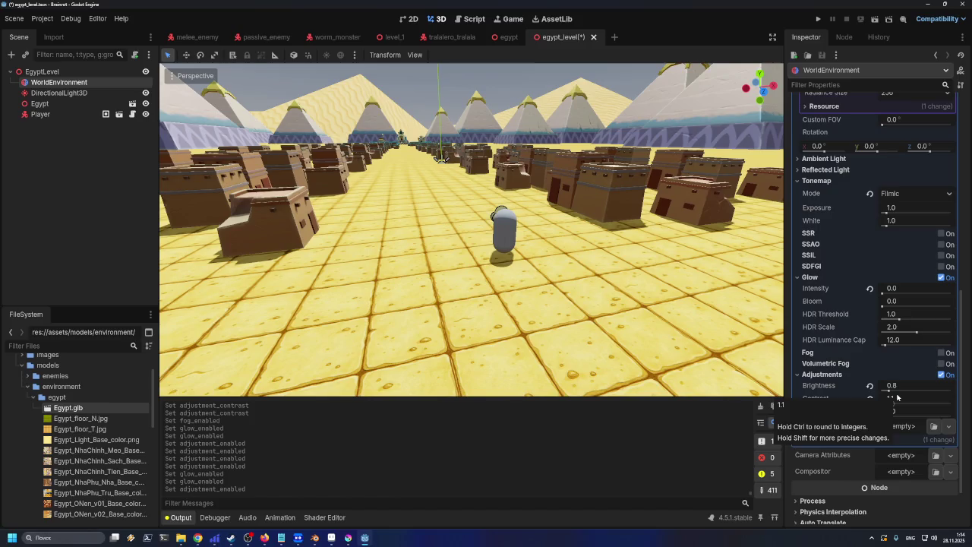
key(d)
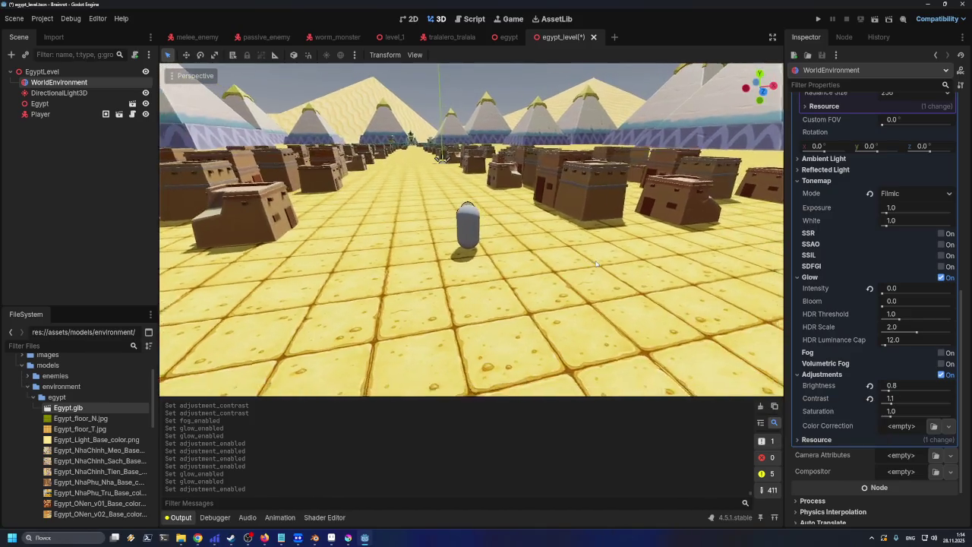
- Set the environment Brightness adjustment to 0.9
scroll(464, 251, up, 5)
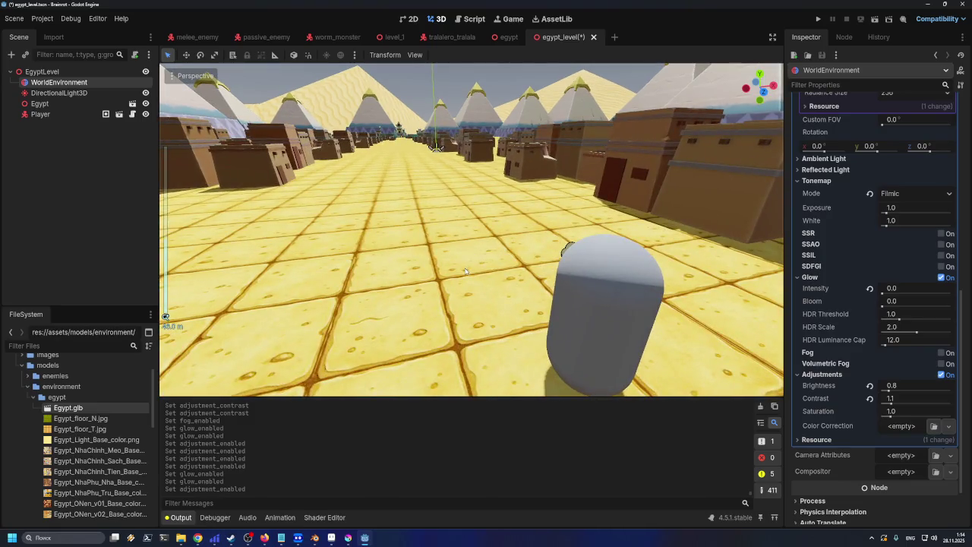
key(q)
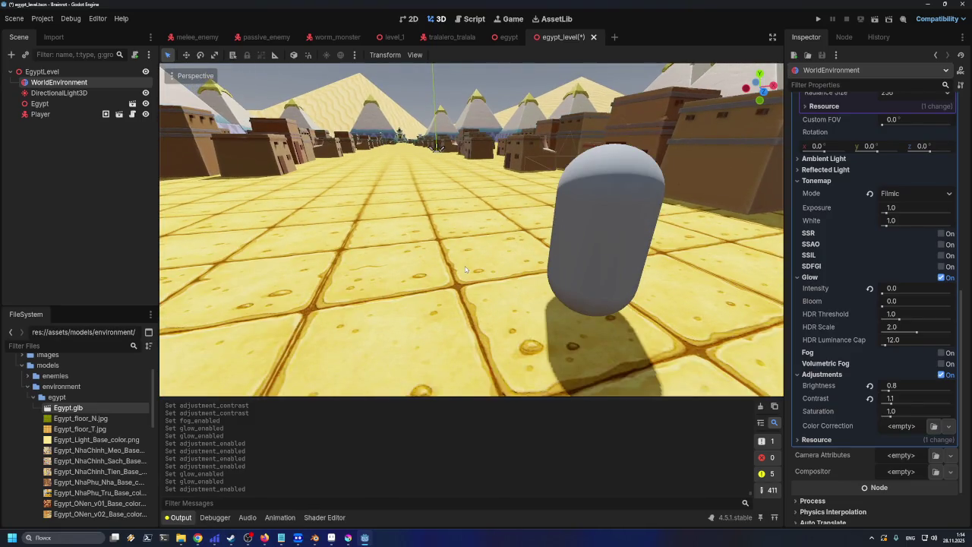
click(890, 386)
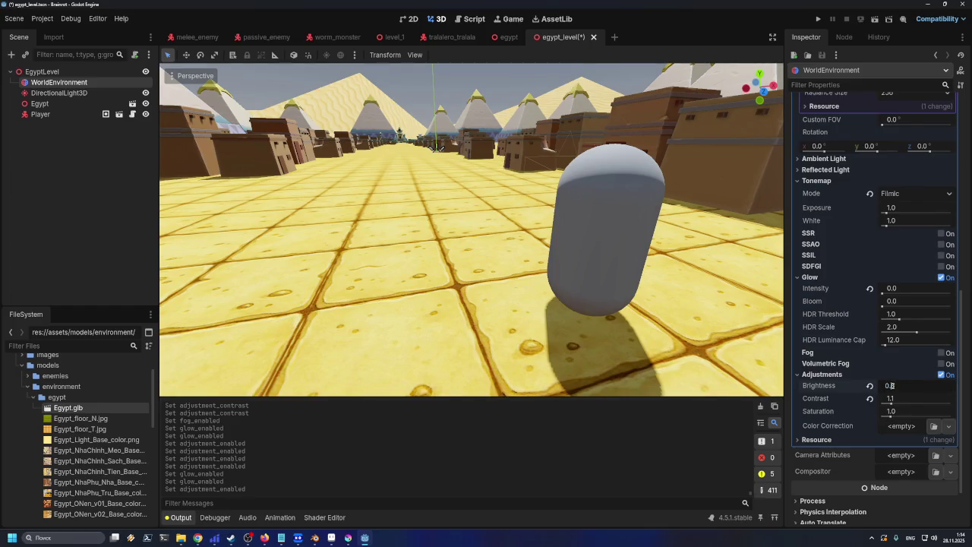
key(BackSpace)
text(9)
key(Return)
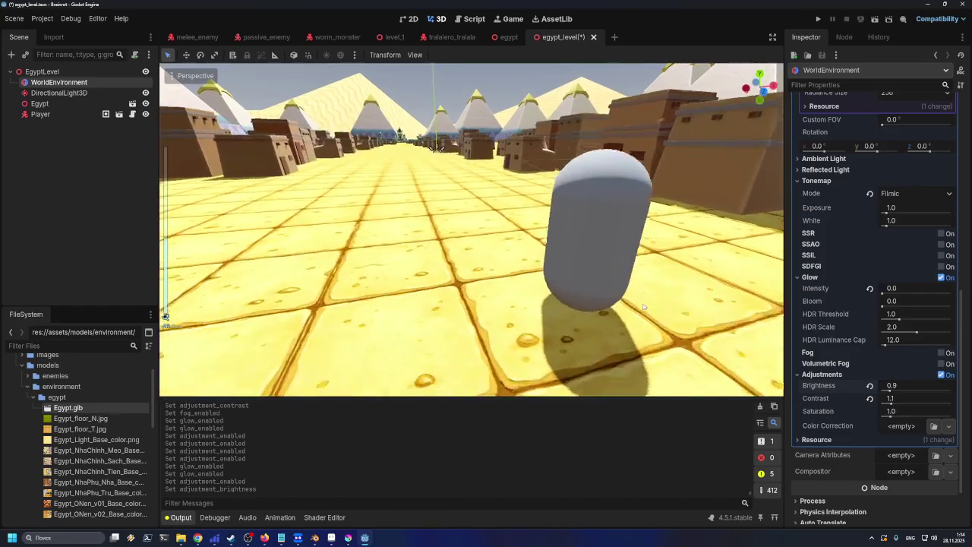
- Try Contrast at 1.1 and 0.8, then reset it to the default 1.0
click(890, 399)
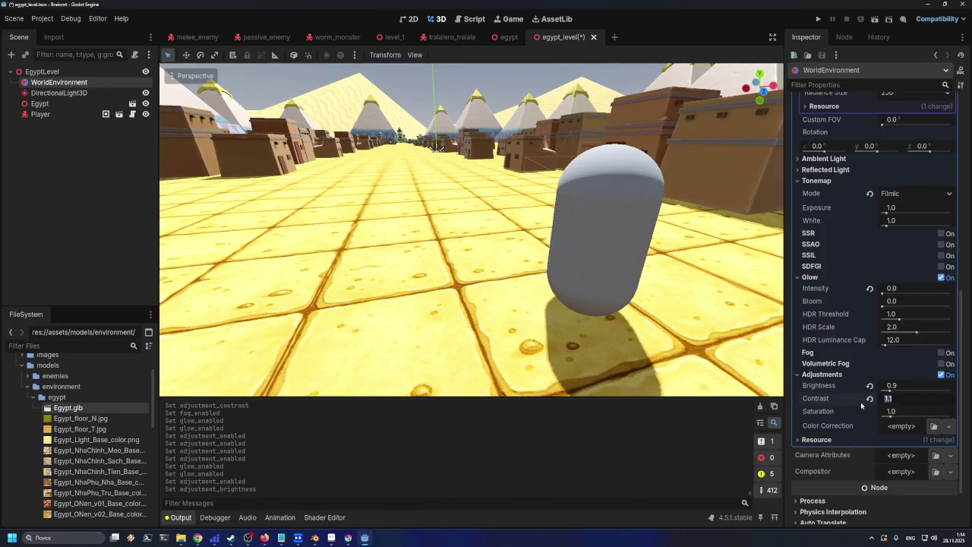
click(870, 398)
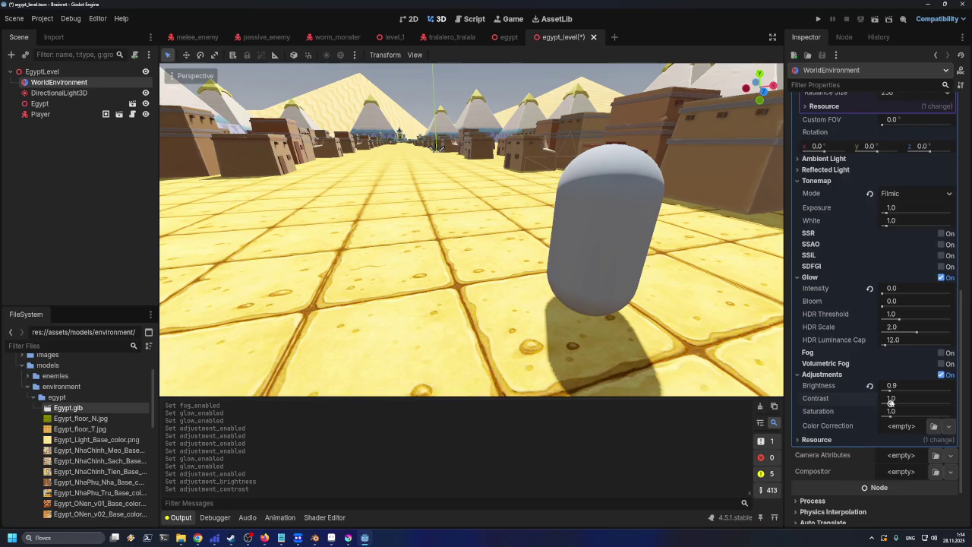
drag(891, 403, 891, 405)
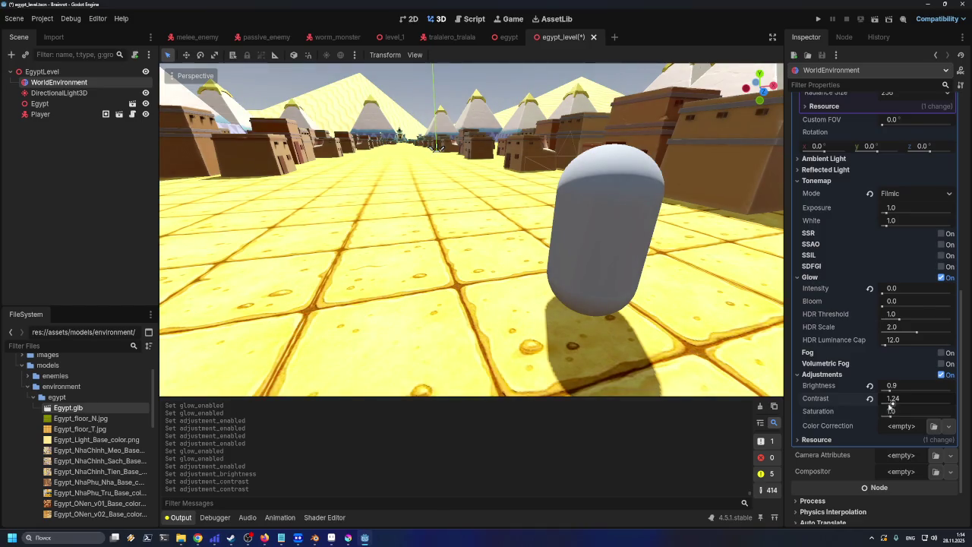
click(870, 399)
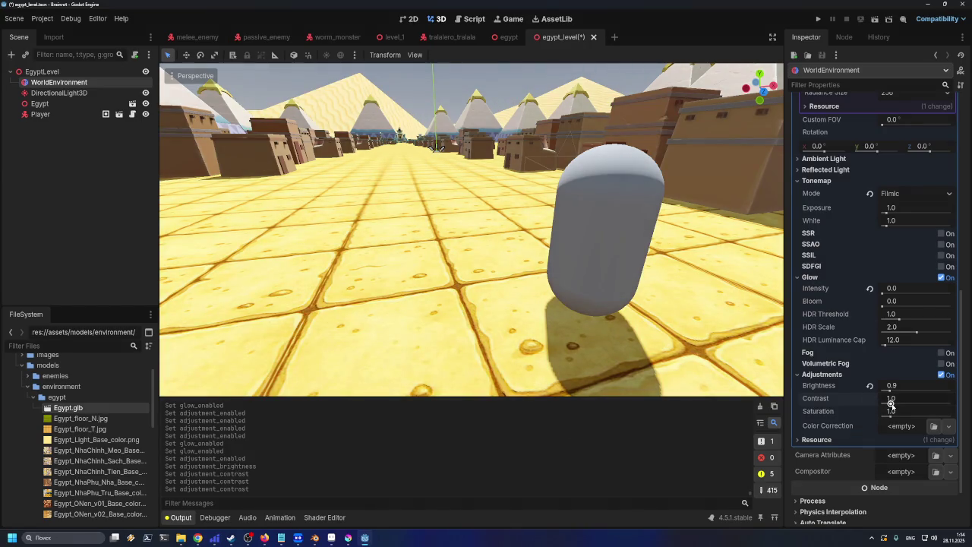
drag(893, 407, 891, 405)
click(871, 398)
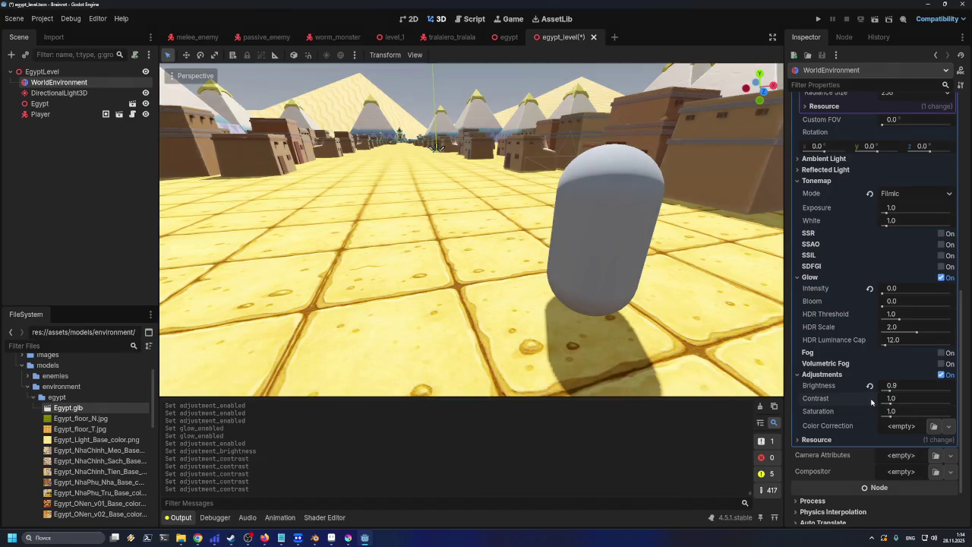
- Drag the Saturation adjustment down to 0.58
scroll(599, 284, up, 3)
scroll(599, 287, up, 3)
scroll(592, 296, down, 5)
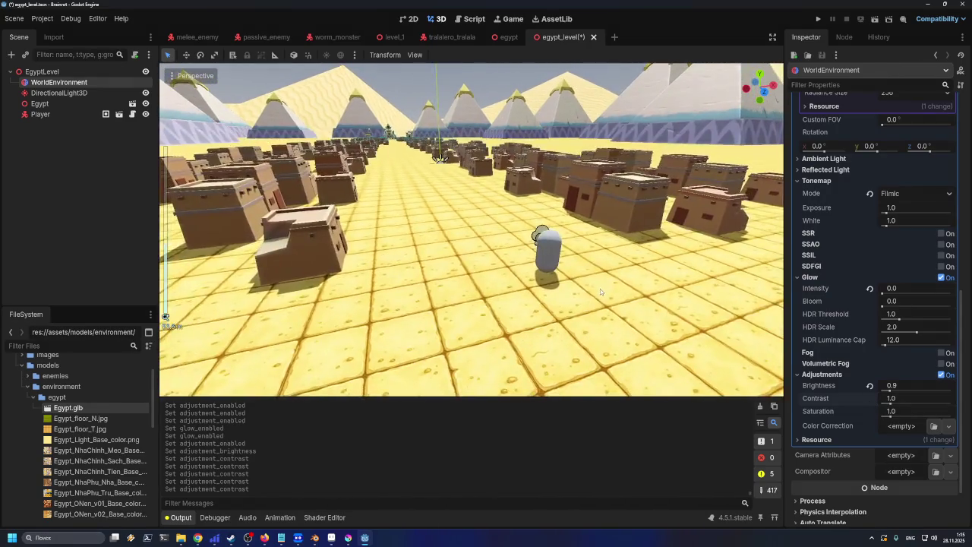
scroll(591, 302, up, 5)
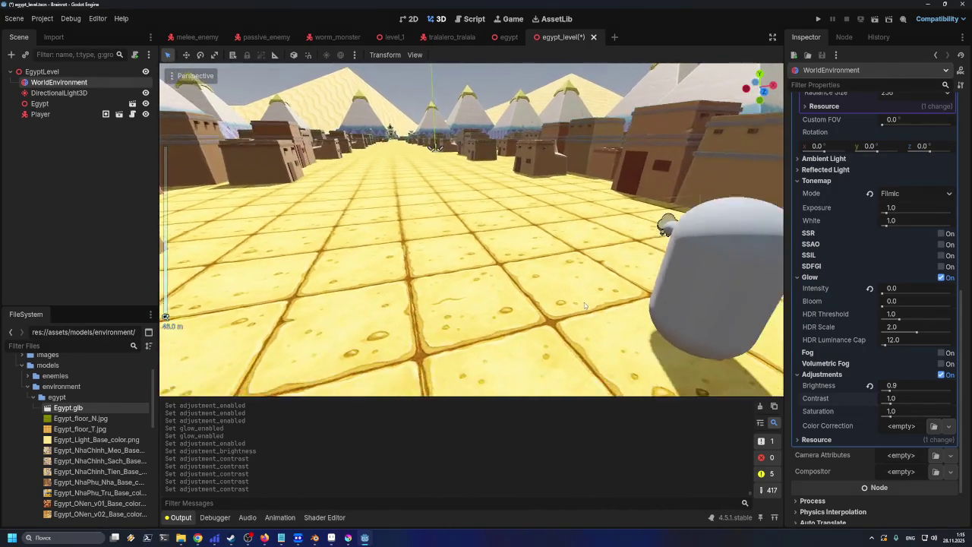
scroll(585, 305, down, 3)
scroll(585, 304, up, 2)
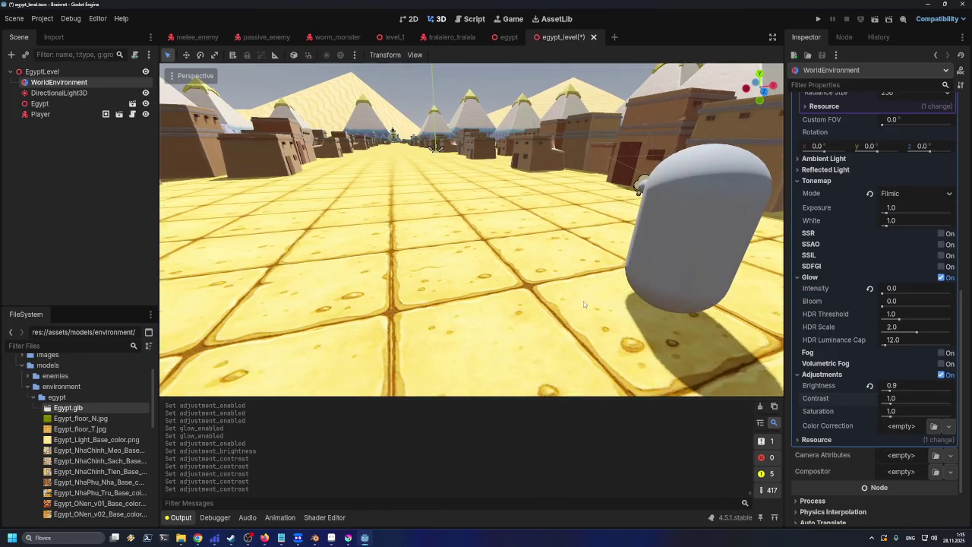
scroll(584, 305, down, 3)
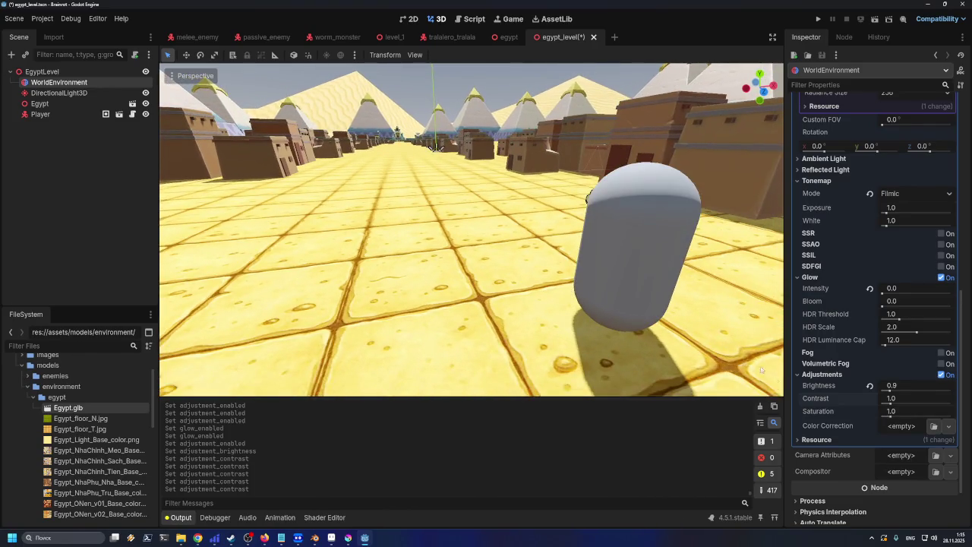
drag(887, 417, 887, 417)
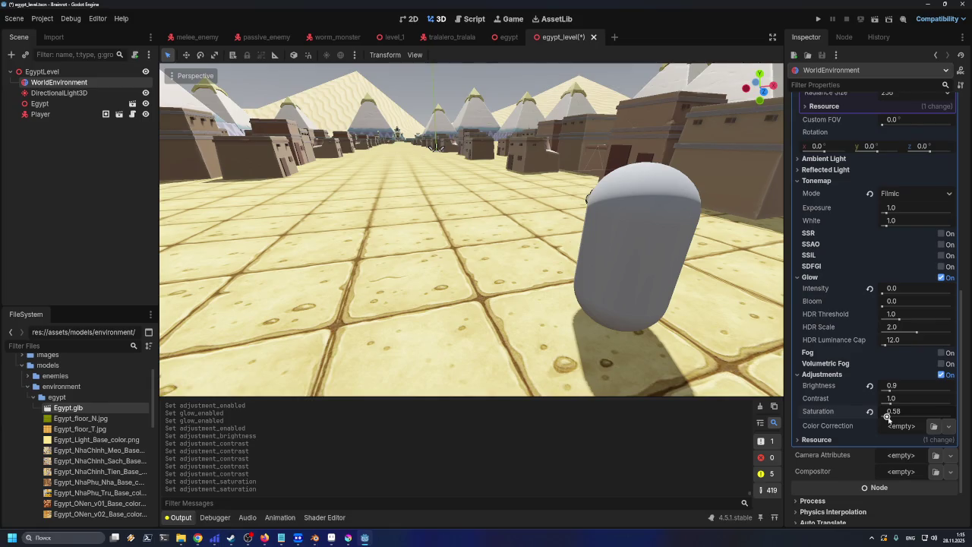
- Reset Saturation, then try saturation values of 0.9 and 0.8
click(869, 411)
click(893, 411)
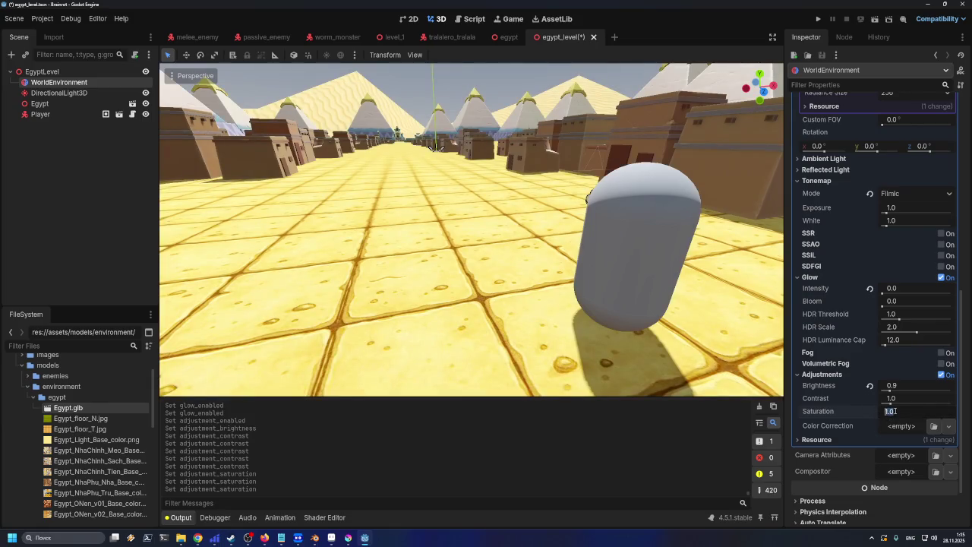
text(0.9)
key(Return)
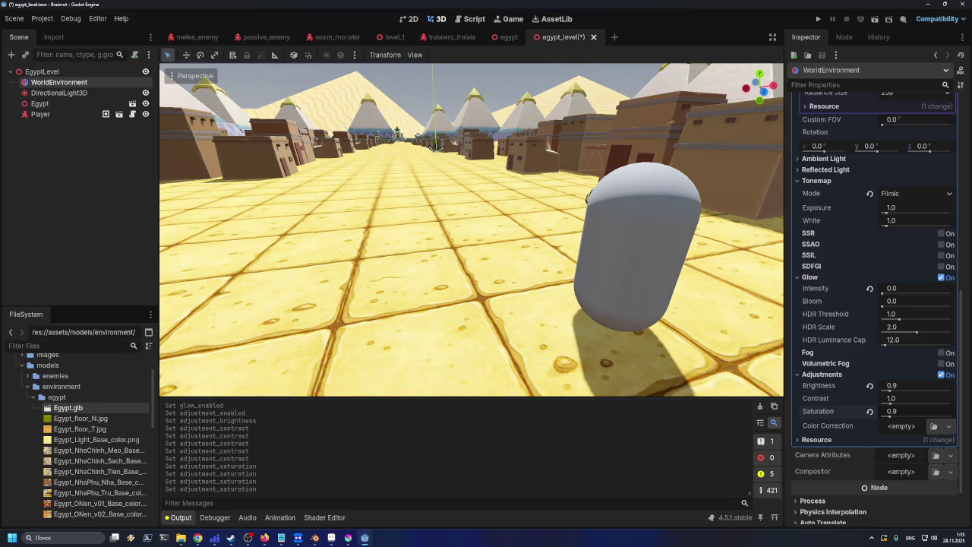
click(908, 411)
text(0)
key(Return)
- Try Contrast at 1.1 and 1.5 with Saturation at 0.5
click(909, 400)
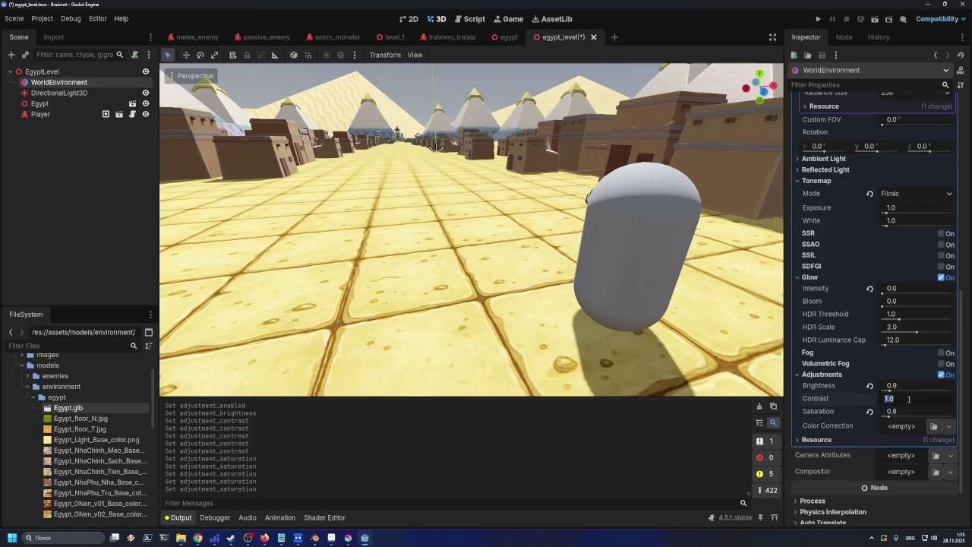
text(1.1)
key(Return)
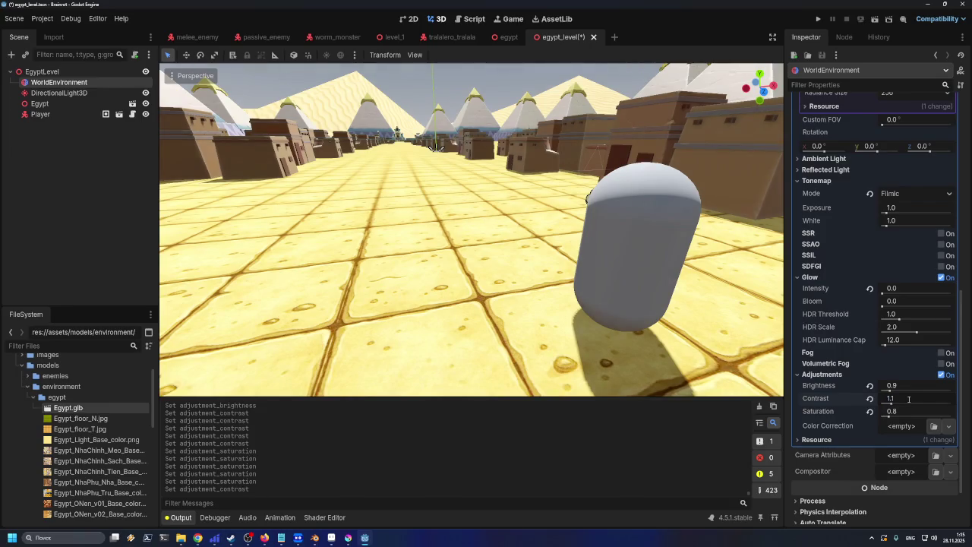
click(910, 400)
text(.5)
key(Return)
click(907, 411)
text(0.5)
key(Return)
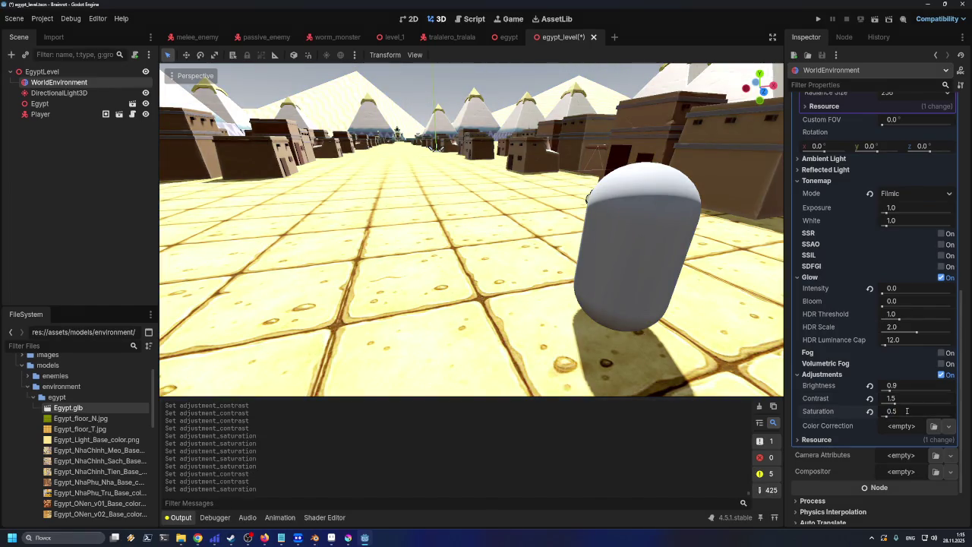
- Try Contrast 1.2 with Saturation 0.8, then reset both to their defaults
scroll(655, 332, down, 10)
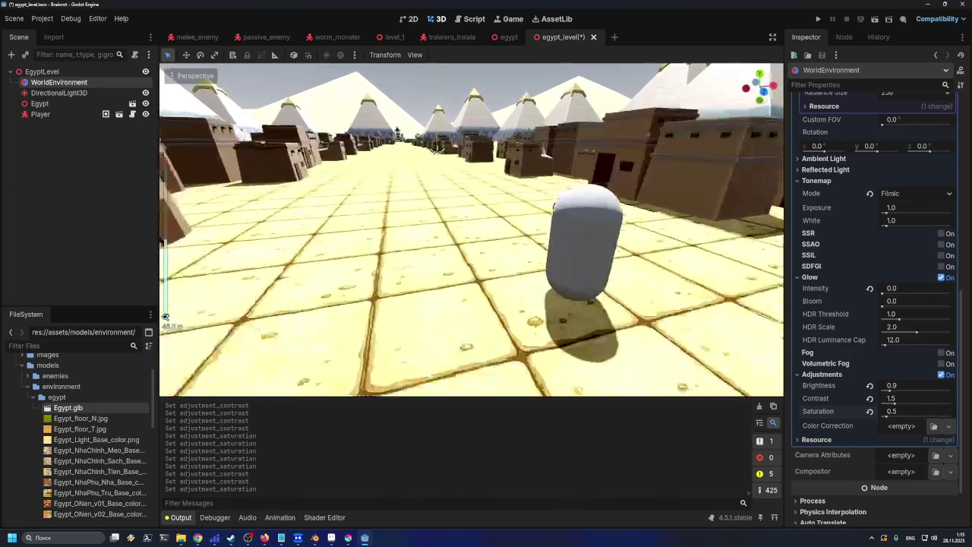
scroll(655, 332, up, 2)
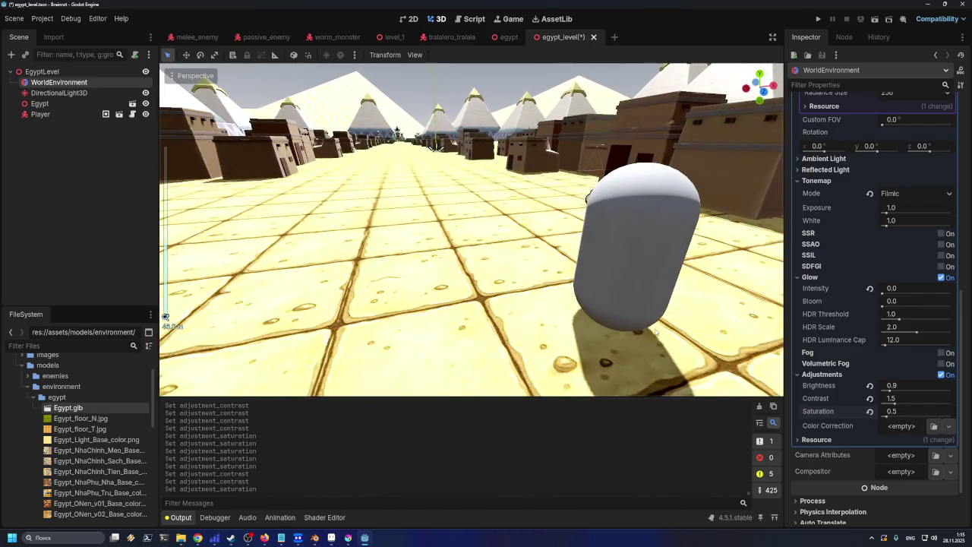
click(927, 399)
text(1)
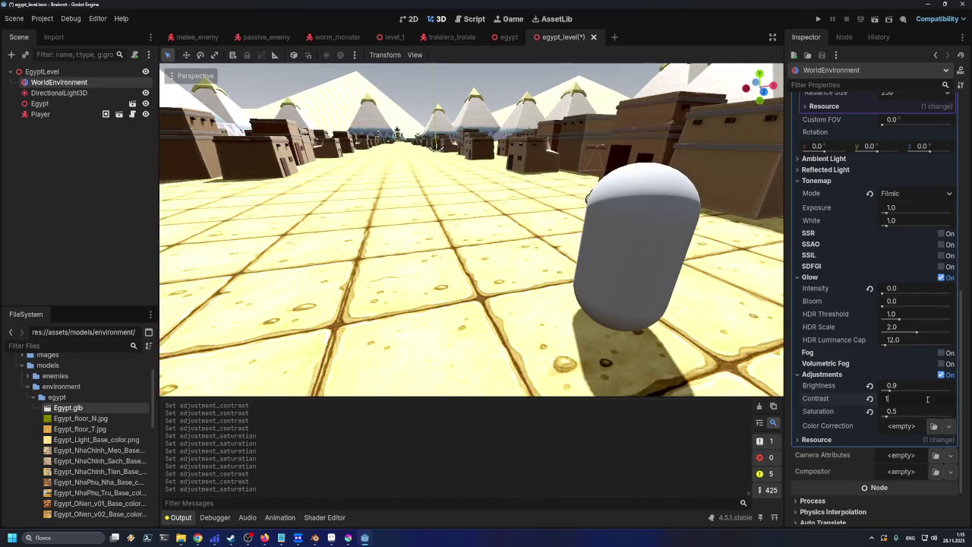
text(.2)
click(906, 412)
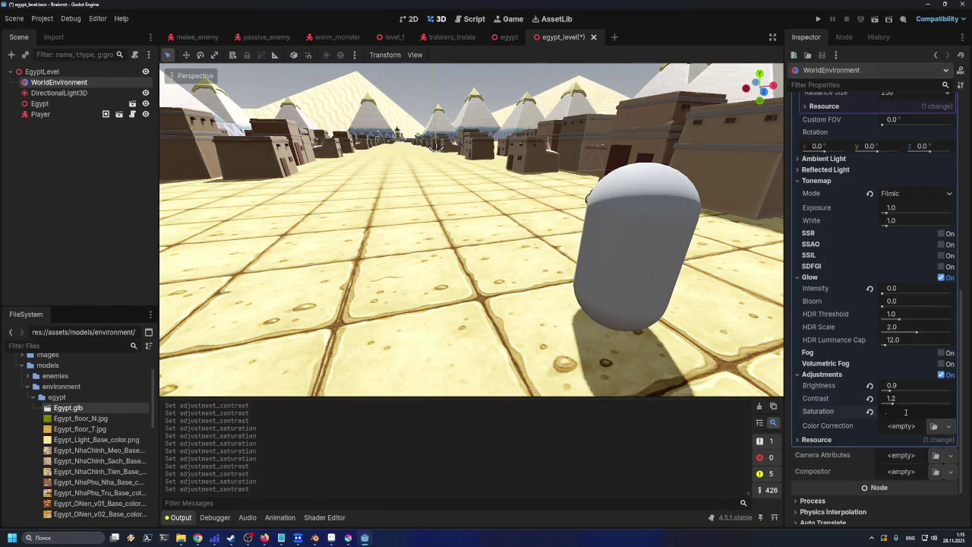
text(.5)
key(Return)
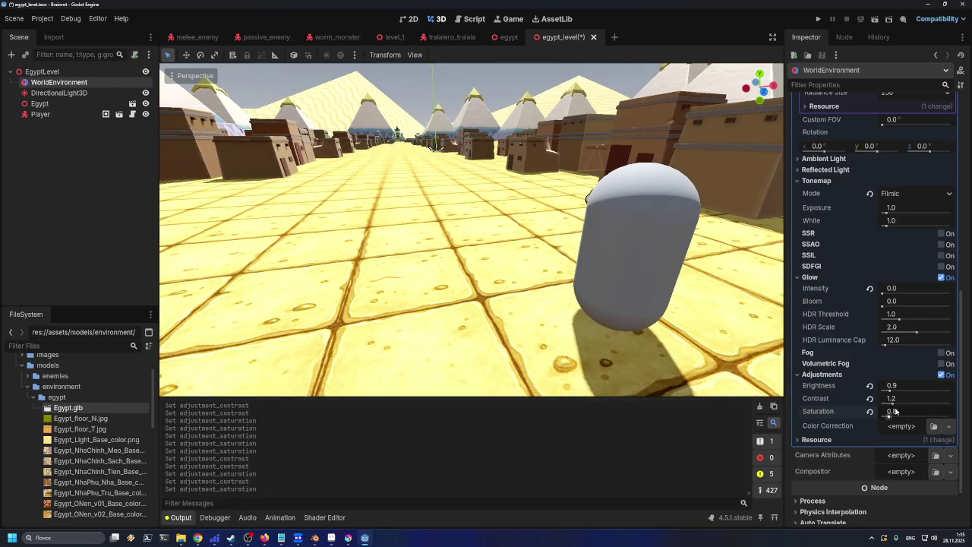
click(896, 411)
click(871, 399)
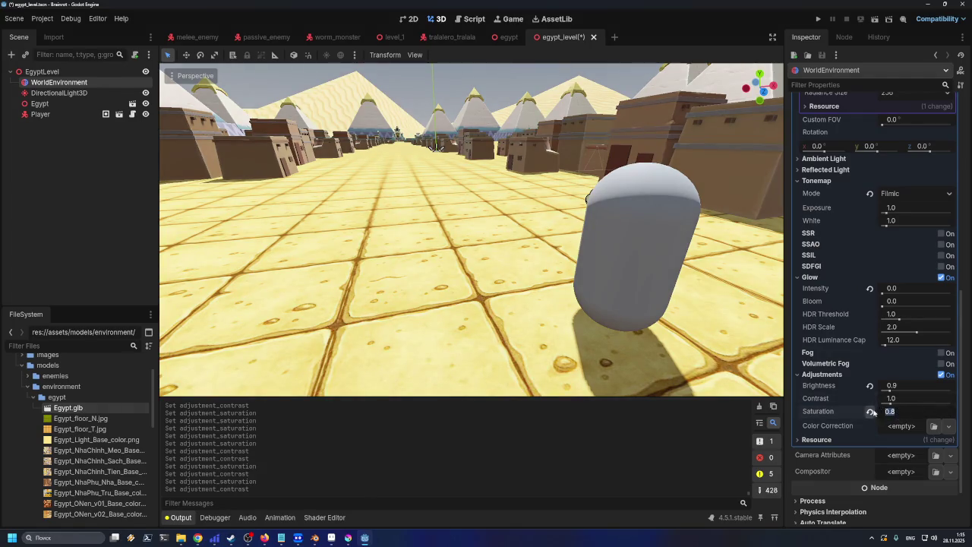
click(870, 411)
- Compare Saturation at about 0.63, 0.9 and 0.61, then select the Player node
drag(890, 415, 888, 416)
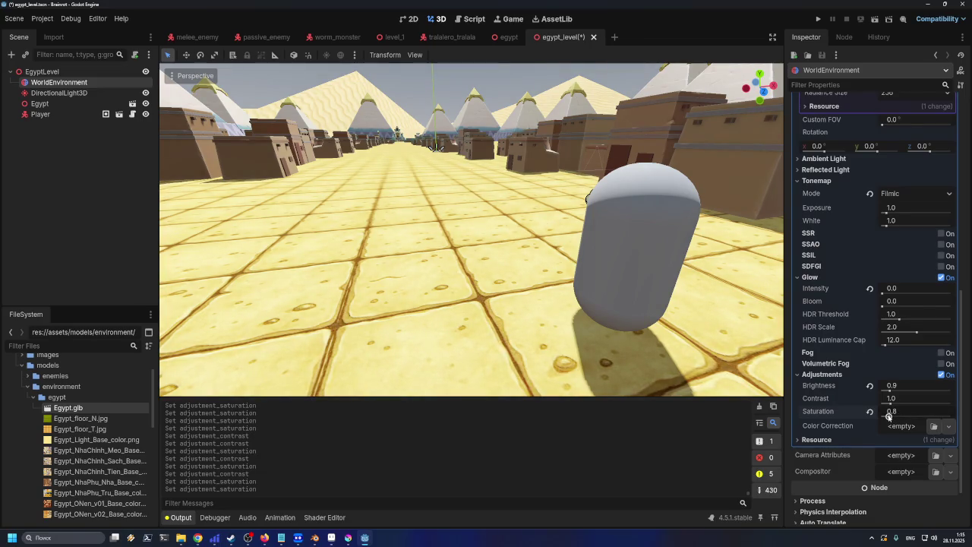
click(872, 412)
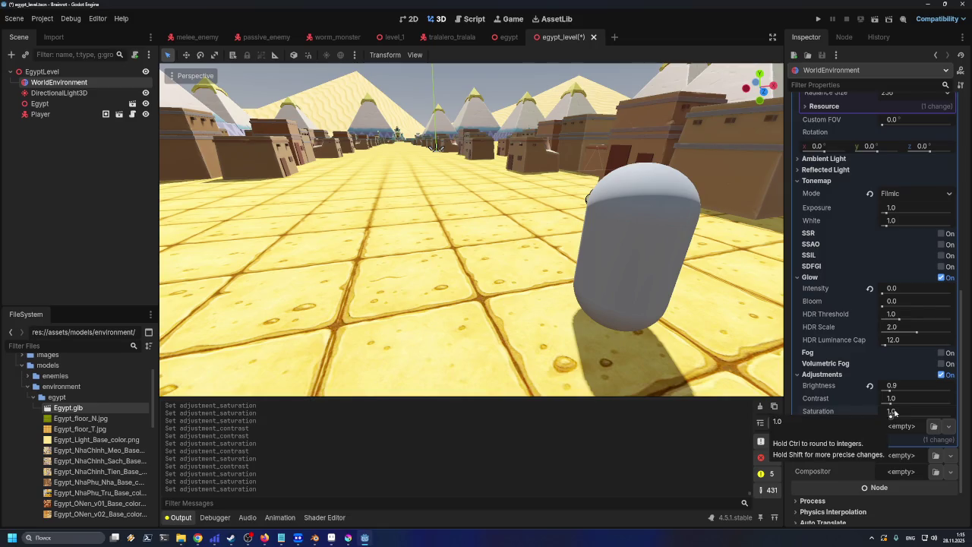
click(898, 412)
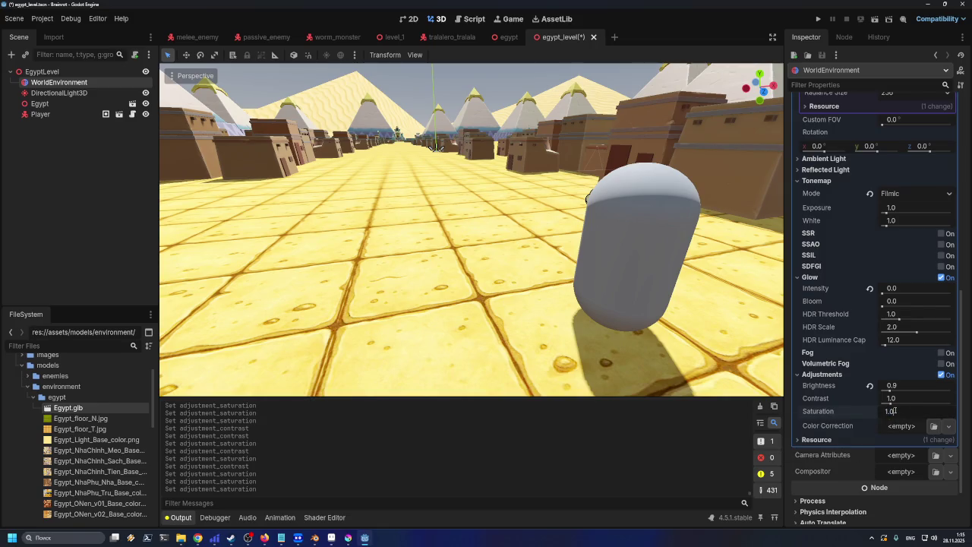
text(0.9)
key(Return)
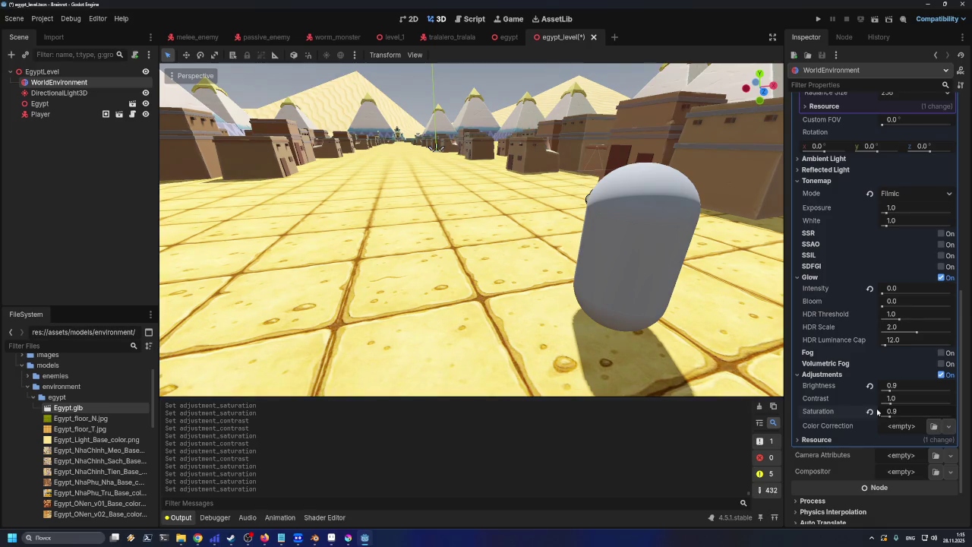
drag(890, 416, 887, 416)
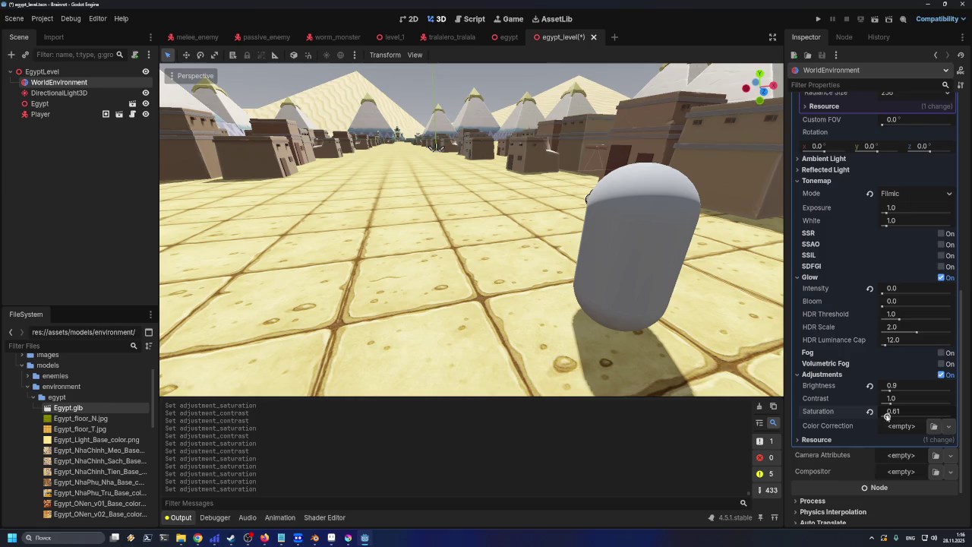
click(600, 296)
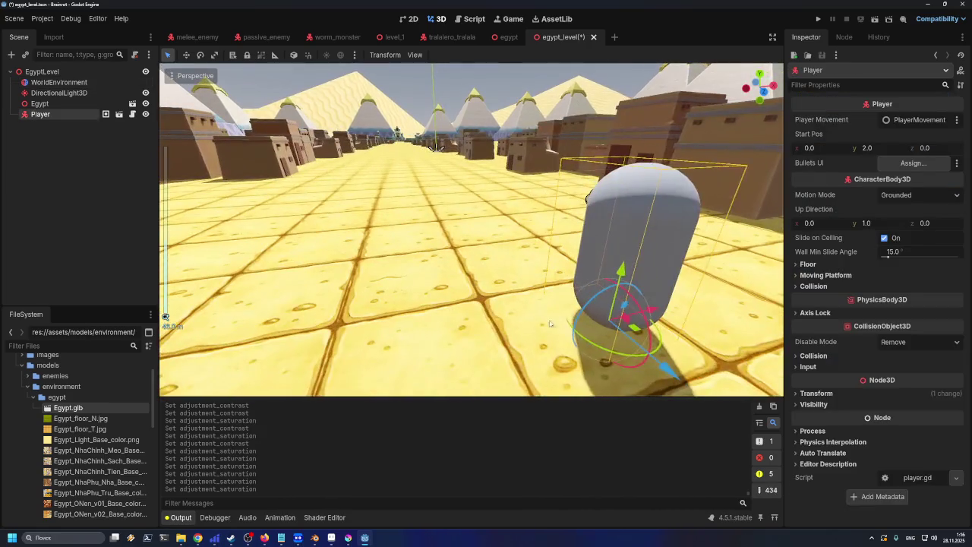
- Select the Egypt node, save egypt_level with Ctrl+S, and reselect WorldEnvironment
click(550, 324)
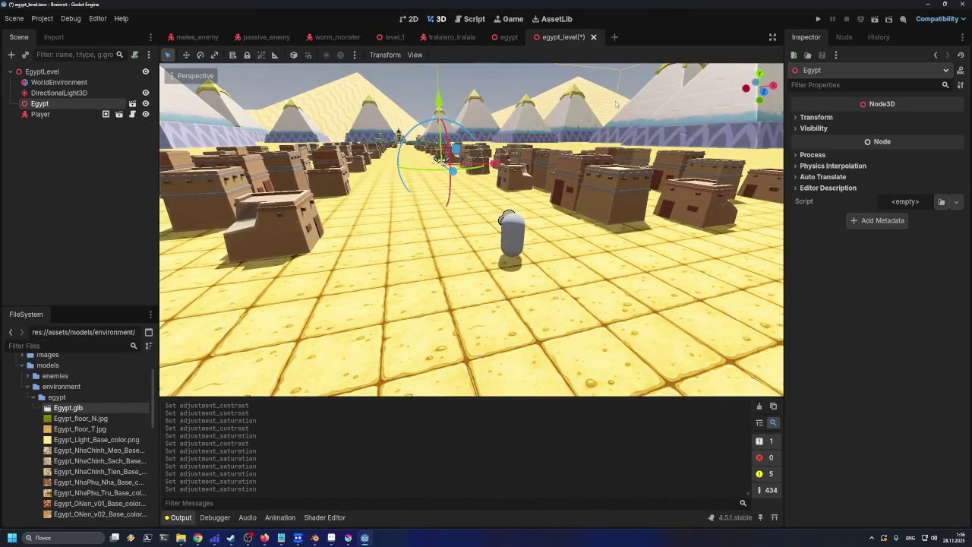
key(ctrl+s)
scroll(566, 234, up, 3)
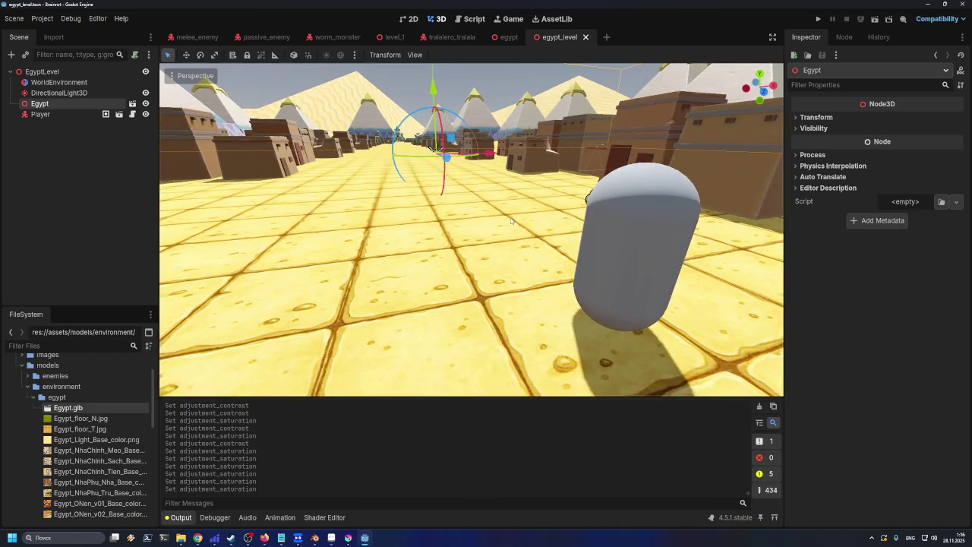
scroll(455, 232, down, 6)
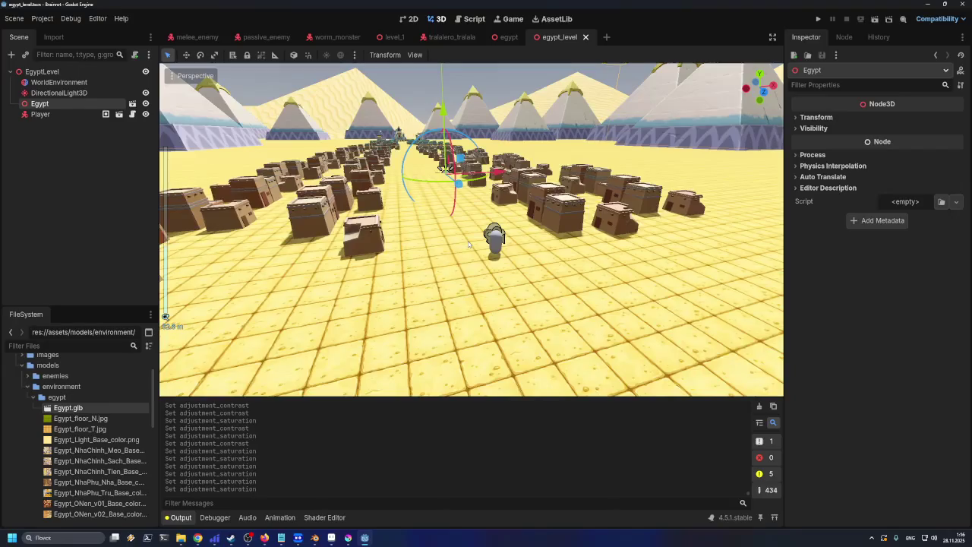
scroll(469, 244, up, 2)
scroll(469, 244, up, 3)
scroll(469, 244, down, 5)
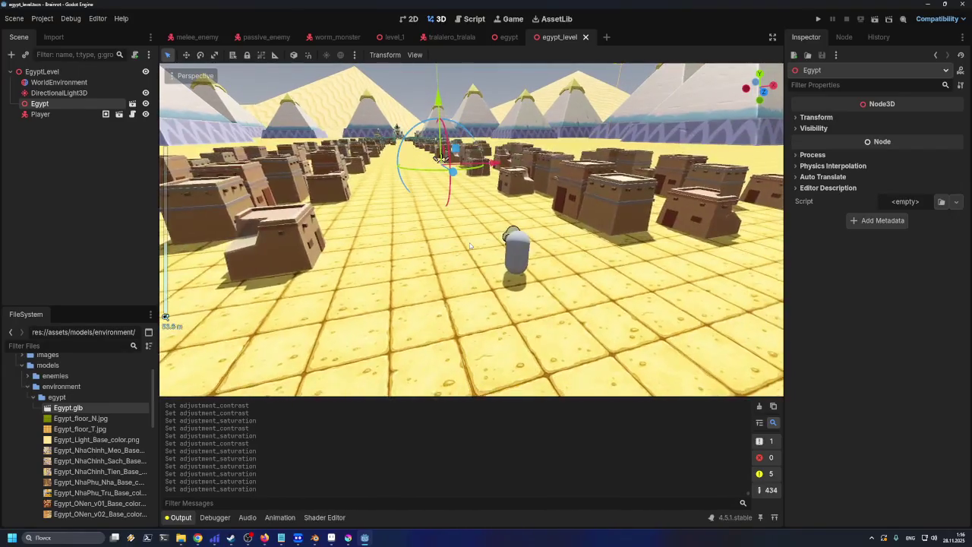
scroll(470, 245, up, 2)
click(59, 82)
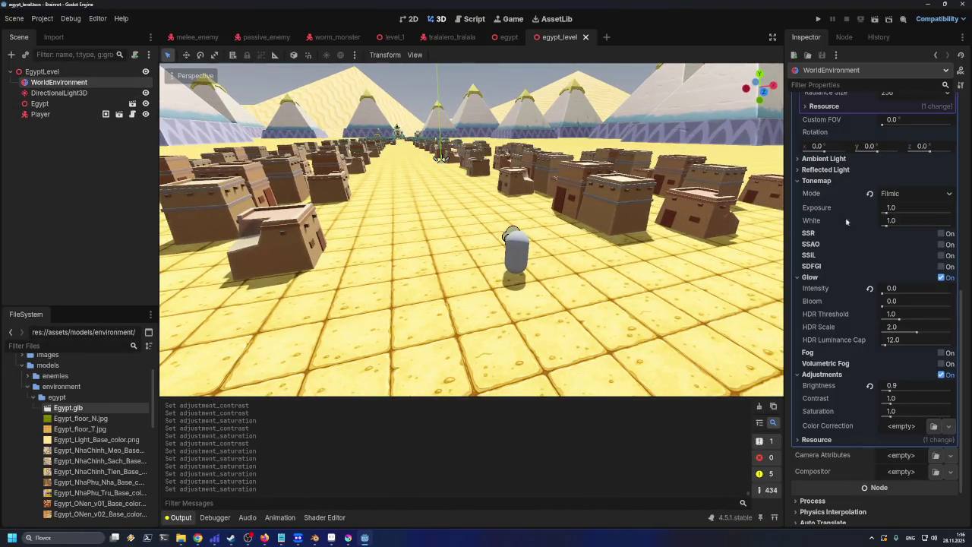
scroll(906, 264, up, 2)
- Switch Tonemap Mode to ACES, then back to Filmic
click(883, 302)
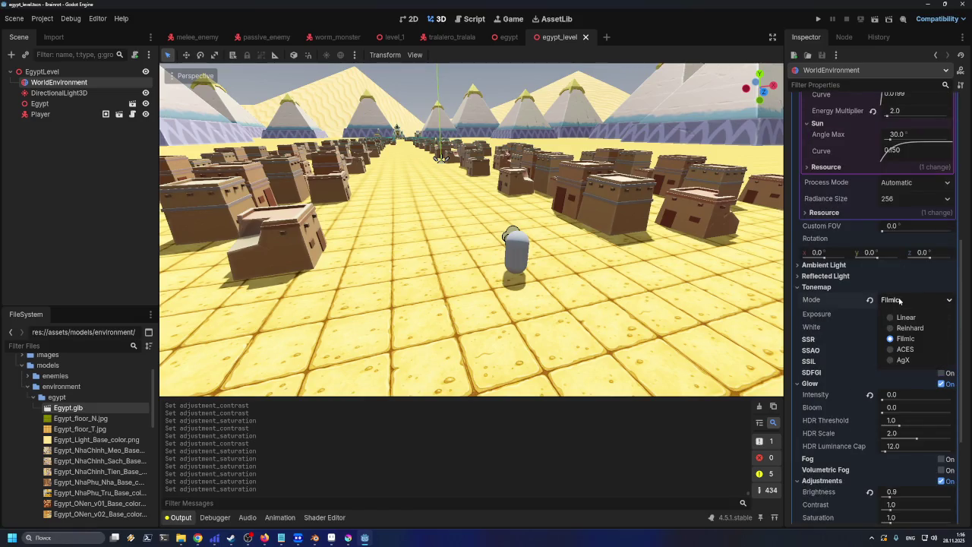
click(905, 349)
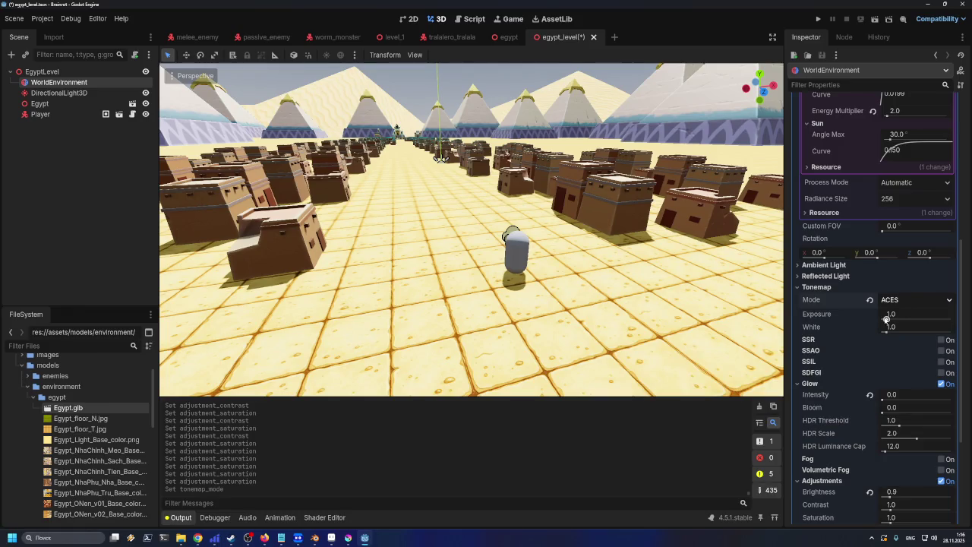
scroll(541, 312, up, 5)
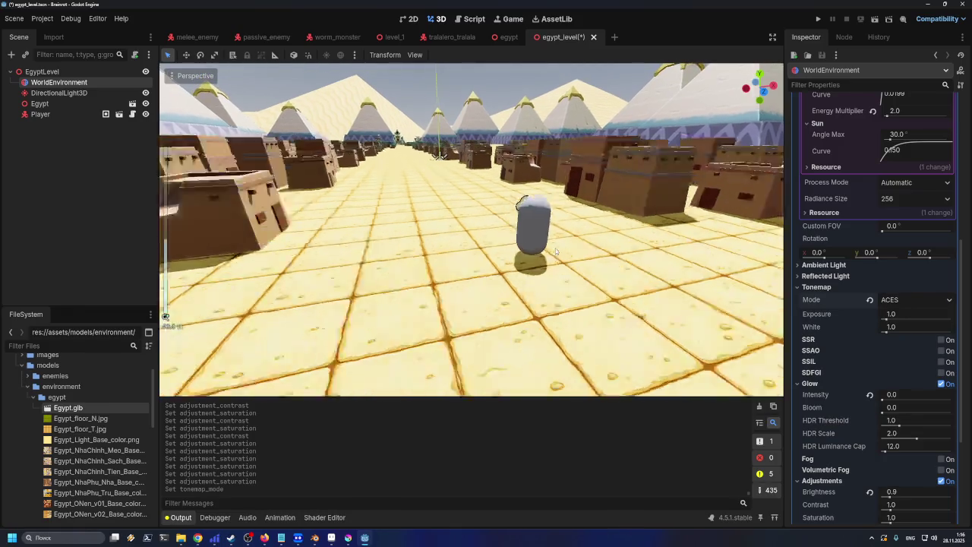
scroll(555, 249, down, 5)
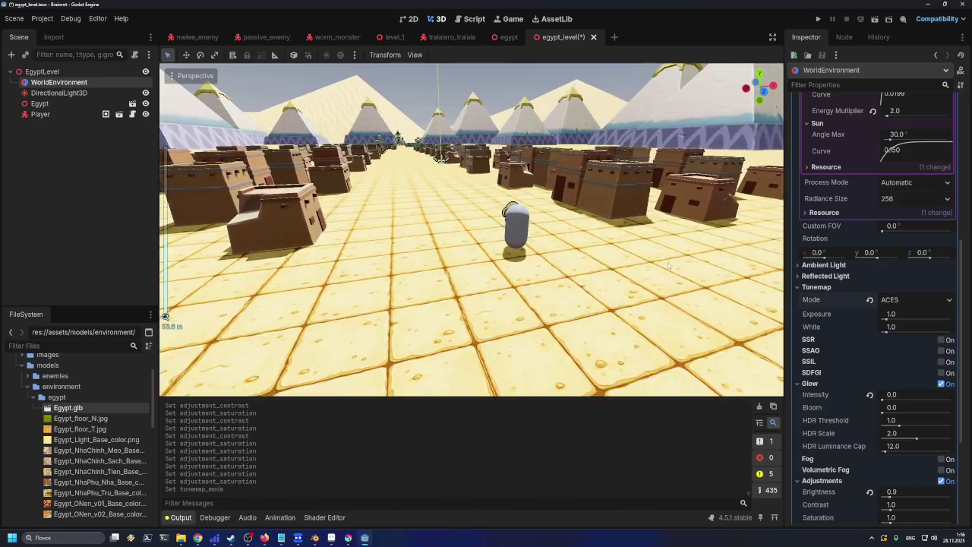
click(893, 301)
click(901, 338)
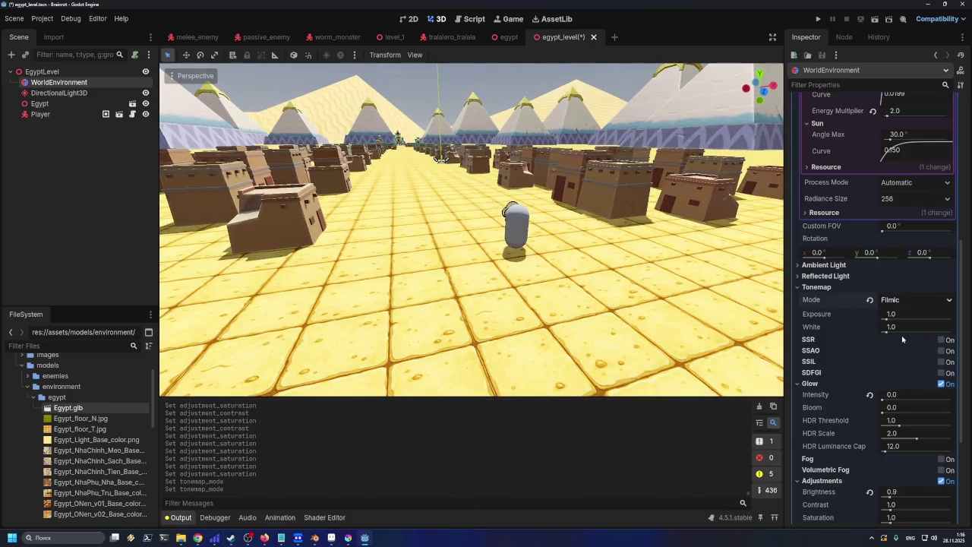
- Turn off the Adjustments and Glow sections
scroll(852, 420, down, 3)
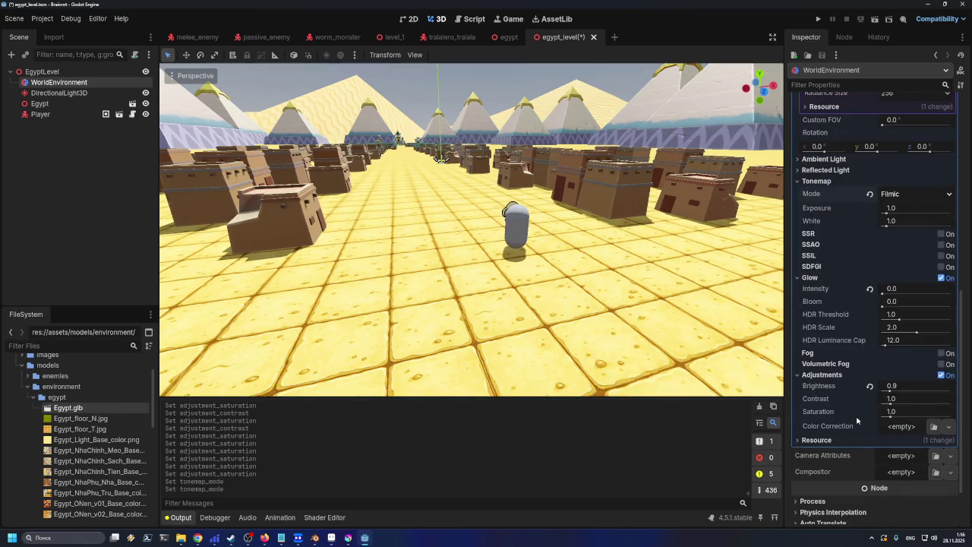
click(943, 375)
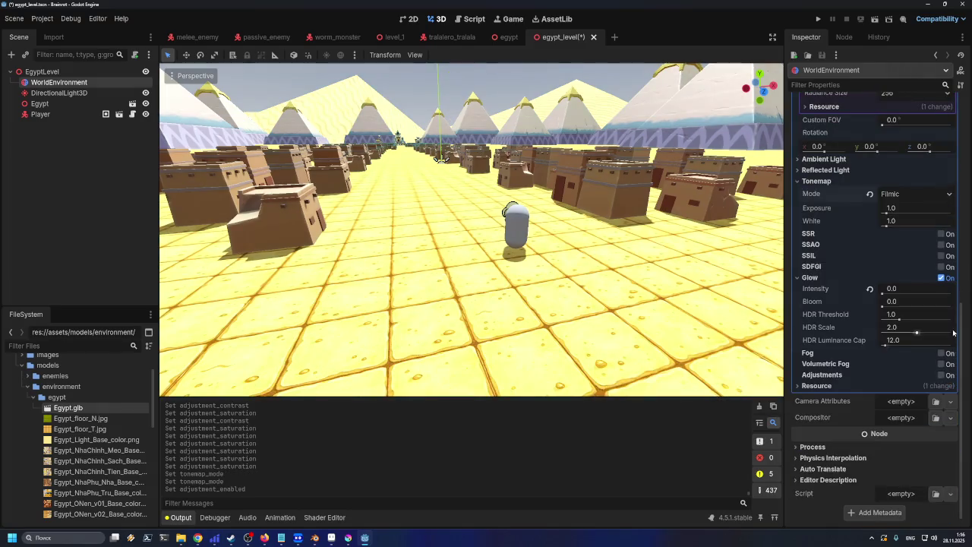
click(943, 277)
scroll(943, 284, up, 2)
- Cycle Tonemap Mode through Linear, Reinhard, Filmic, ACES and AgX
click(911, 310)
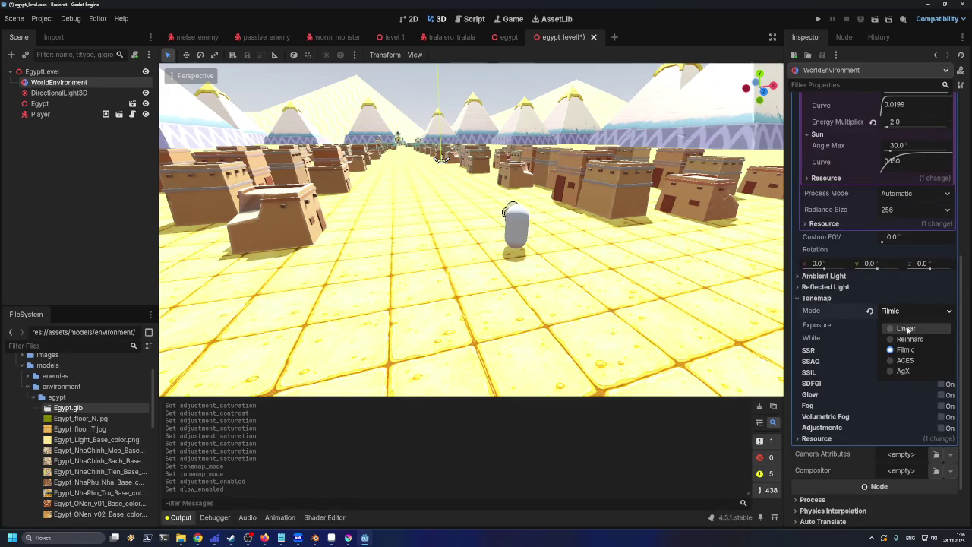
click(908, 332)
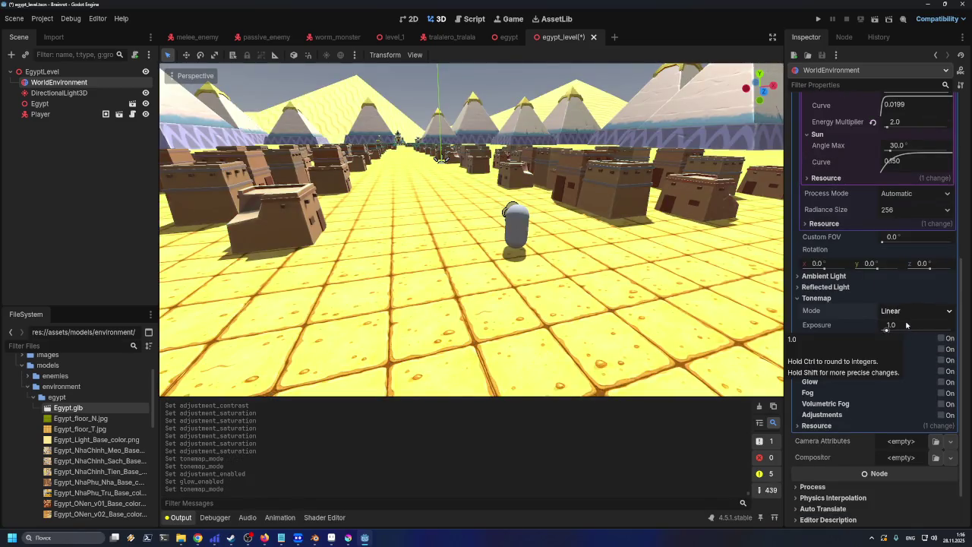
click(908, 313)
click(909, 340)
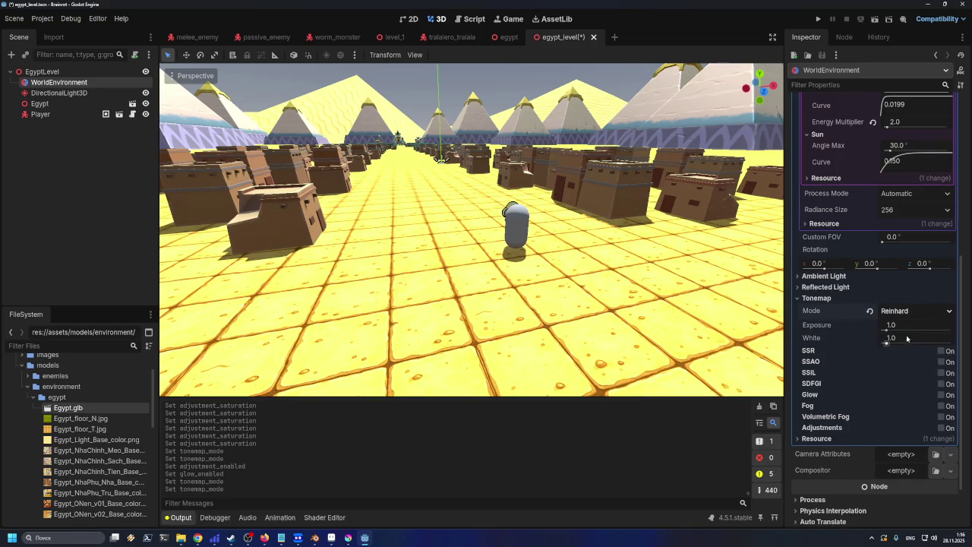
click(908, 312)
click(909, 350)
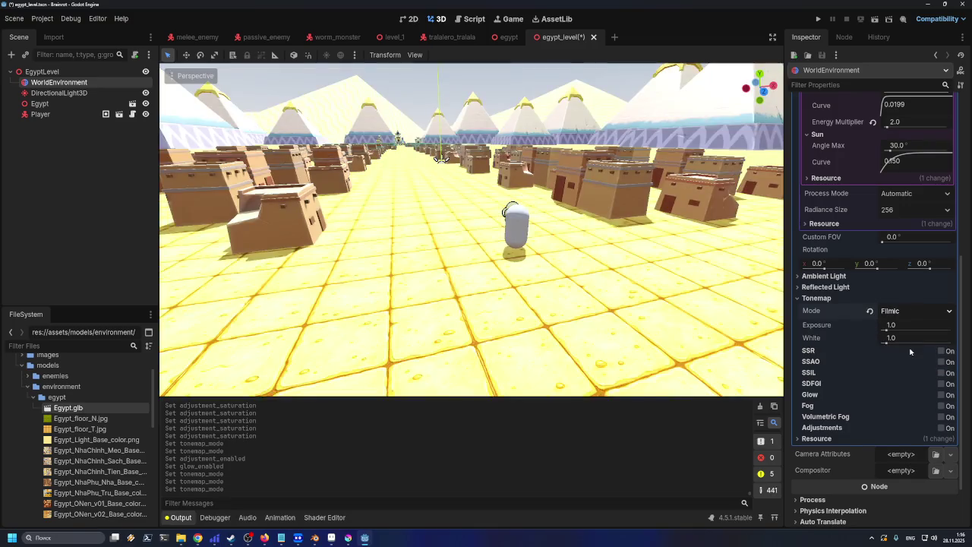
click(905, 312)
click(907, 360)
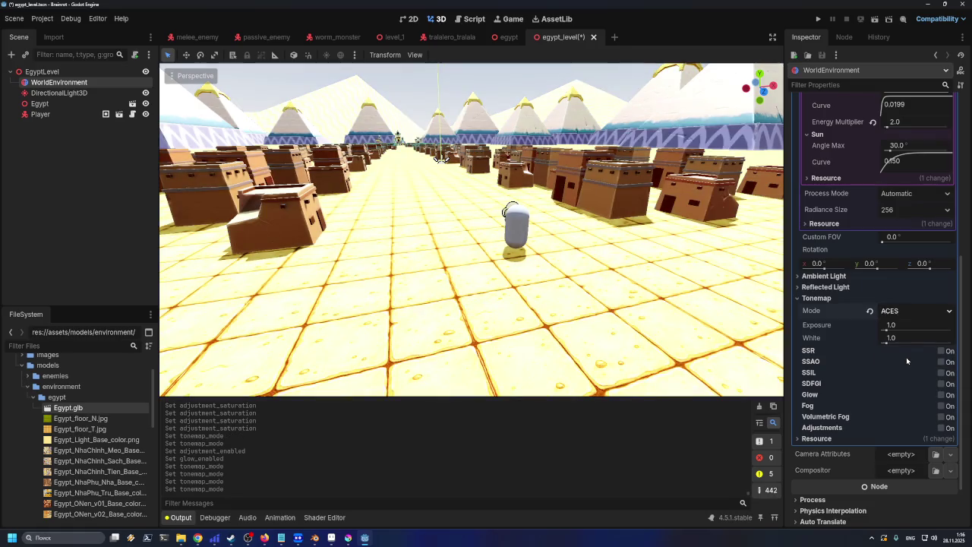
click(906, 312)
click(903, 370)
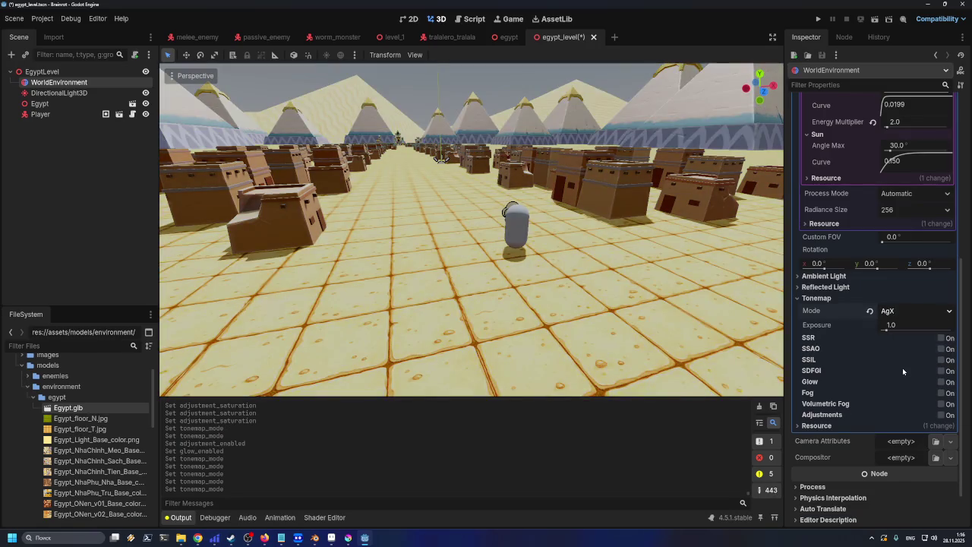
- Compare ACES, Filmic and Reinhard, settle on Linear, and expand Ambient Light
click(893, 310)
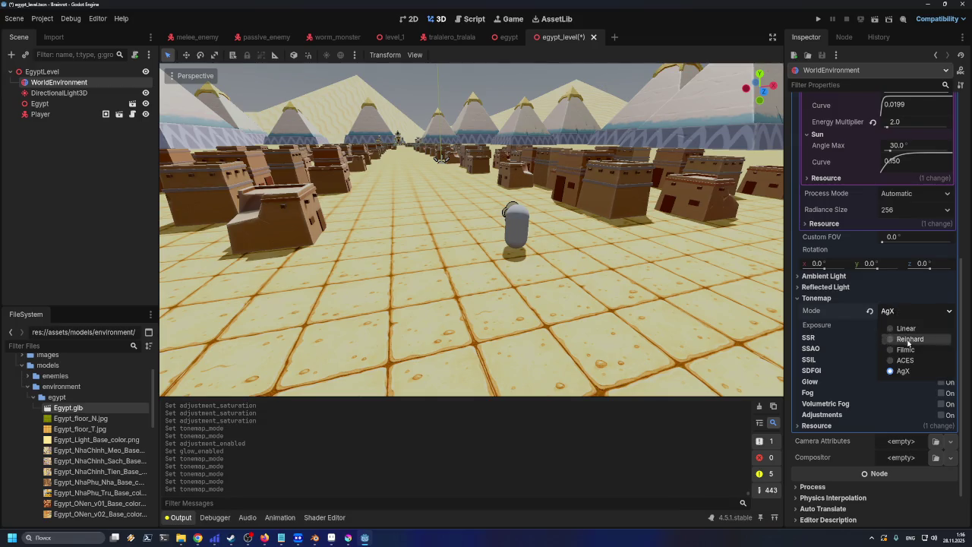
click(915, 360)
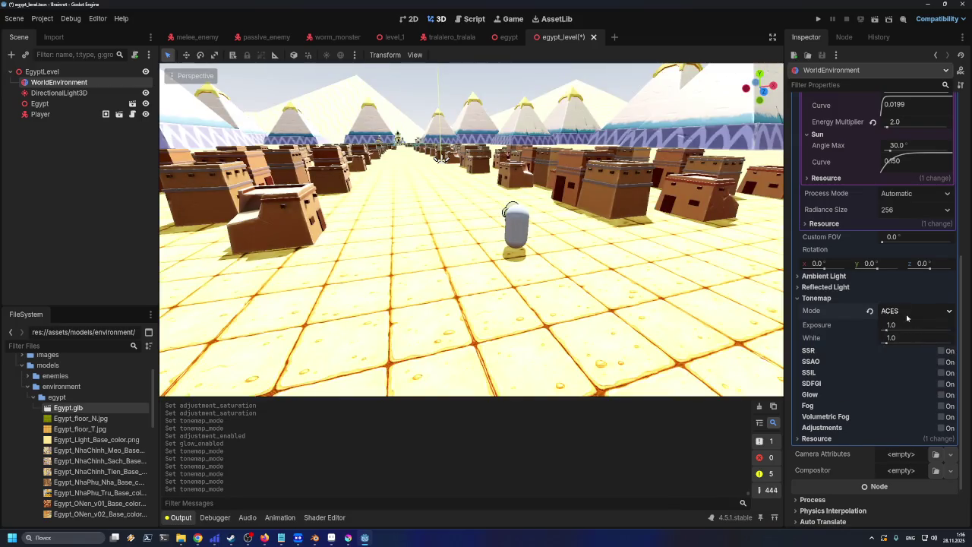
click(908, 312)
click(904, 340)
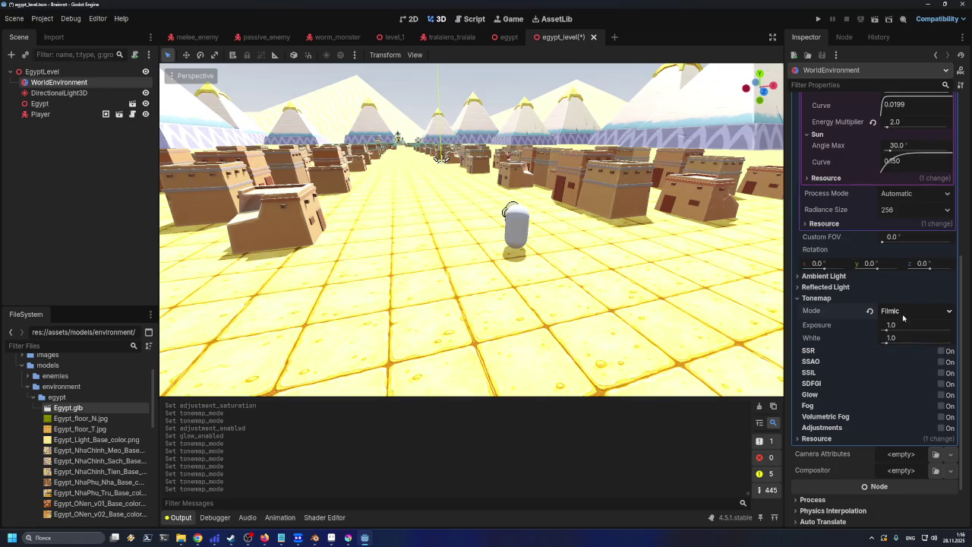
click(904, 312)
click(908, 339)
click(901, 312)
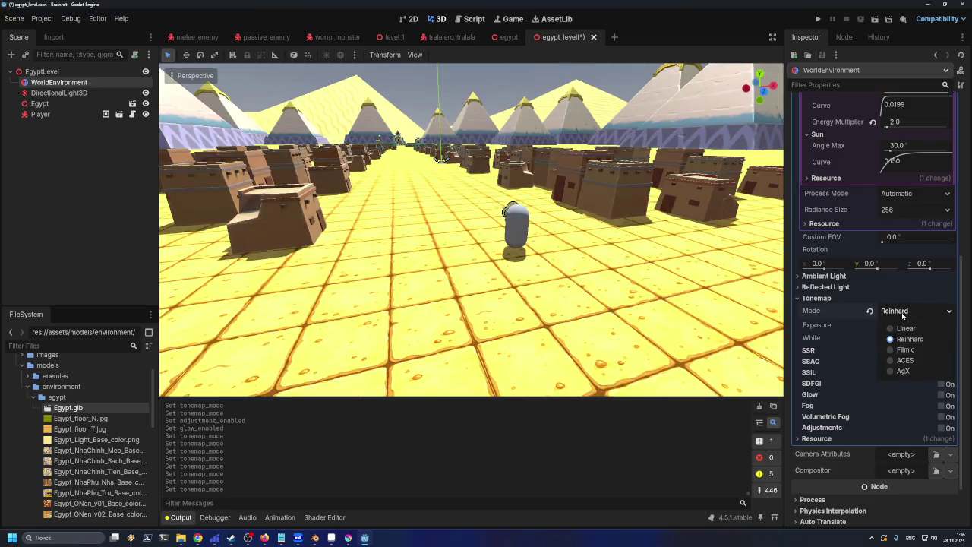
click(904, 328)
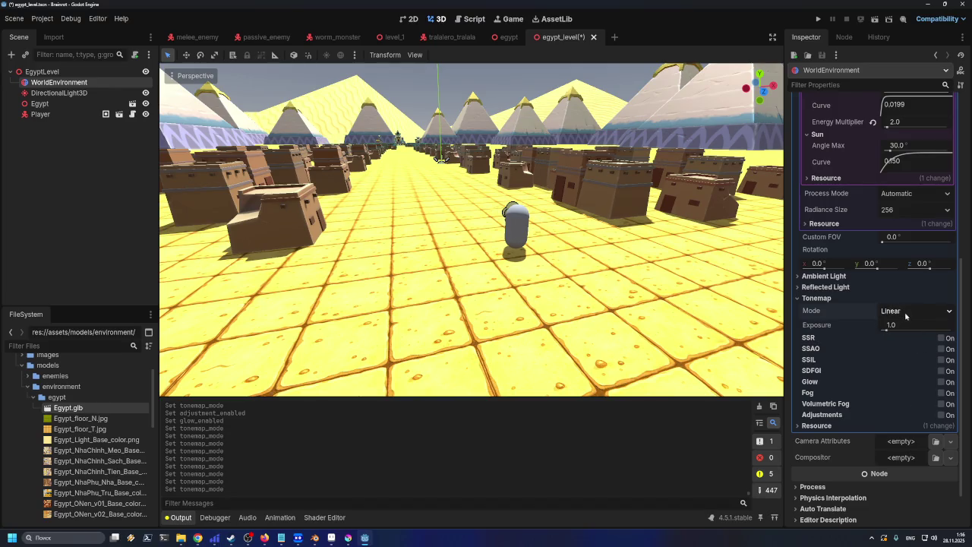
click(848, 277)
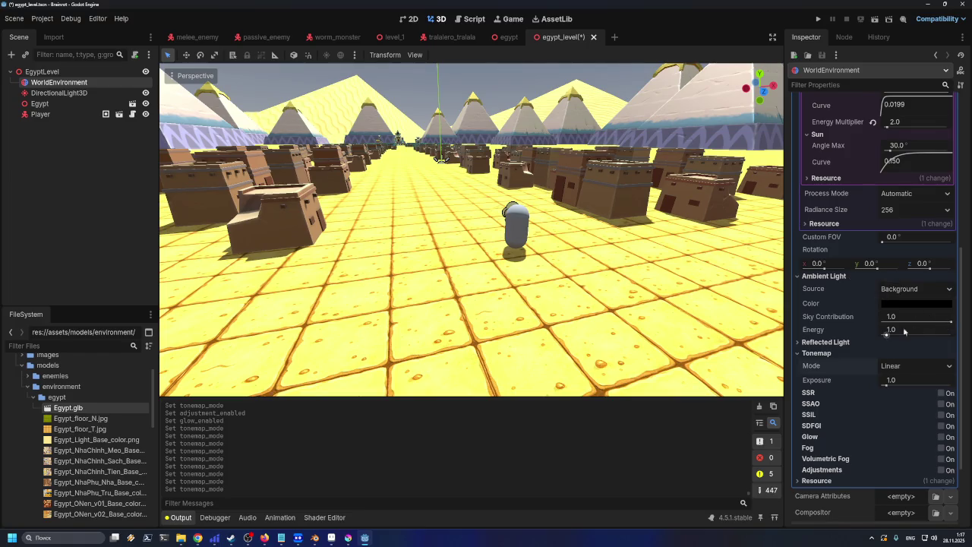
- Experiment with ambient Energy and Sky Contribution, reset Energy to 1.0, and expand Reflected Light
drag(886, 334, 886, 334)
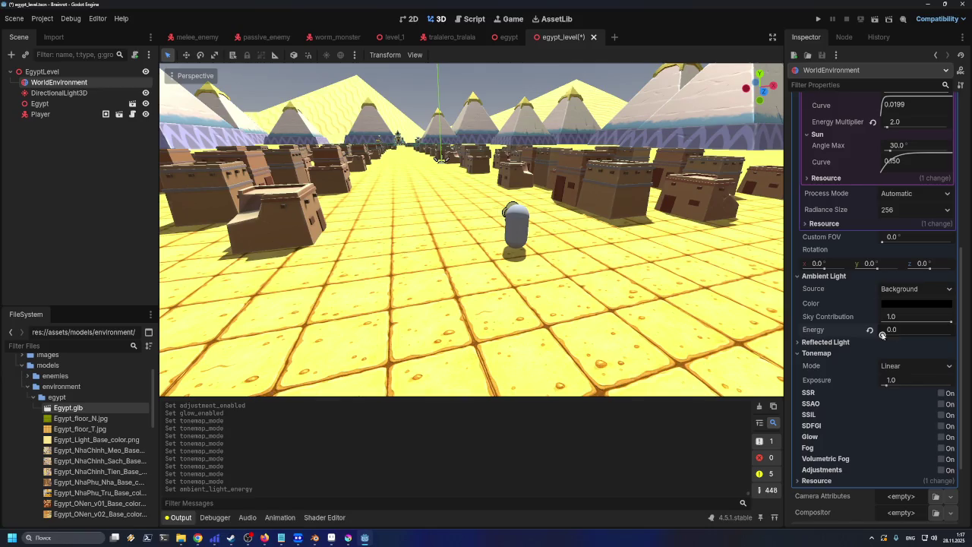
click(869, 329)
mouse_move(943, 324)
mouse_down()
mouse_move(877, 322)
mouse_move(955, 327)
mouse_up()
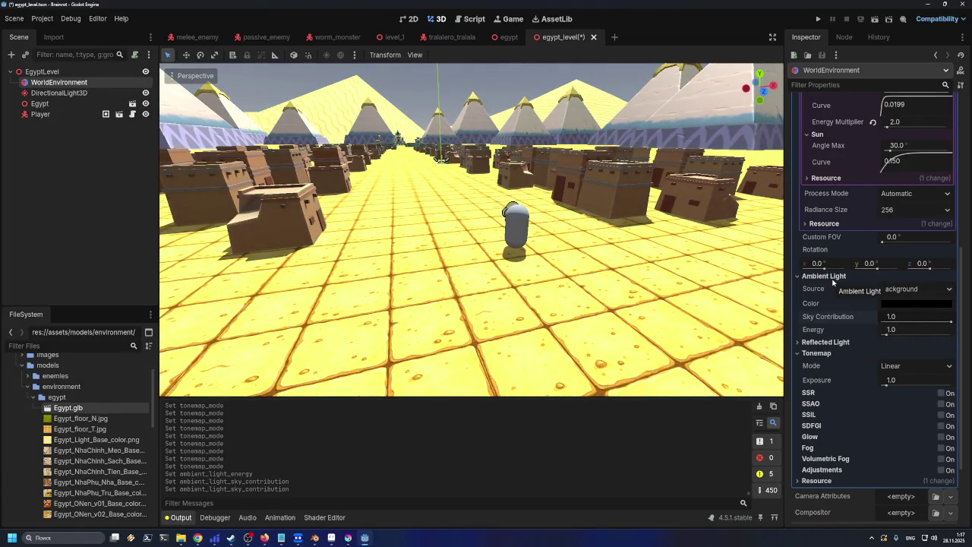
click(839, 344)
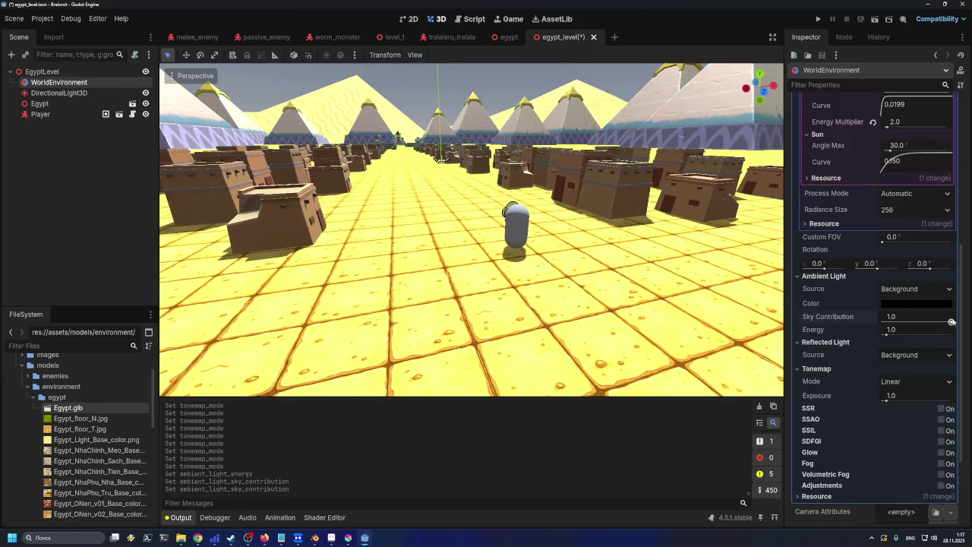
mouse_move(952, 323)
mouse_down()
mouse_move(880, 320)
mouse_move(961, 322)
mouse_move(884, 320)
mouse_move(951, 322)
mouse_move(887, 332)
mouse_move(956, 334)
mouse_move(882, 337)
mouse_up()
click(870, 330)
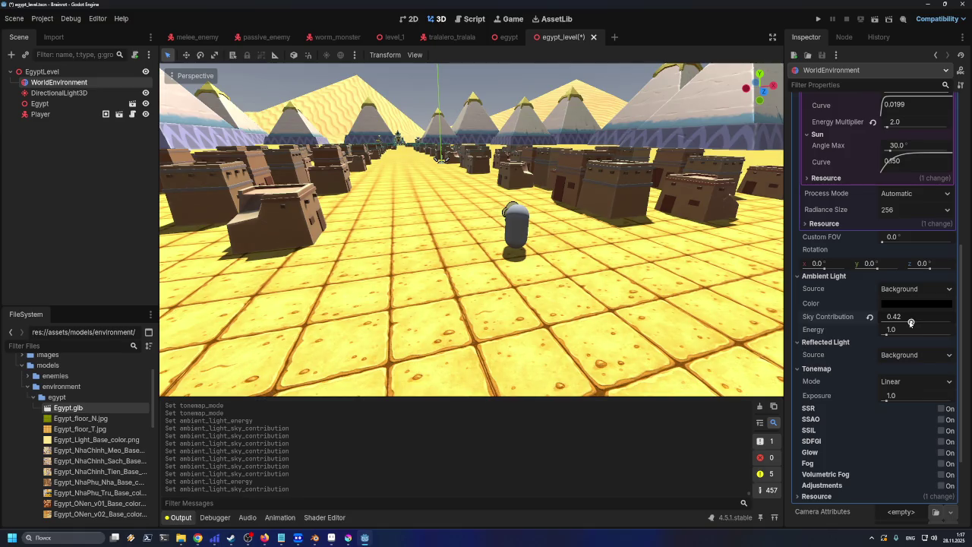
- Try a light grey ambient colour, then set Sky Contribution back to 1.0
drag(914, 322, 898, 322)
click(899, 305)
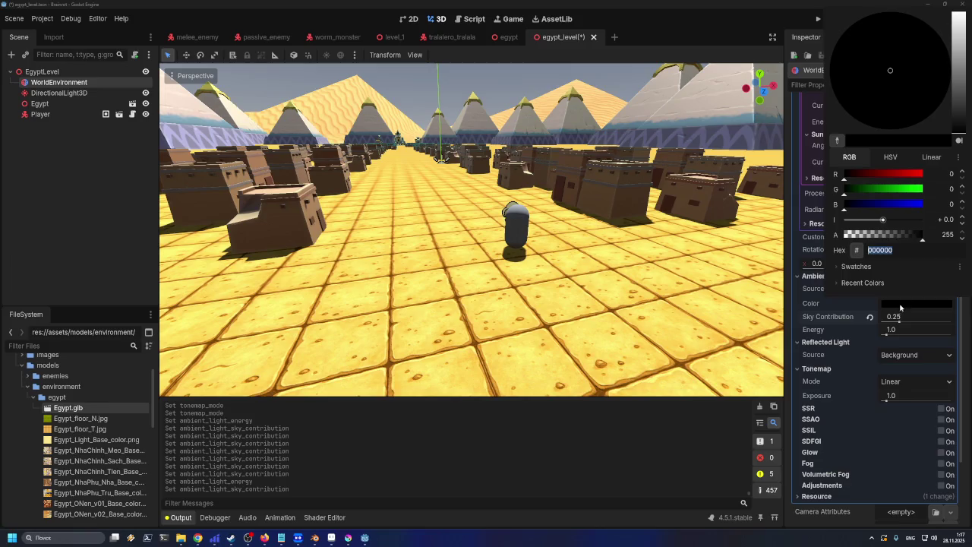
mouse_move(954, 104)
mouse_down()
mouse_move(969, 12)
mouse_move(970, 141)
mouse_up()
click(904, 324)
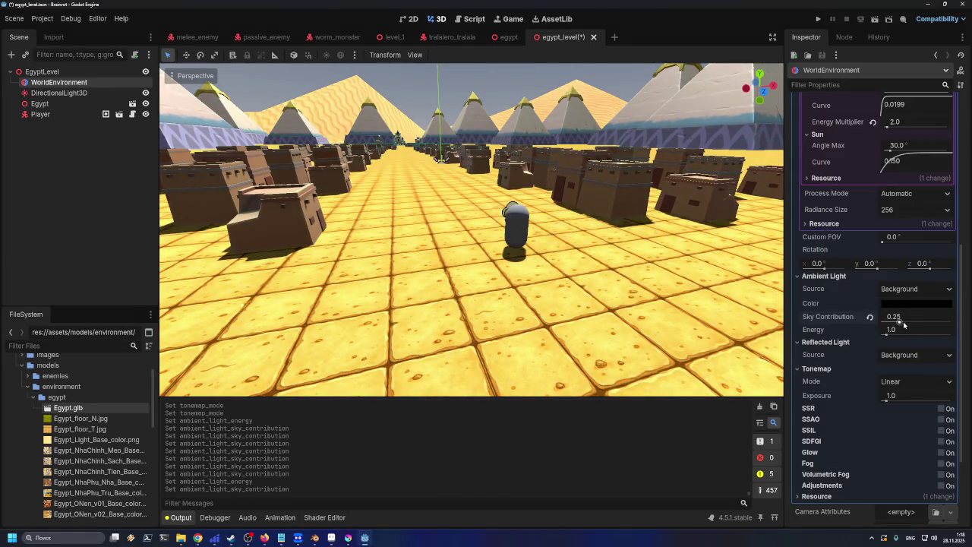
click(922, 325)
text(1)
key(Return)
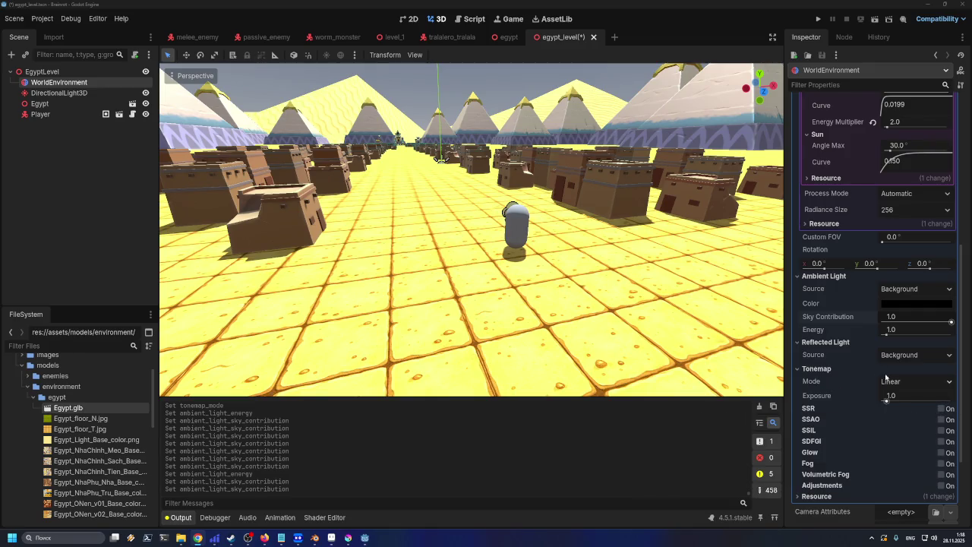
- Enable Glow at intensity 0.0, toggling it on and off to compare
click(942, 453)
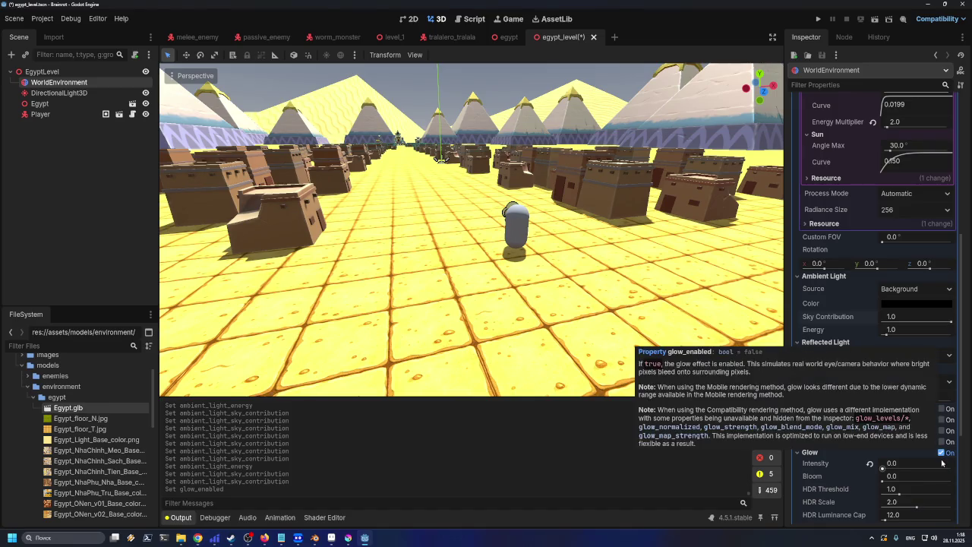
click(940, 453)
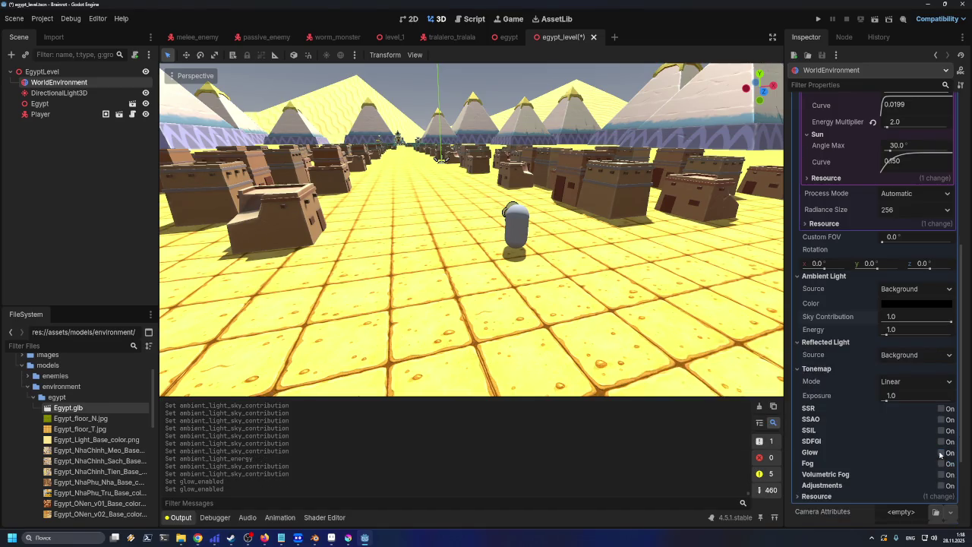
click(941, 452)
click(941, 453)
click(941, 454)
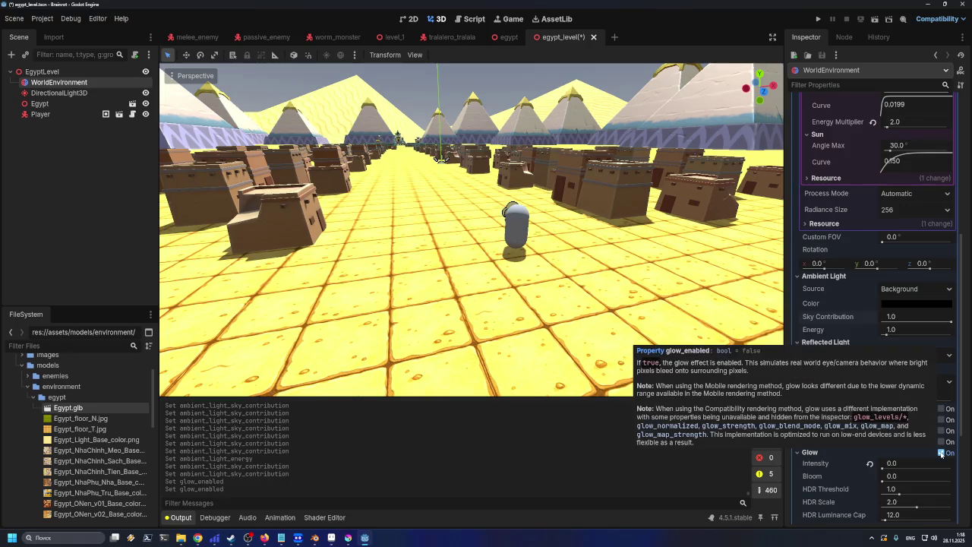
mouse_move(883, 467)
mouse_down()
mouse_move(935, 468)
mouse_move(868, 467)
mouse_up()
click(941, 453)
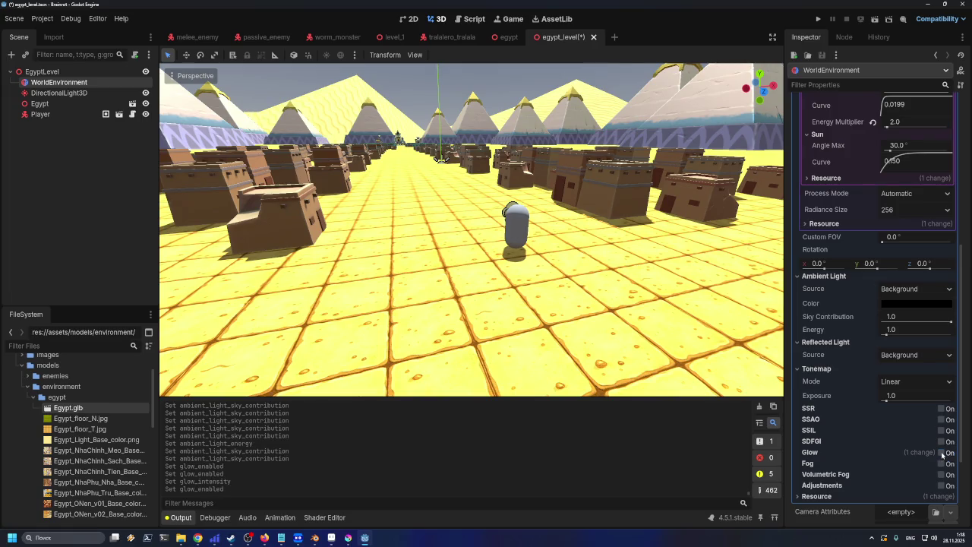
click(942, 454)
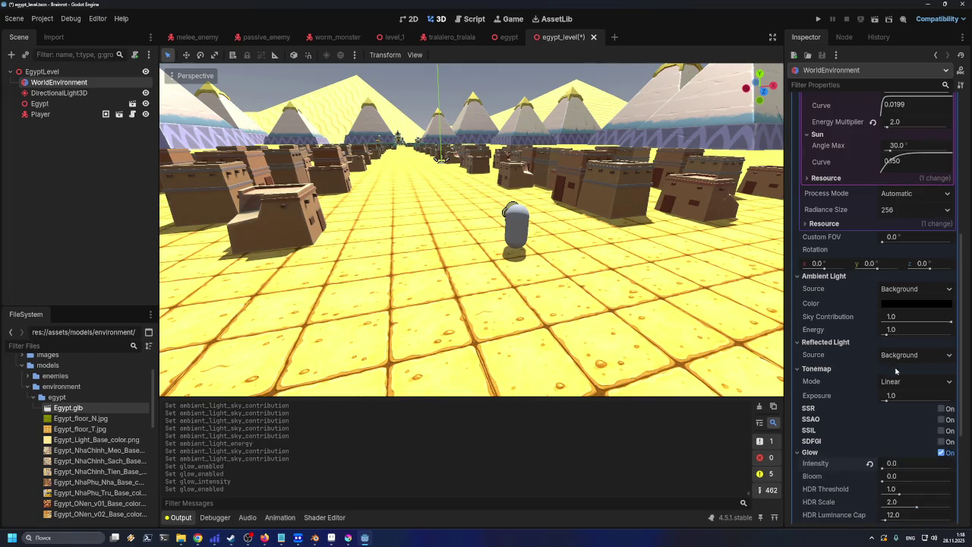
- Switch Tonemap Mode to Filmic and compare the scene with Glow on and off
scroll(909, 353, up, 5)
scroll(910, 352, up, 2)
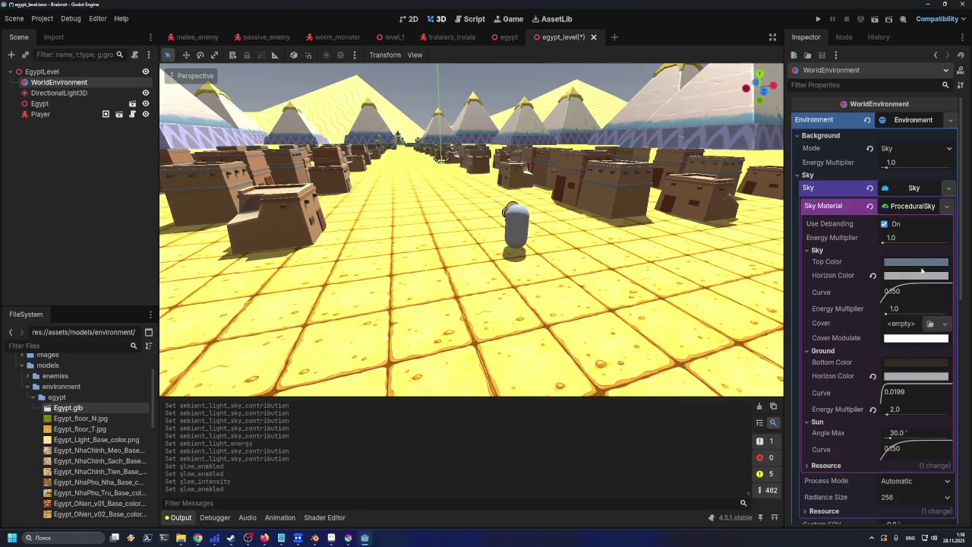
scroll(922, 289, down, 5)
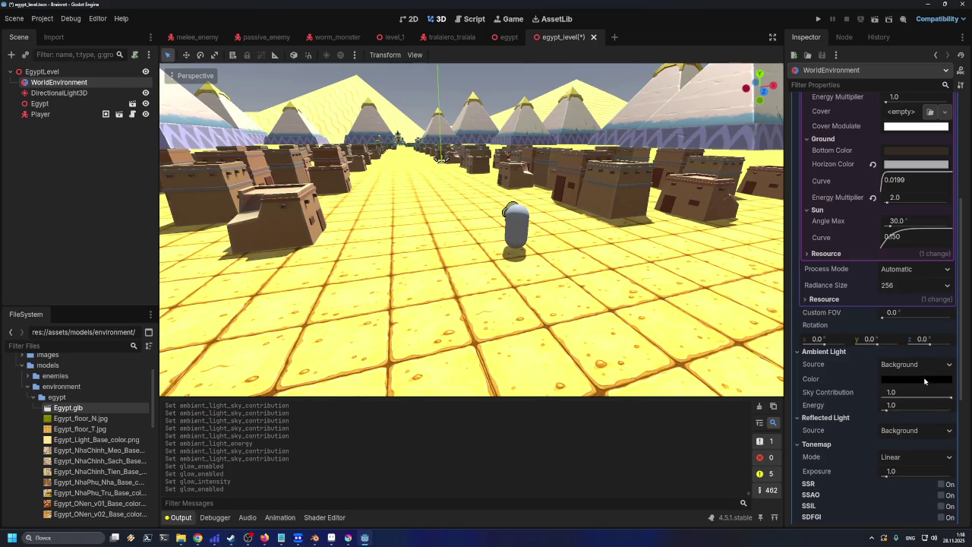
scroll(927, 380, down, 3)
click(909, 350)
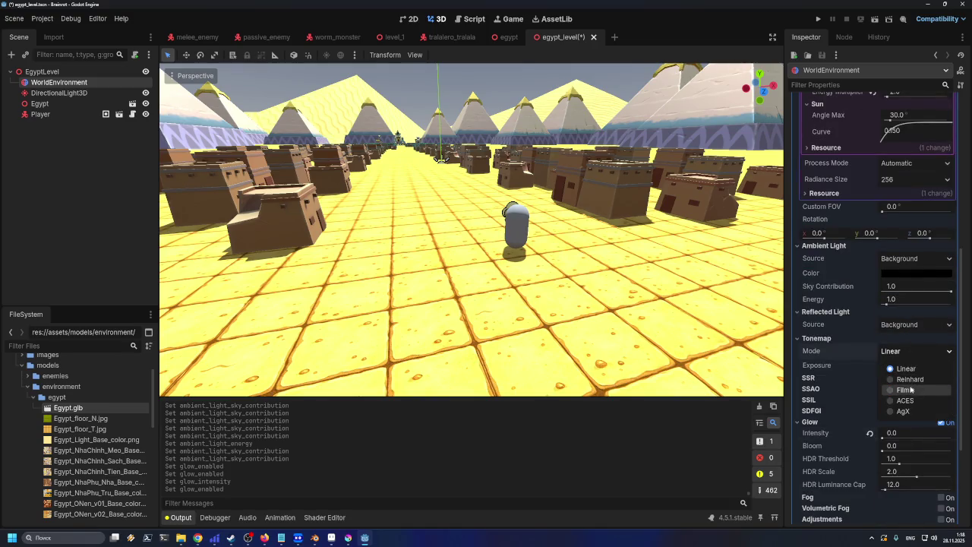
click(911, 390)
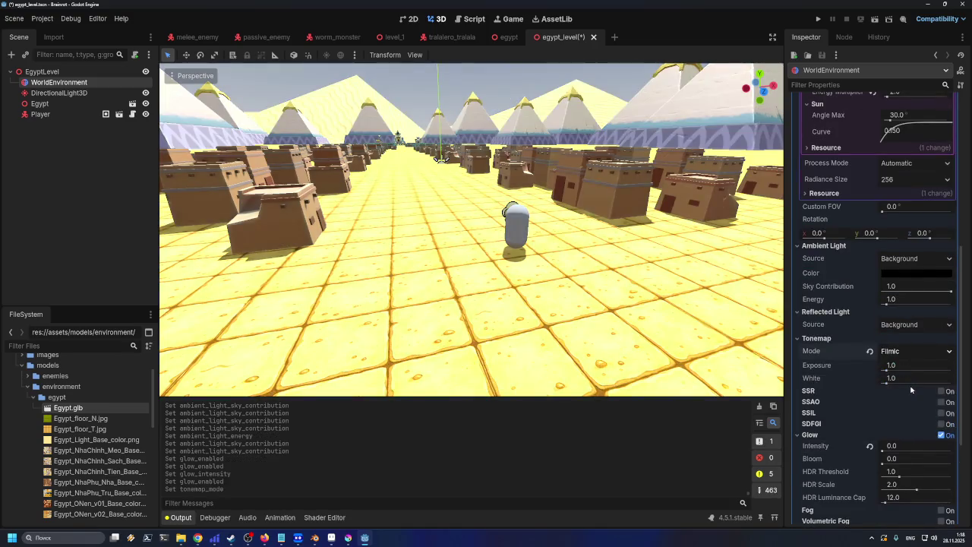
click(941, 436)
click(941, 437)
click(941, 436)
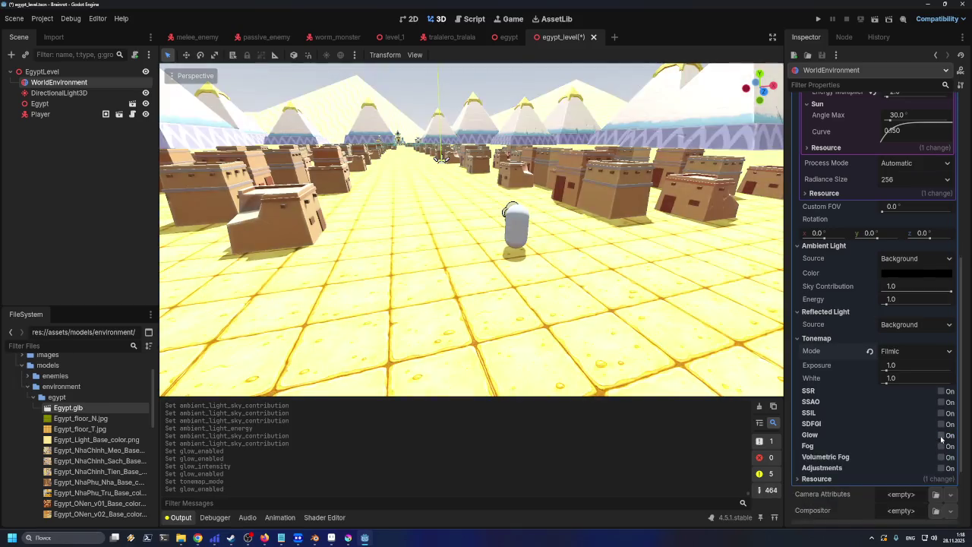
click(941, 437)
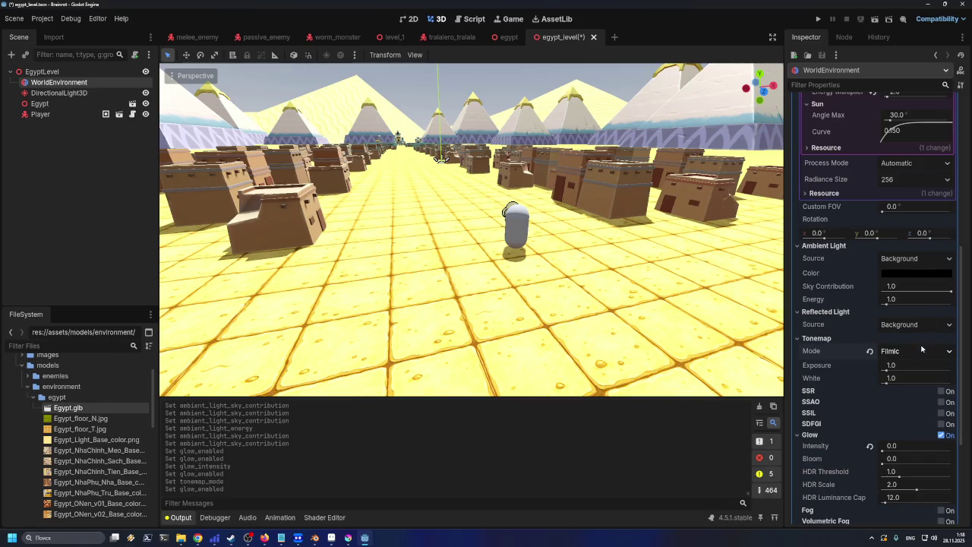
- Try Linear, Reinhard, Filmic and ACES tonemaps, settling on AgX
click(923, 348)
click(907, 369)
click(909, 353)
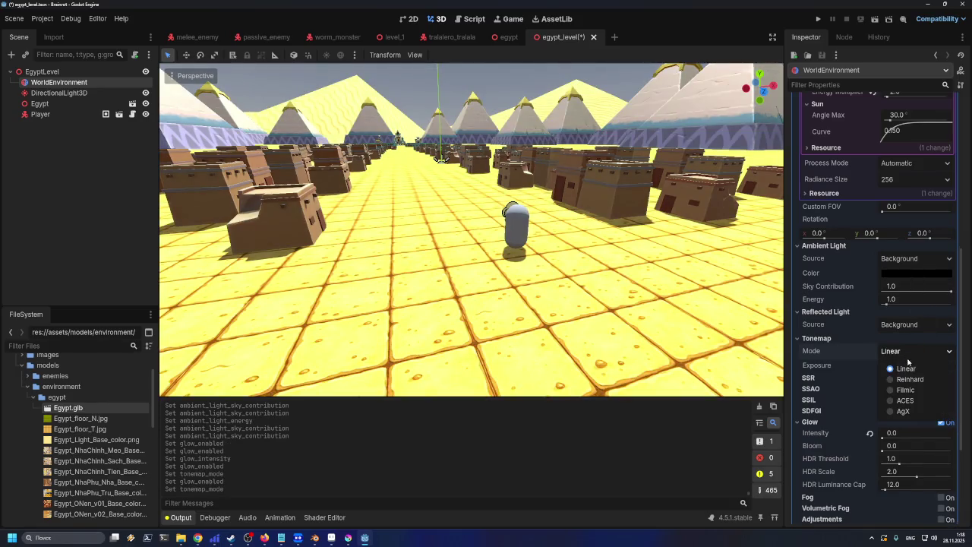
click(909, 379)
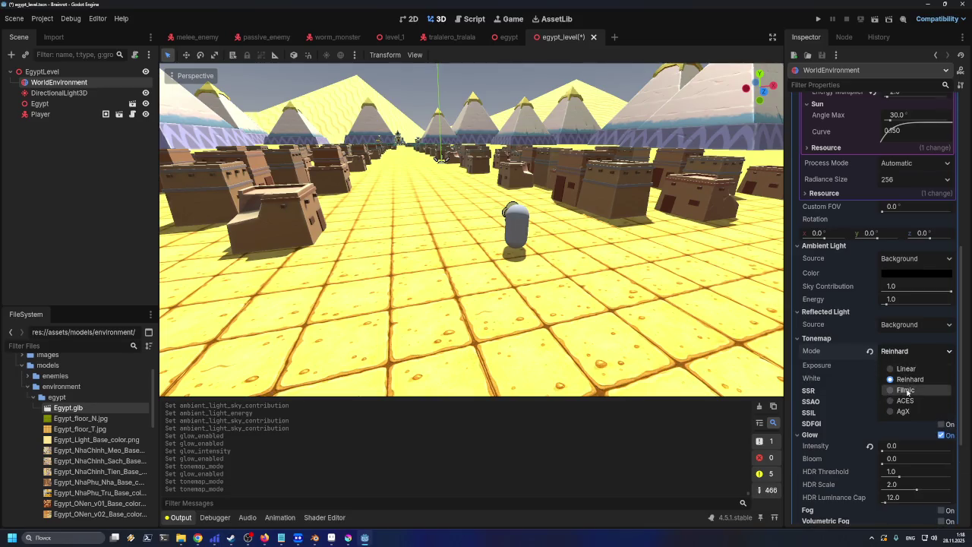
click(905, 390)
click(904, 351)
click(908, 400)
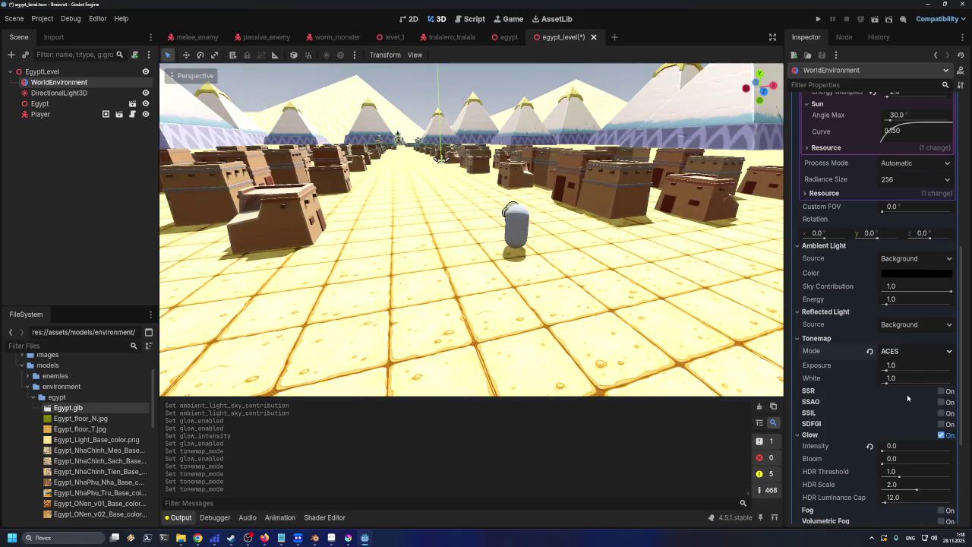
click(904, 351)
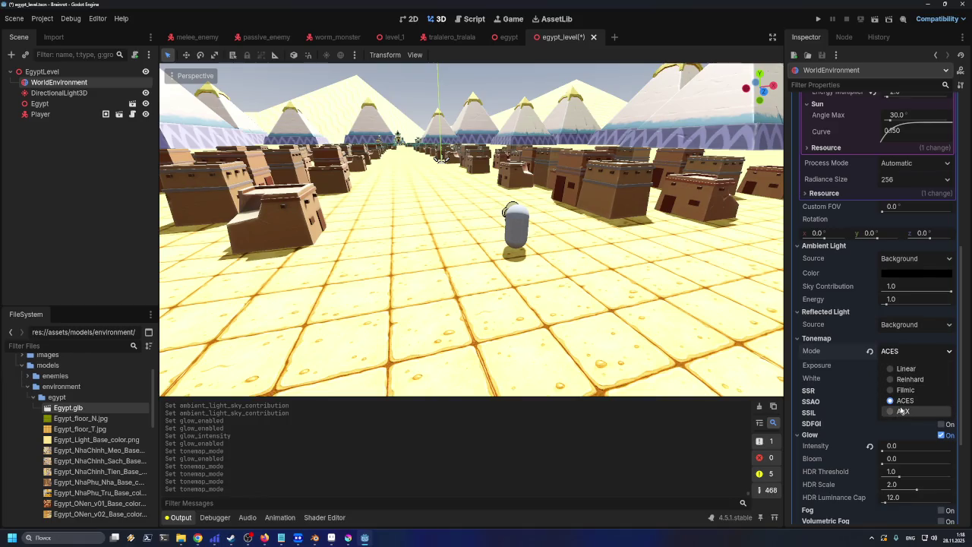
click(902, 410)
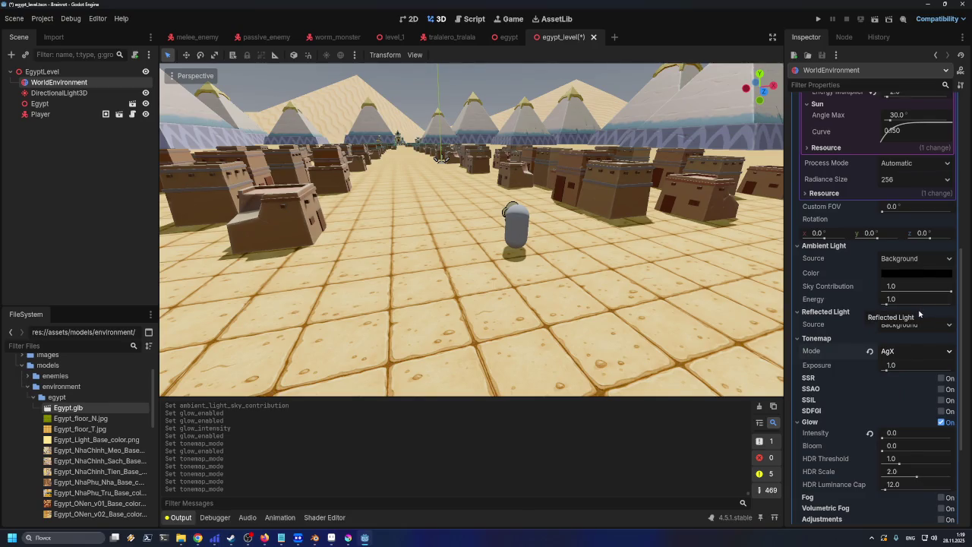
- Toggle Glow repeatedly to compare the lighting, leaving it switched on
click(942, 423)
click(943, 422)
click(943, 423)
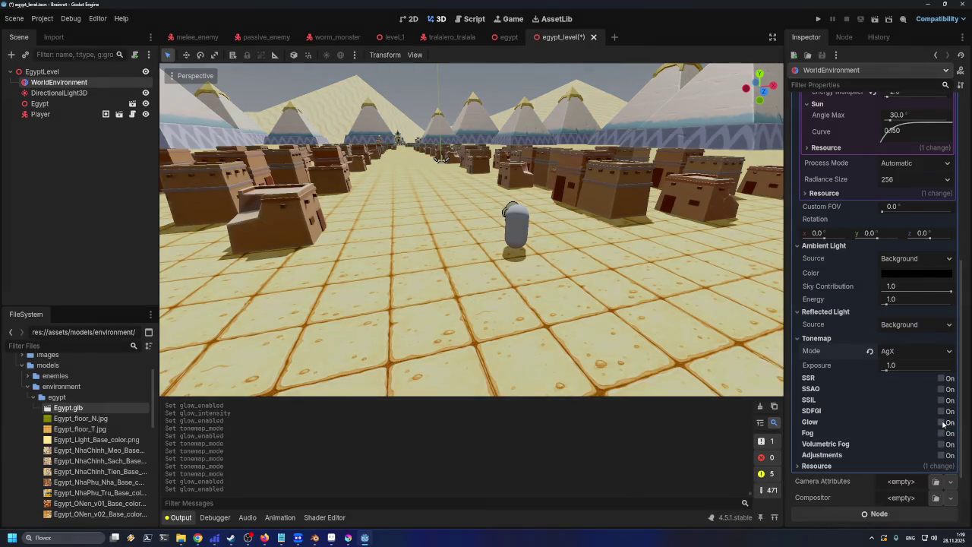
click(943, 422)
click(943, 422)
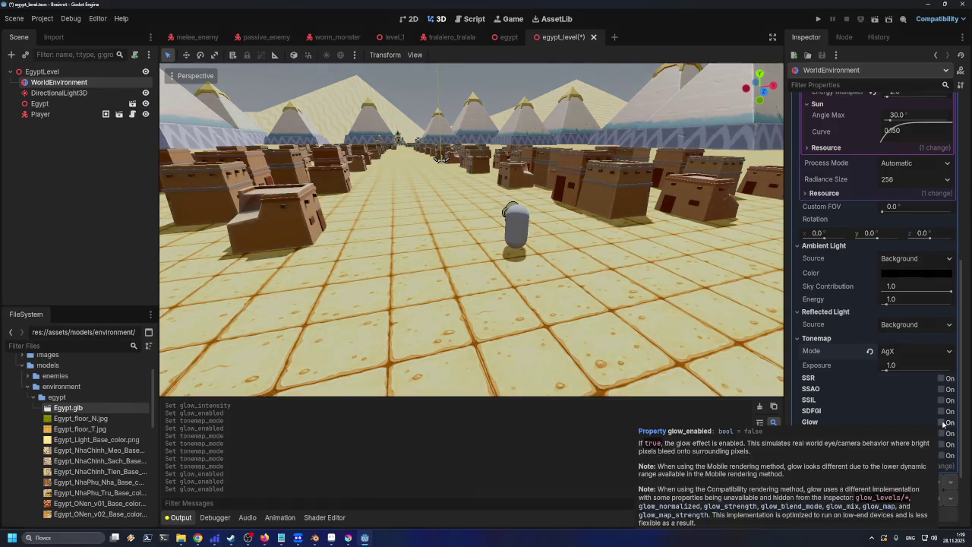
click(943, 422)
click(942, 422)
click(943, 422)
click(944, 423)
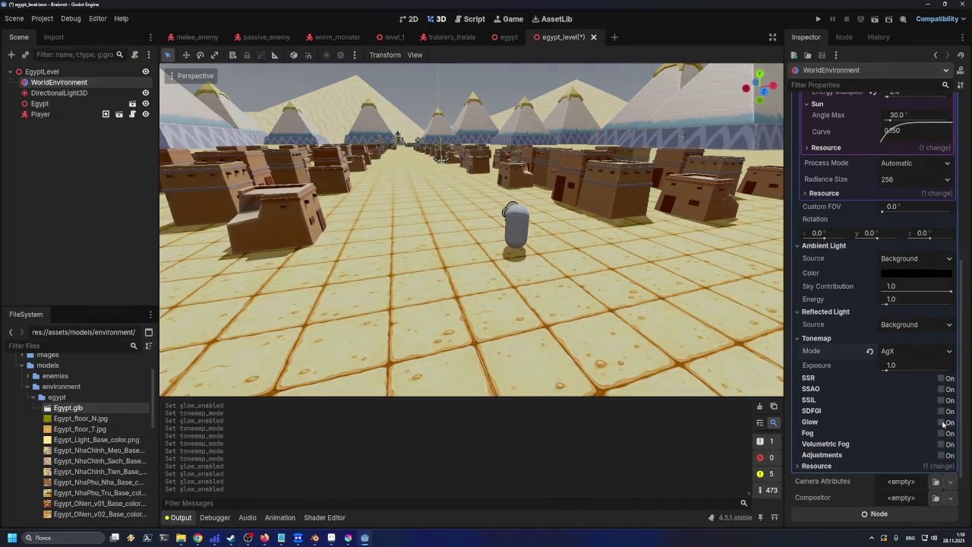
click(943, 423)
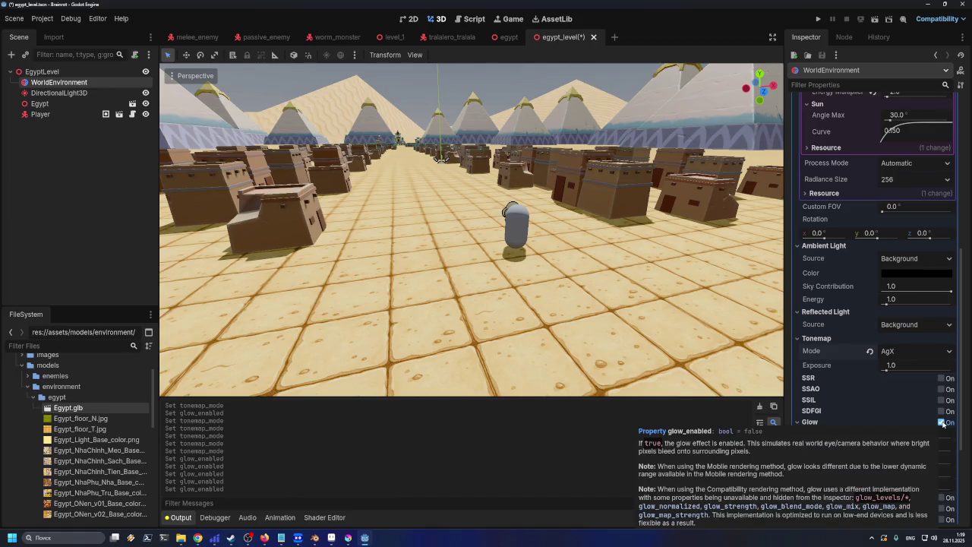
click(942, 422)
click(942, 422)
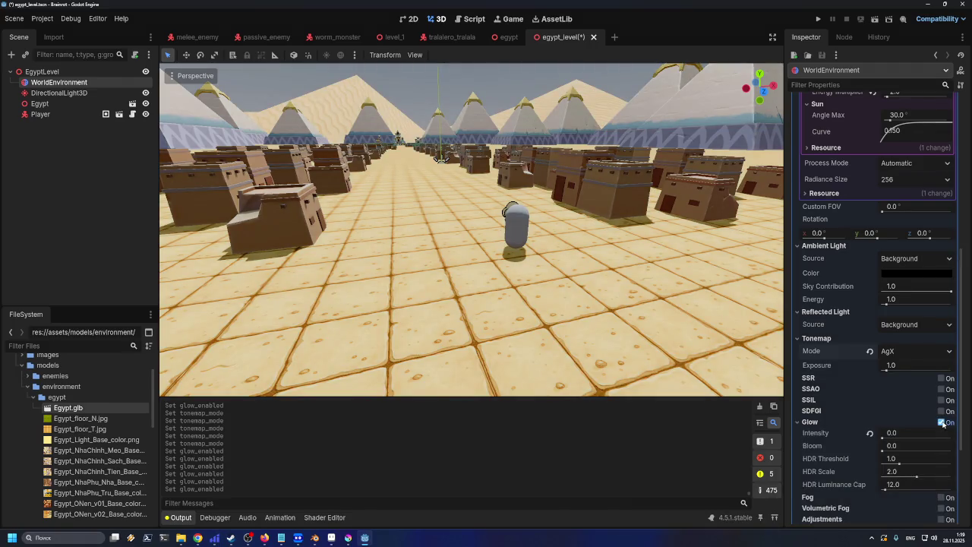
click(943, 422)
click(943, 422)
click(943, 422)
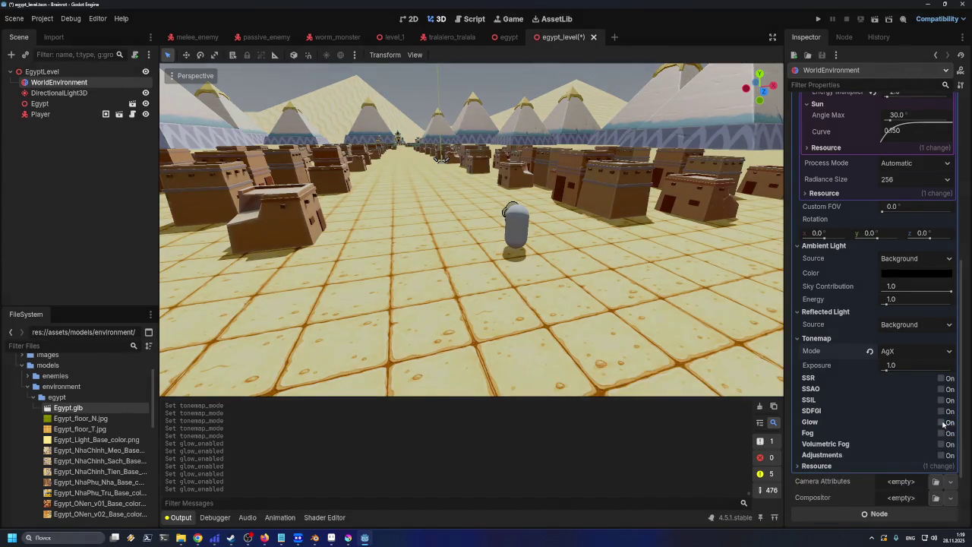
click(944, 423)
click(944, 423)
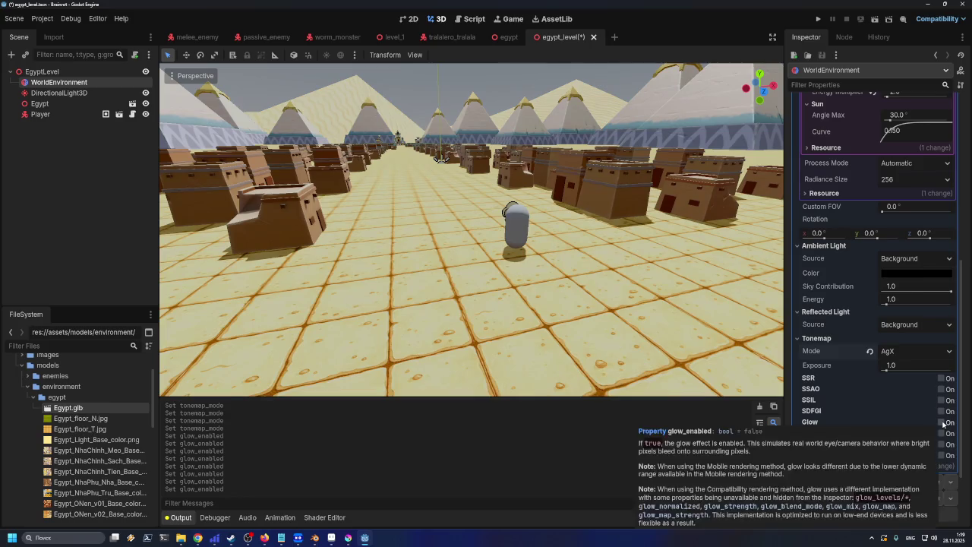
click(944, 423)
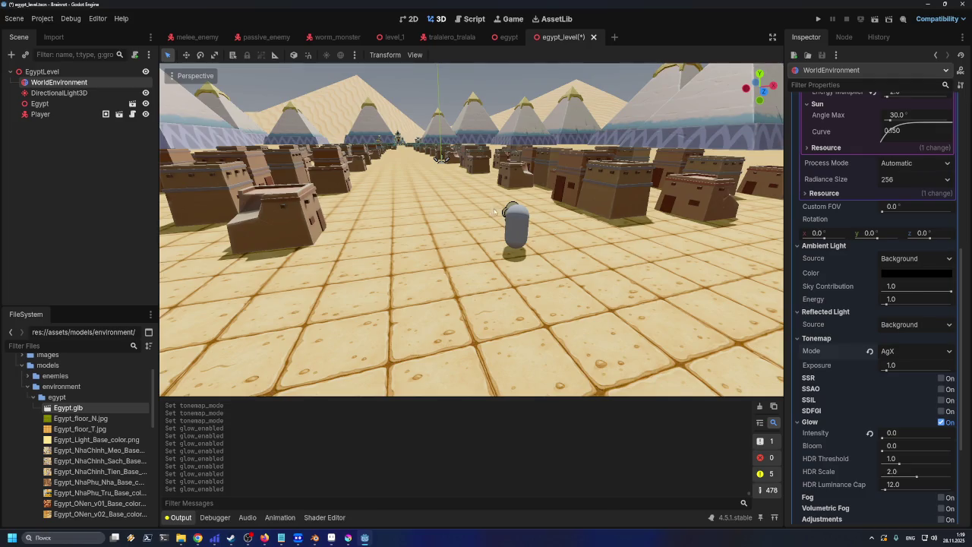
- Switch color Adjustments on to preview them, then back off
scroll(502, 233, up, 5)
scroll(535, 255, down, 5)
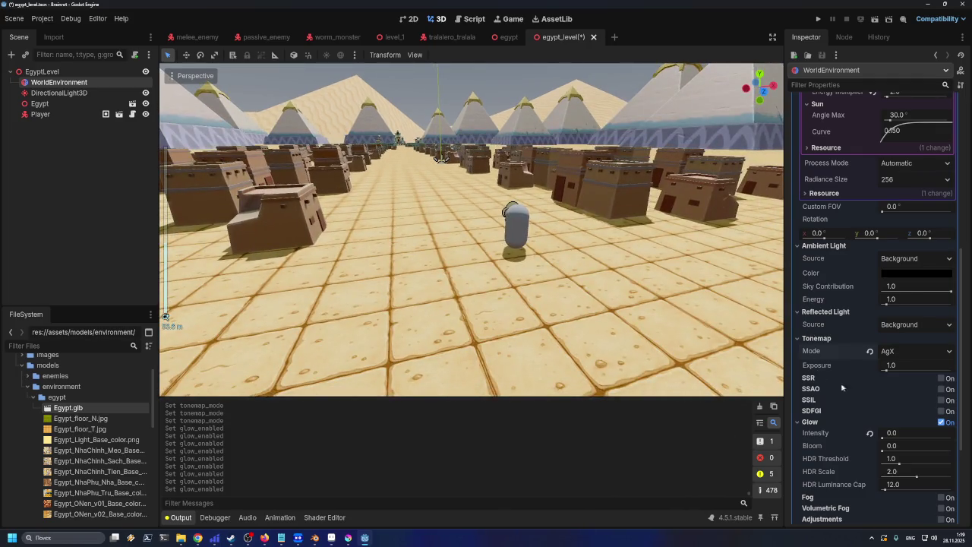
scroll(877, 432, down, 2)
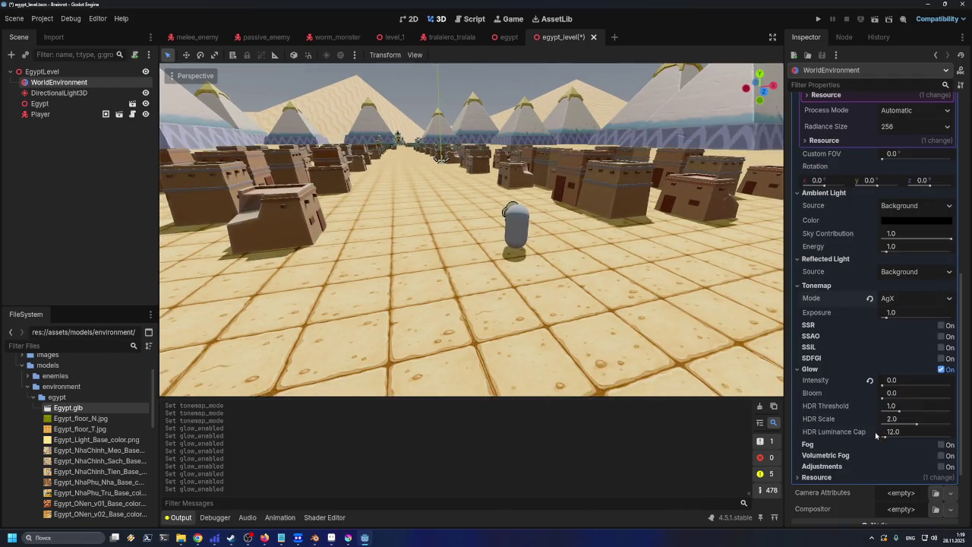
click(942, 466)
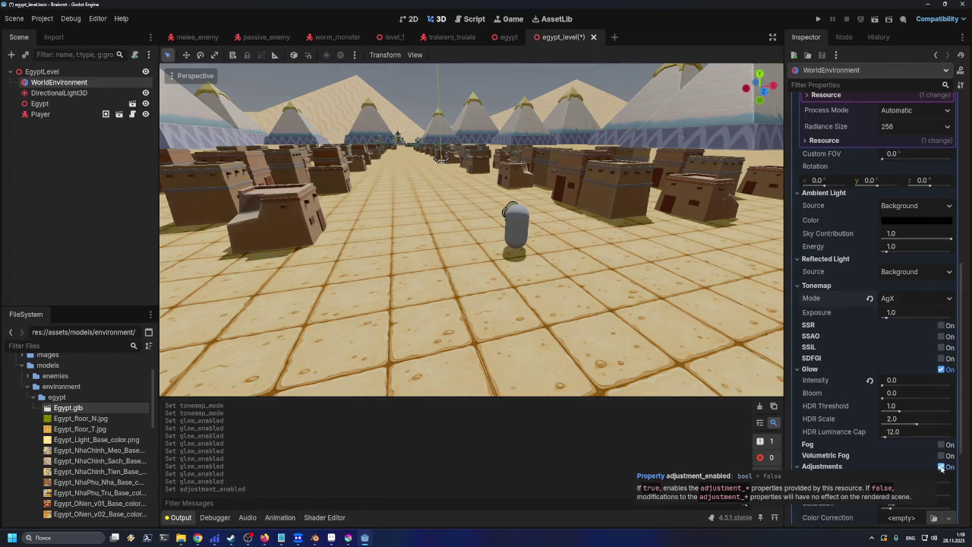
click(942, 467)
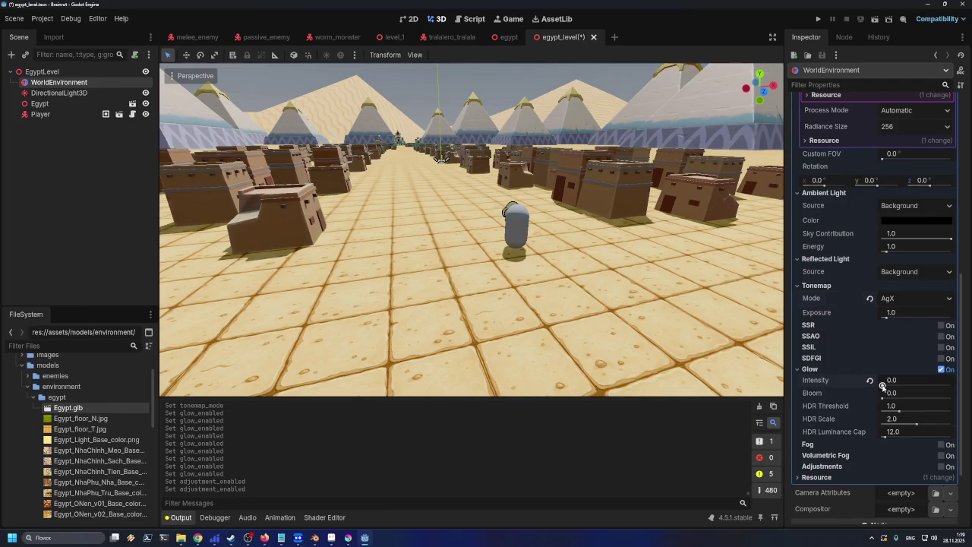
- Test Glow values, then revert Intensity 0.8, HDR Threshold 1.0, HDR Scale 2.0, Luminance Cap 12.0
mouse_move(883, 386)
mouse_down()
mouse_move(912, 386)
mouse_move(857, 390)
mouse_move(934, 399)
mouse_move(870, 403)
mouse_move(904, 386)
mouse_move(916, 386)
mouse_move(910, 399)
mouse_move(950, 398)
mouse_move(897, 406)
mouse_move(889, 401)
mouse_move(899, 386)
mouse_move(889, 386)
mouse_move(887, 397)
mouse_move(937, 400)
mouse_move(903, 404)
mouse_move(872, 387)
mouse_move(891, 411)
mouse_move(892, 387)
mouse_move(897, 410)
mouse_move(912, 411)
mouse_move(895, 411)
mouse_move(923, 411)
mouse_move(863, 413)
mouse_up()
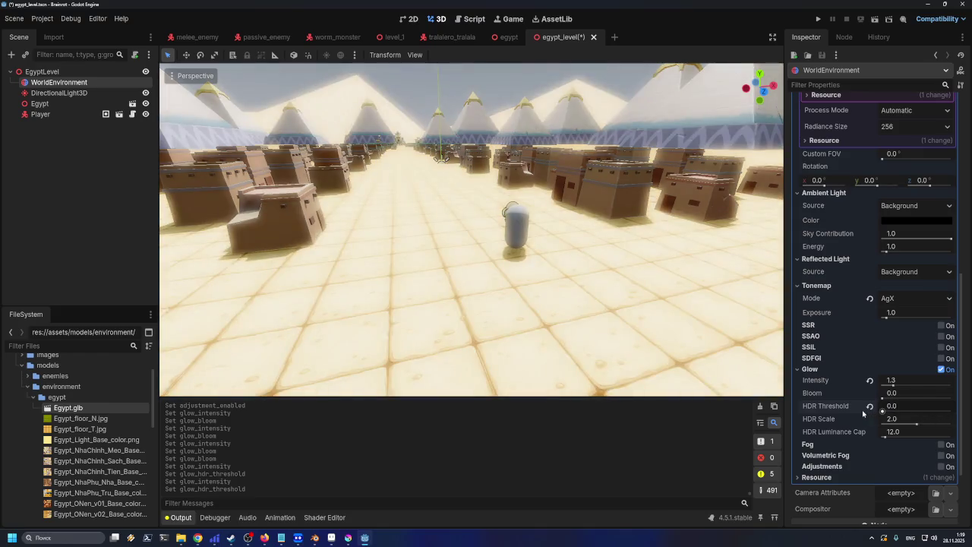
click(869, 406)
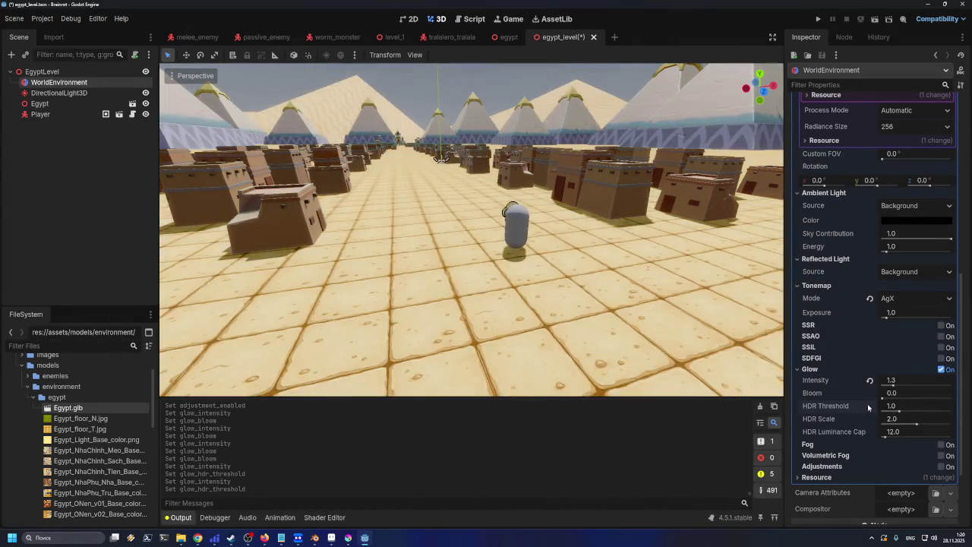
drag(916, 424, 888, 425)
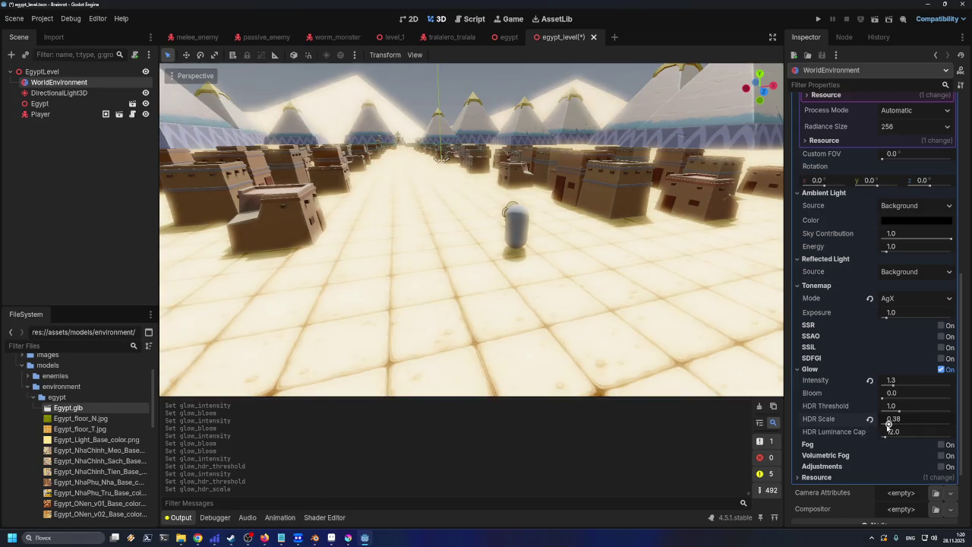
click(870, 418)
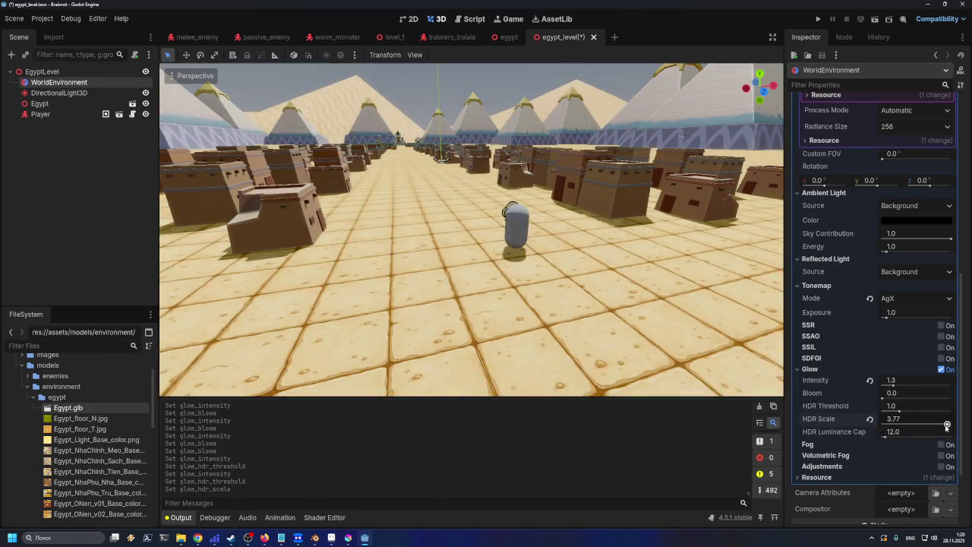
mouse_move(884, 432)
mouse_down()
mouse_move(912, 431)
mouse_move(888, 431)
mouse_up()
click(870, 432)
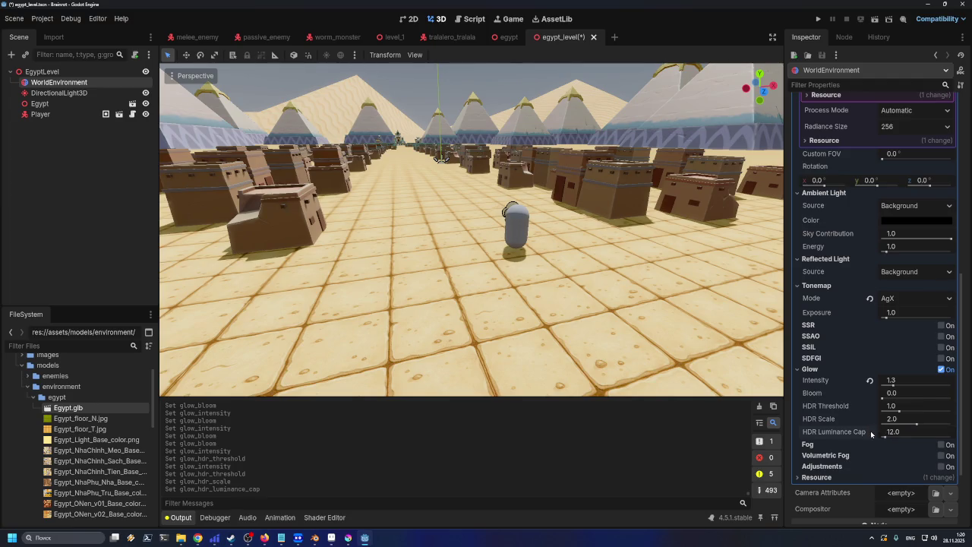
click(869, 379)
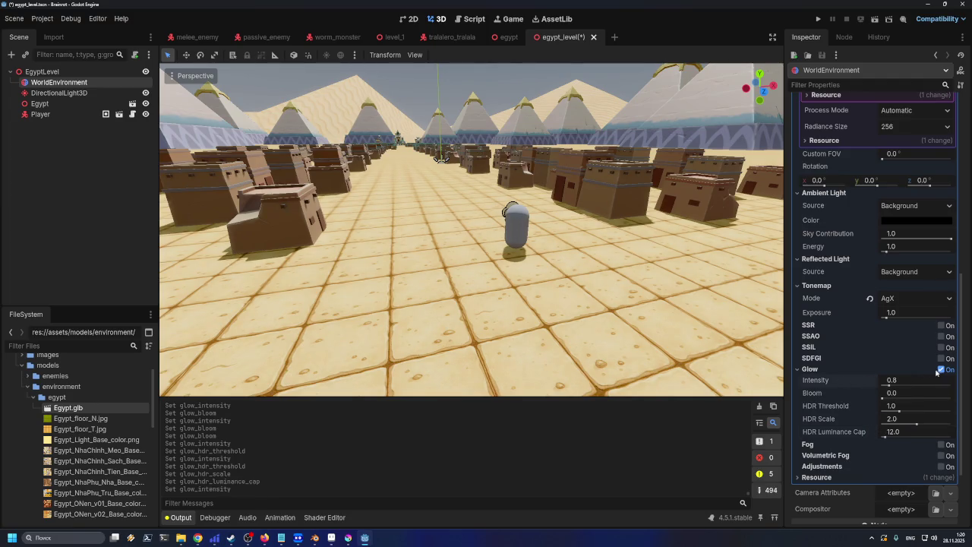
- Toggle Glow off and on, collapse its section, and preview Fog before turning it off
click(941, 370)
click(942, 369)
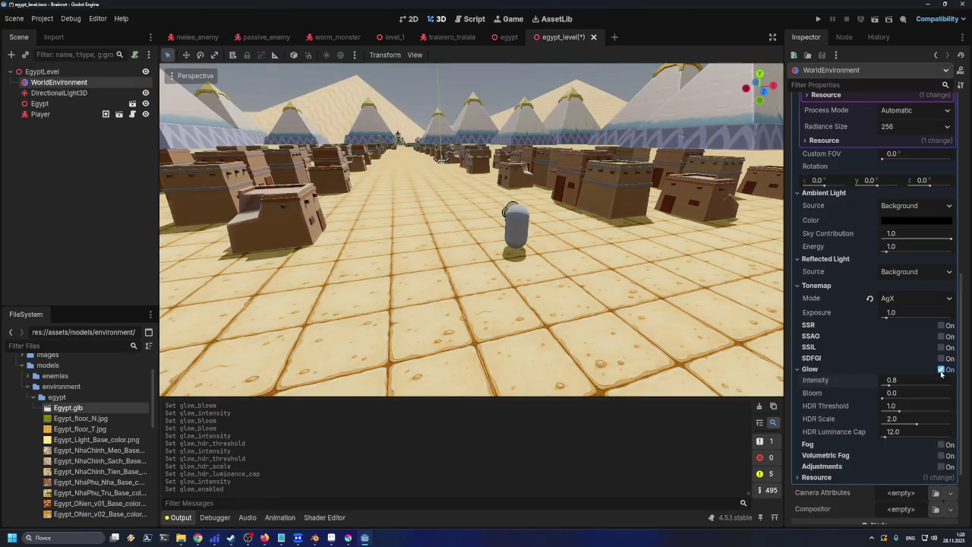
click(799, 369)
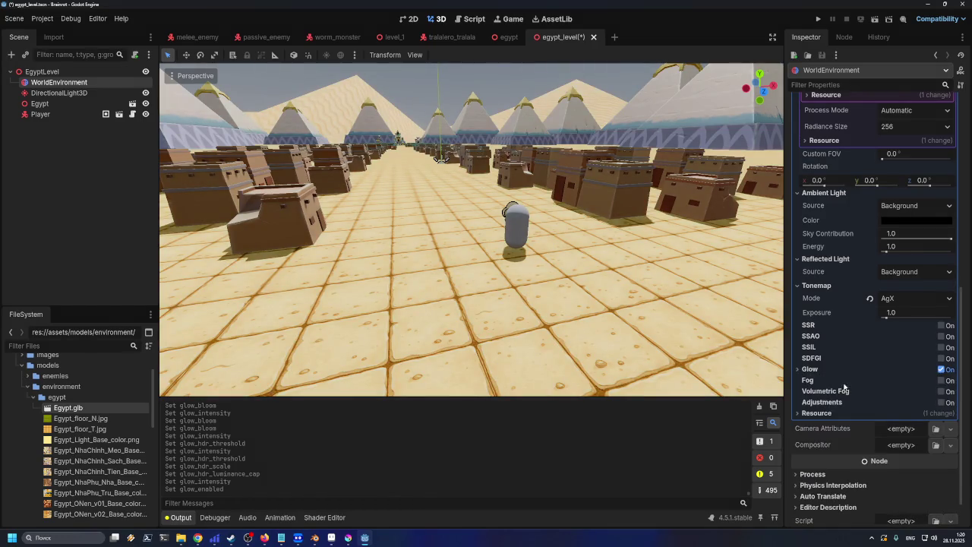
click(942, 381)
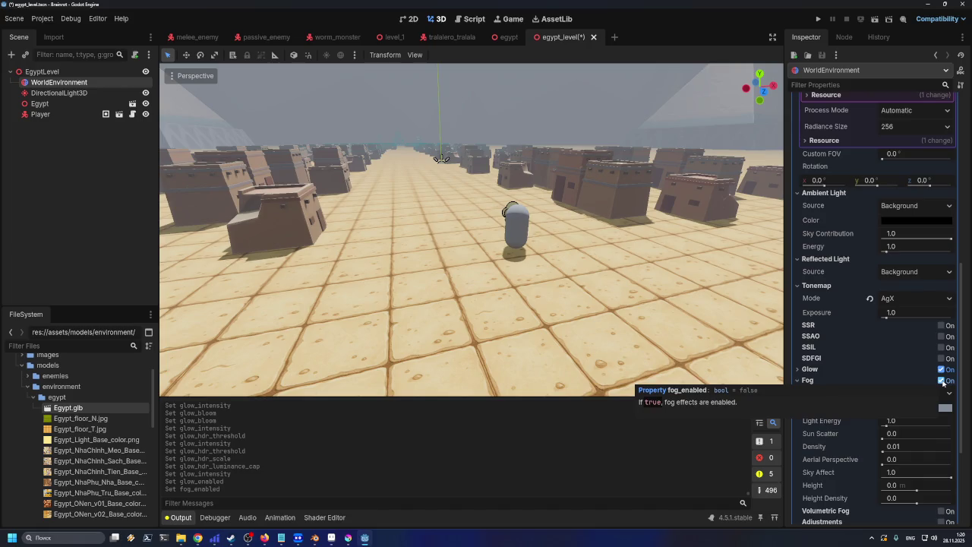
click(942, 381)
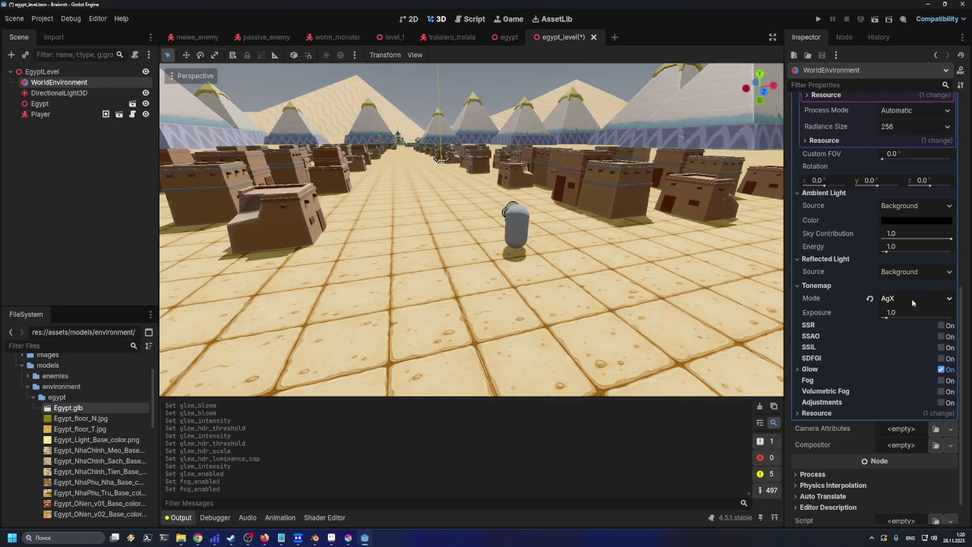
- Preview the Filmic and ACES tonemap modes, then return to AgX
click(901, 299)
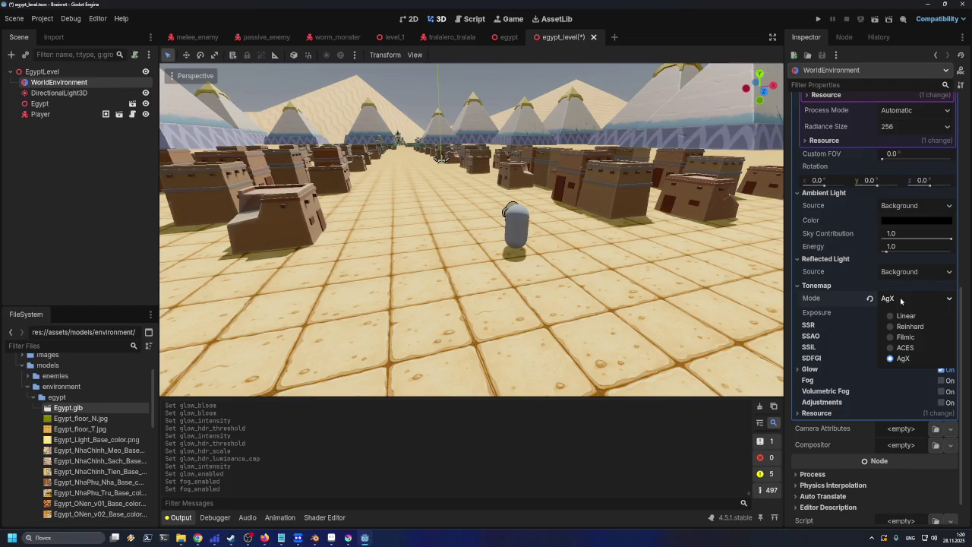
click(904, 337)
click(901, 302)
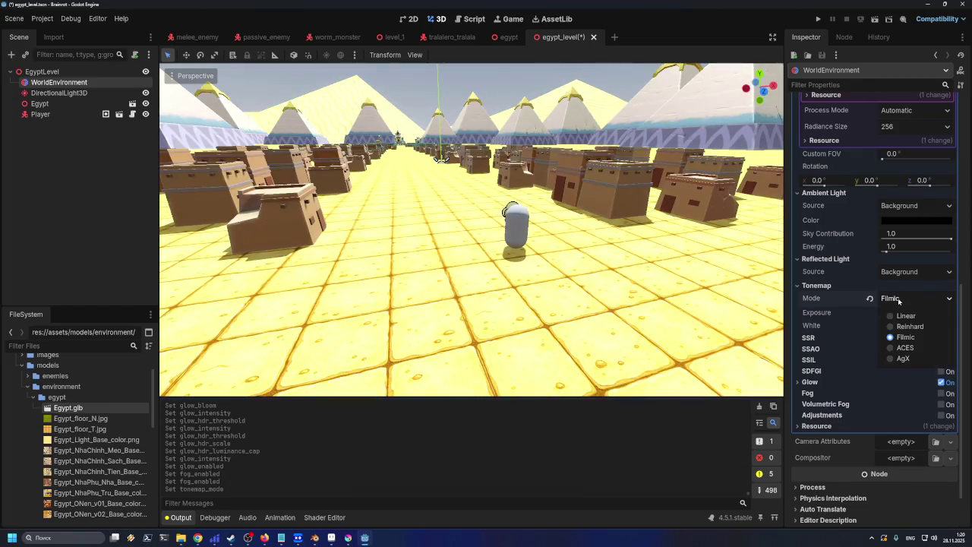
click(901, 347)
click(906, 304)
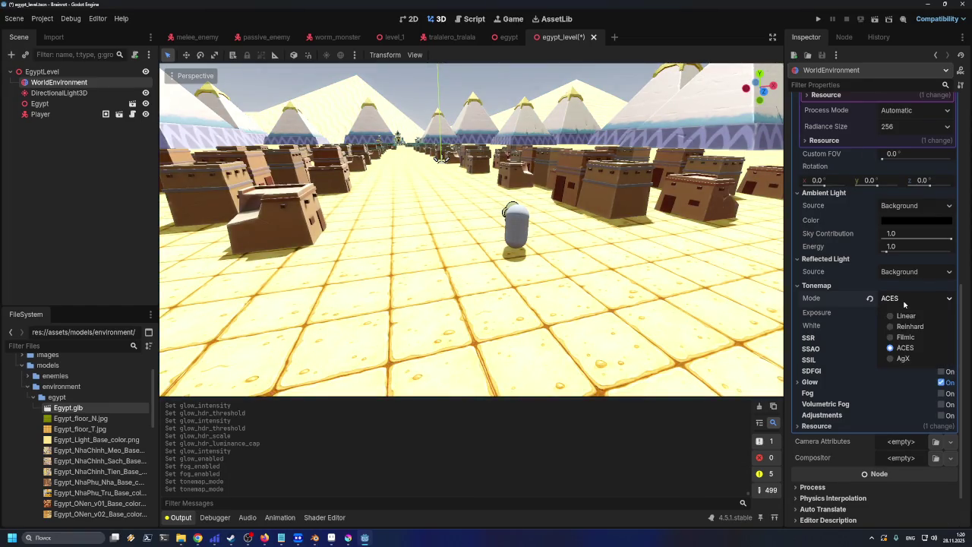
click(899, 359)
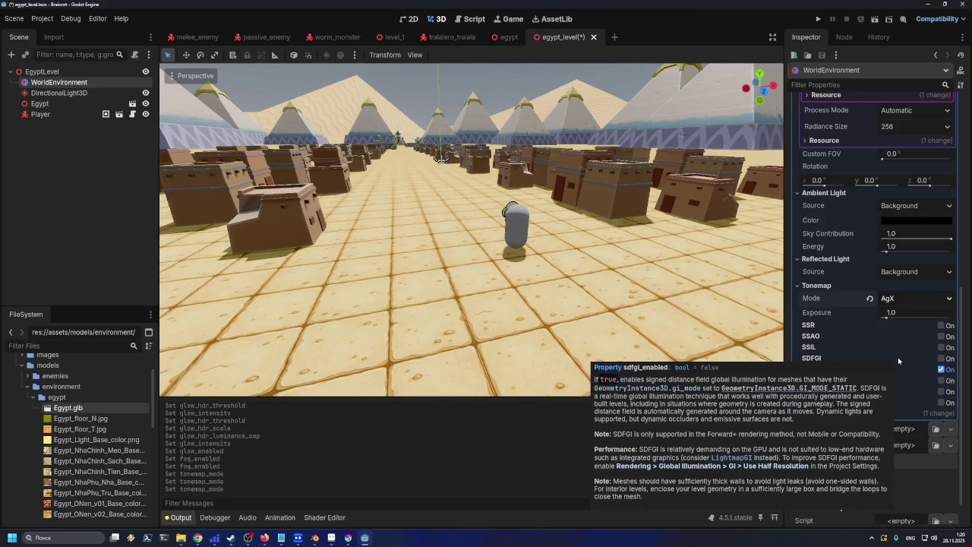
- Cycle the tonemap mode through ACES, Filmic, Reinhard and Linear
scroll(470, 194, up, 2)
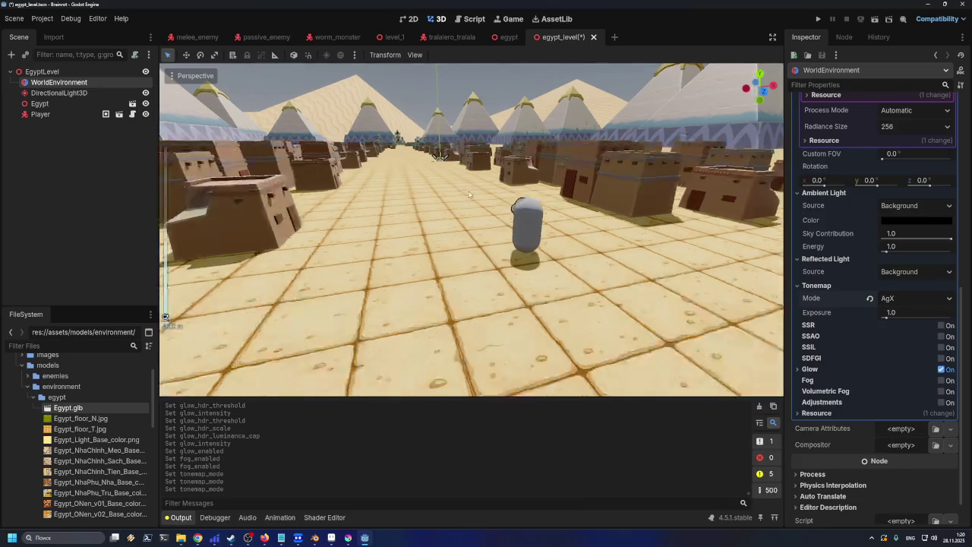
scroll(469, 194, up, 3)
scroll(468, 200, down, 5)
scroll(465, 206, up, 3)
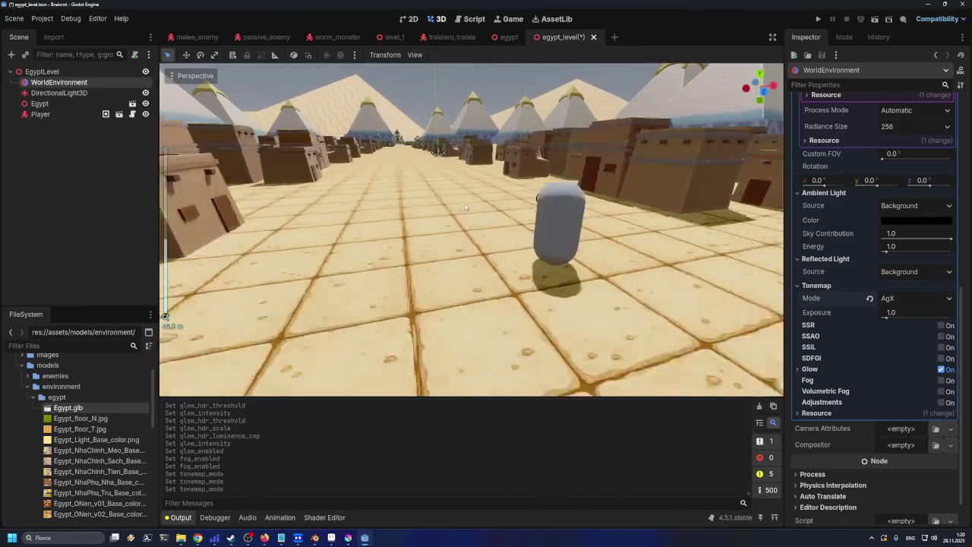
scroll(468, 208, up, 2)
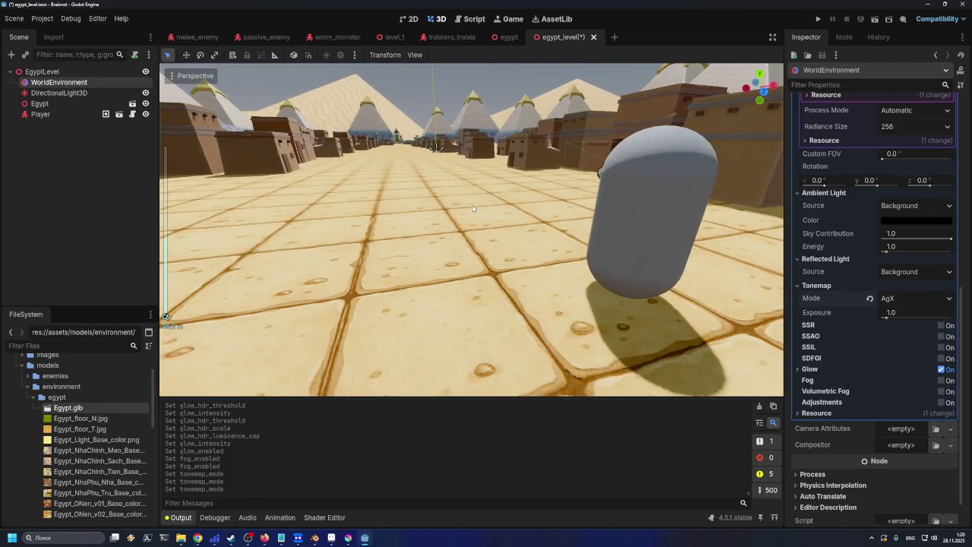
scroll(473, 208, down, 3)
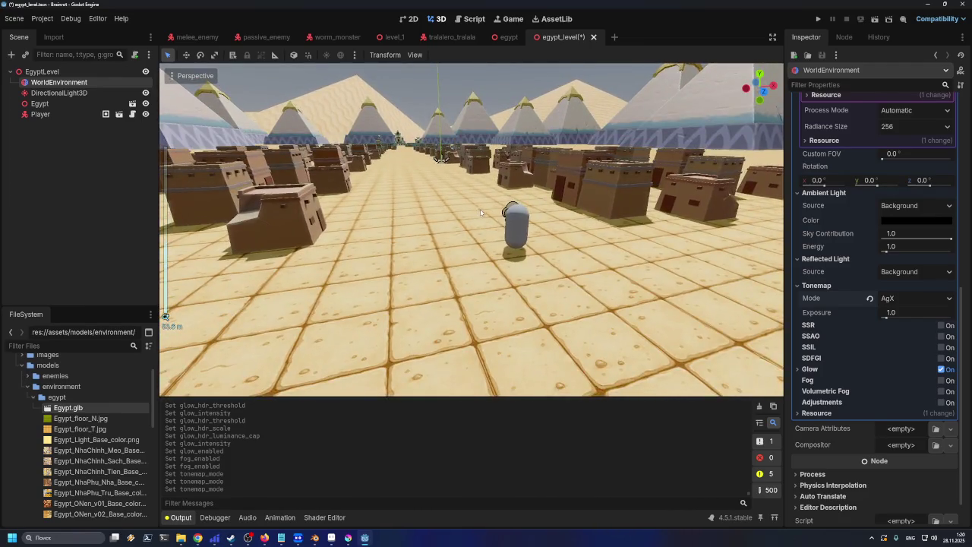
scroll(480, 209, up, 3)
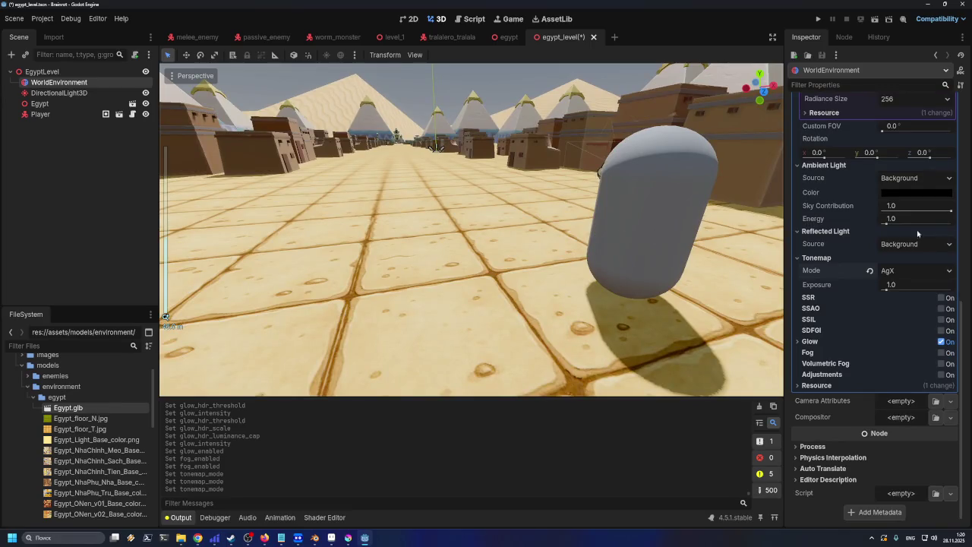
scroll(918, 233, up, 3)
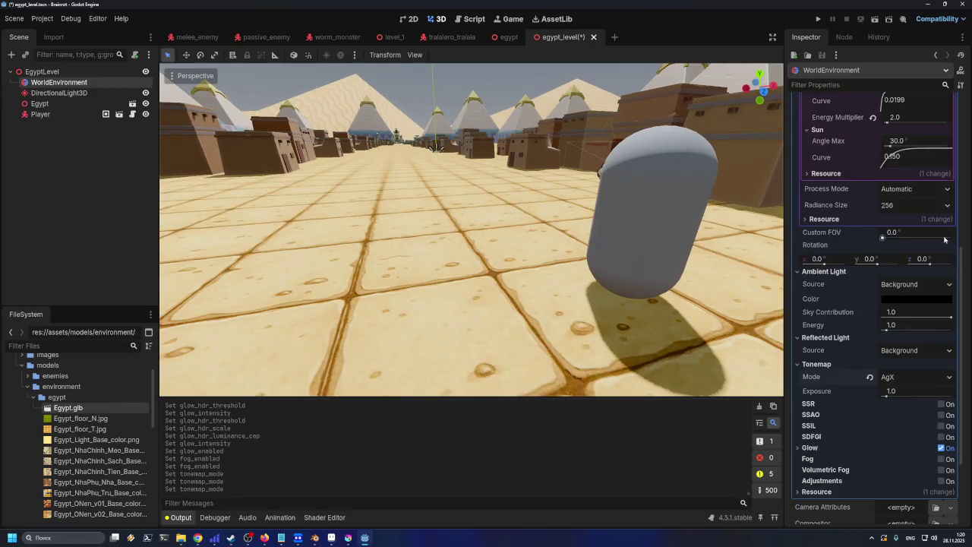
scroll(756, 311, down, 3)
scroll(756, 311, up, 2)
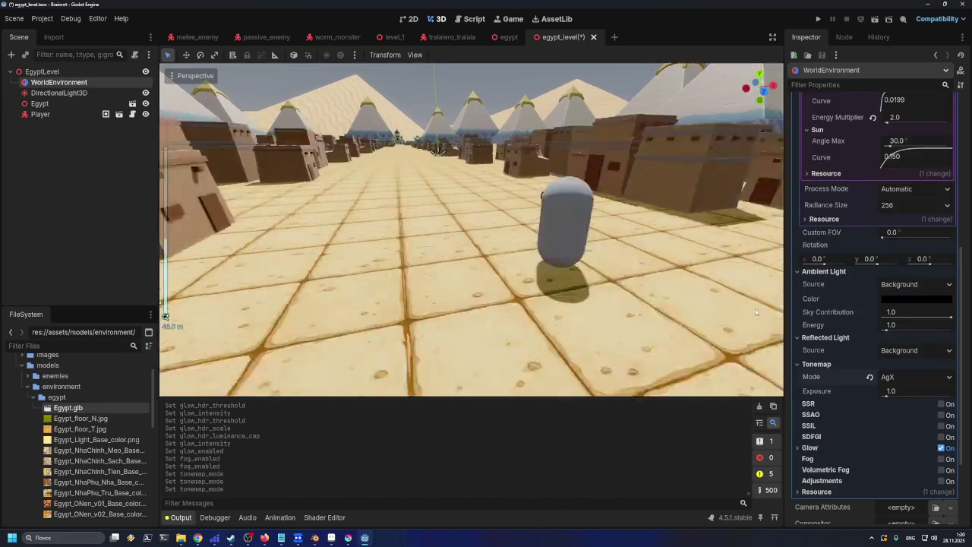
scroll(756, 311, down, 2)
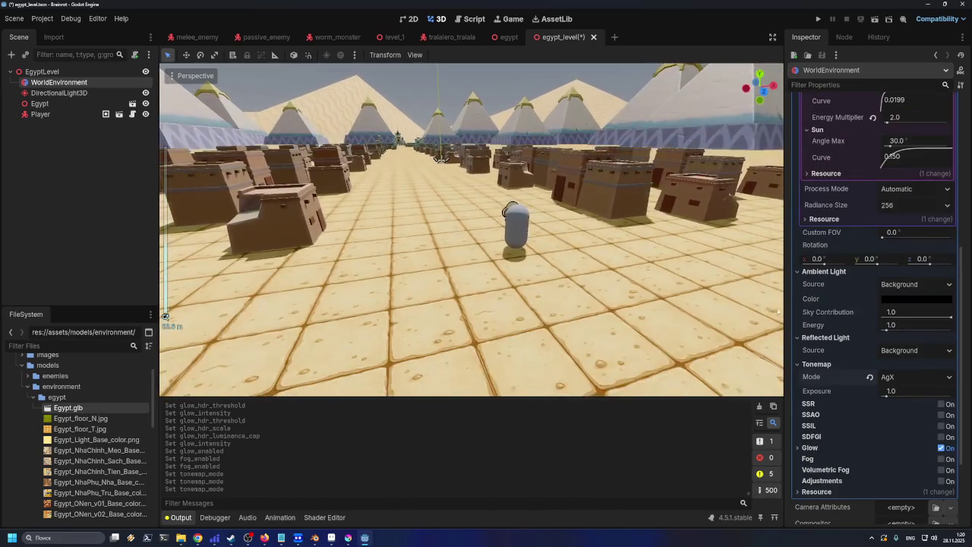
click(896, 379)
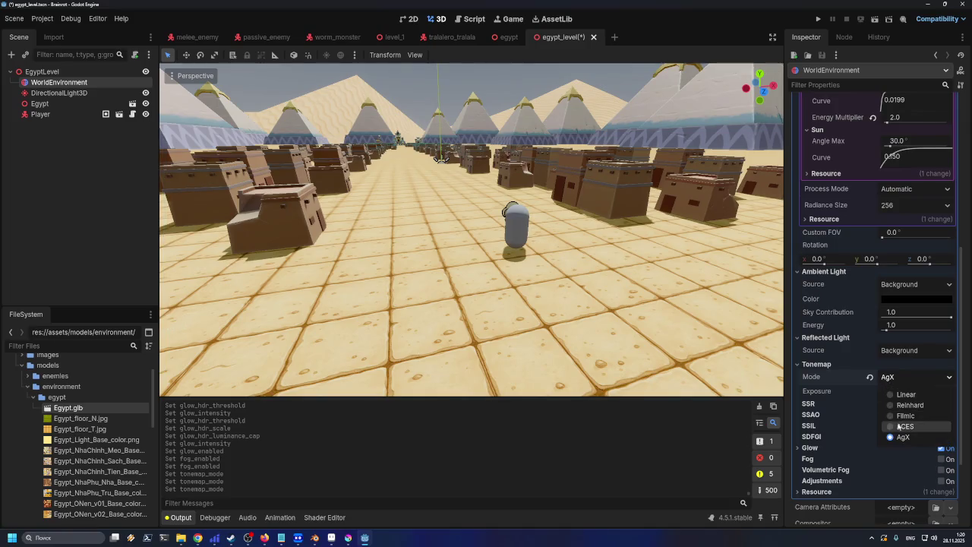
click(904, 426)
click(896, 378)
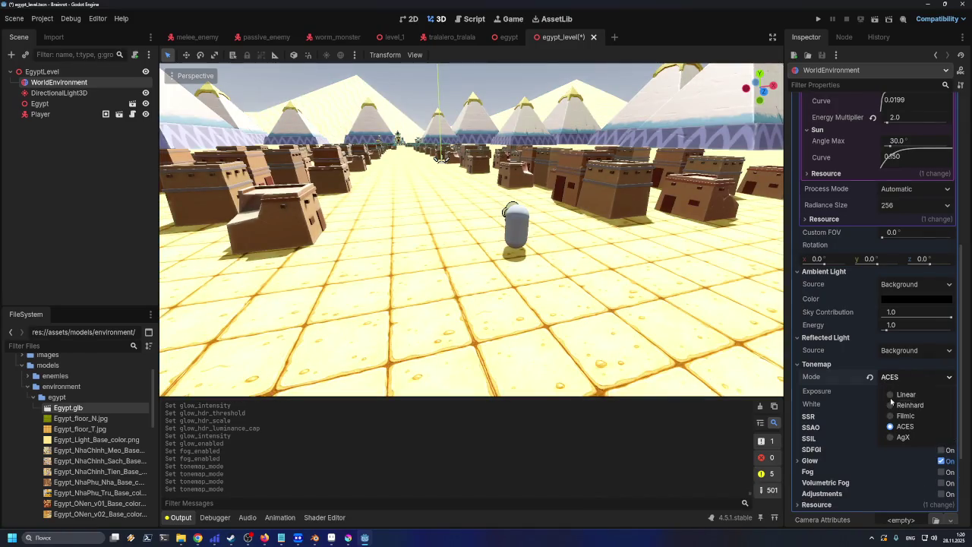
click(900, 416)
click(892, 378)
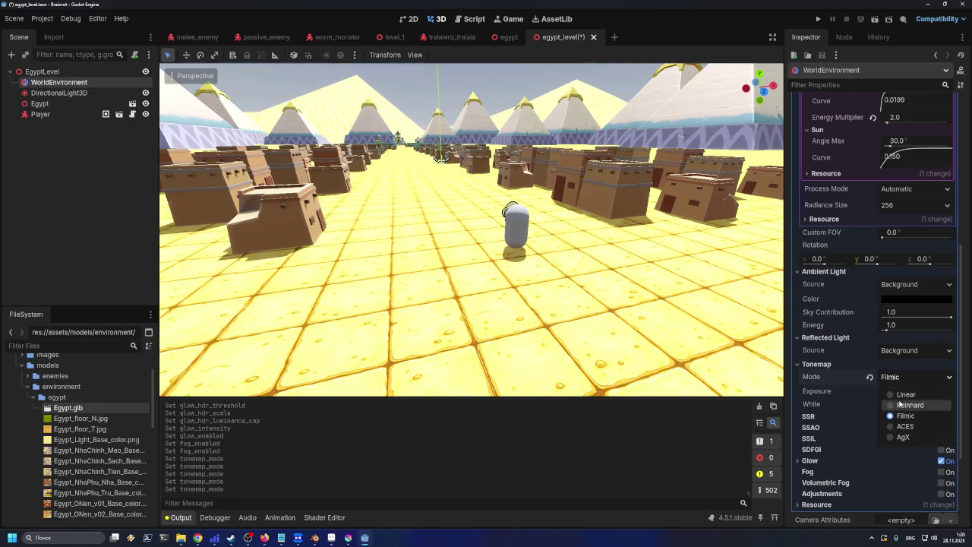
click(905, 405)
click(900, 377)
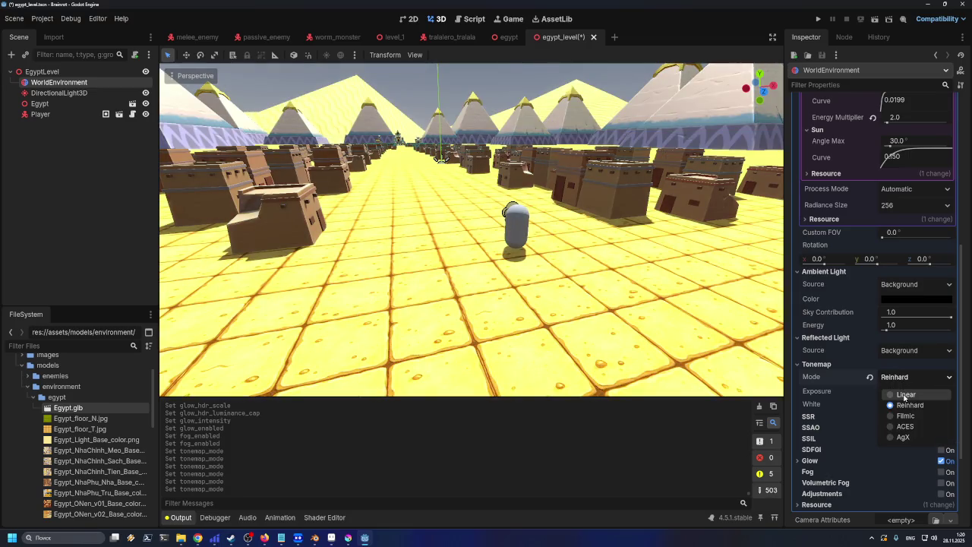
click(905, 395)
- Try Reinhard, Filmic, ACES and AgX tonemaps, and view Reflected Light source options unchanged
click(907, 379)
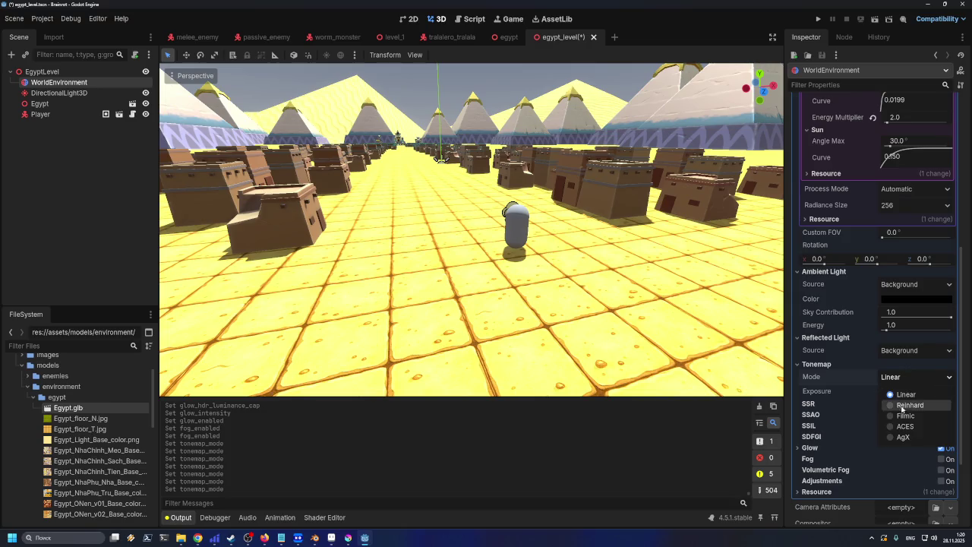
click(906, 405)
click(904, 378)
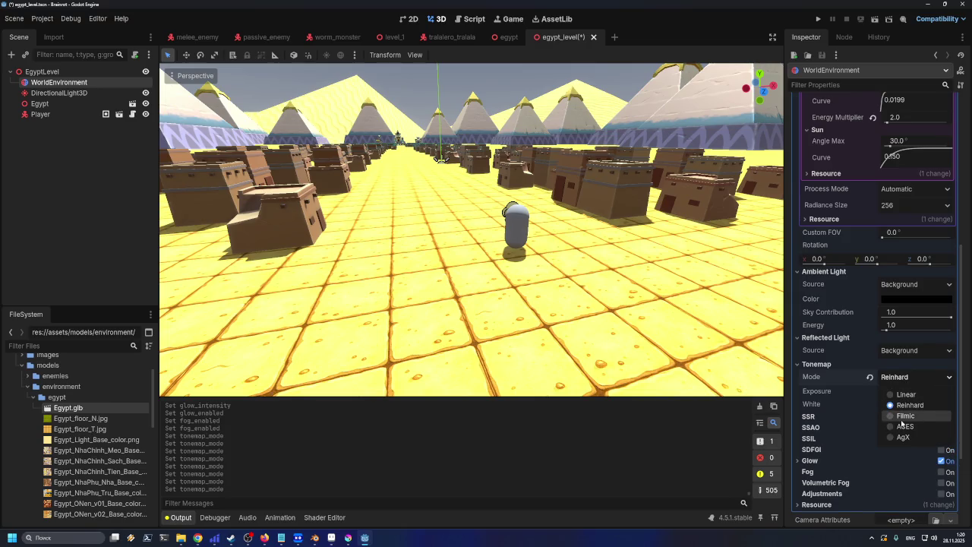
click(902, 416)
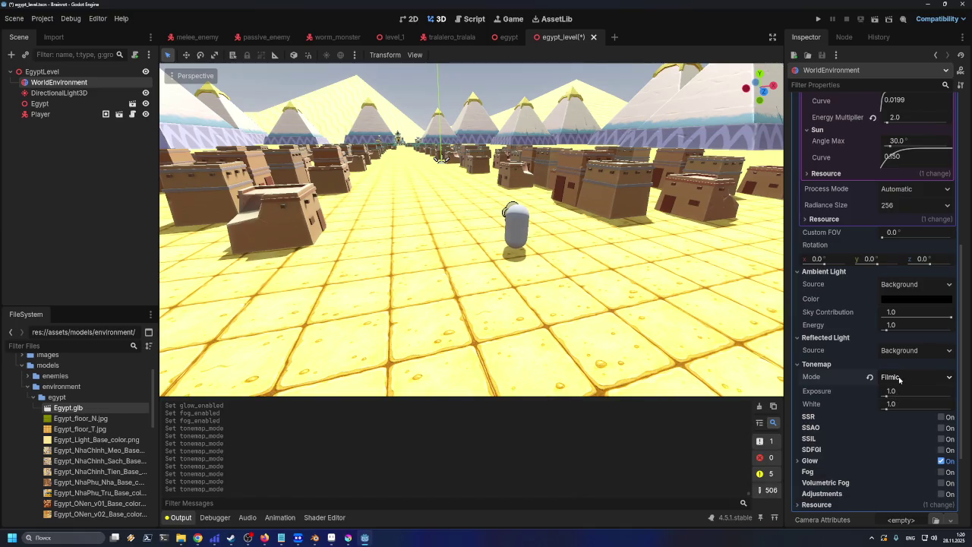
click(900, 378)
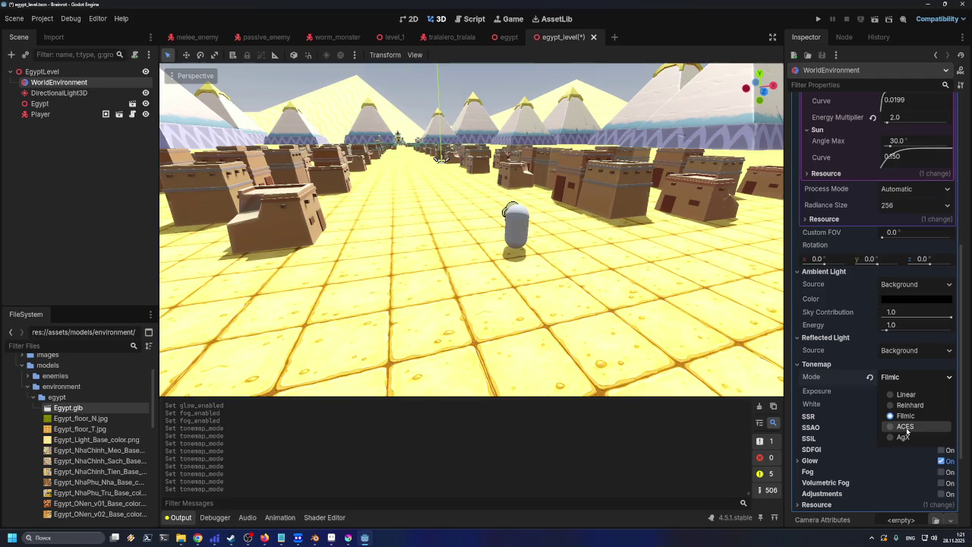
click(906, 427)
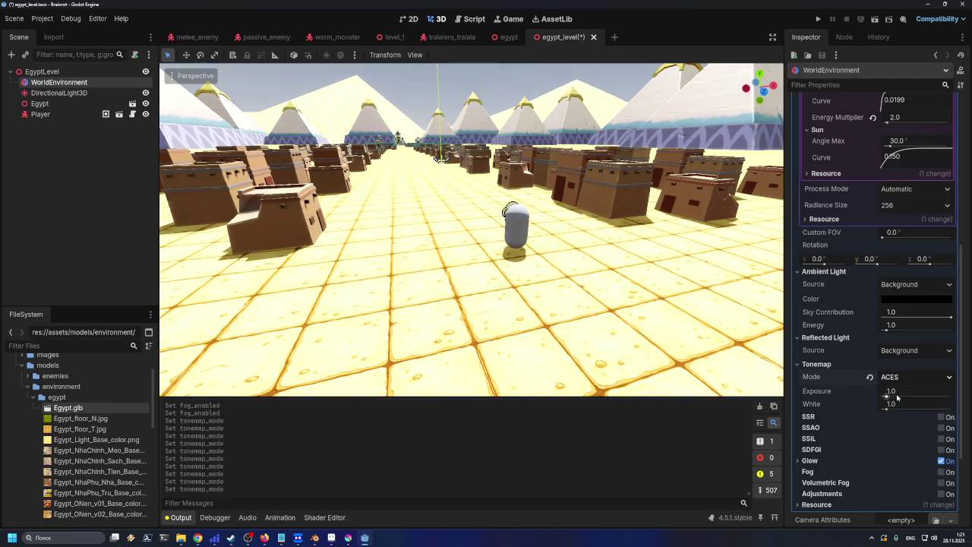
click(898, 379)
click(904, 437)
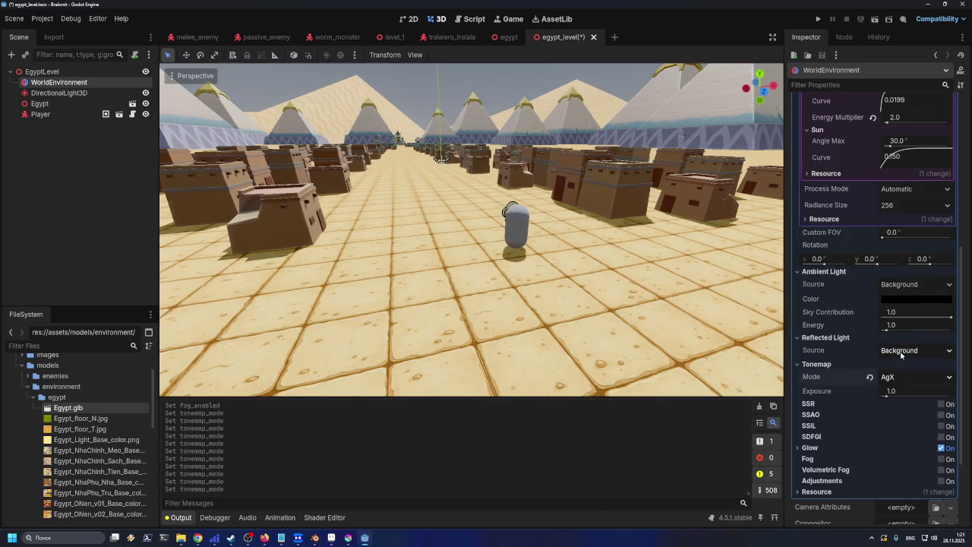
click(901, 354)
click(904, 357)
click(904, 351)
click(904, 352)
- Compare Filmic against AgX, settle on the Filmic tonemap, and expand the Glow section
click(897, 375)
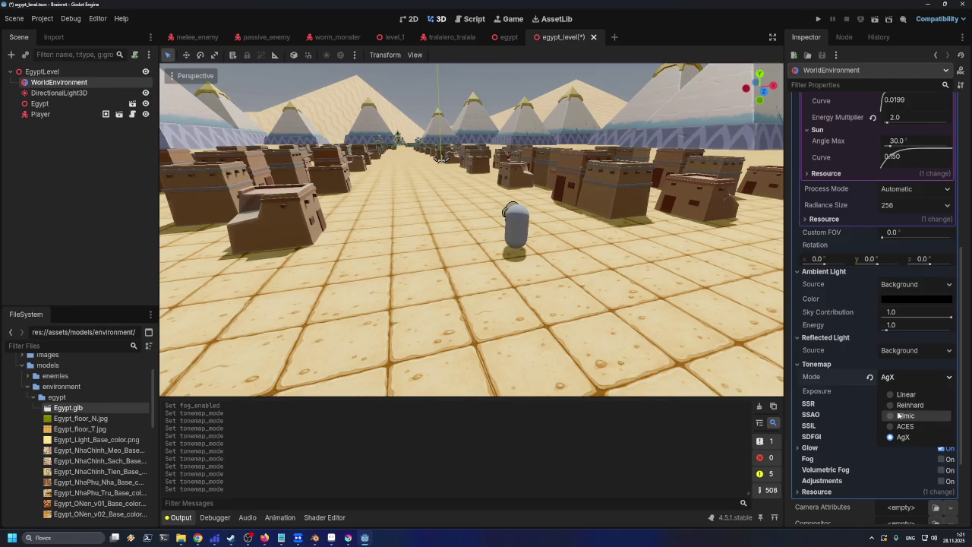
click(897, 411)
click(902, 378)
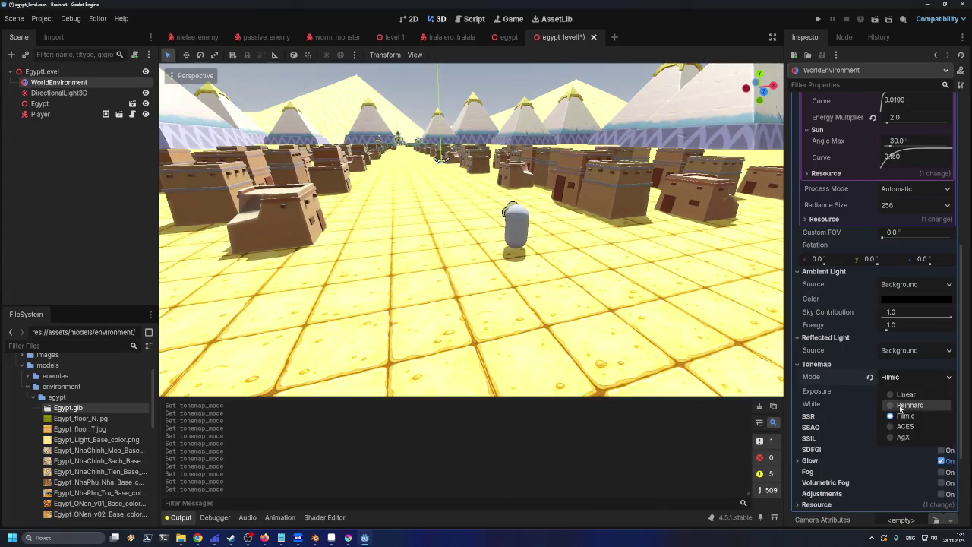
click(902, 437)
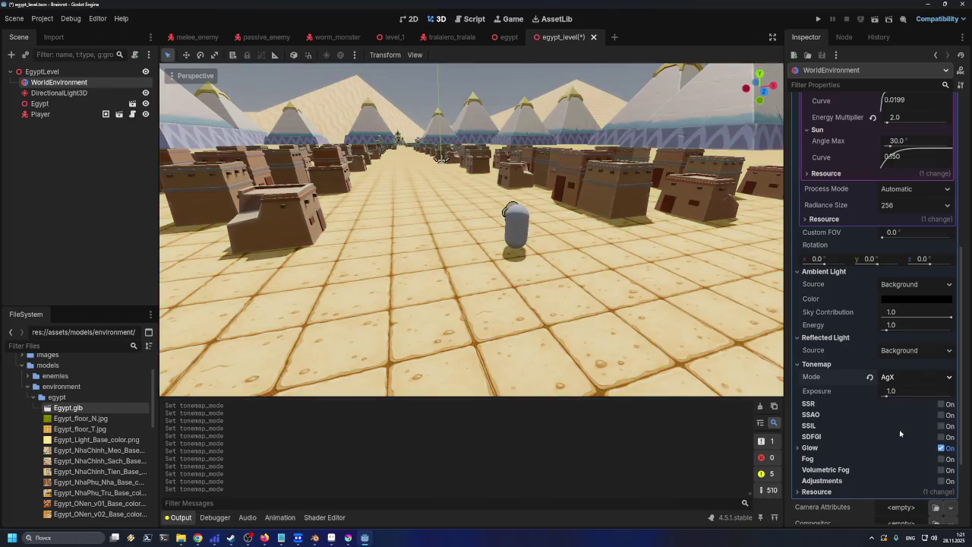
click(898, 376)
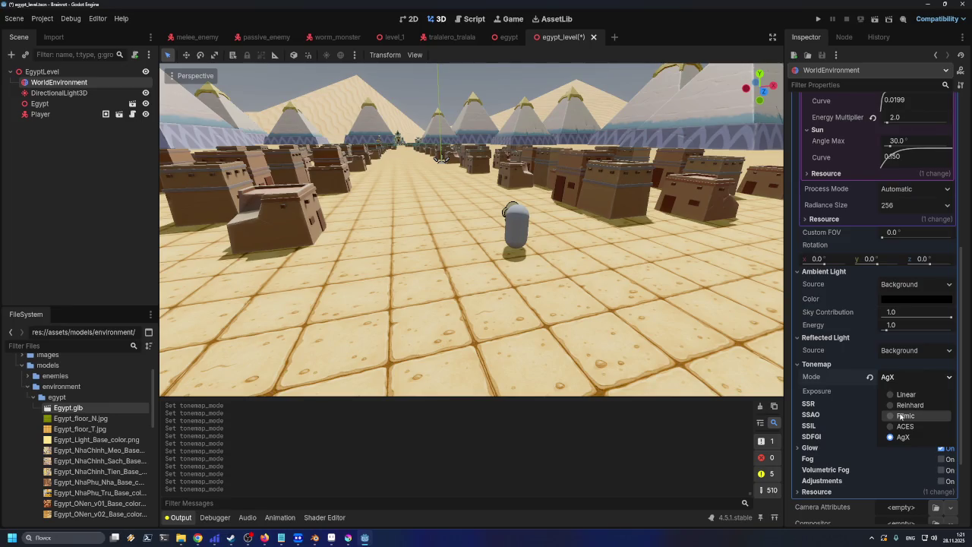
click(900, 416)
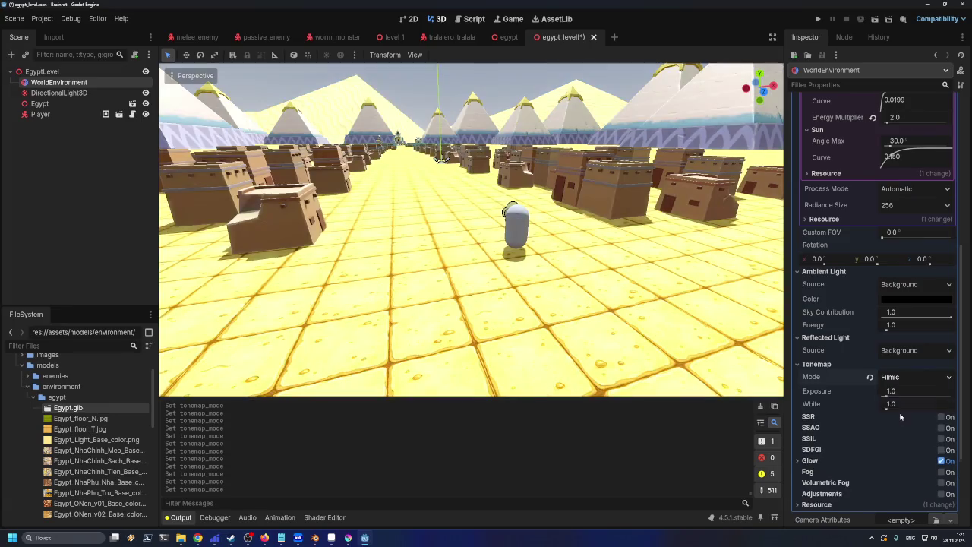
click(942, 461)
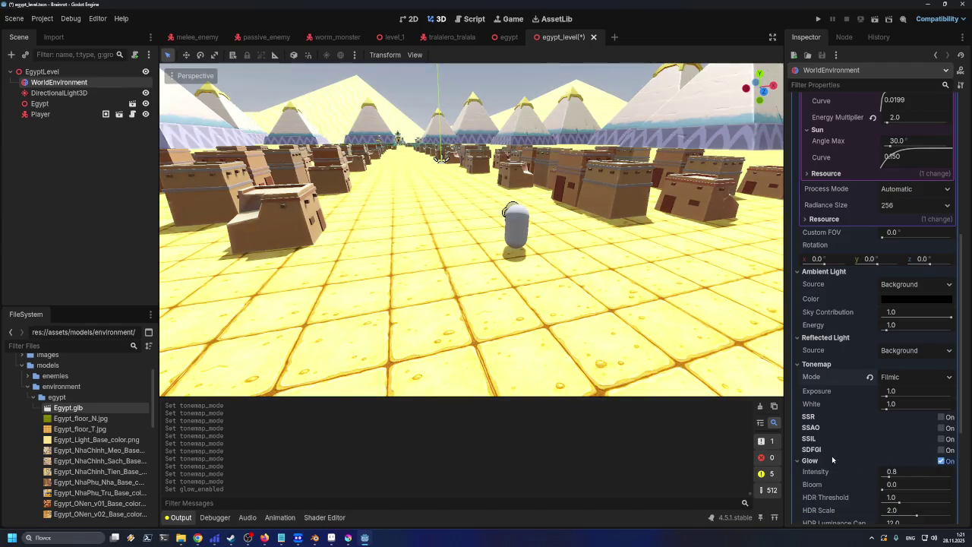
- Lower Glow Intensity to 0.0 and collapse the Glow section
scroll(820, 462, down, 2)
click(886, 425)
drag(887, 424, 875, 428)
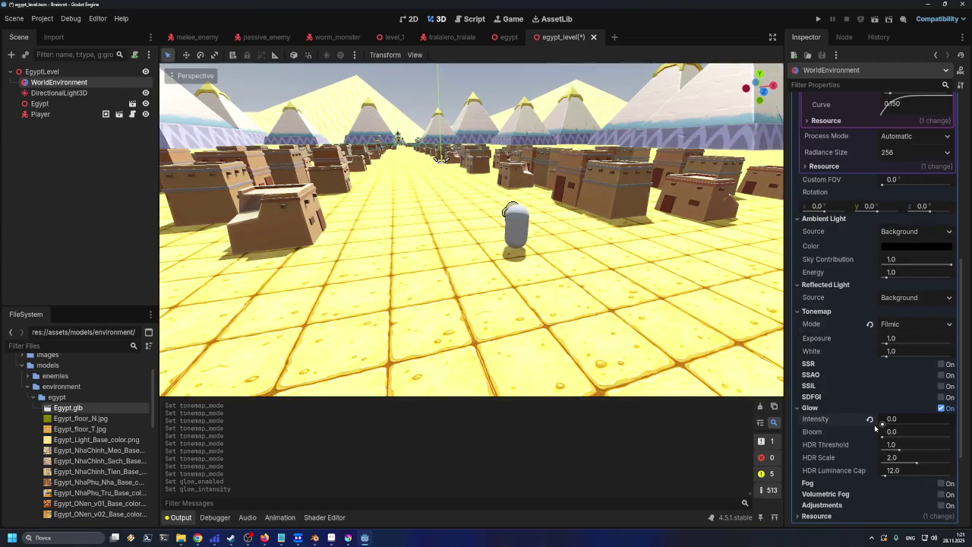
click(796, 409)
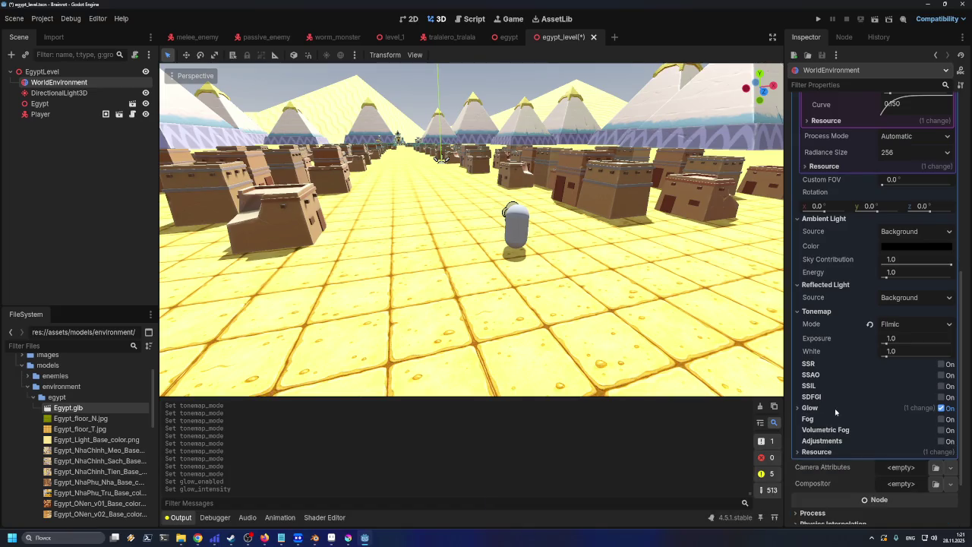
- Enable SSR, undoing a Fade In change to keep it at 0.150
click(941, 364)
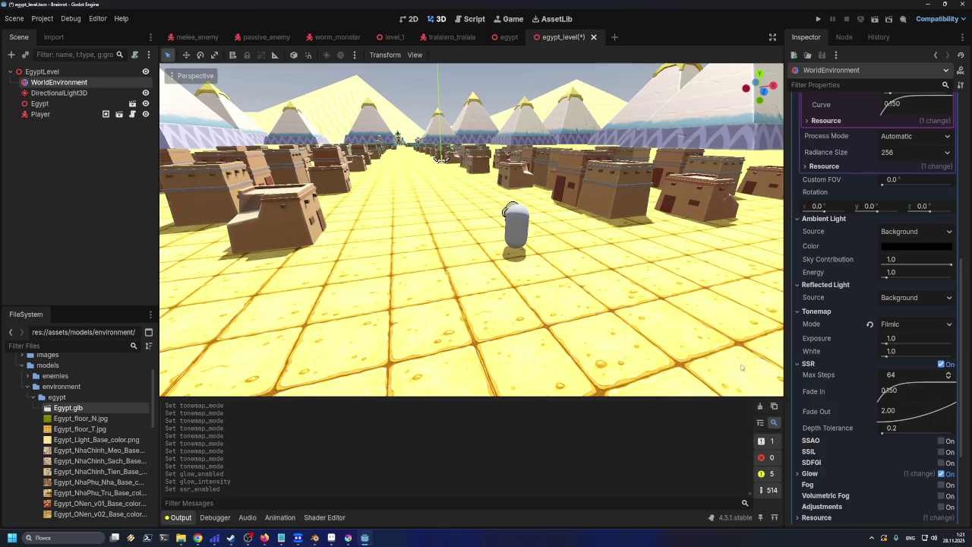
mouse_move(898, 386)
mouse_down()
mouse_move(921, 403)
mouse_move(885, 387)
mouse_move(921, 402)
mouse_up()
key(ctrl+z)
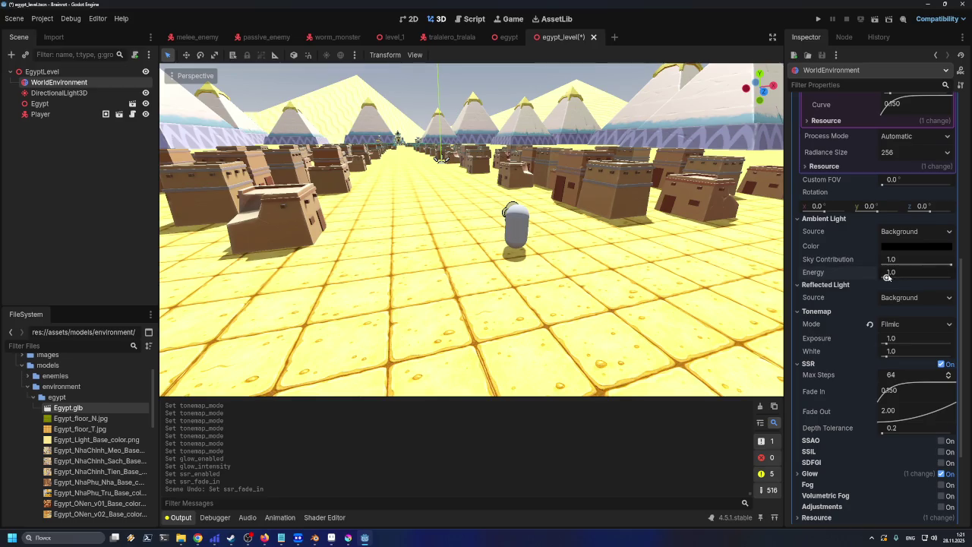
click(886, 276)
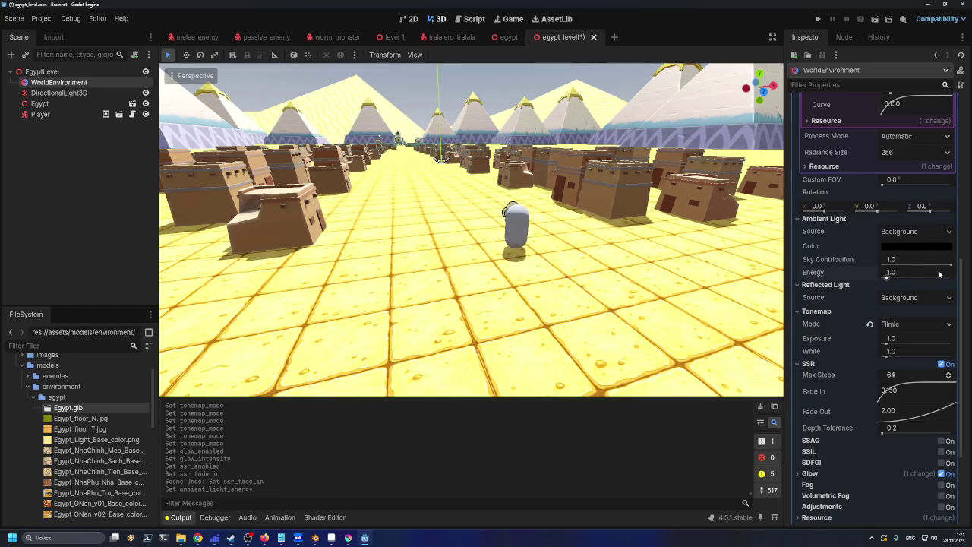
- Drop ambient Sky Contribution to 0.0 and orbit the viewport to inspect the crate shadows
mouse_move(951, 263)
mouse_down()
mouse_move(883, 266)
mouse_move(959, 267)
mouse_move(888, 264)
mouse_move(949, 272)
mouse_move(851, 266)
mouse_up()
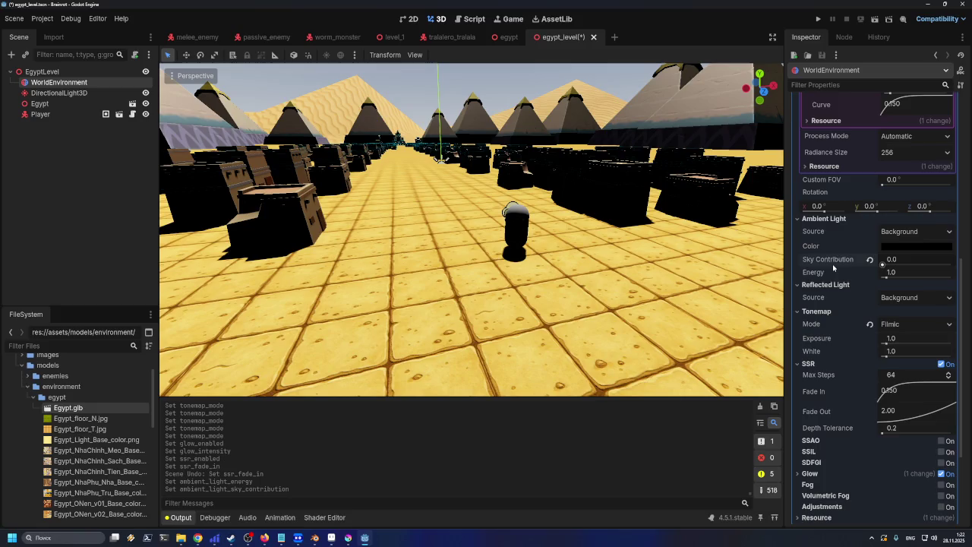
mouse_move(878, 272)
mouse_down()
mouse_move(904, 265)
mouse_move(871, 272)
mouse_up()
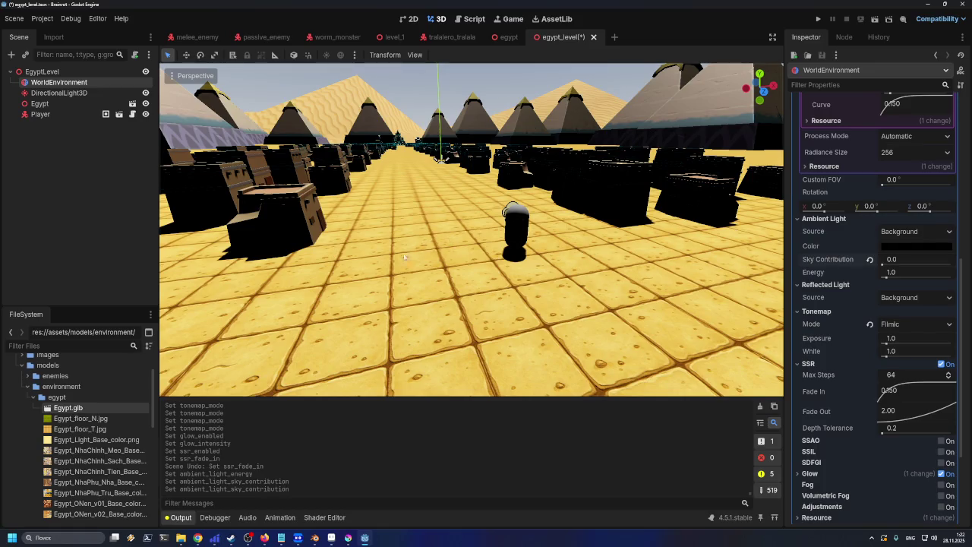
drag(440, 271, 451, 306)
scroll(438, 330, down, 5)
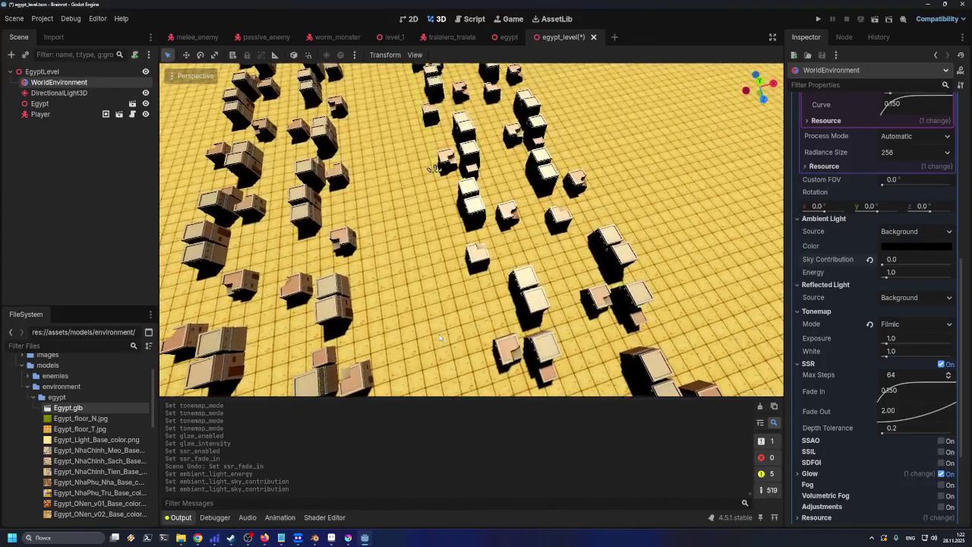
scroll(441, 314, up, 3)
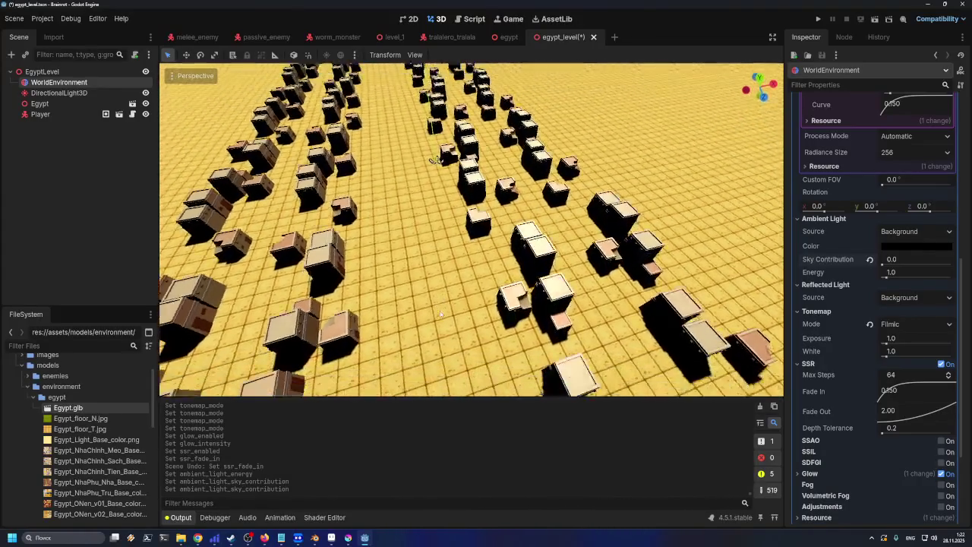
scroll(441, 314, down, 5)
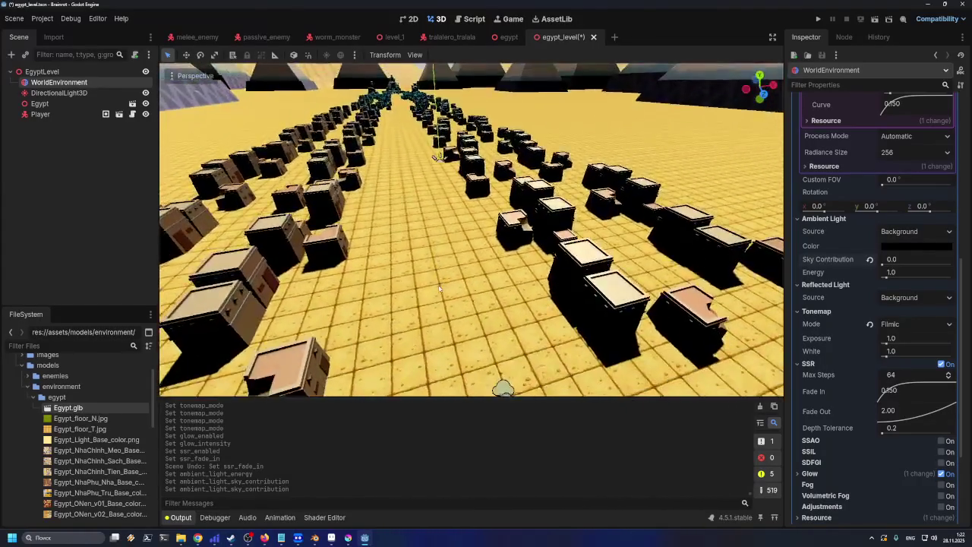
scroll(433, 316, up, 4)
scroll(425, 316, down, 4)
scroll(416, 317, up, 4)
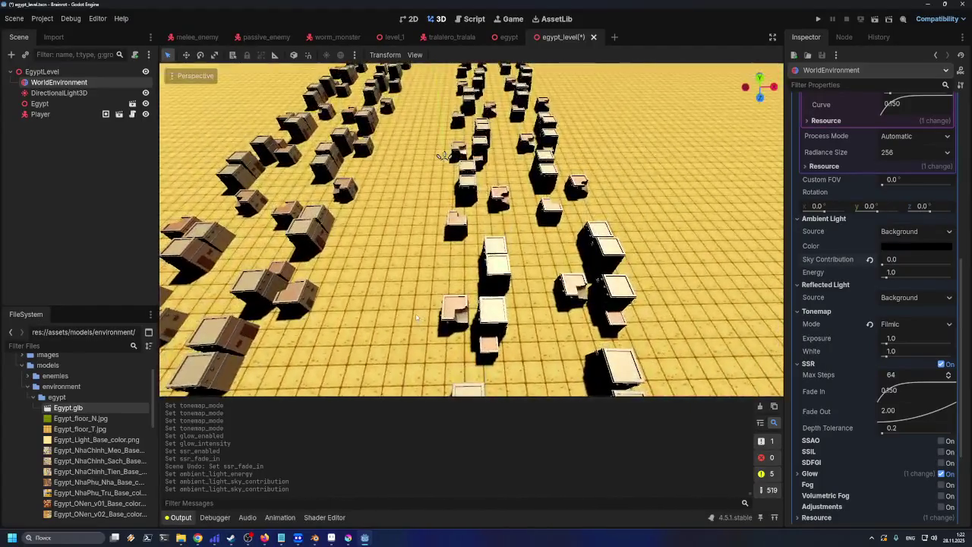
mouse_move(416, 318)
mouse_down()
mouse_move(438, 269)
mouse_move(450, 347)
mouse_move(442, 273)
mouse_up()
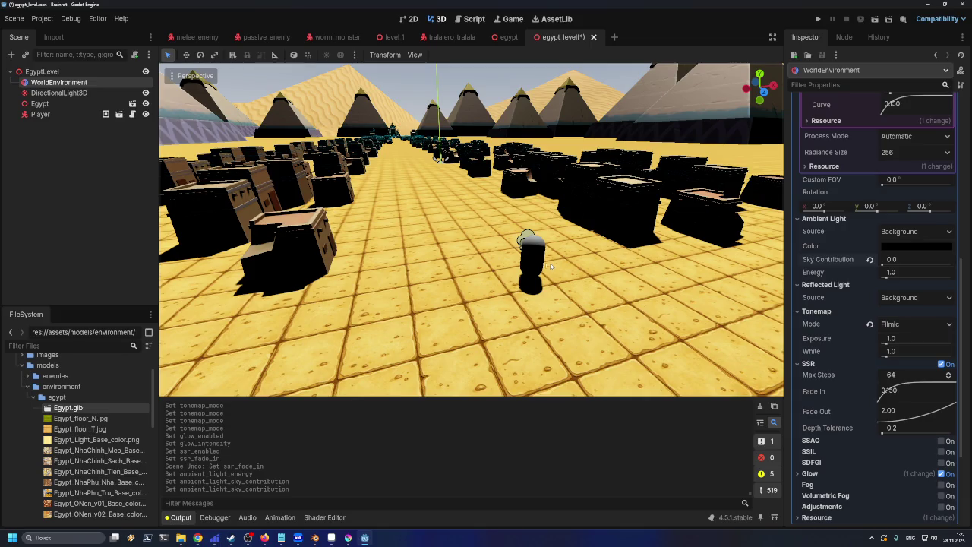
mouse_move(551, 266)
mouse_down()
mouse_move(549, 296)
mouse_move(382, 279)
mouse_move(469, 303)
mouse_move(488, 286)
mouse_up()
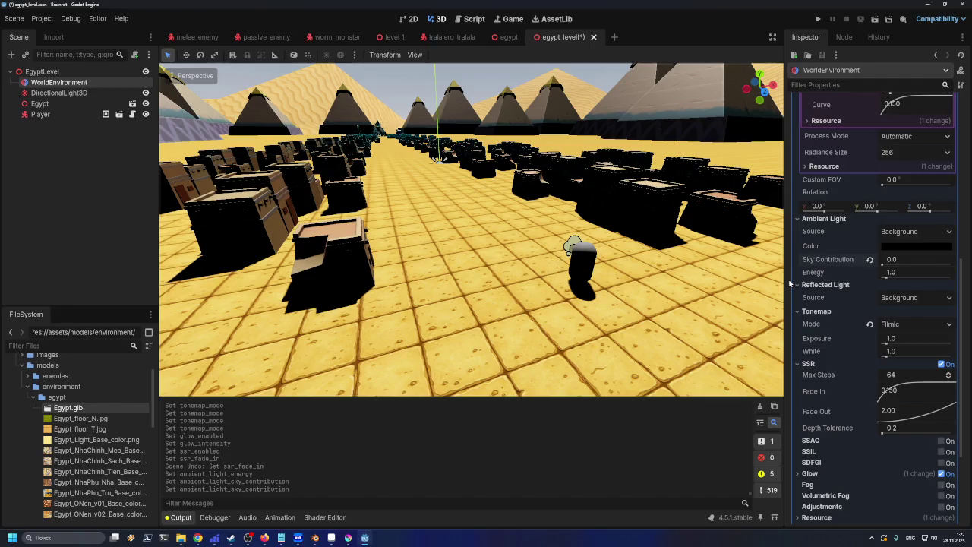
- Raise the WorldEnvironment's Ambient Light Sky Contribution from 0.0 to 1.0
scroll(471, 246, up, 10)
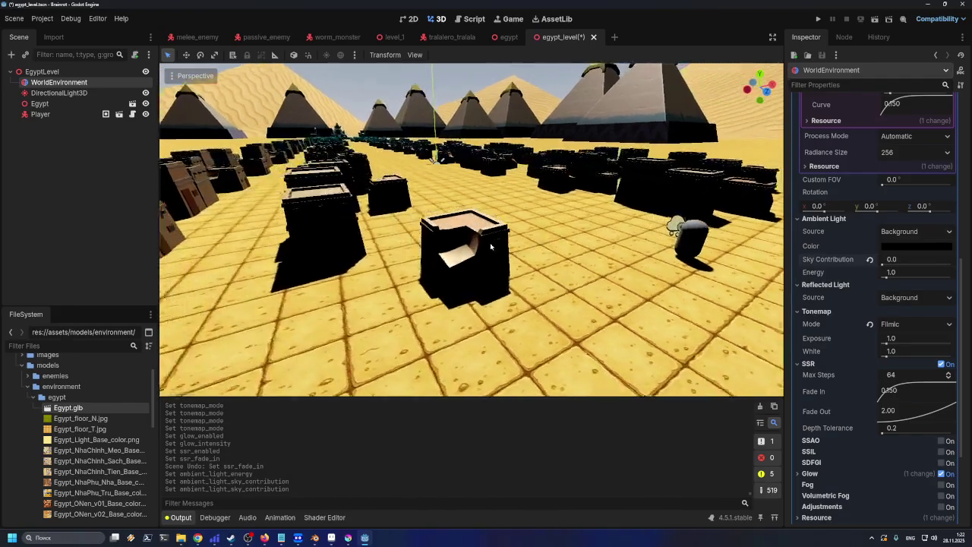
scroll(537, 245, down, 10)
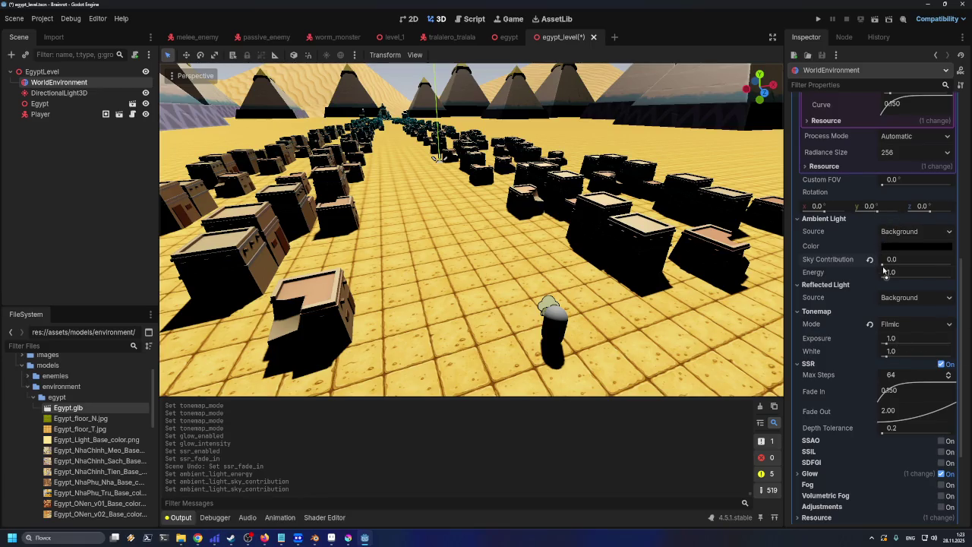
mouse_move(884, 264)
mouse_down()
mouse_move(971, 269)
mouse_move(915, 268)
mouse_move(959, 271)
mouse_up()
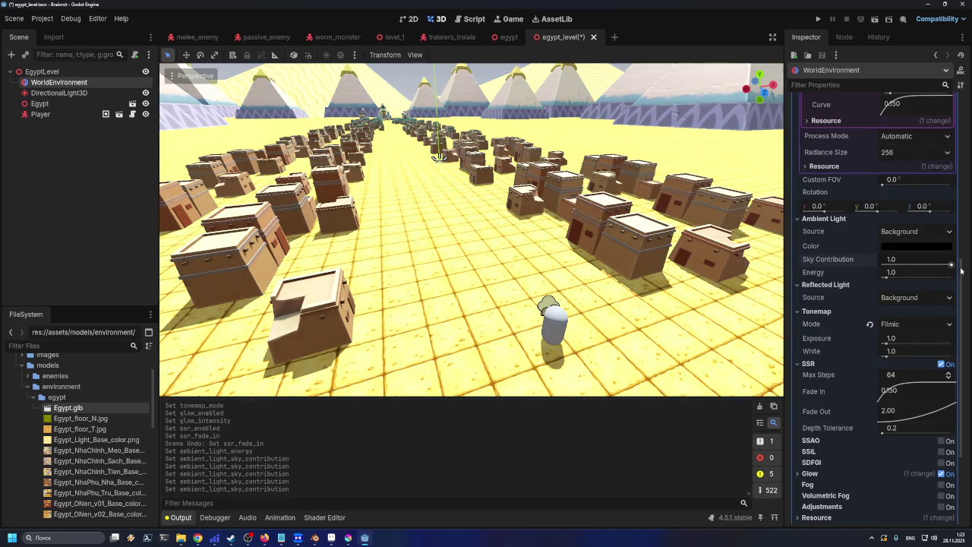
scroll(894, 370, down, 4)
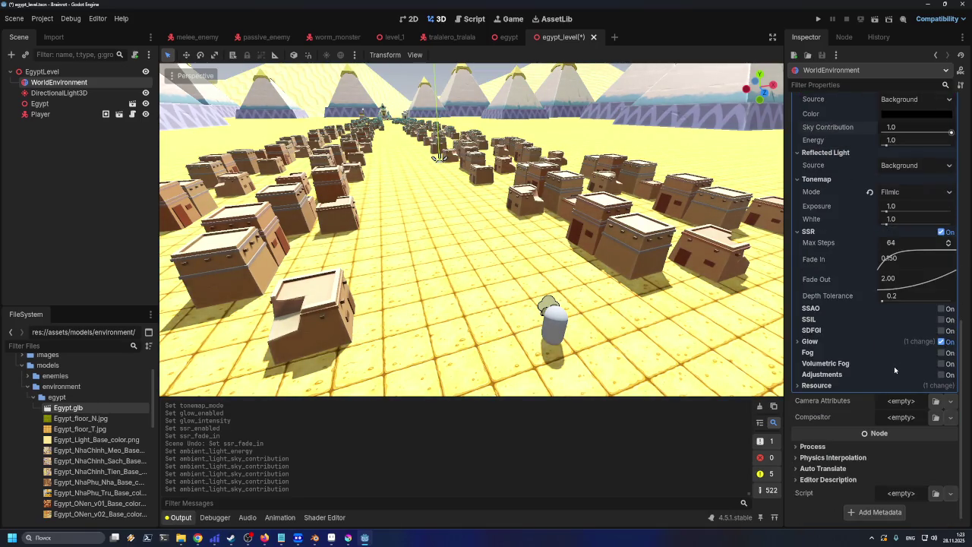
- Enable Adjustments at brightness 0.9, then test Sky Contribution at 0.43 before returning it to 1.0
click(944, 375)
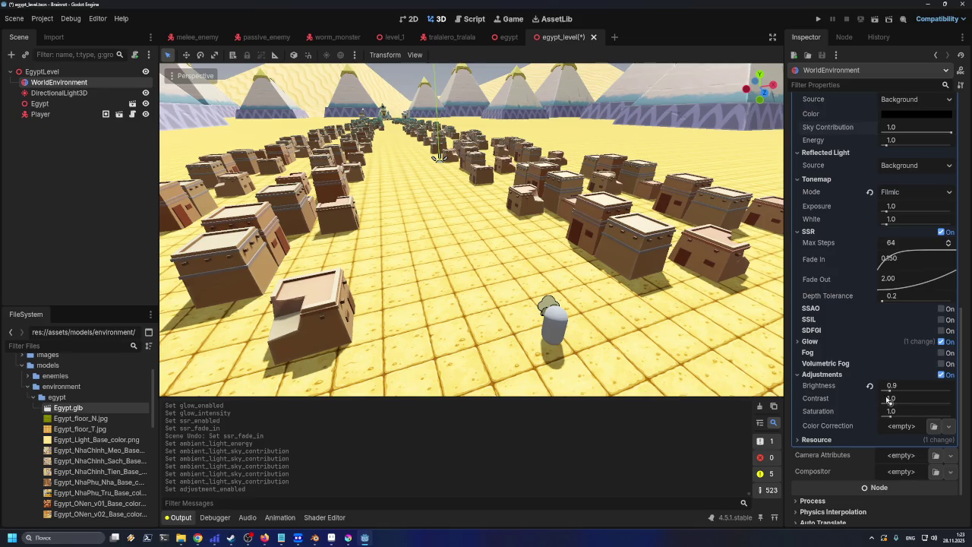
scroll(930, 276, up, 2)
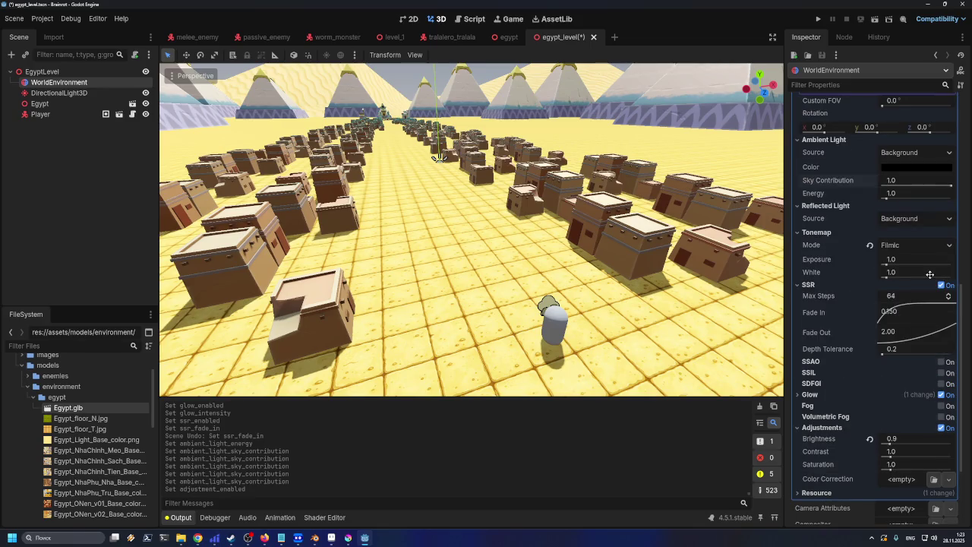
scroll(930, 251, up, 2)
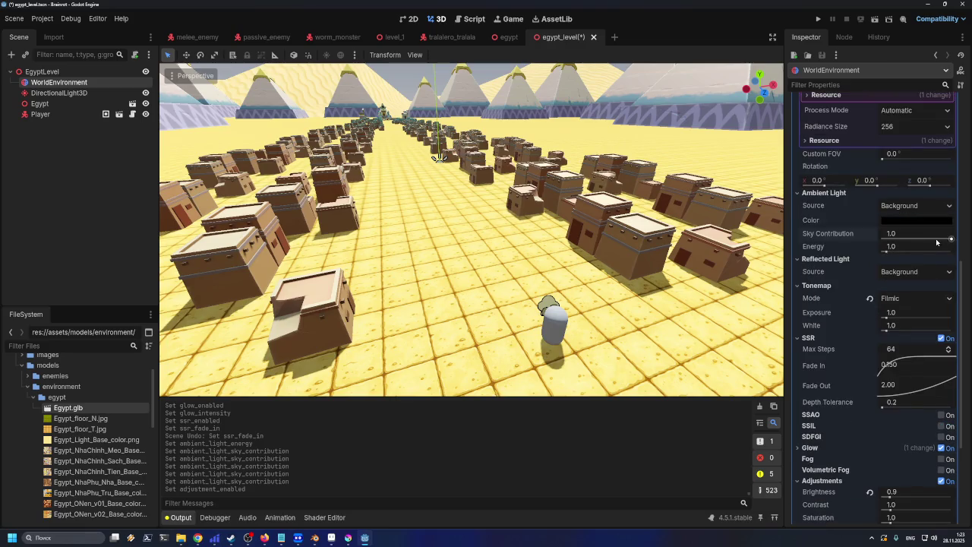
mouse_move(951, 239)
mouse_down()
mouse_move(875, 237)
mouse_move(951, 238)
mouse_up()
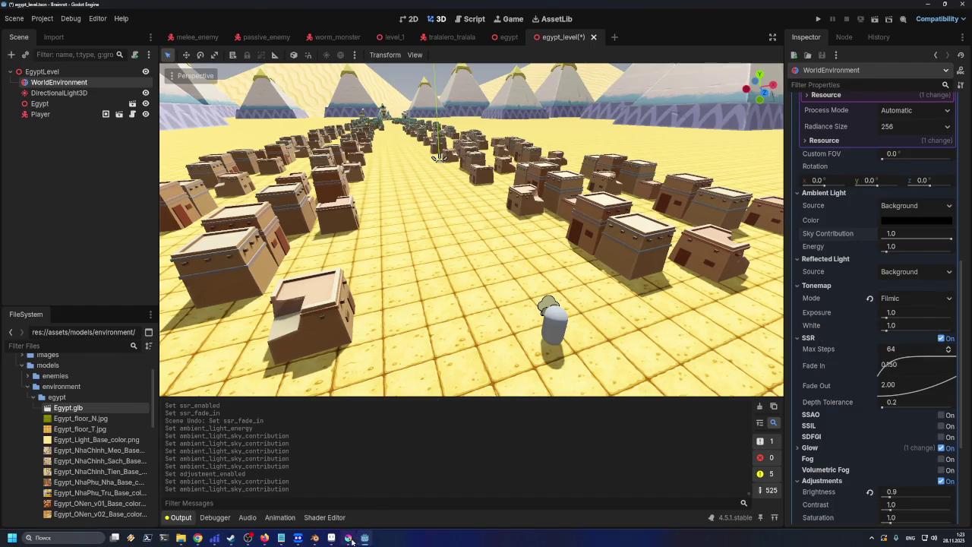
- In Blender, check the floor_N.jpg Image Texture node's name, leaving it unchanged
click(315, 537)
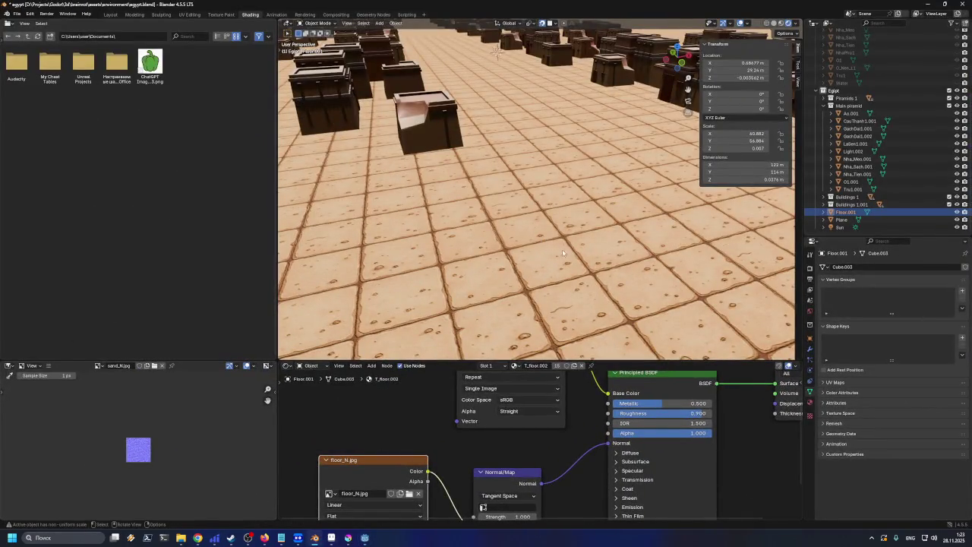
scroll(445, 448, down, 5)
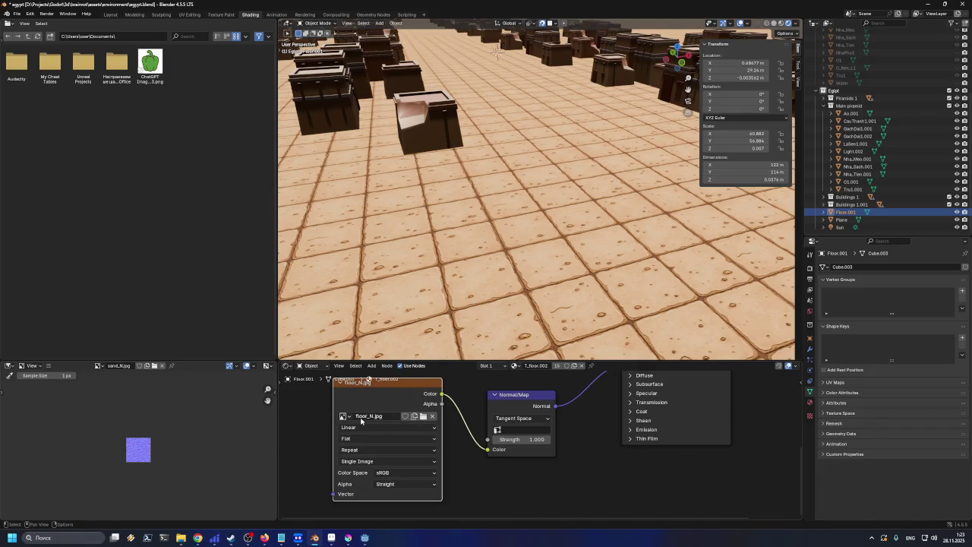
click(361, 417)
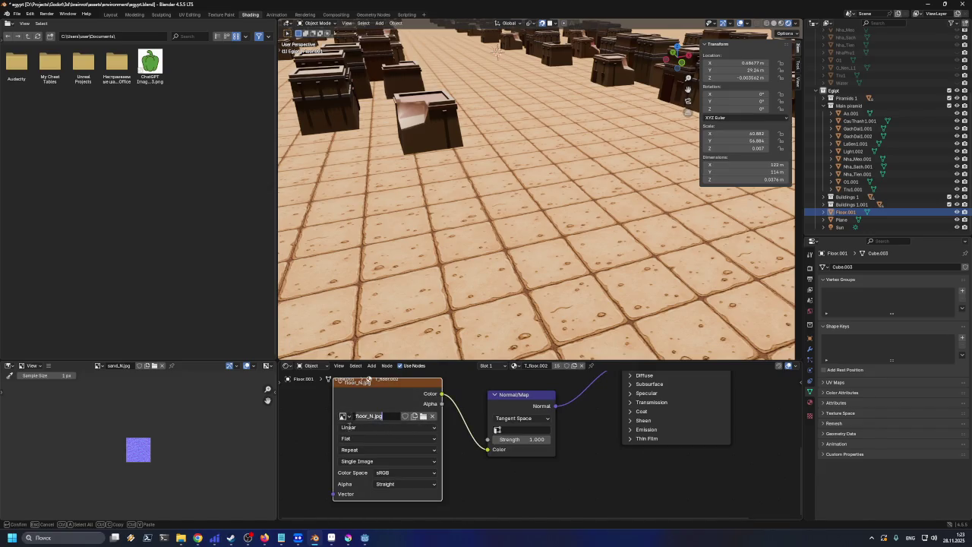
key(Return)
click(180, 538)
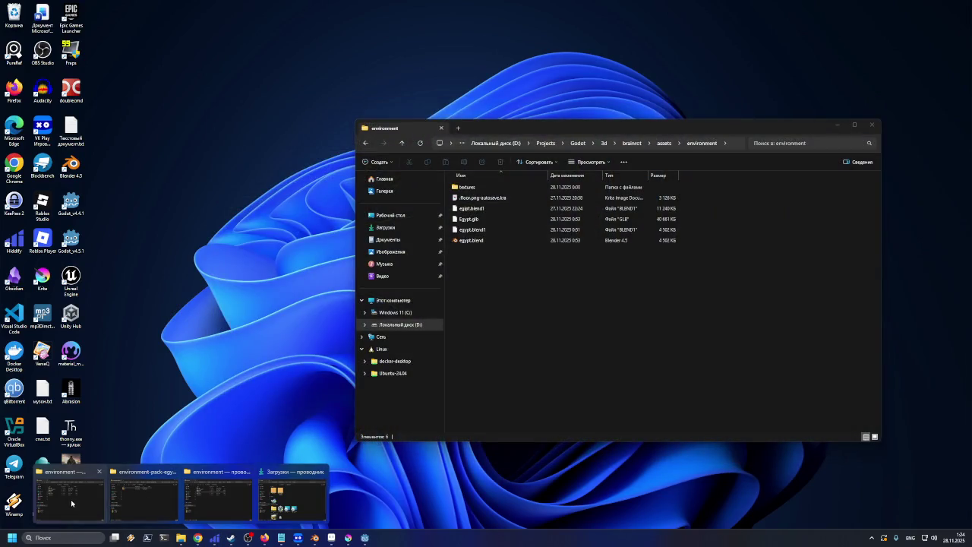
- Browse the environment folder's textures/512x512 subfolder and select floor_N.jpg
click(71, 499)
double_click(464, 189)
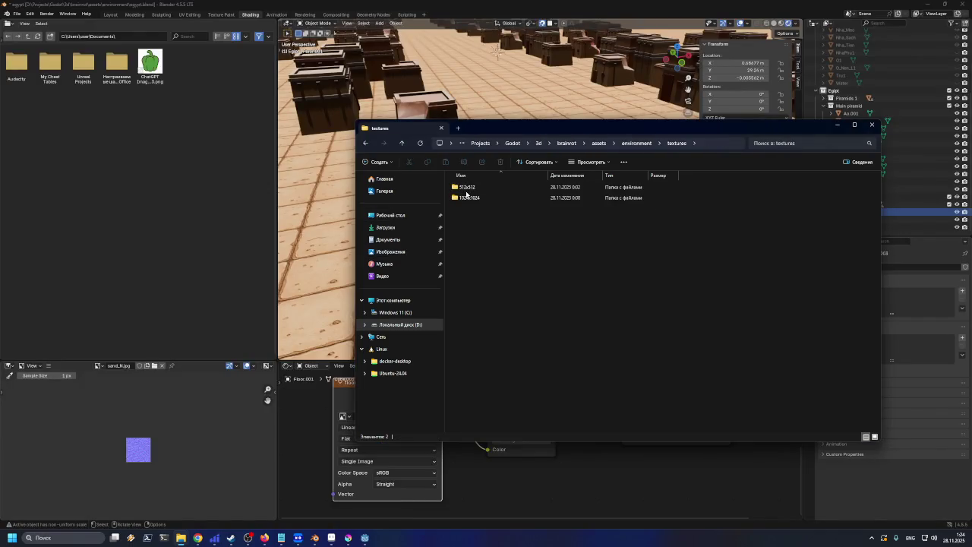
double_click(469, 197)
click(553, 193)
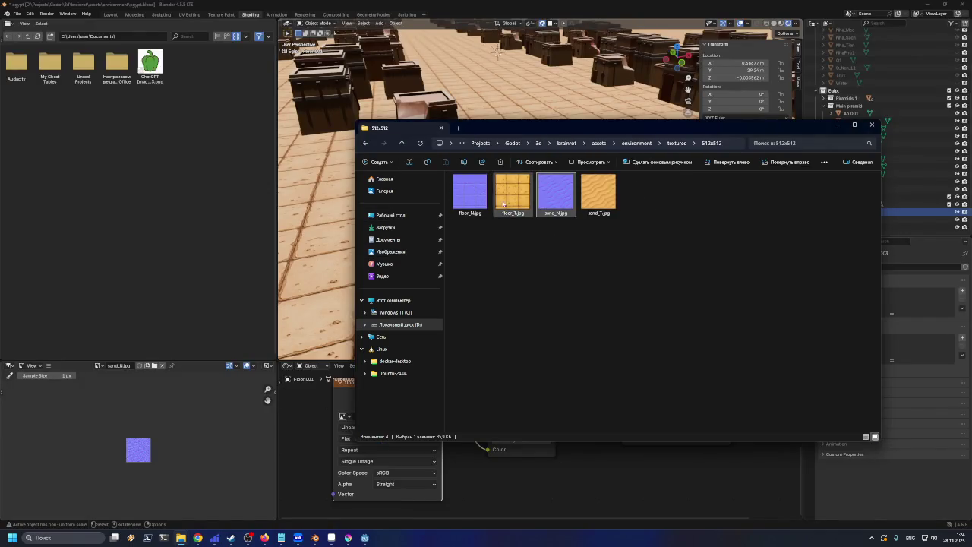
click(462, 204)
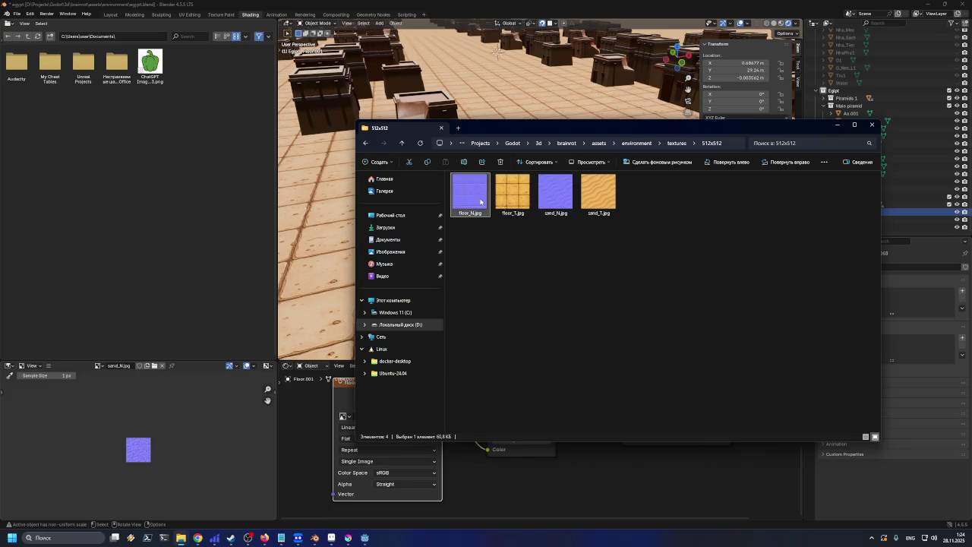
- Preview floor_N.jpg and floor_T.jpg in the image viewer, then minimize Explorer
double_click(485, 208)
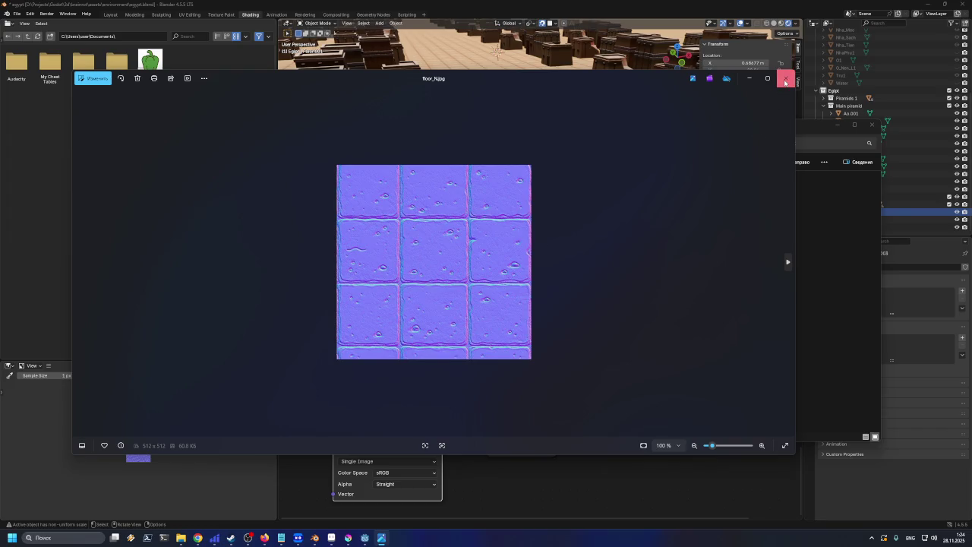
click(785, 80)
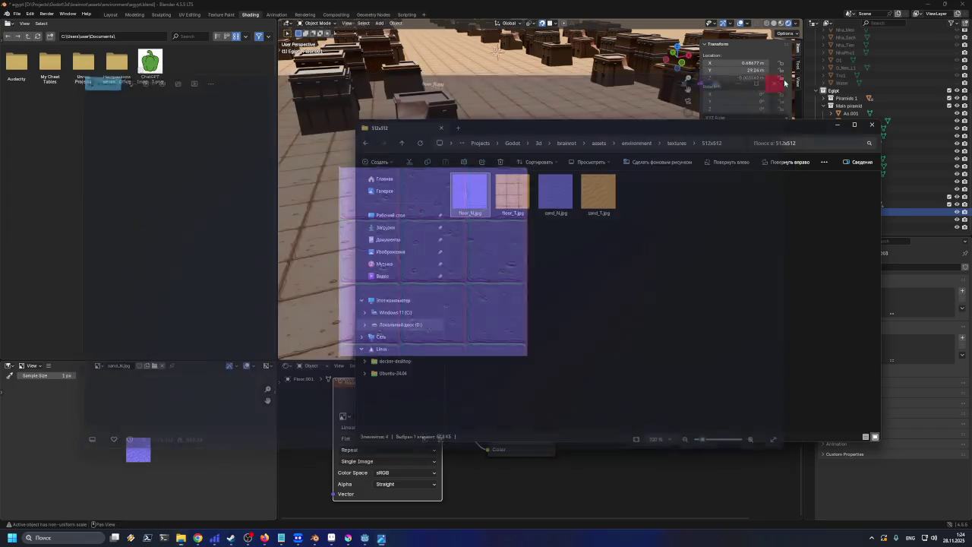
double_click(512, 194)
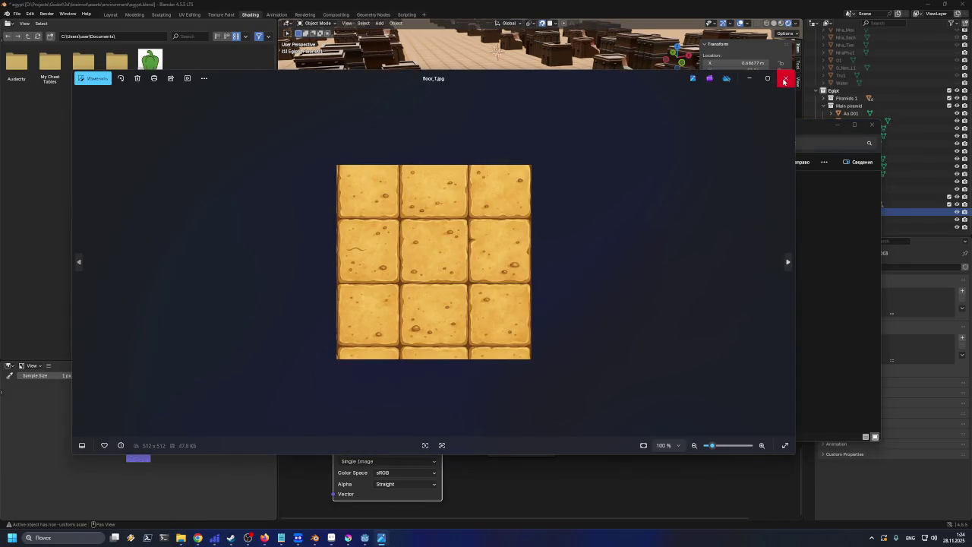
click(784, 79)
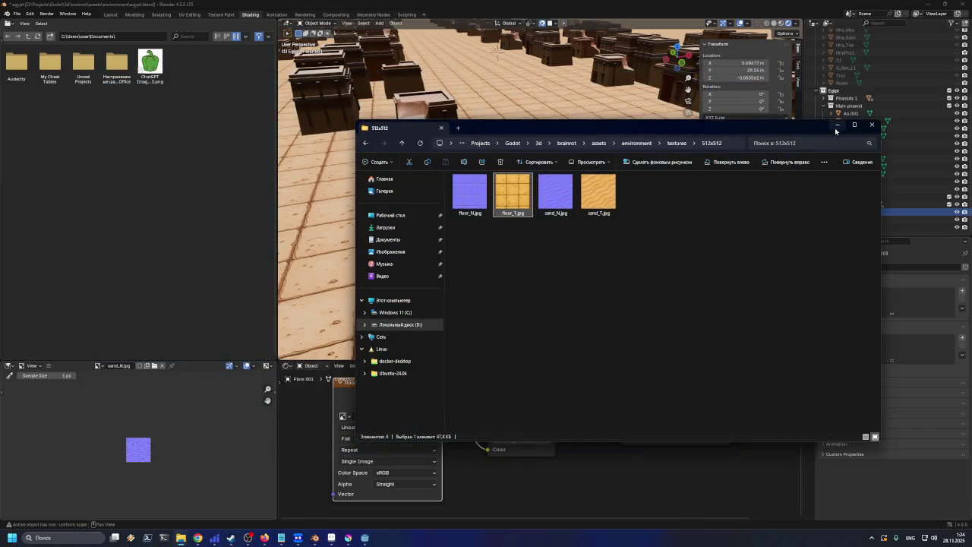
click(836, 126)
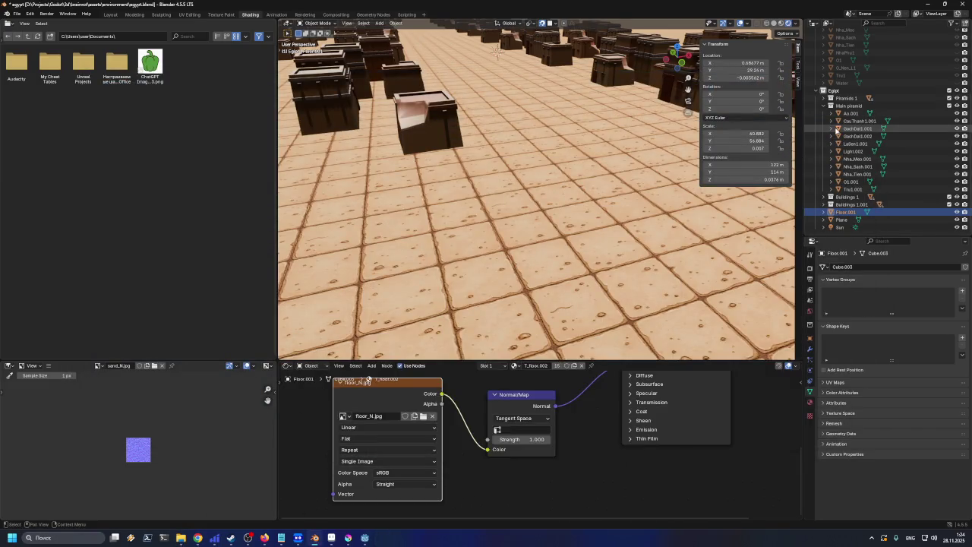
click(347, 538)
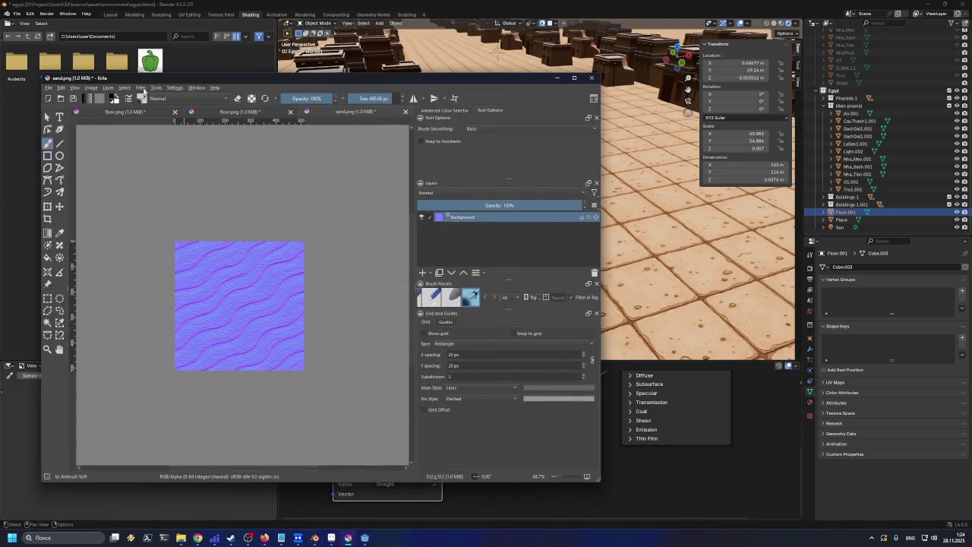
click(143, 88)
mouse_move(174, 150)
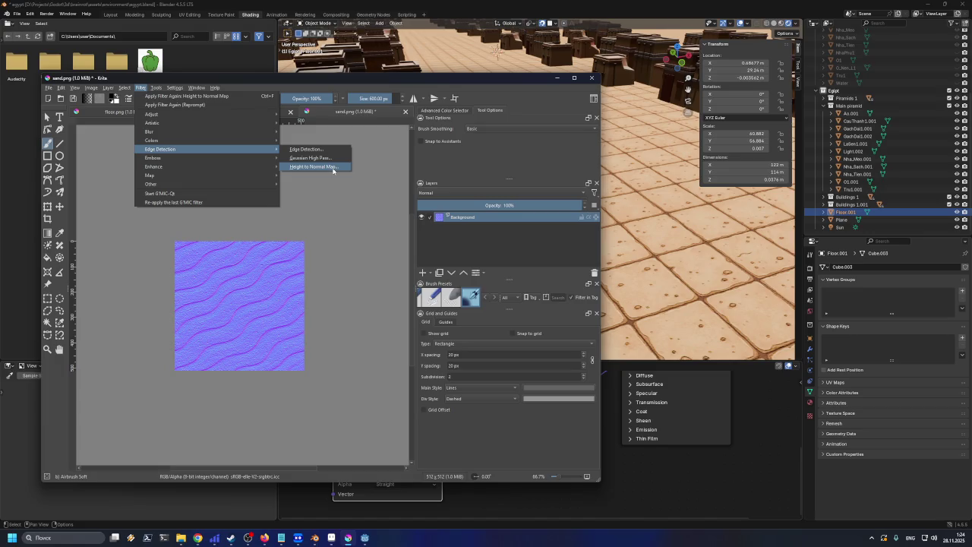
click(562, 79)
click(562, 78)
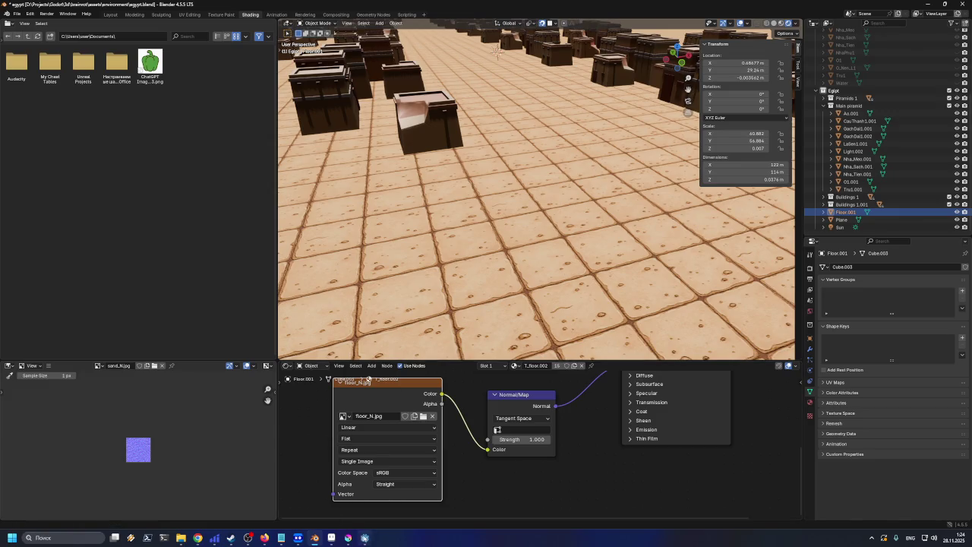
click(365, 538)
scroll(591, 332, up, 5)
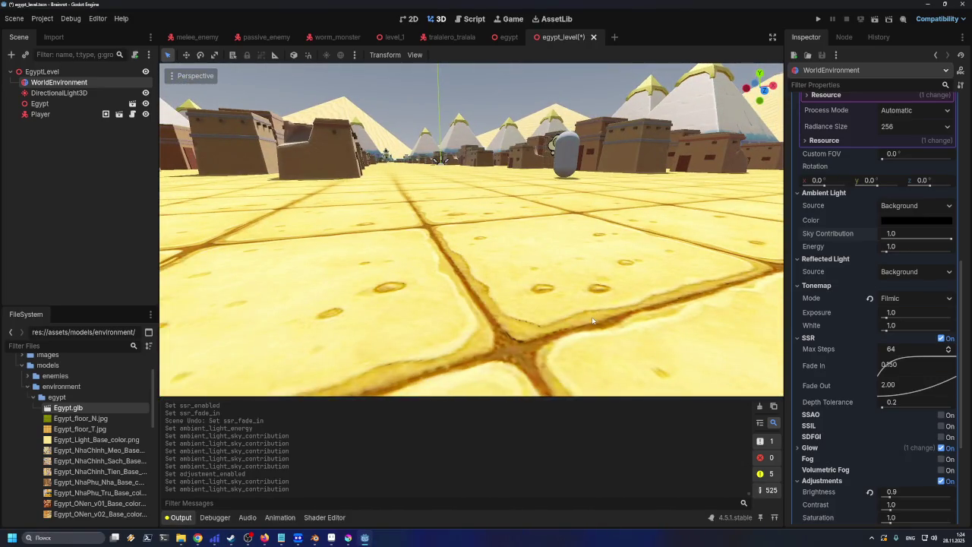
scroll(592, 320, down, 1)
scroll(852, 313, down, 4)
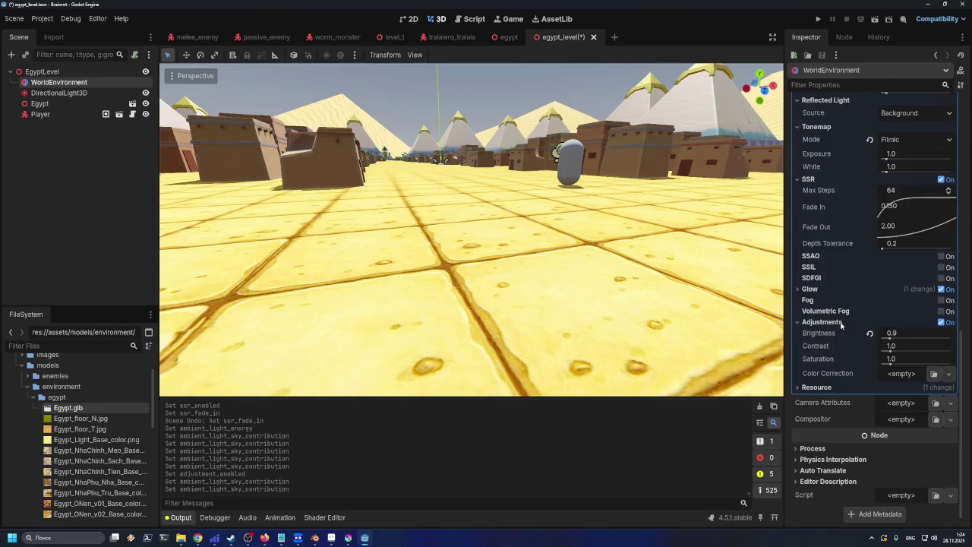
scroll(841, 325, up, 2)
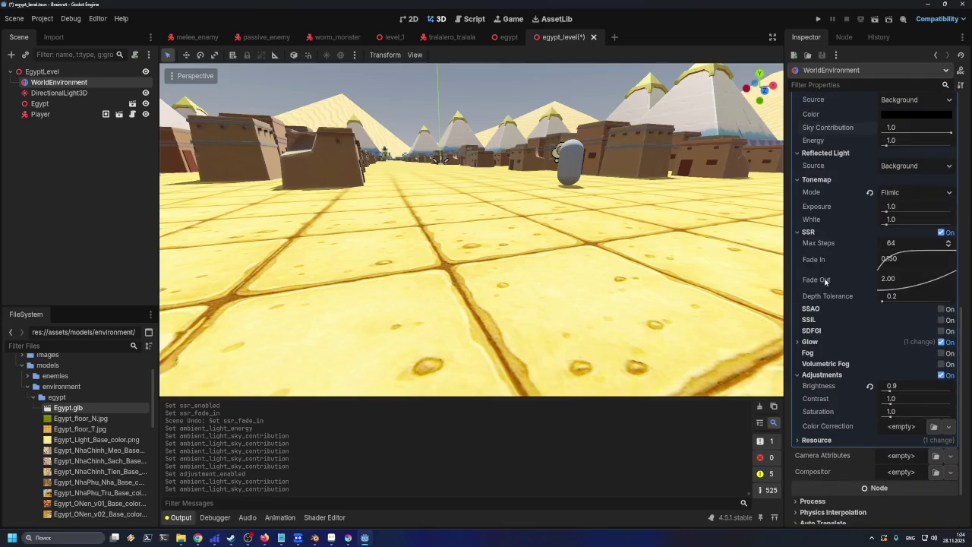
scroll(825, 275, up, 4)
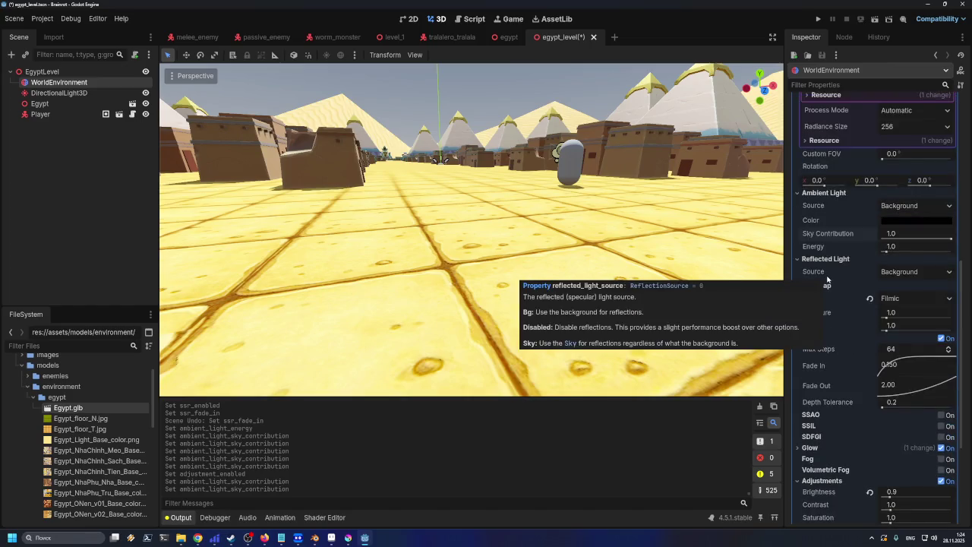
scroll(602, 222, down, 5)
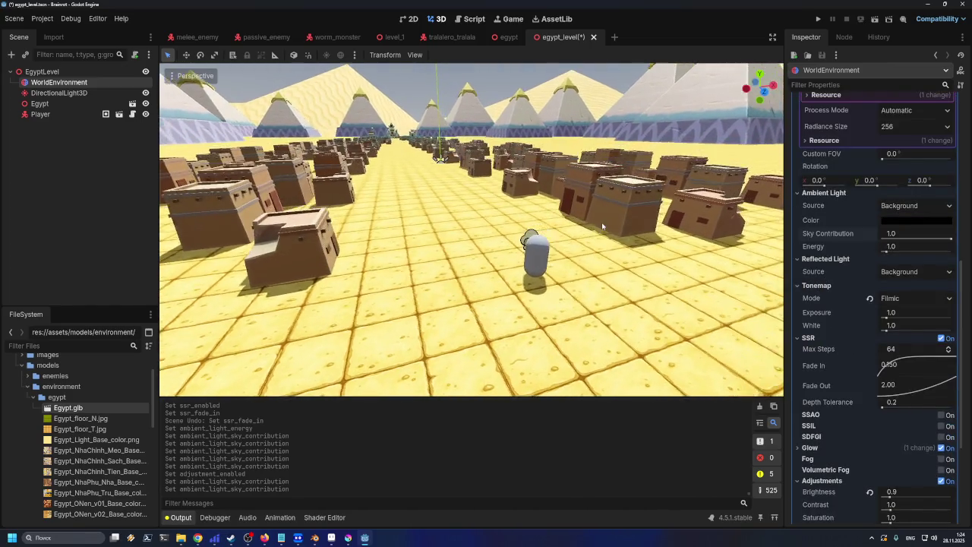
scroll(595, 236, up, 5)
scroll(562, 266, down, 5)
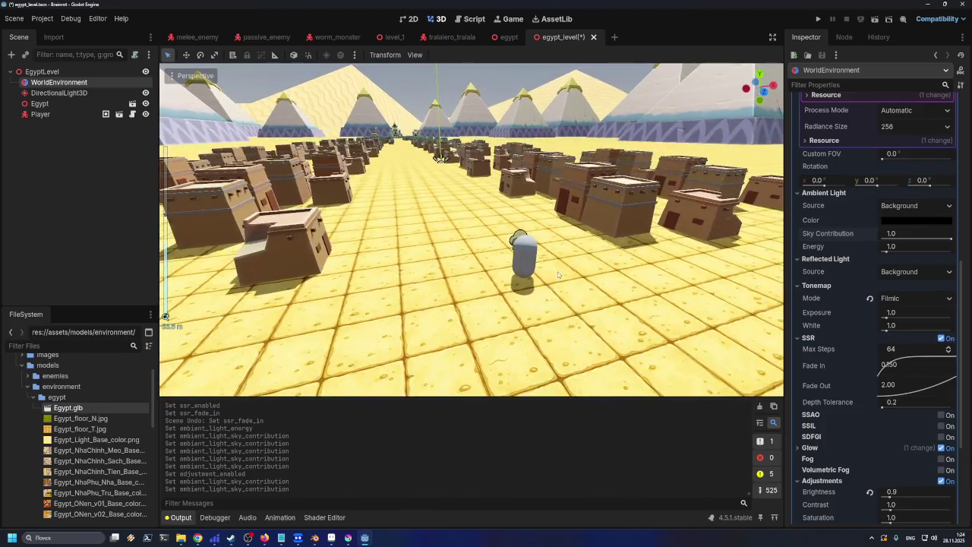
scroll(591, 302, up, 1)
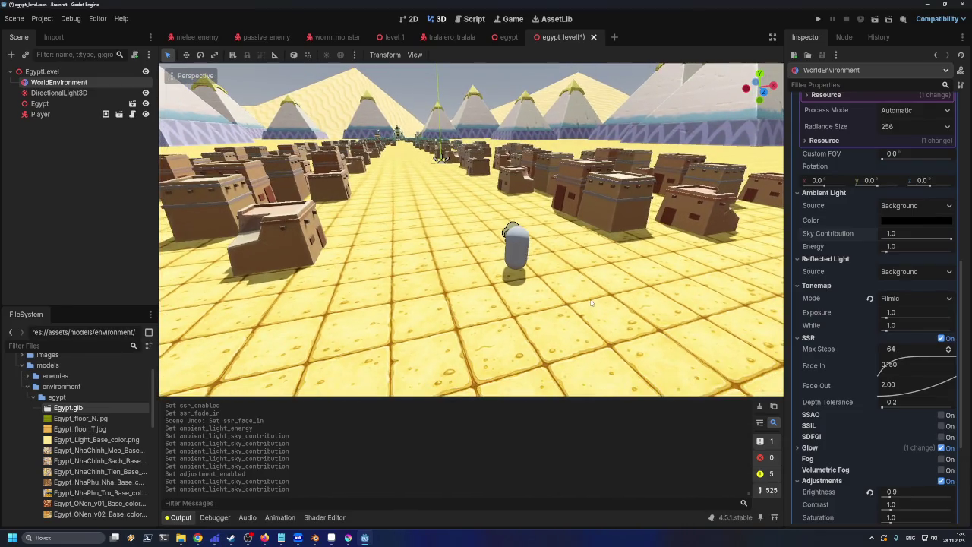
scroll(494, 263, down, 3)
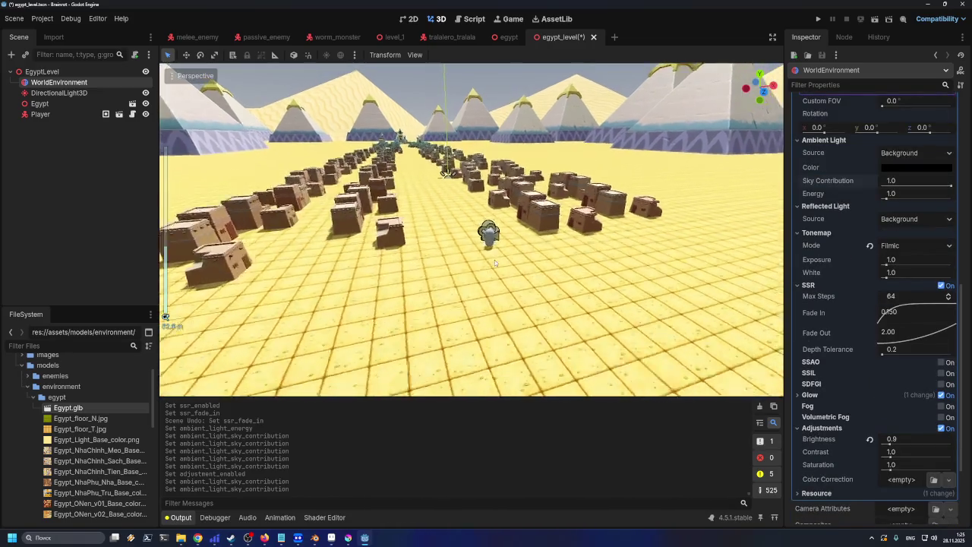
scroll(494, 263, up, 3)
scroll(498, 267, down, 2)
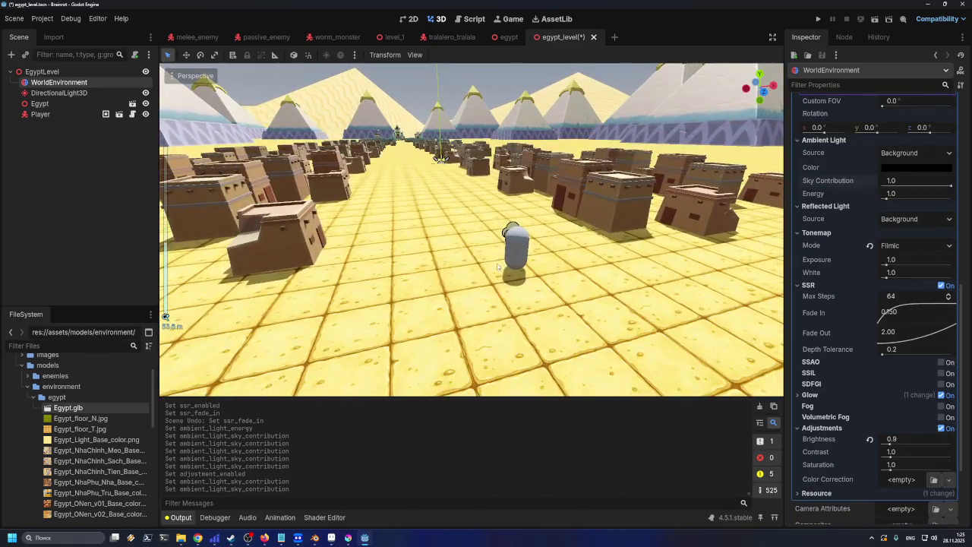
scroll(495, 273, up, 2)
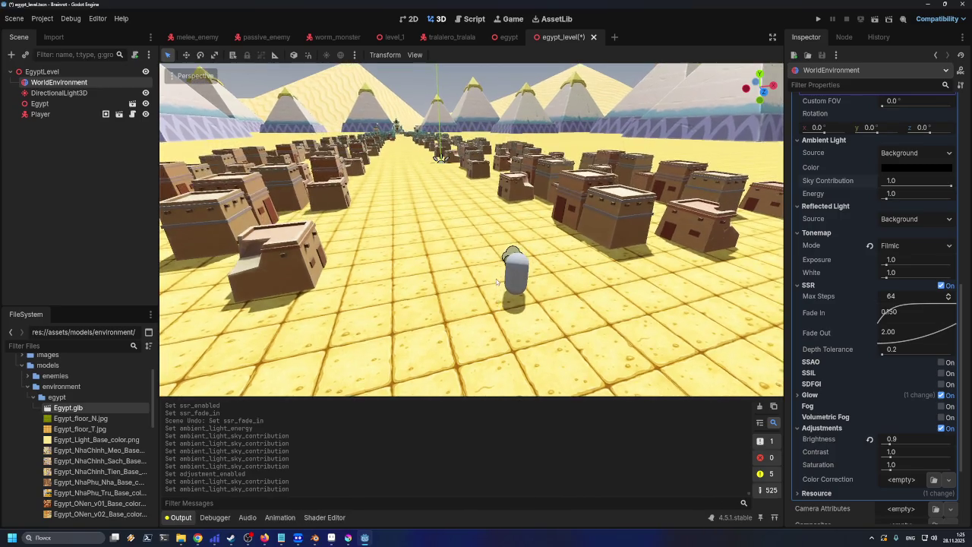
scroll(497, 281, down, 2)
scroll(500, 275, up, 3)
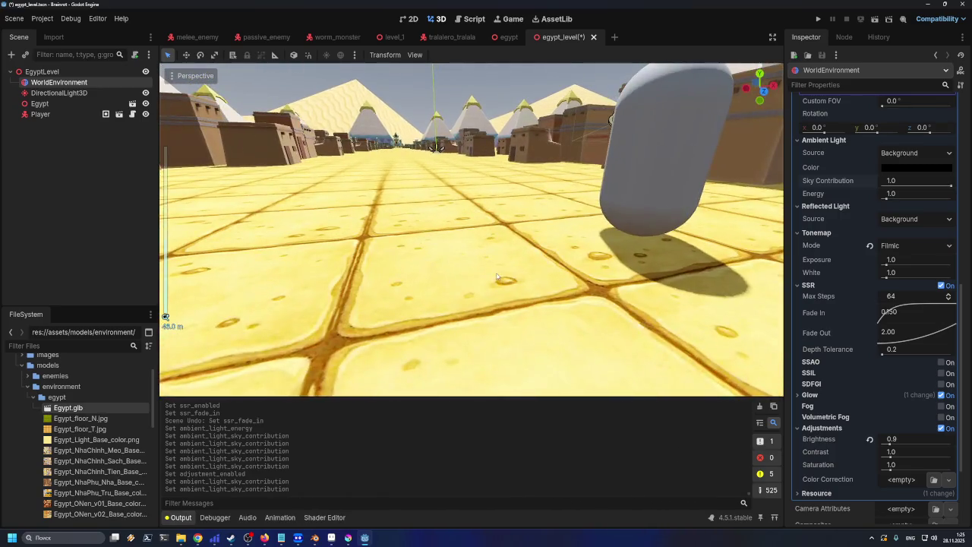
scroll(501, 270, down, 2)
scroll(501, 270, down, 3)
scroll(504, 273, up, 3)
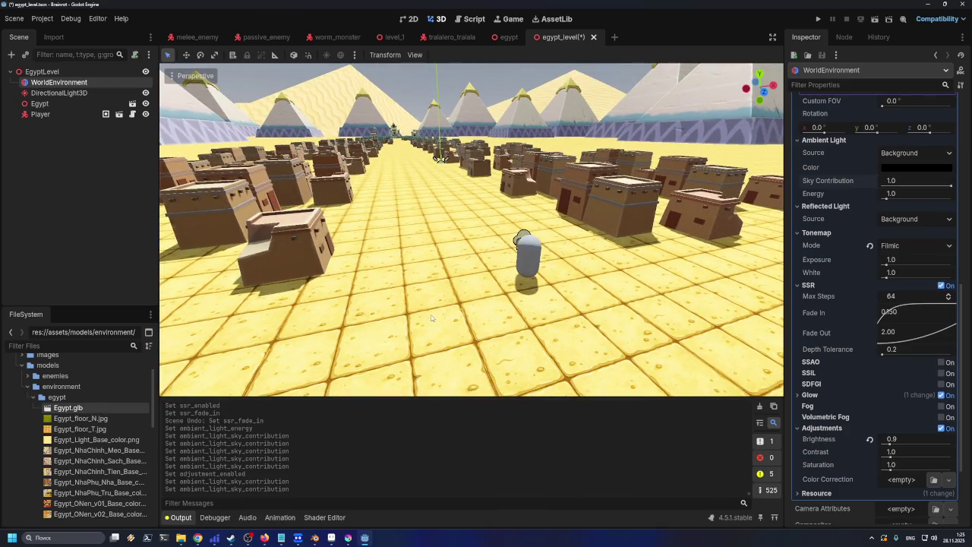
scroll(497, 307, up, 3)
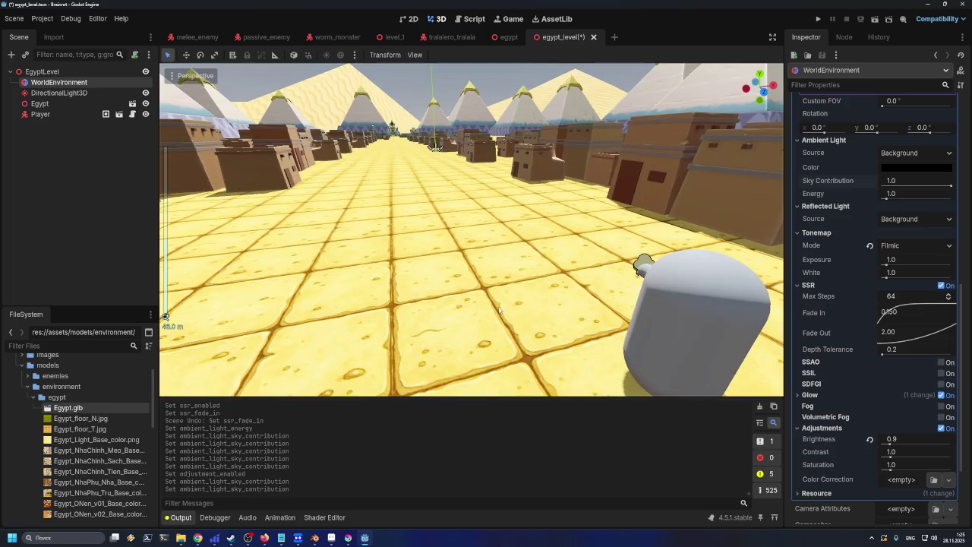
scroll(499, 309, down, 3)
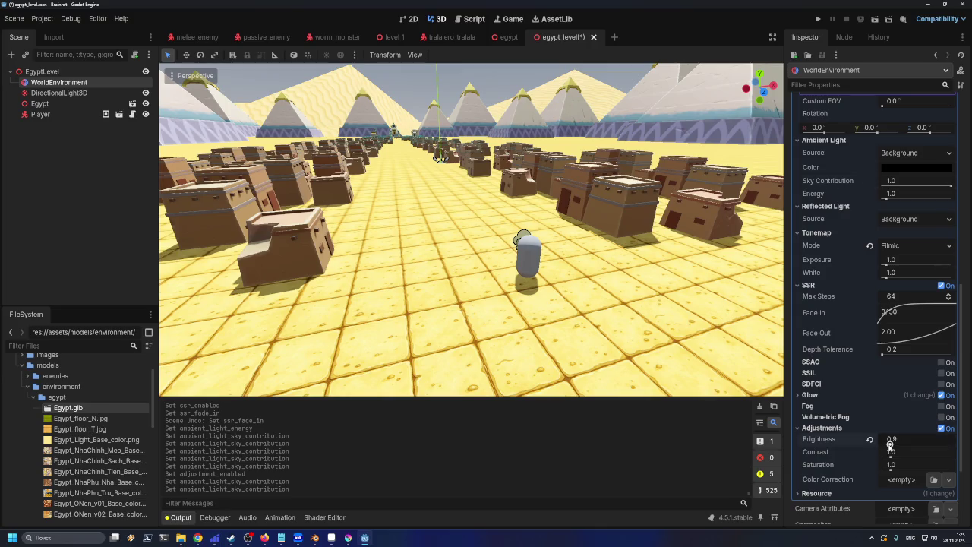
- Try trial values for Adjustments Brightness (3) and ambient Sky Contribution (0.21)
scroll(890, 445, down, 7)
scroll(890, 445, down, 17)
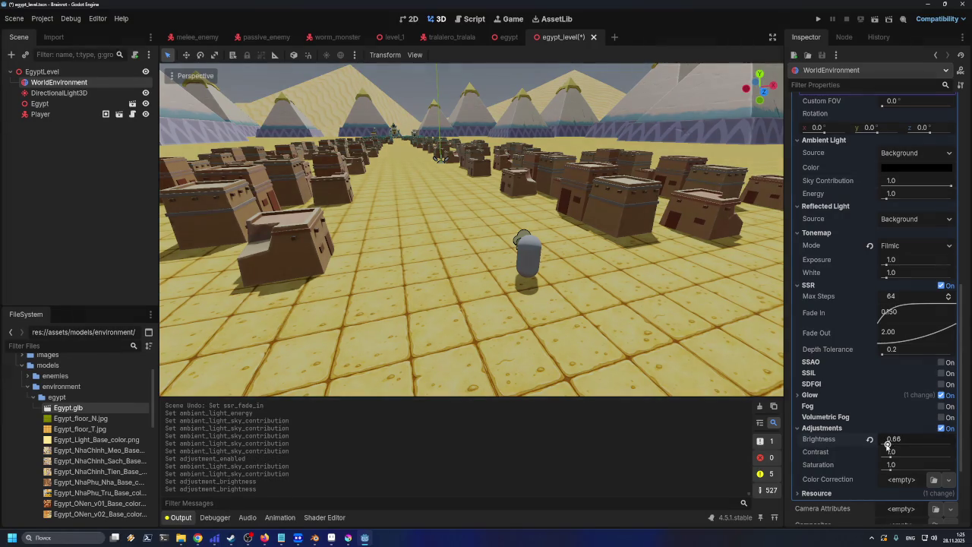
scroll(888, 445, up, 9)
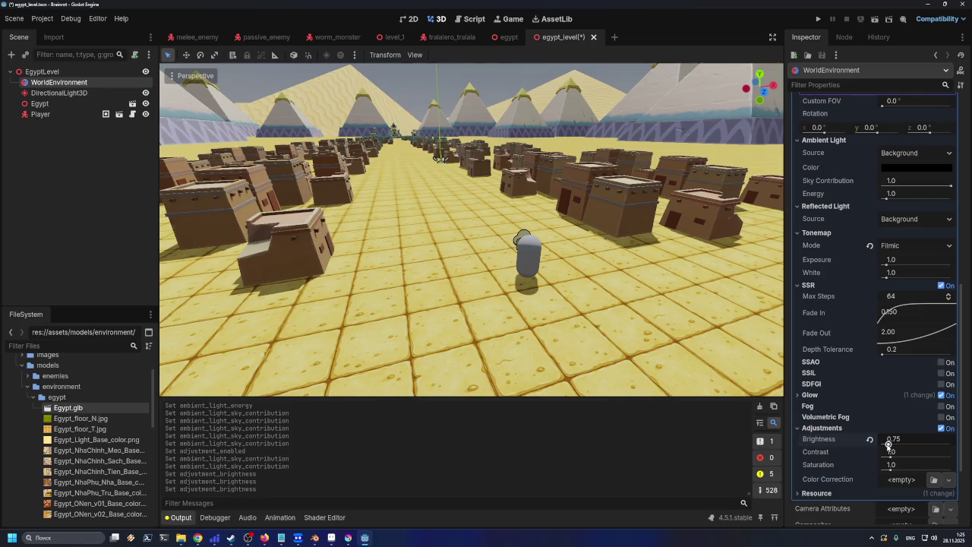
scroll(888, 445, down, 20)
scroll(886, 445, up, 20)
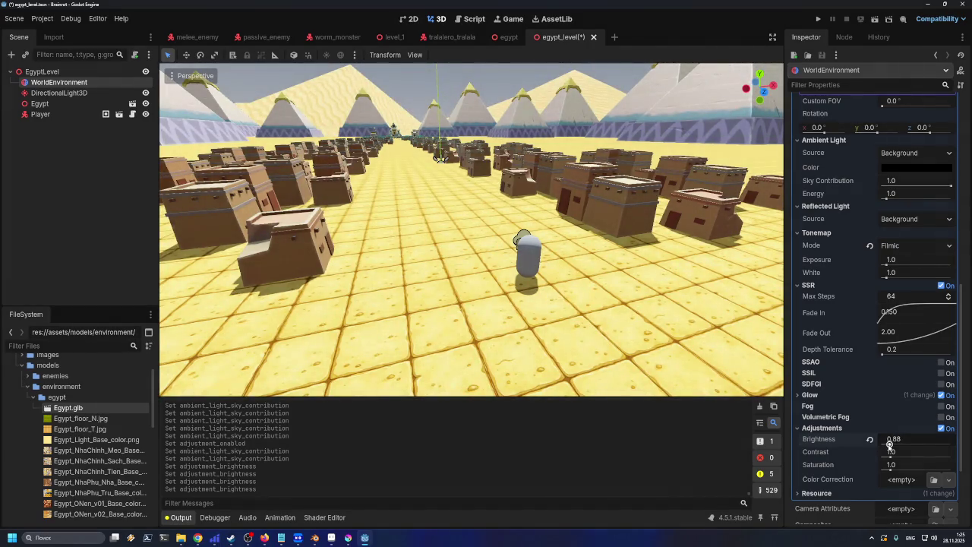
scroll(890, 444, up, 18)
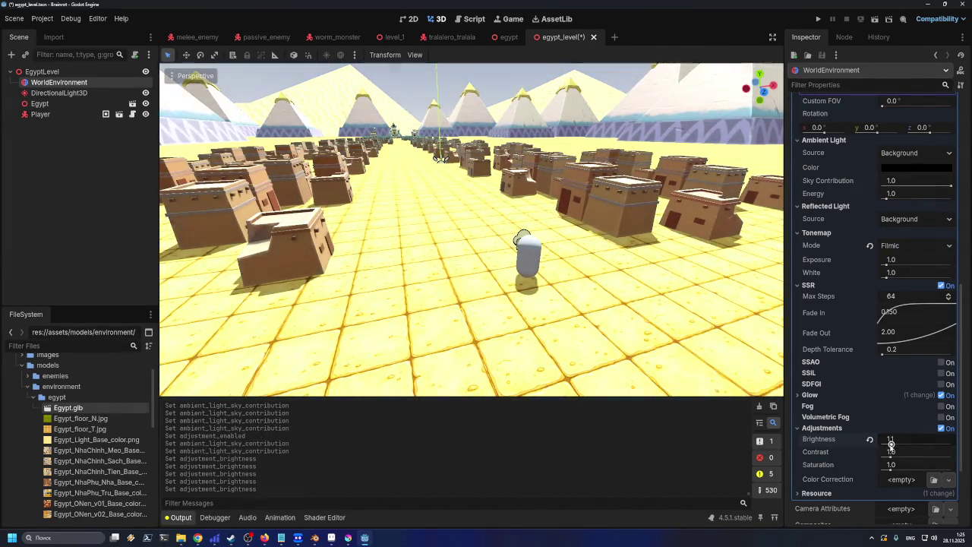
scroll(890, 445, down, 20)
click(890, 443)
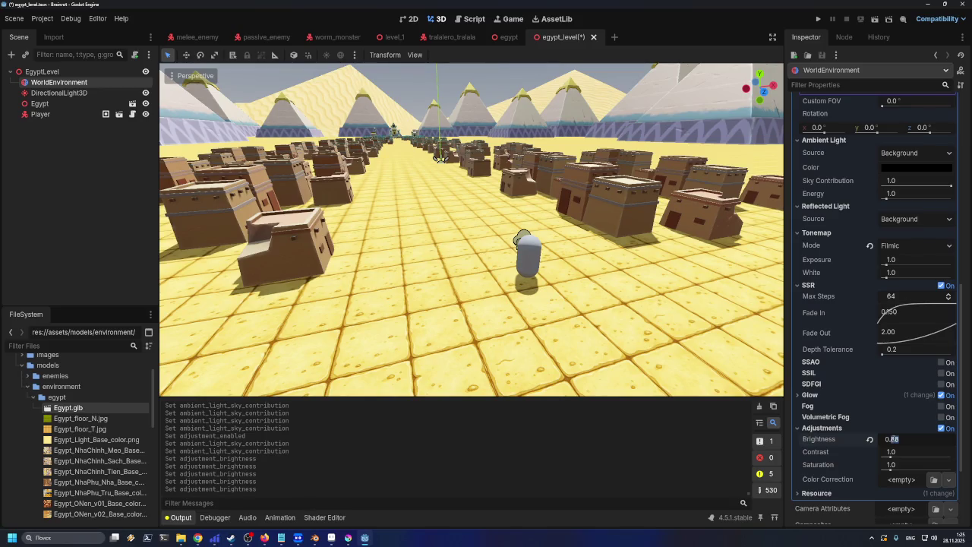
text(3)
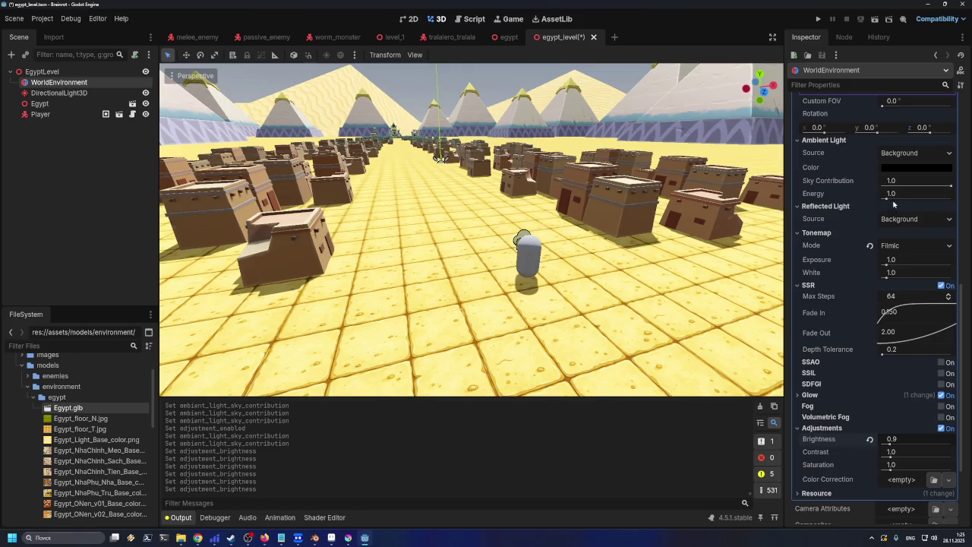
mouse_move(951, 186)
mouse_down()
mouse_move(893, 186)
mouse_move(966, 189)
mouse_move(900, 189)
mouse_move(934, 188)
mouse_move(912, 189)
mouse_move(941, 198)
mouse_move(951, 187)
mouse_up()
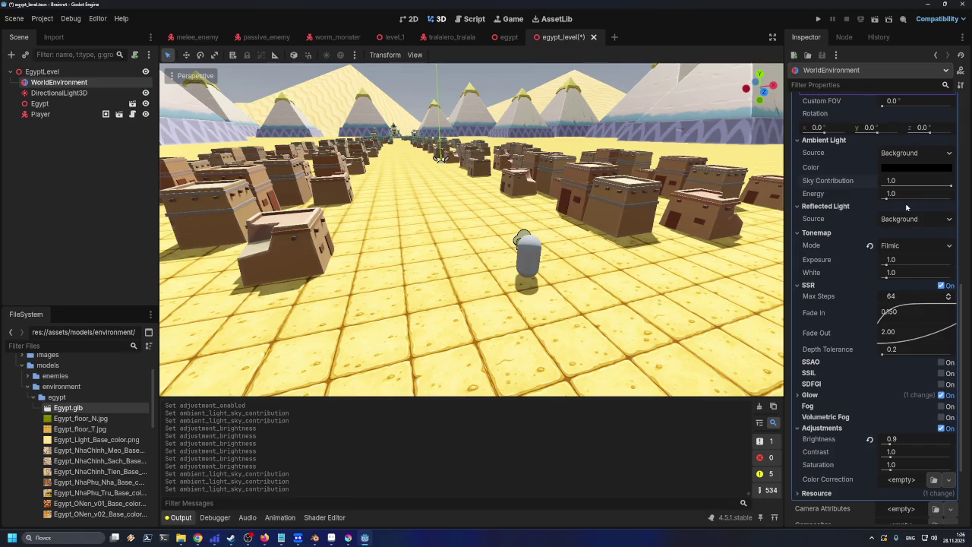
click(904, 219)
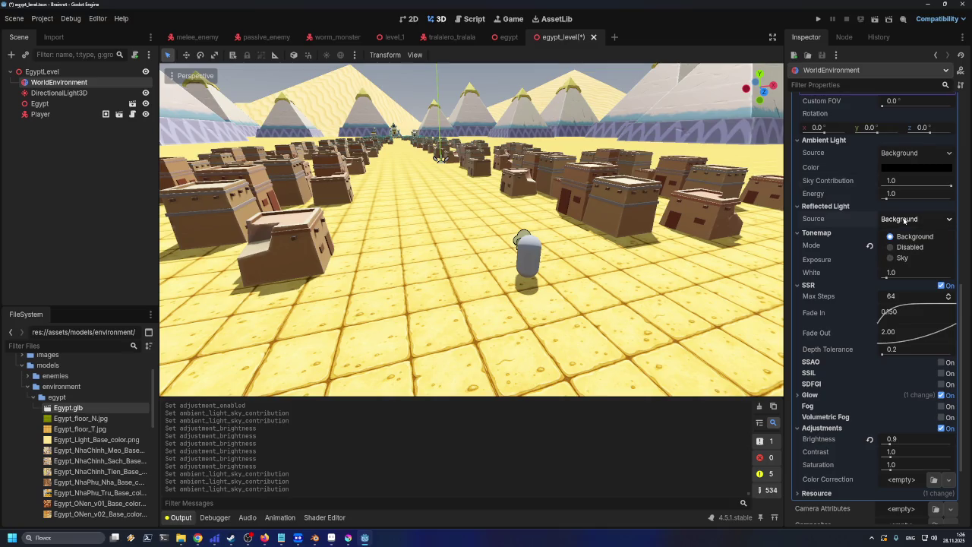
click(906, 247)
click(903, 219)
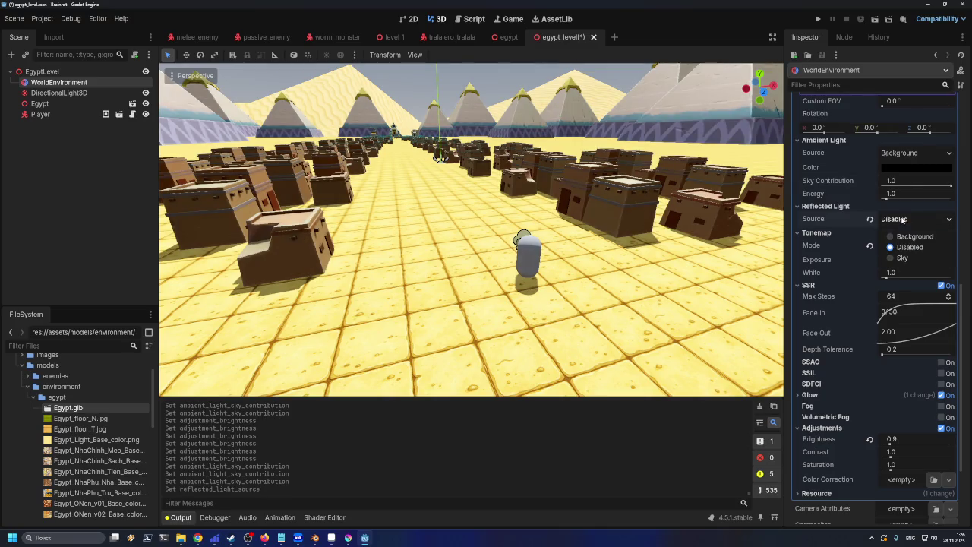
click(900, 237)
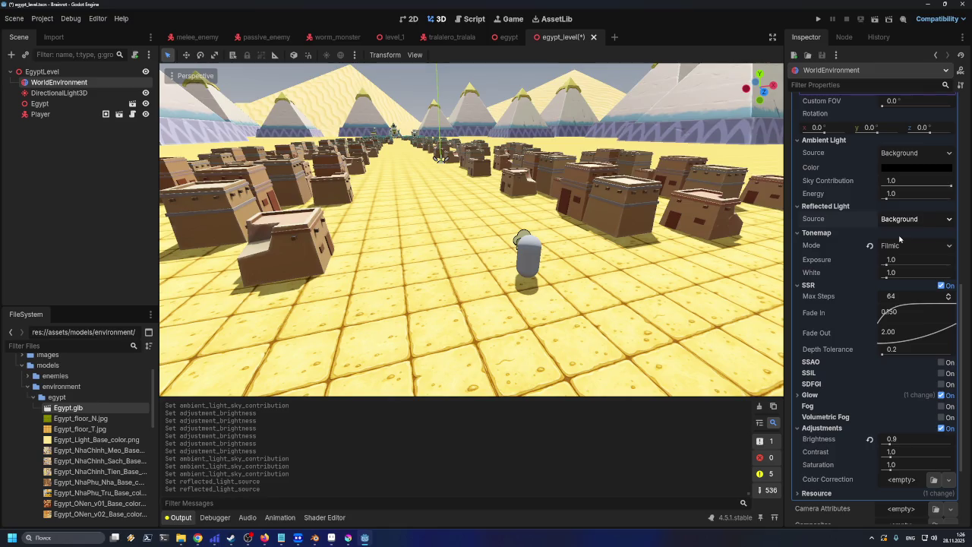
click(903, 220)
click(905, 247)
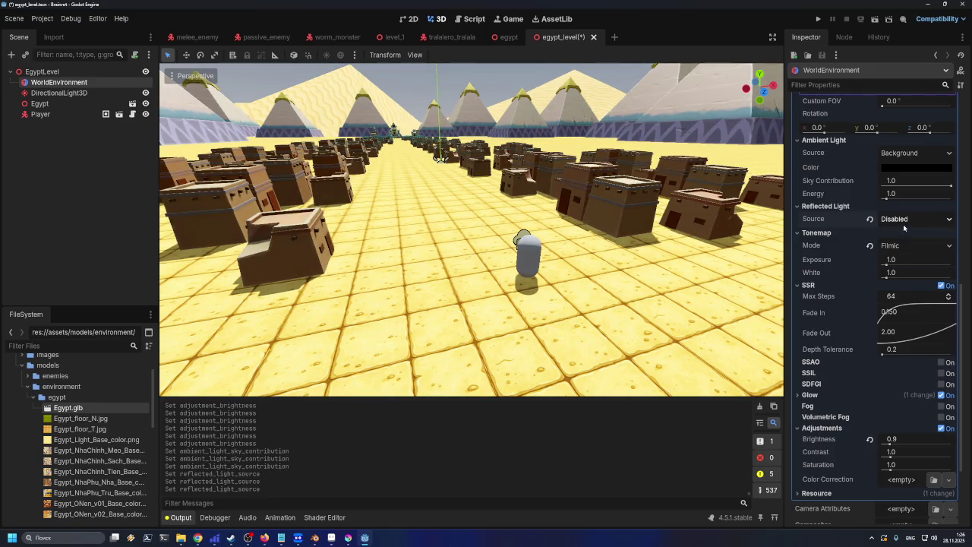
click(905, 222)
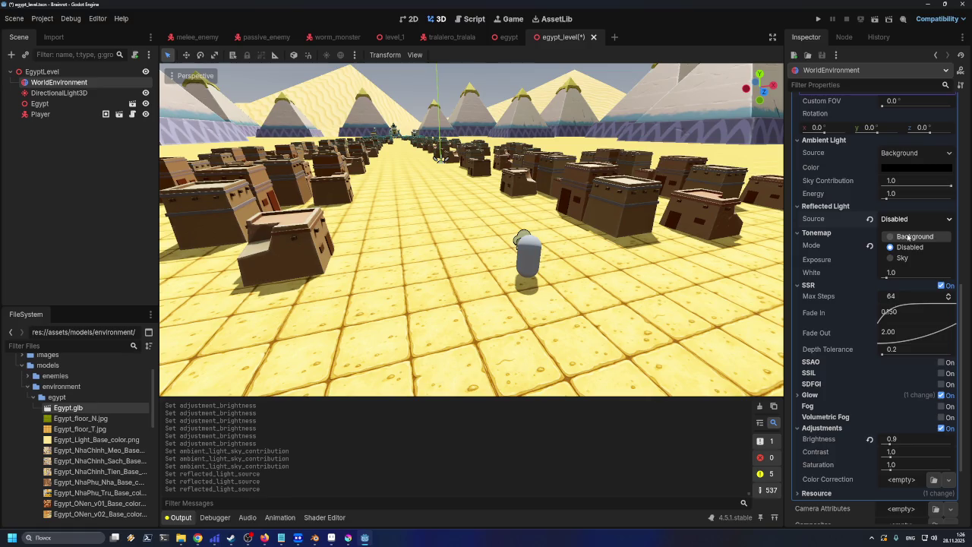
click(908, 237)
click(911, 222)
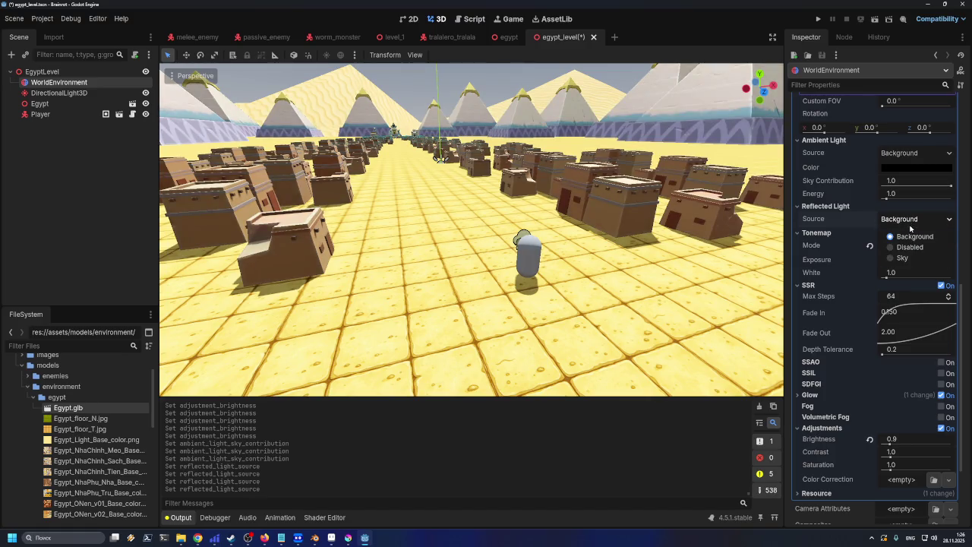
click(913, 248)
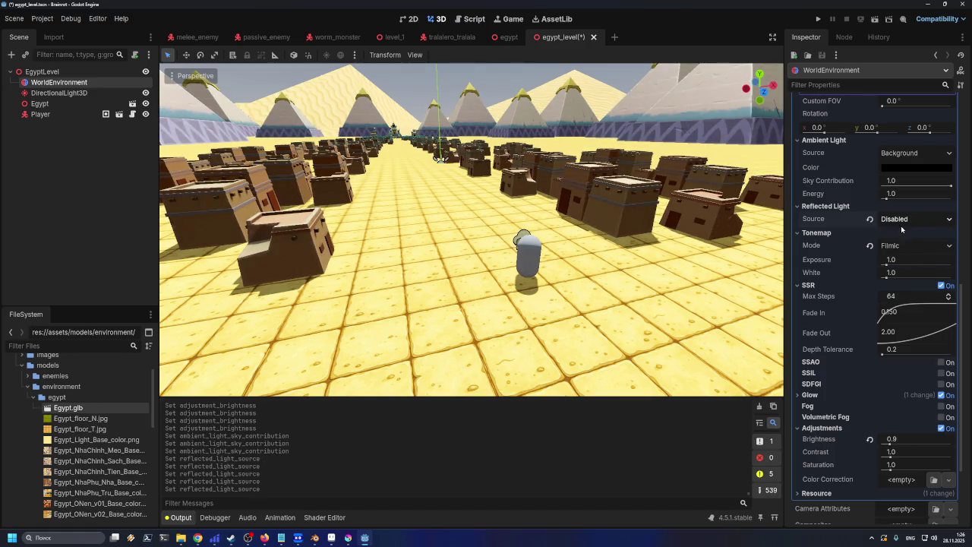
click(902, 223)
click(909, 237)
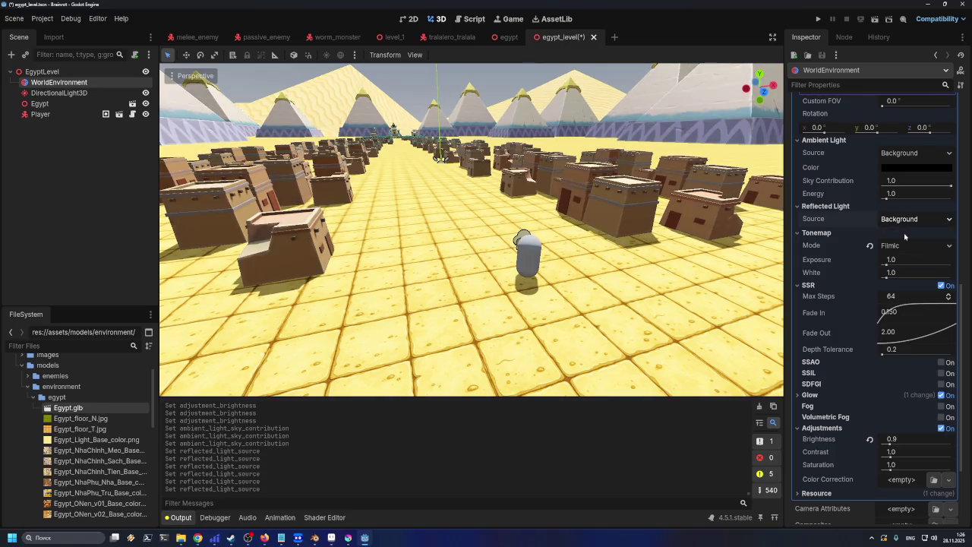
click(903, 222)
click(910, 247)
click(904, 220)
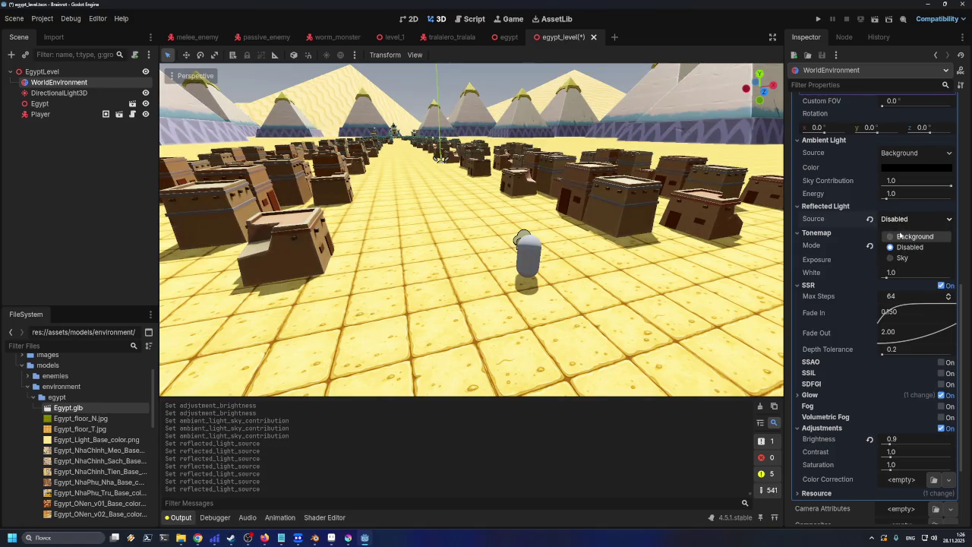
click(904, 237)
click(904, 220)
click(903, 259)
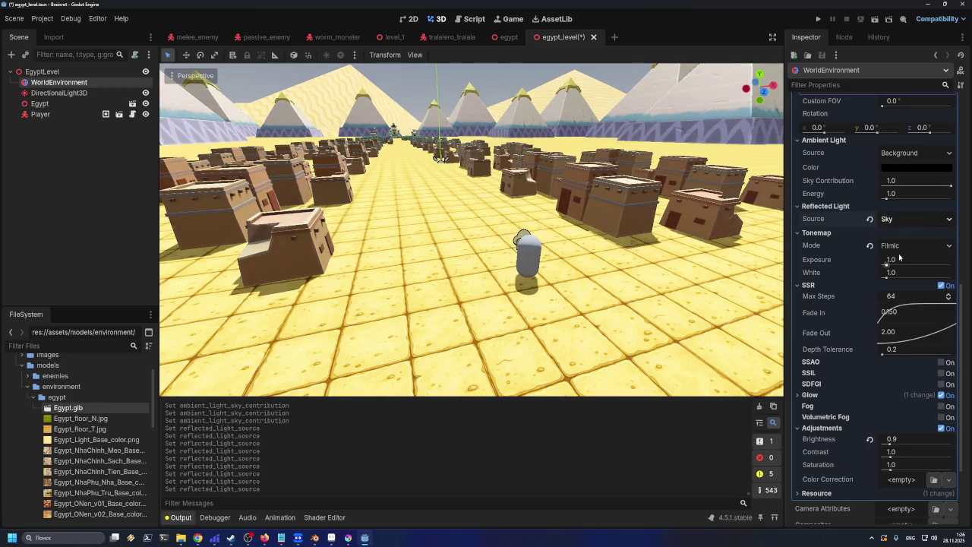
click(903, 220)
click(904, 237)
click(903, 220)
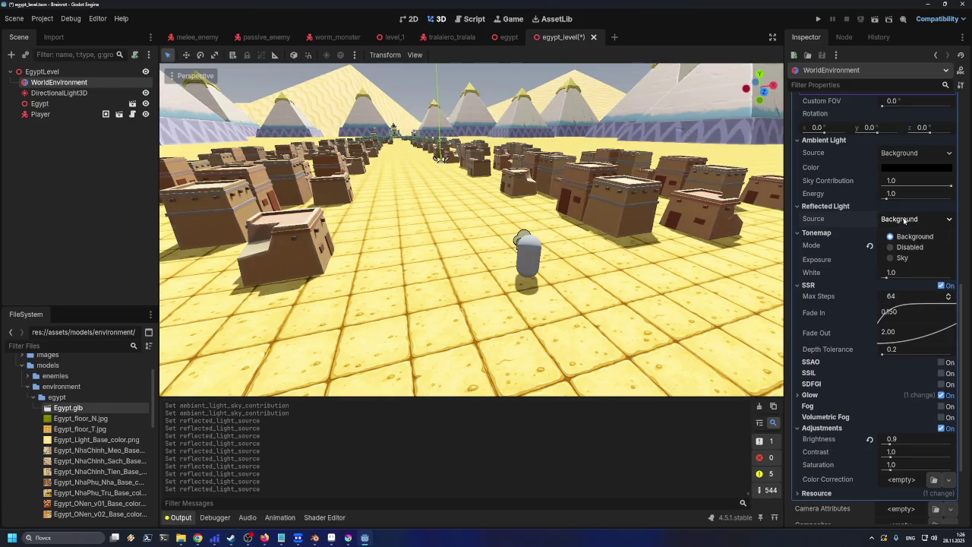
click(904, 248)
click(903, 220)
click(904, 237)
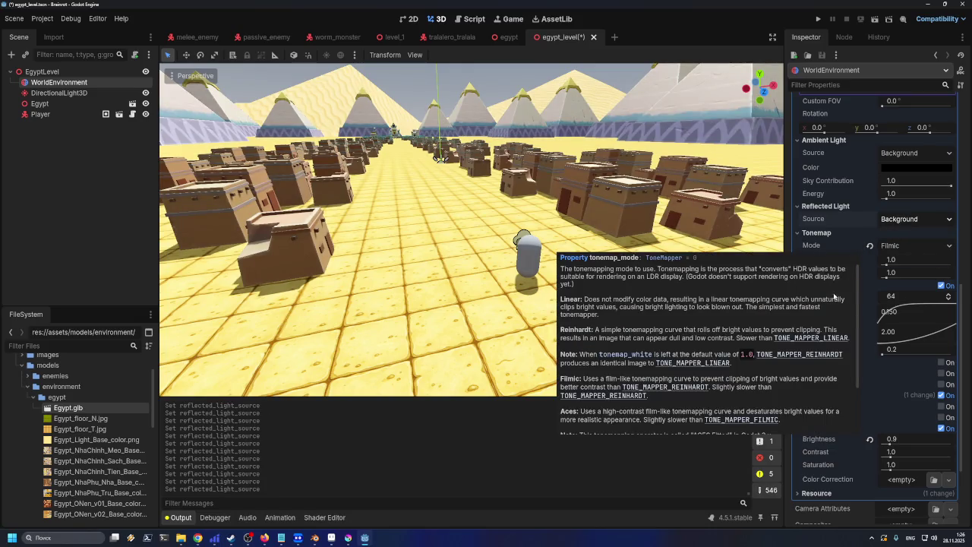
- Try a higher tonemap Exposure, reset it to 1.0, and set White to 2.0
mouse_move(891, 265)
mouse_down()
mouse_move(892, 277)
mouse_move(943, 278)
mouse_move(889, 277)
mouse_up()
click(870, 260)
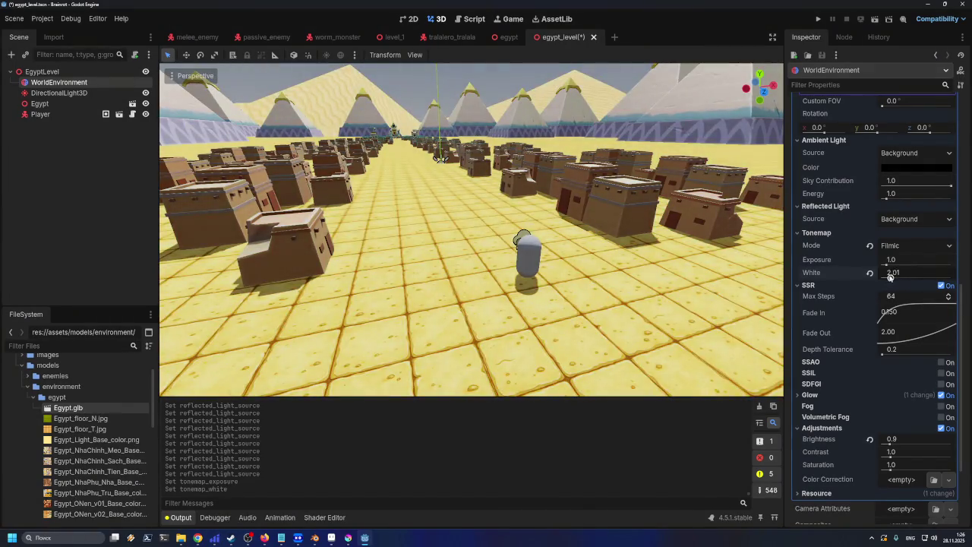
click(870, 272)
text(1.2)
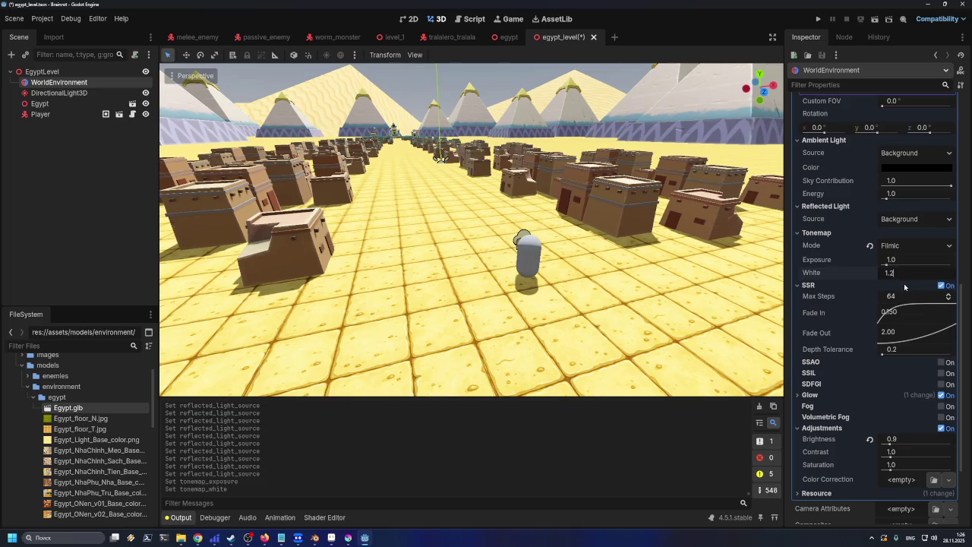
key(Return)
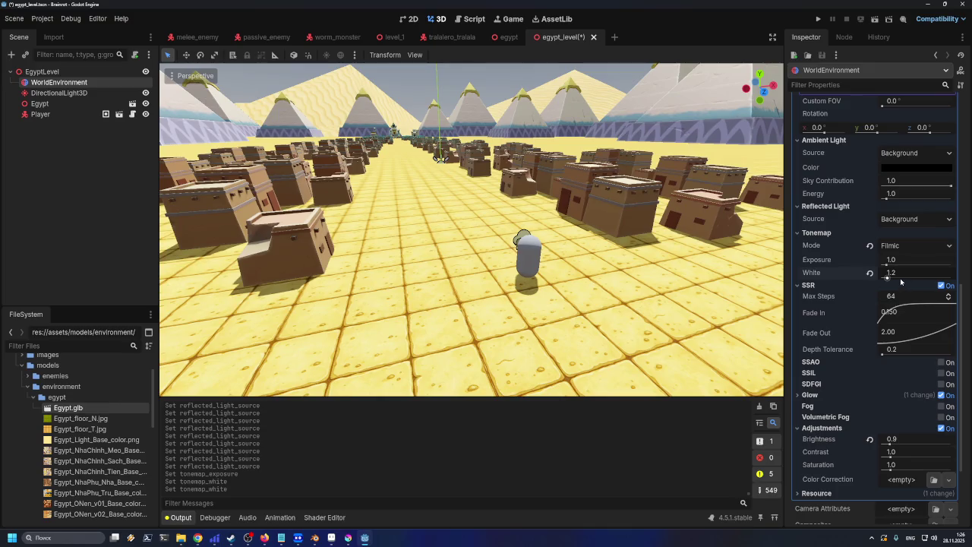
click(901, 273)
key(ctrl+z)
text(2)
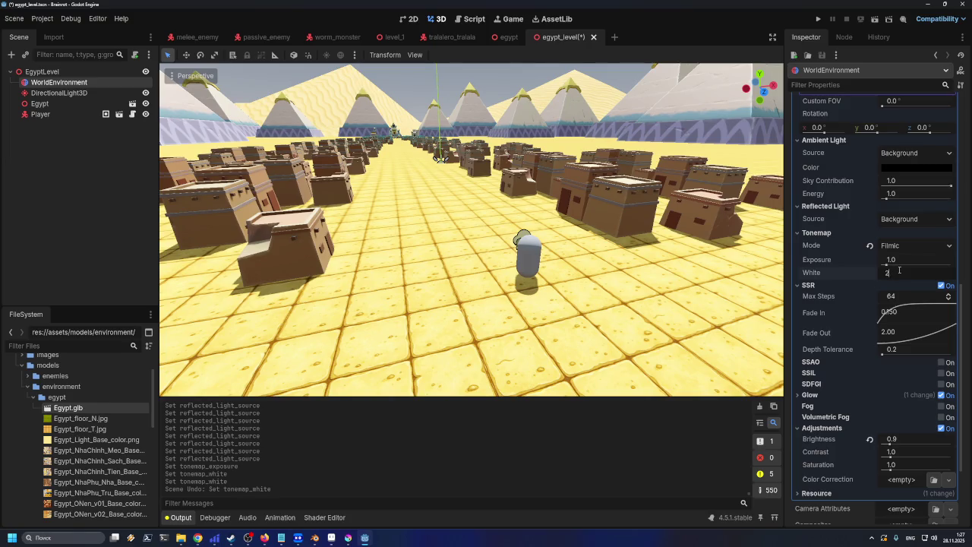
key(Return)
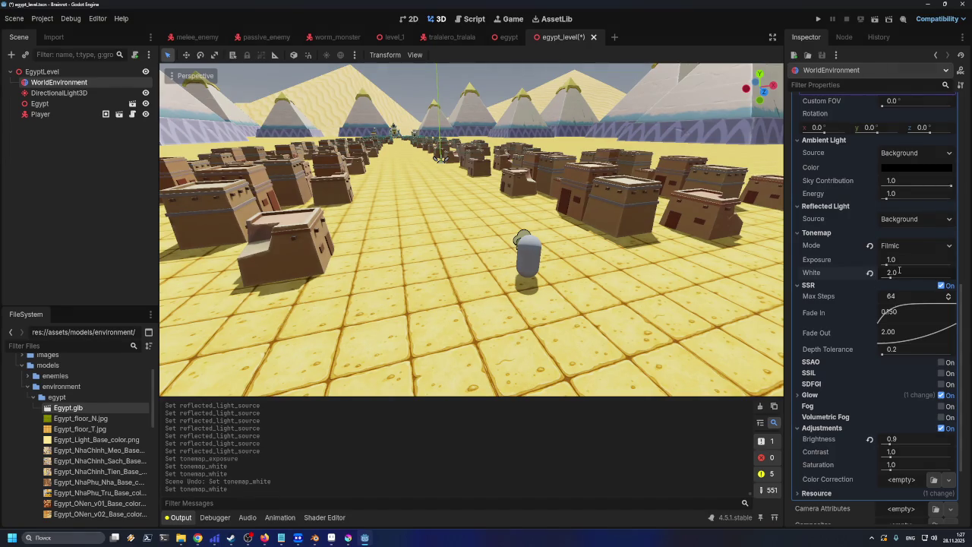
- Compare tonemap White 1.0 against 2.0 using reset and undo, keeping 2.0
click(870, 273)
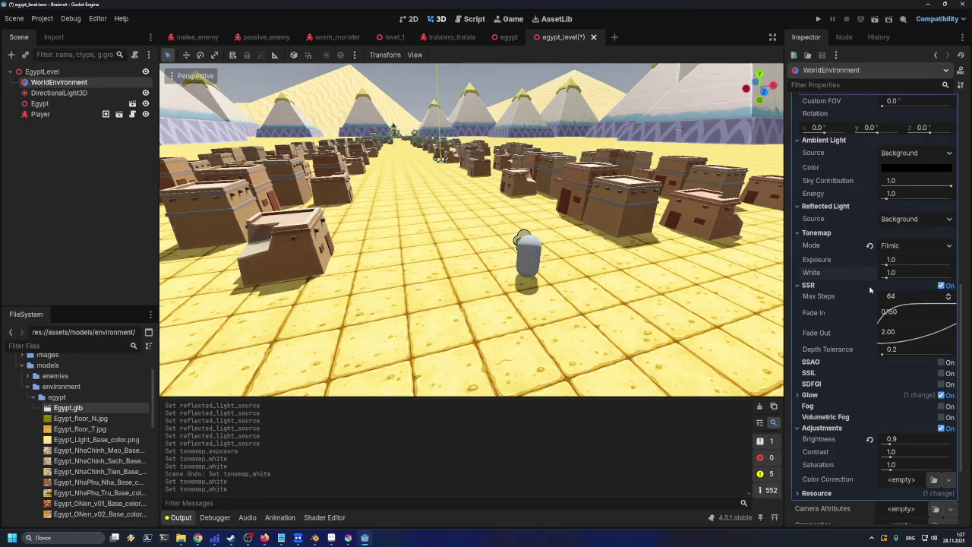
key(ctrl+z)
click(871, 274)
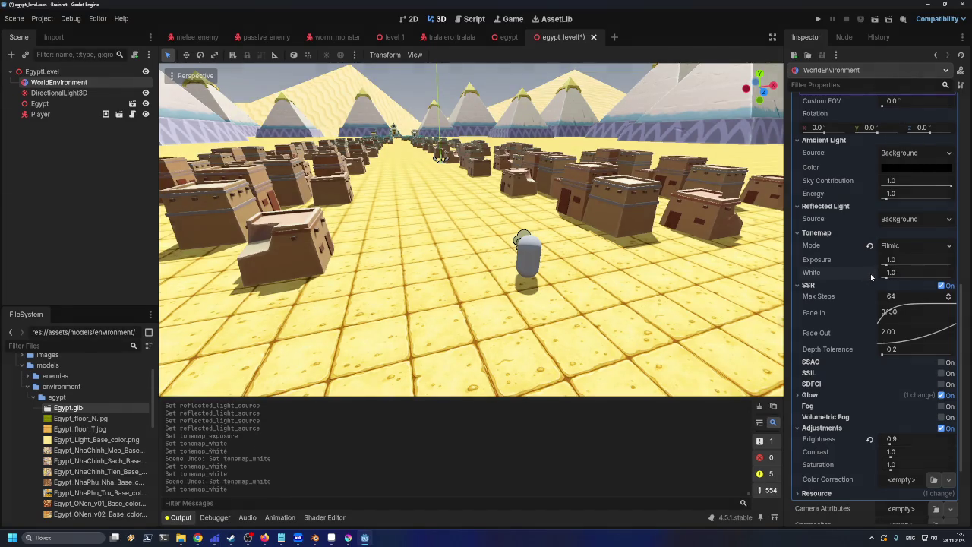
key(ctrl+z)
click(871, 275)
key(ctrl+z)
click(870, 273)
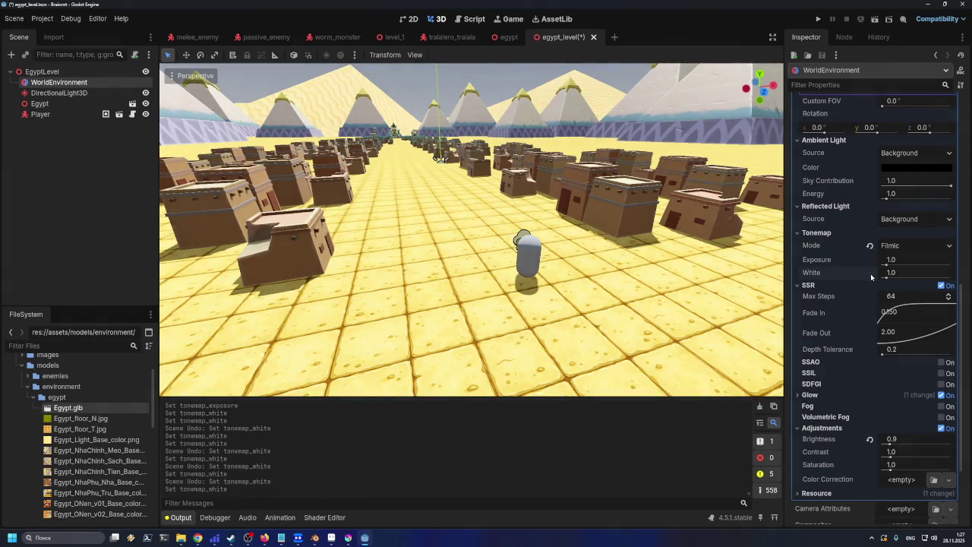
key(ctrl+z)
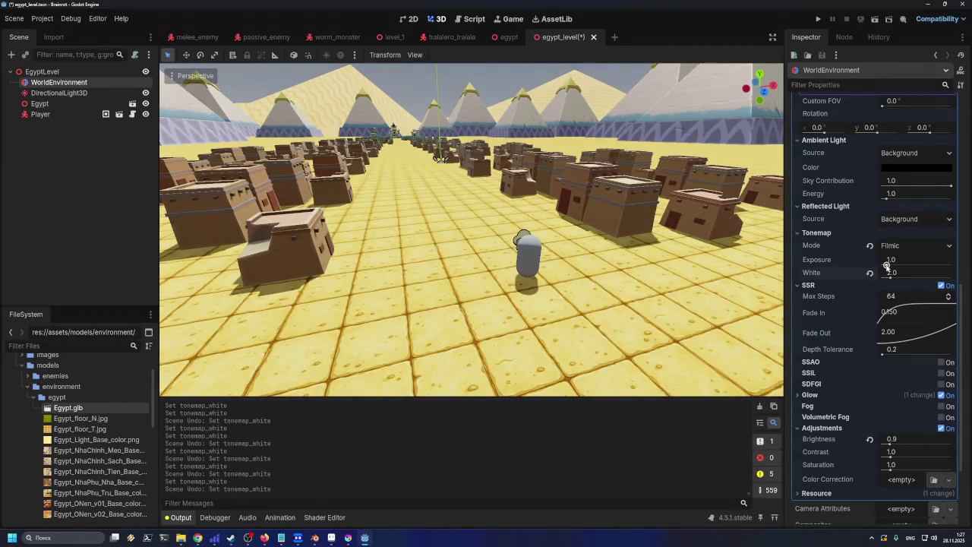
- Try a higher Exposure again, then restore White to 2.0 and set Exposure to 1.2
mouse_move(886, 265)
mouse_down()
mouse_move(893, 278)
mouse_move(951, 278)
mouse_up()
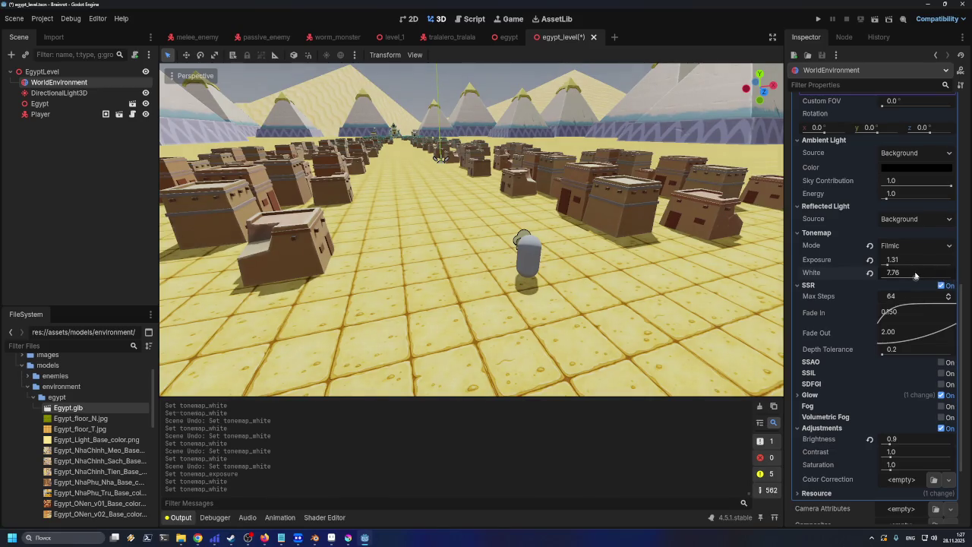
key(ctrl+z)
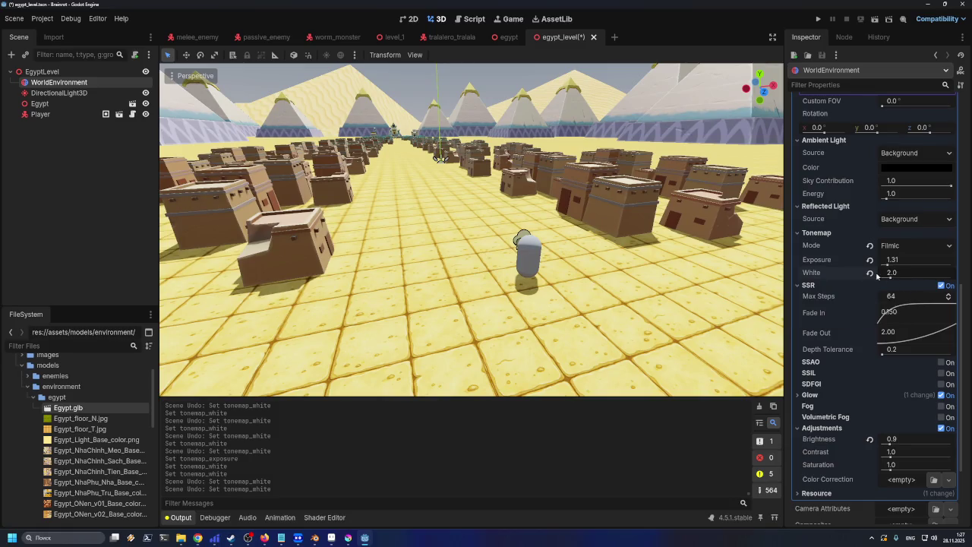
click(870, 273)
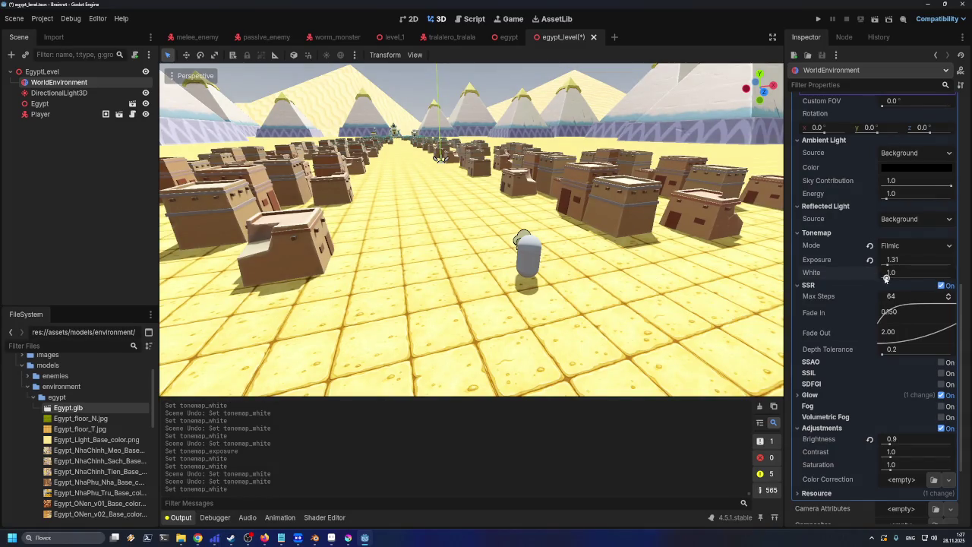
drag(886, 278, 890, 259)
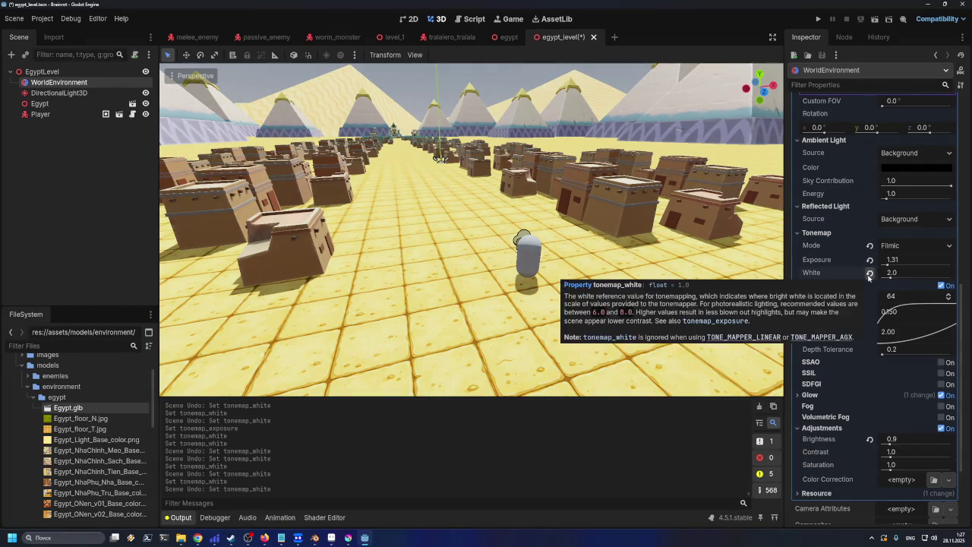
click(896, 259)
key(Return)
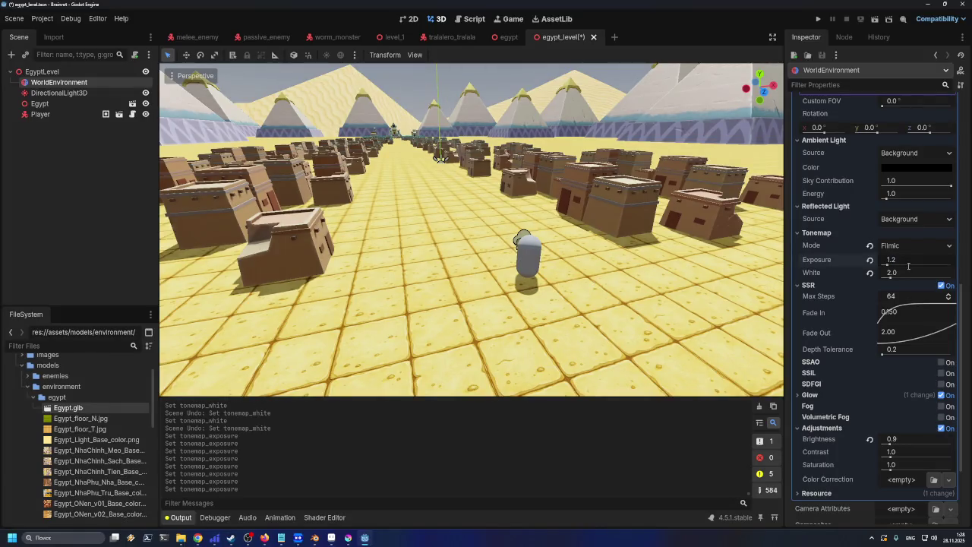
scroll(724, 300, up, 5)
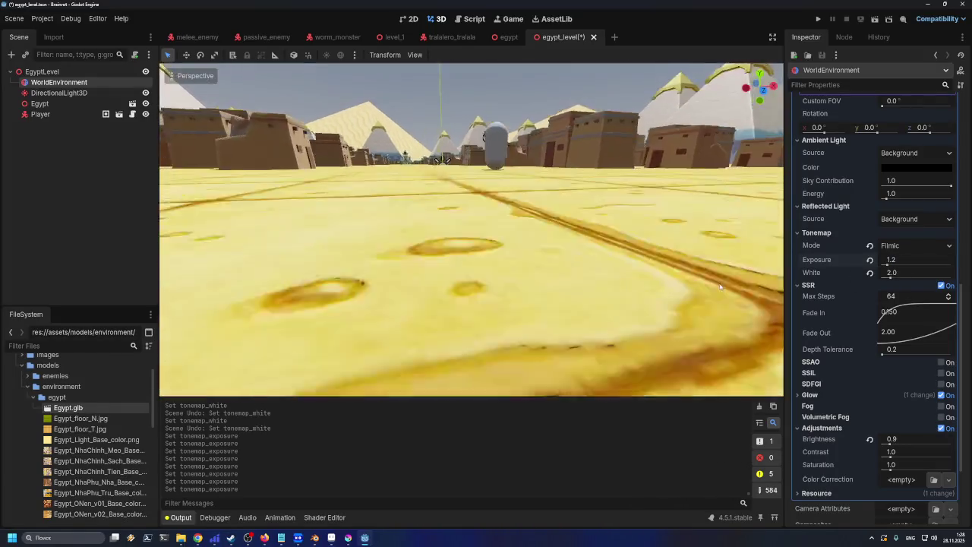
scroll(723, 300, down, 4)
scroll(661, 327, up, 5)
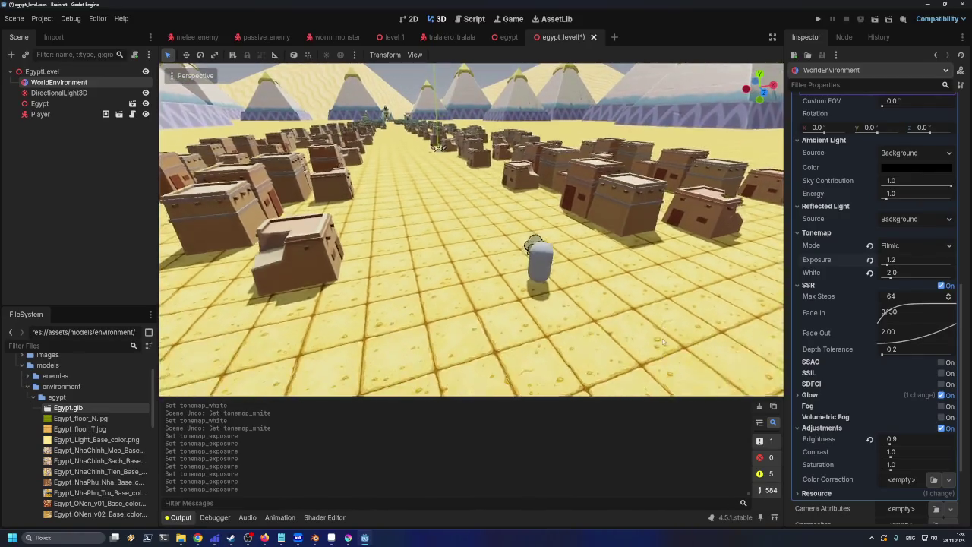
scroll(660, 334, down, 3)
scroll(629, 322, up, 5)
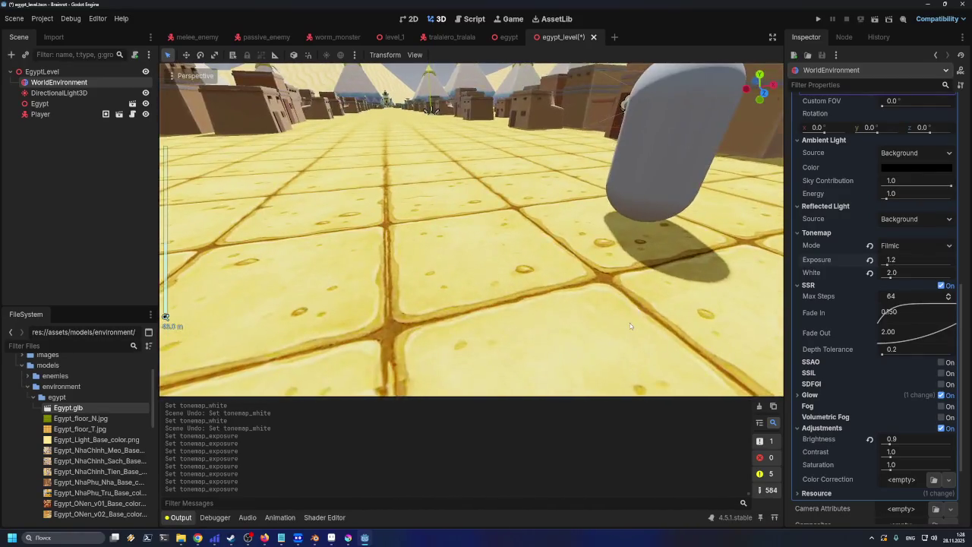
scroll(630, 323, down, 5)
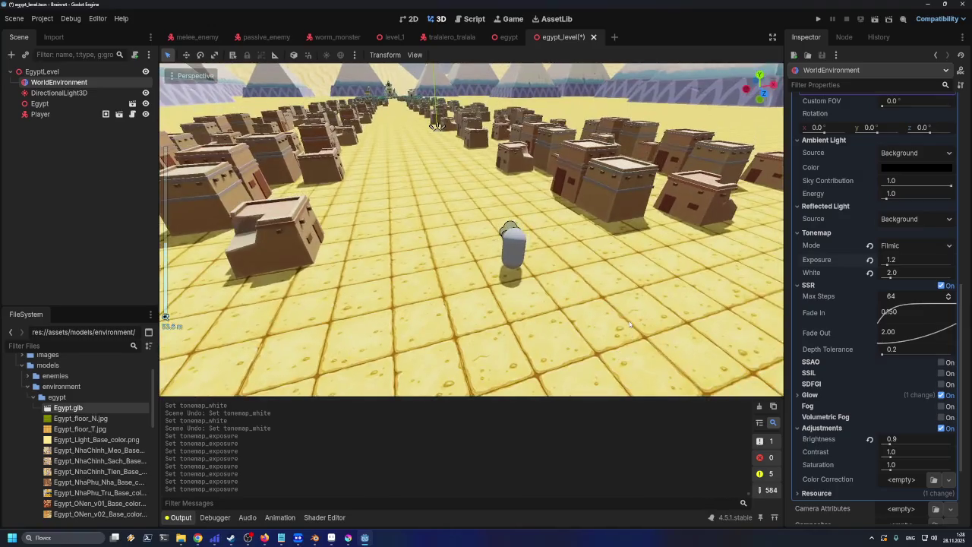
scroll(630, 323, down, 4)
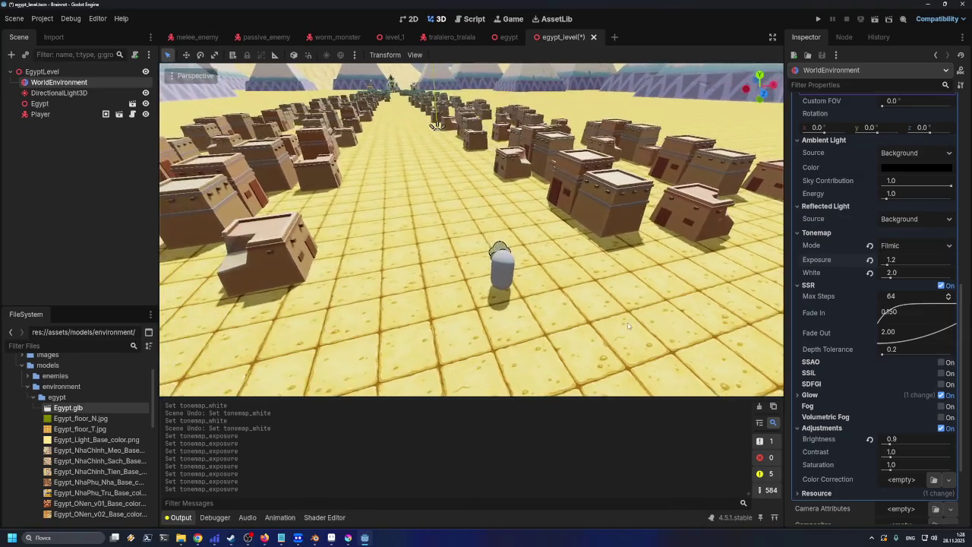
scroll(633, 326, up, 4)
scroll(634, 323, down, 3)
scroll(633, 323, up, 3)
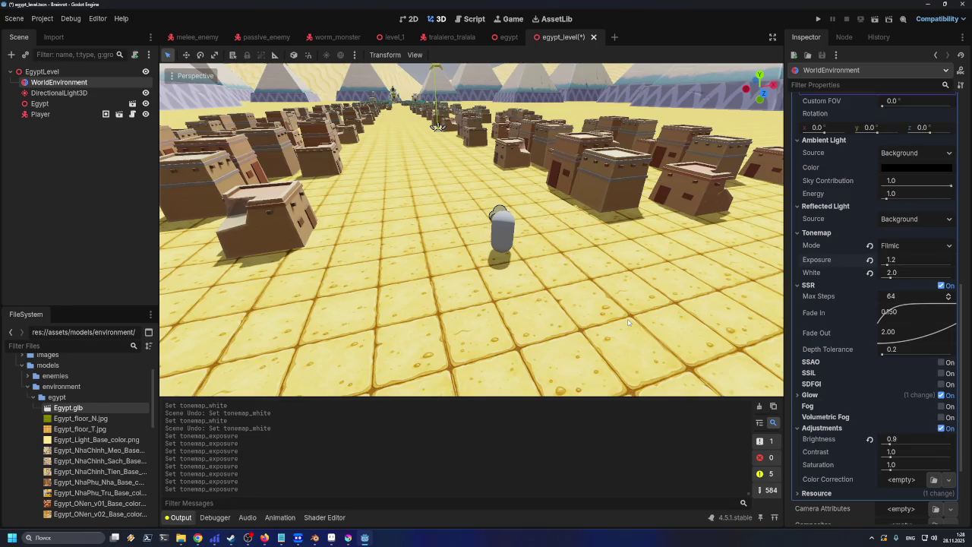
scroll(628, 322, down, 6)
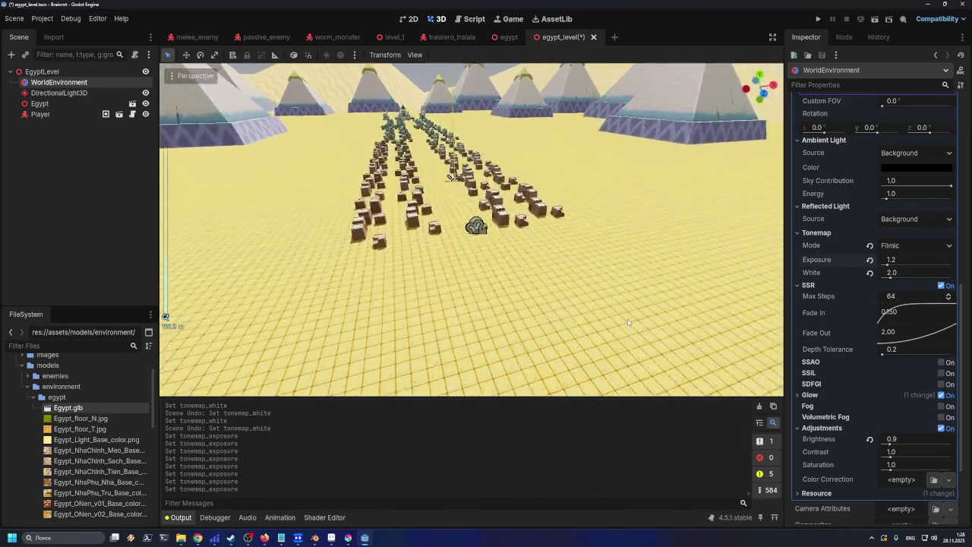
scroll(632, 315, up, 3)
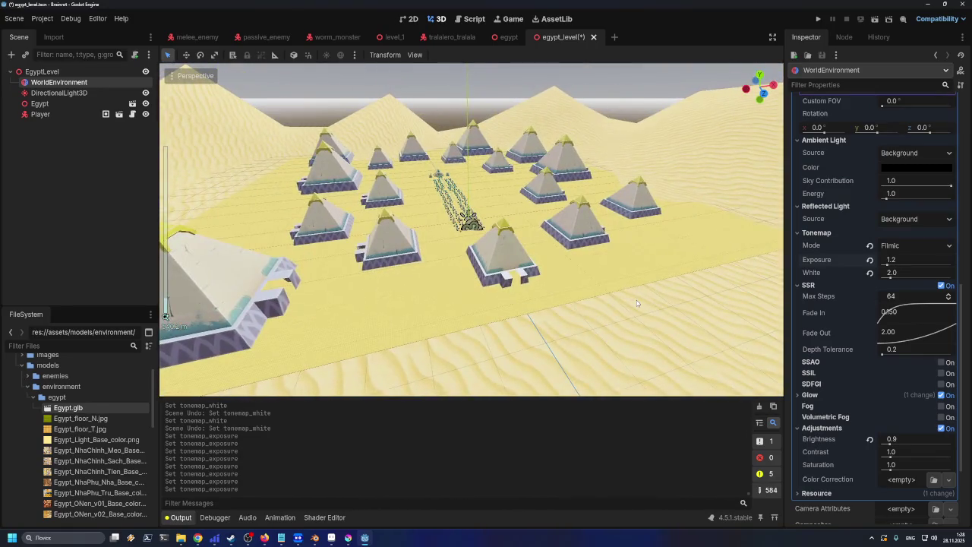
scroll(637, 300, up, 5)
scroll(518, 217, up, 5)
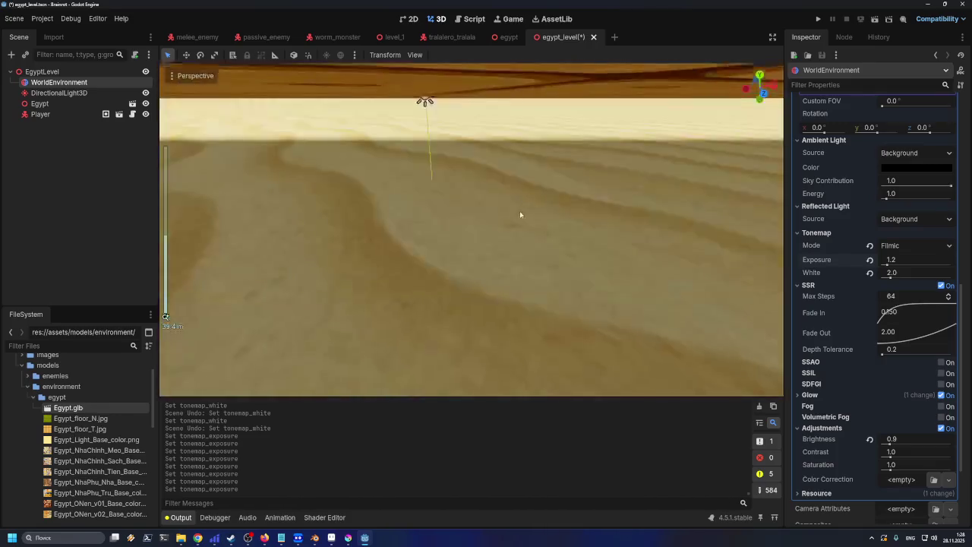
scroll(519, 213, down, 2)
scroll(522, 221, up, 3)
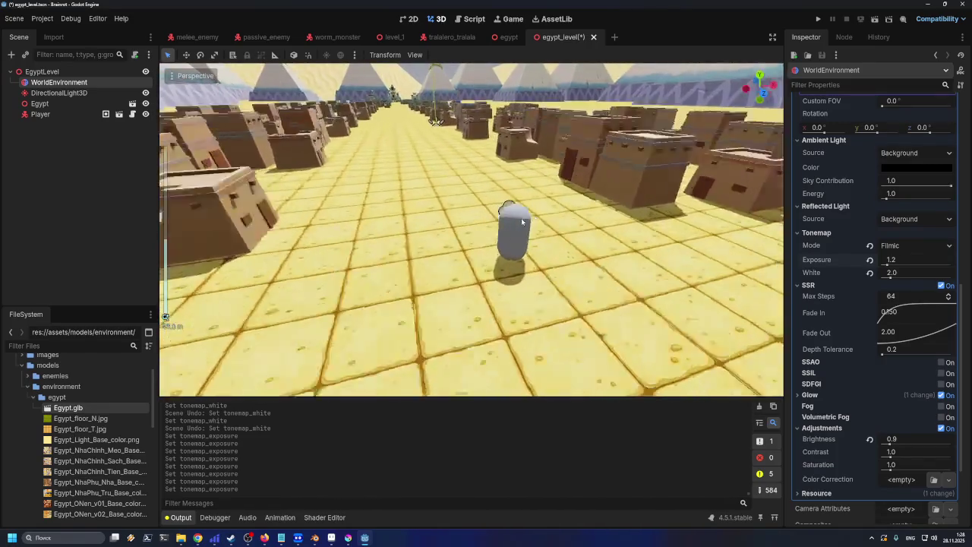
scroll(522, 221, down, 3)
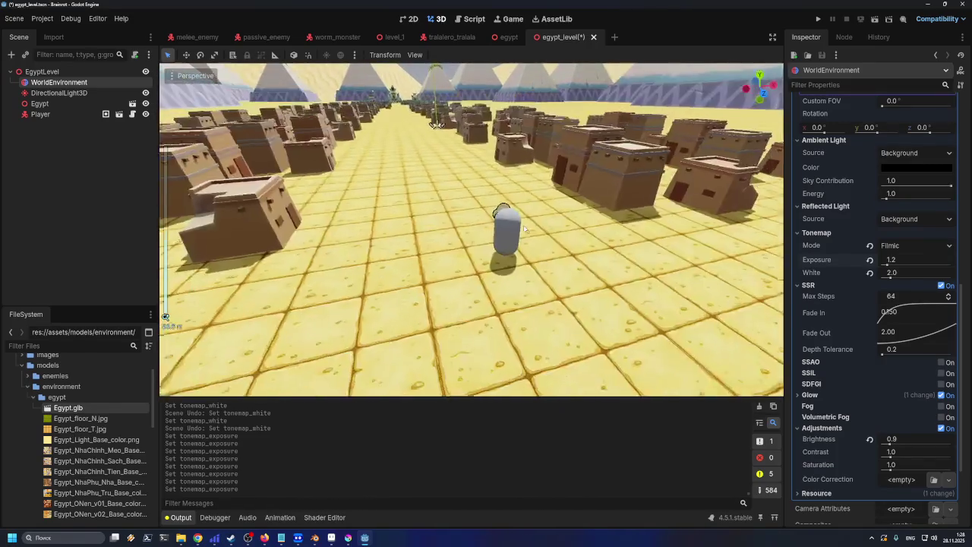
scroll(524, 228, up, 2)
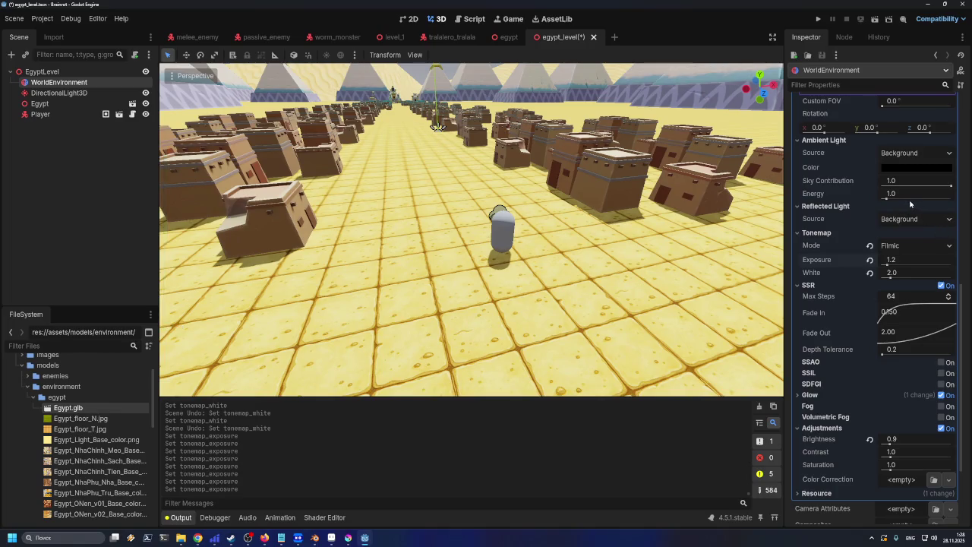
mouse_move(951, 185)
mouse_down()
mouse_move(883, 188)
mouse_move(967, 197)
mouse_move(918, 210)
mouse_move(962, 211)
mouse_move(903, 218)
mouse_move(954, 218)
mouse_up()
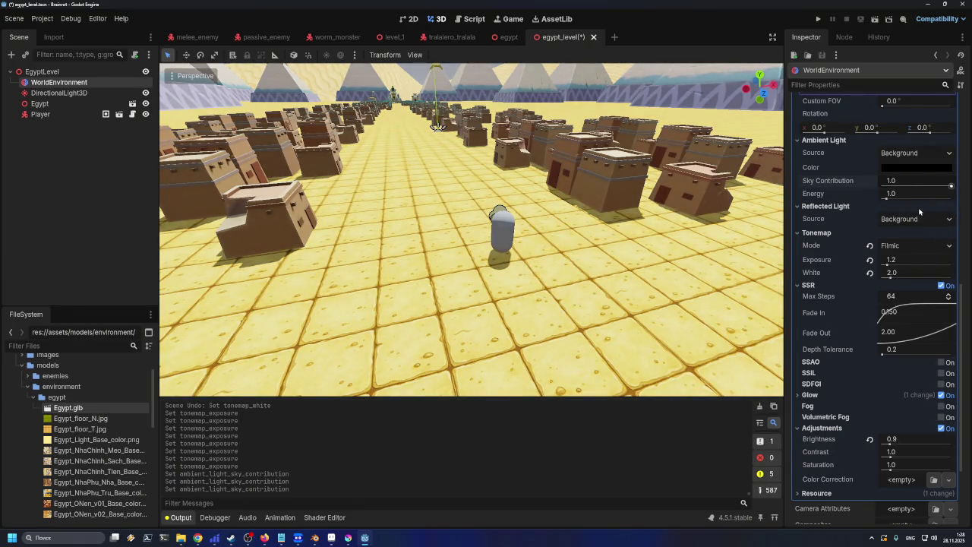
scroll(917, 218, up, 2)
scroll(909, 242, up, 3)
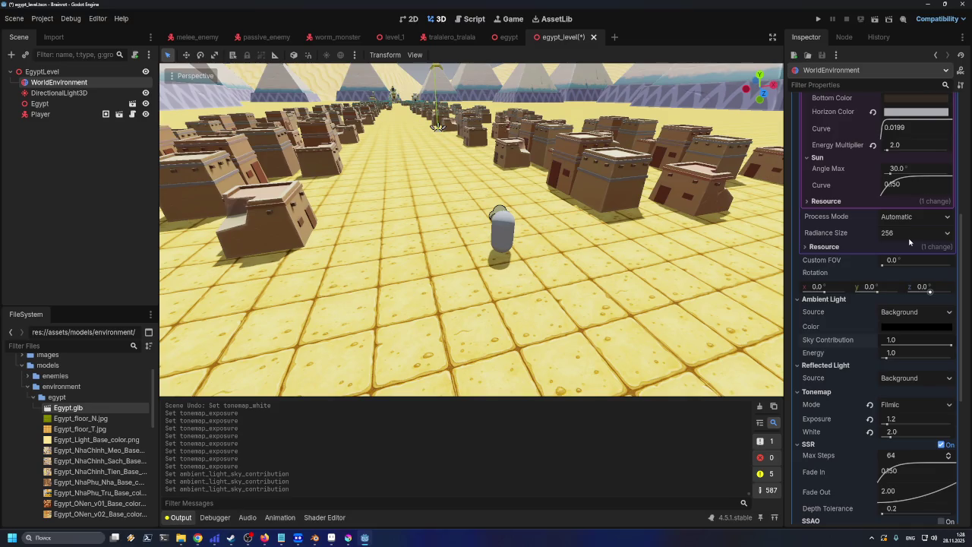
scroll(908, 240, up, 6)
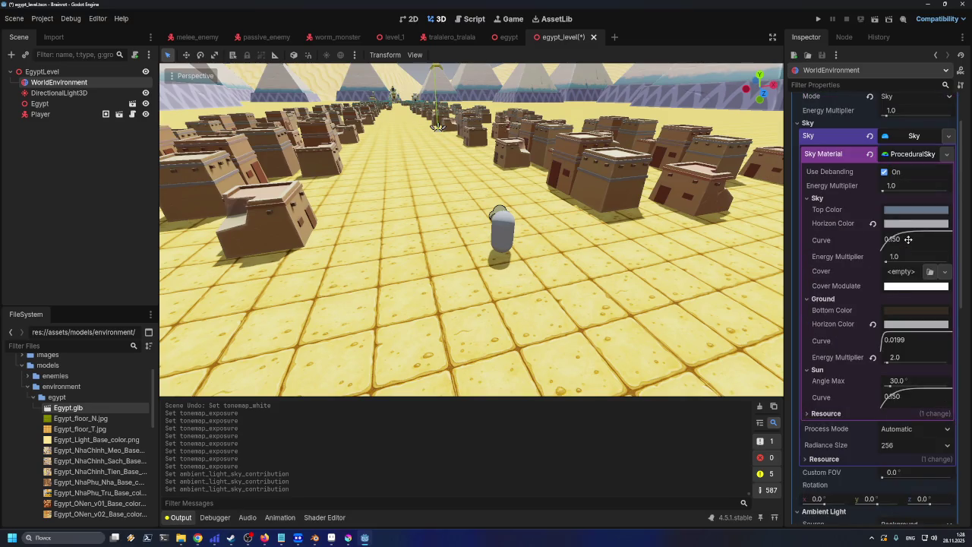
scroll(907, 243, down, 9)
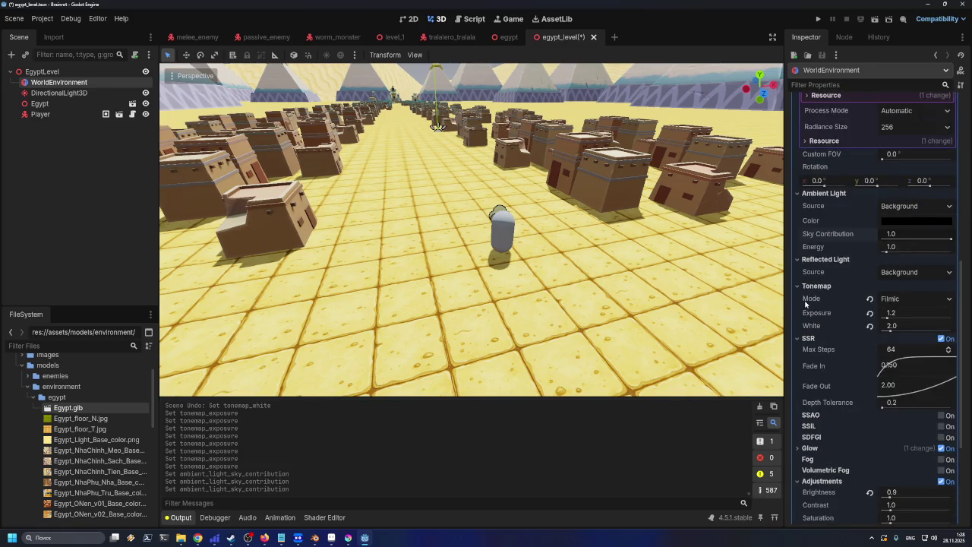
- Cycle the tonemap through AgX, ACES, Filmic, Reinhard and Linear to compare
click(904, 299)
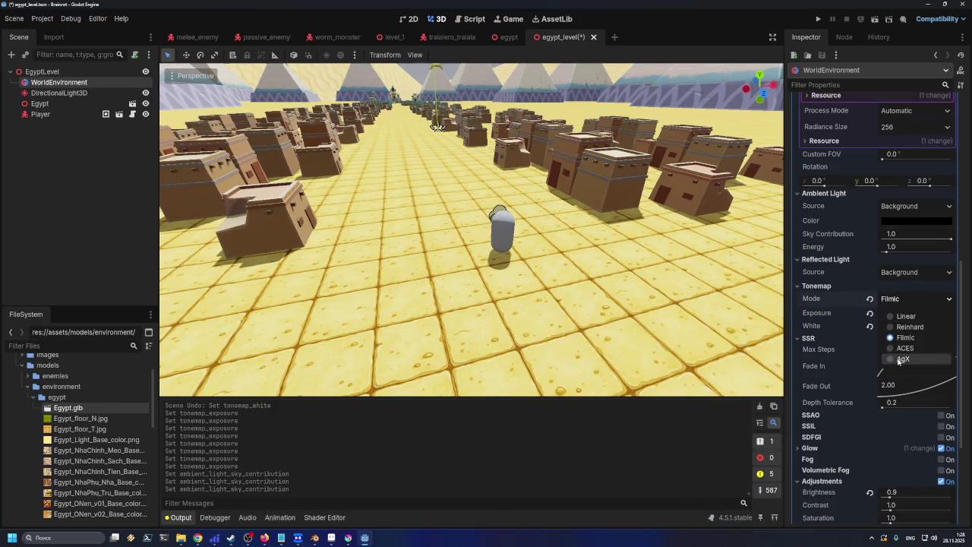
click(902, 359)
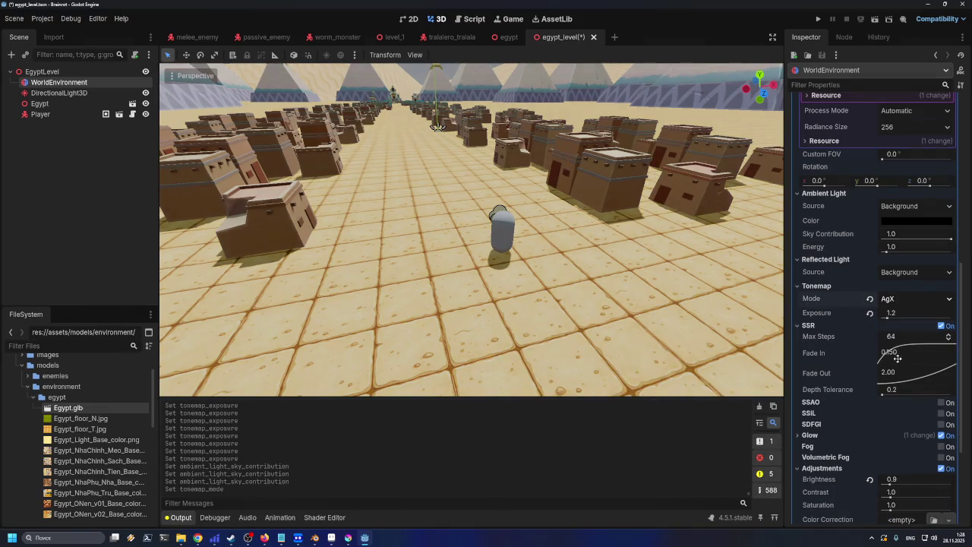
click(901, 301)
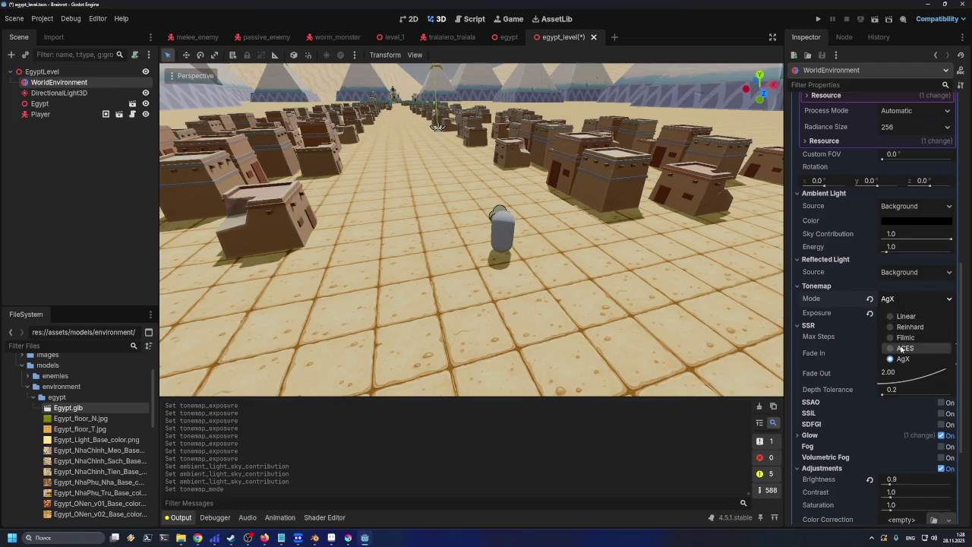
click(901, 348)
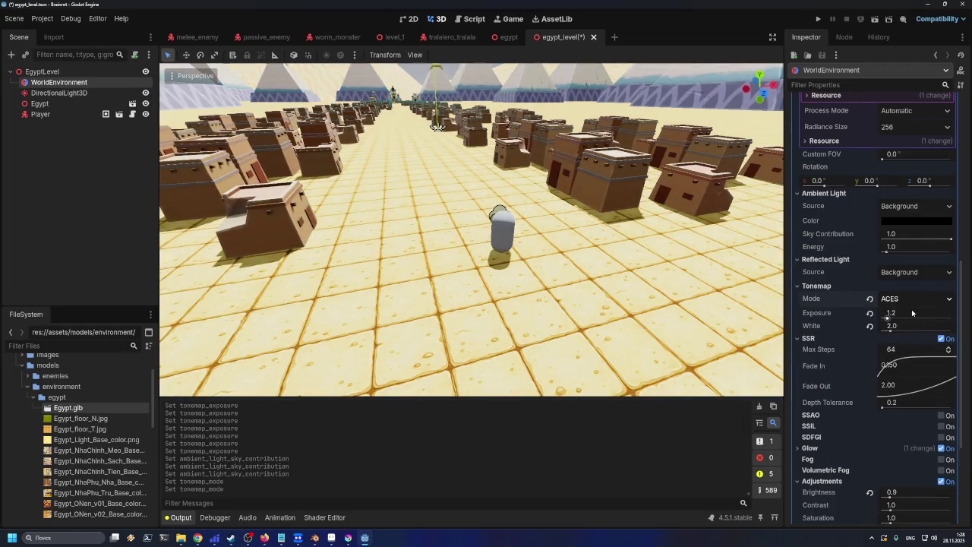
click(914, 304)
click(903, 335)
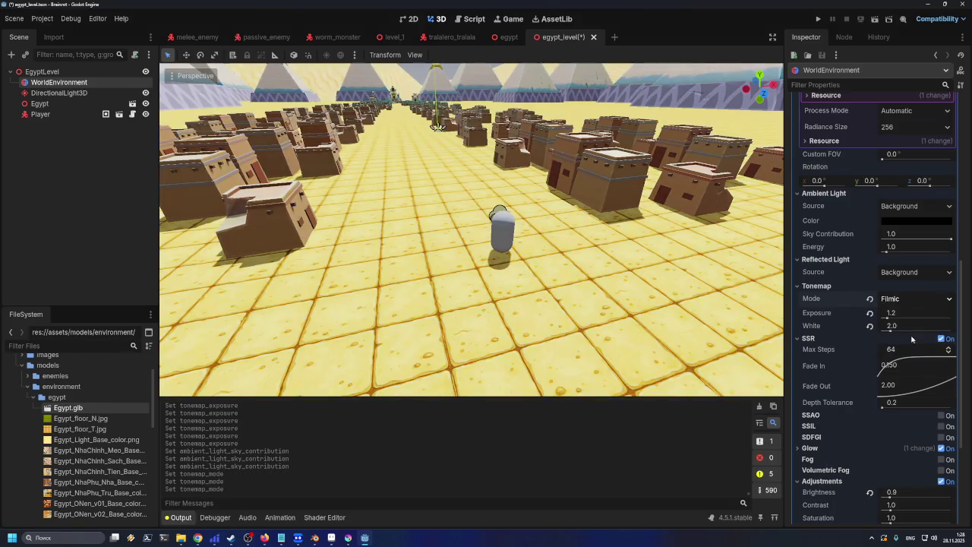
click(909, 300)
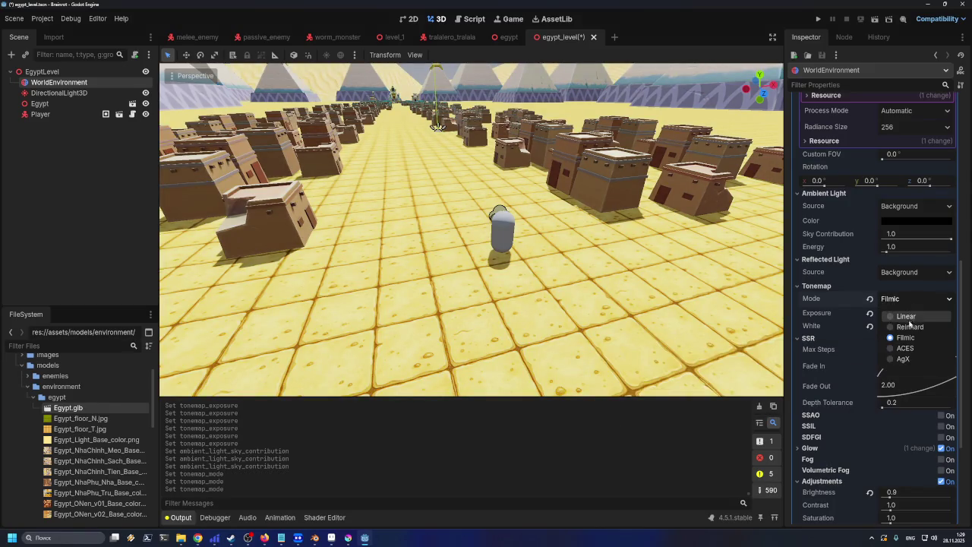
click(905, 322)
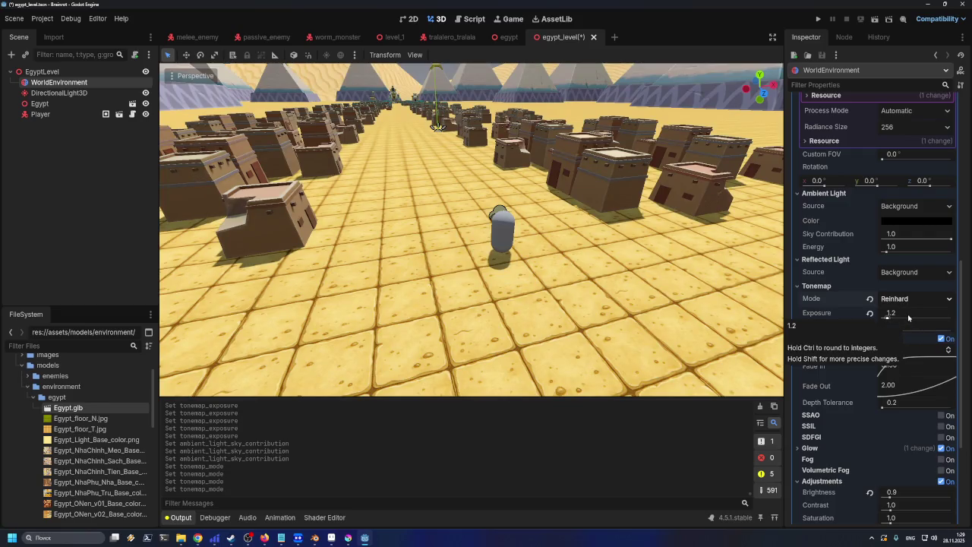
click(902, 300)
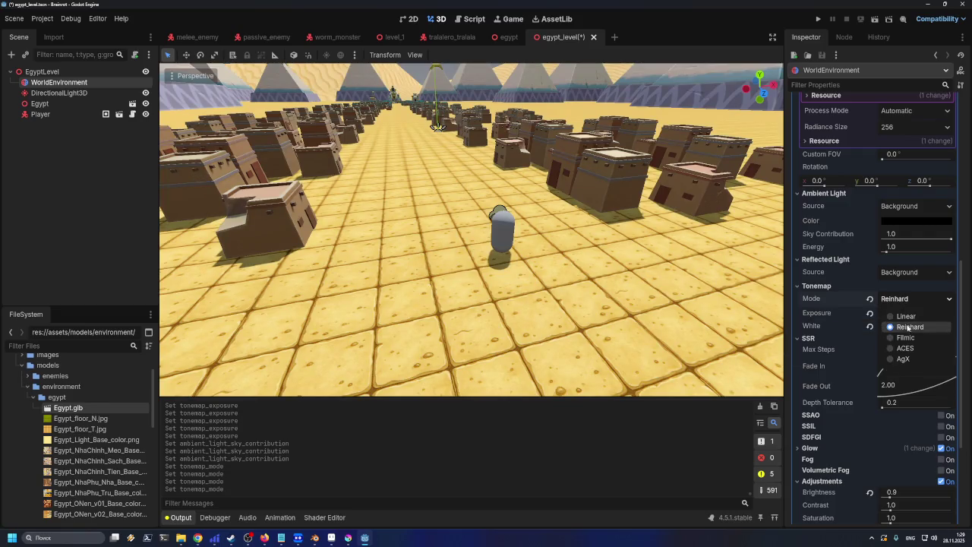
click(897, 317)
- Alternate the tonemap between Reinhard and Filmic to compare the desert's look
click(908, 301)
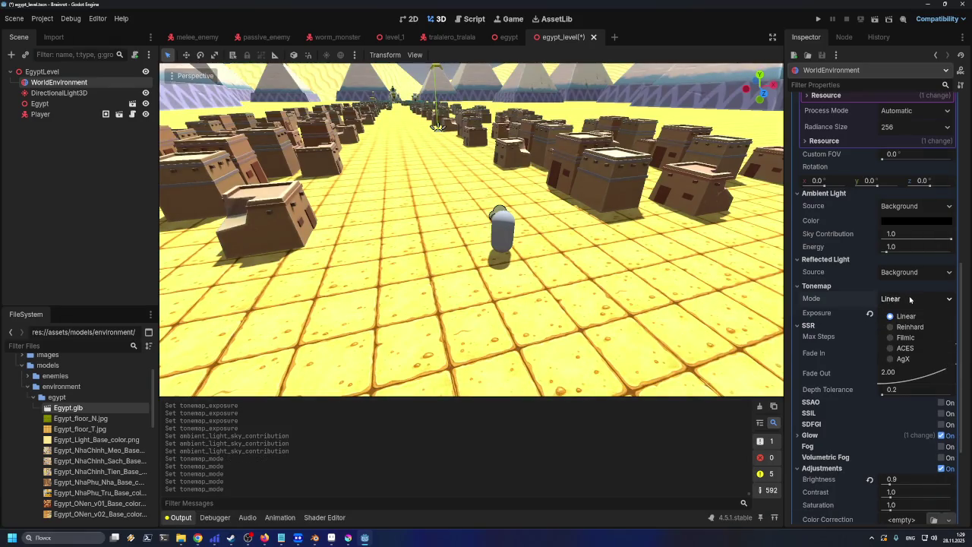
click(896, 328)
click(905, 301)
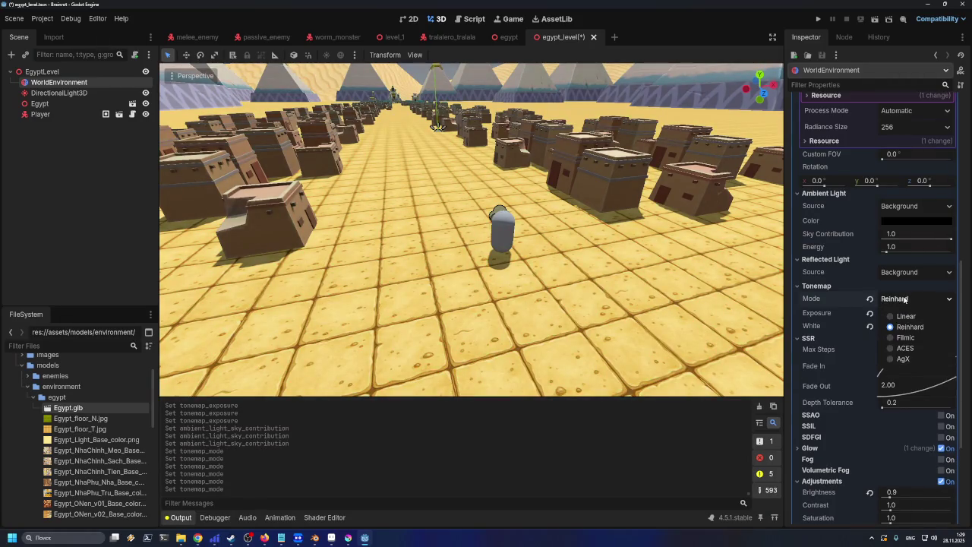
click(909, 341)
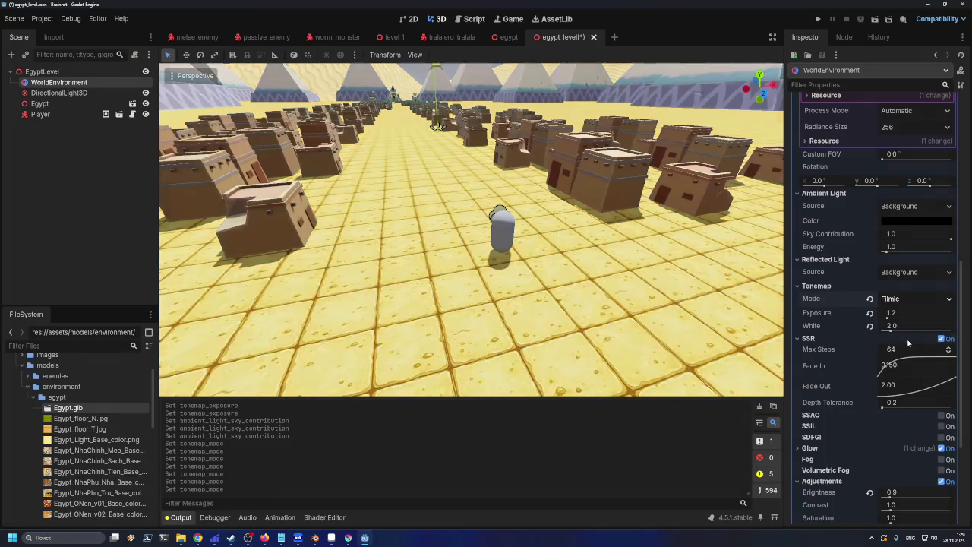
click(906, 299)
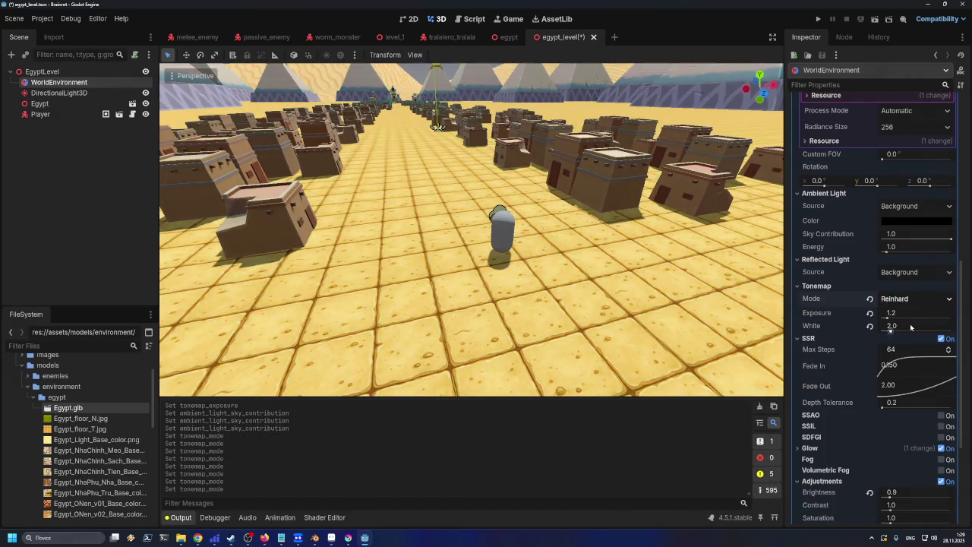
click(910, 327)
click(904, 300)
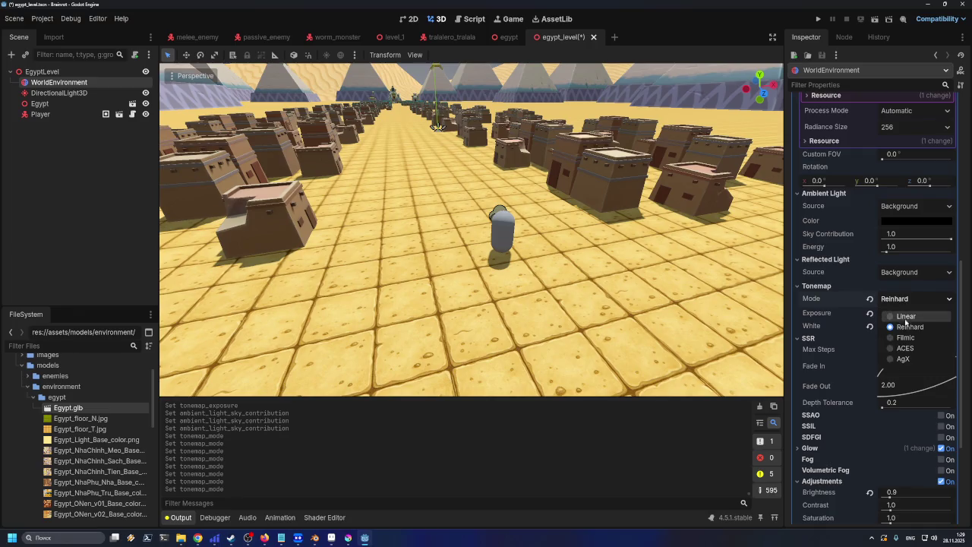
click(908, 339)
click(904, 301)
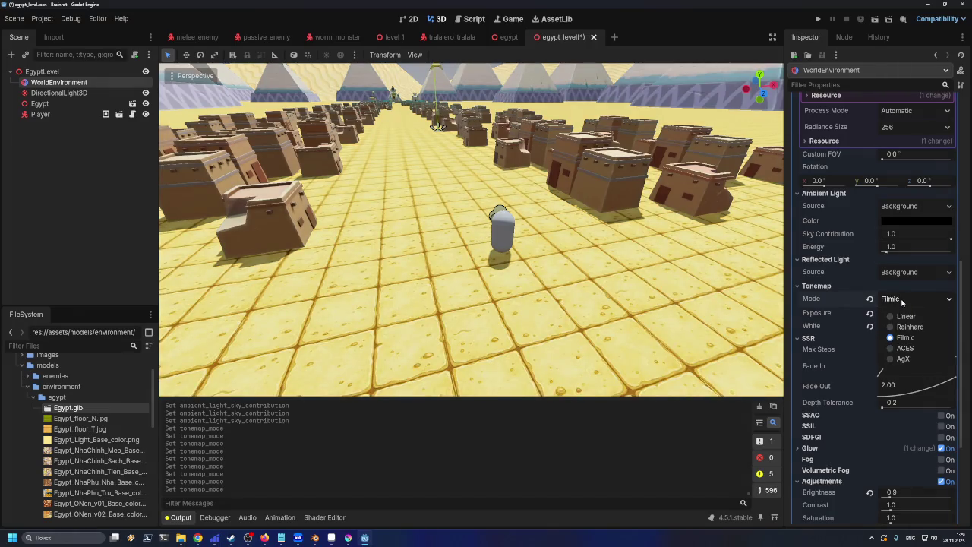
click(904, 327)
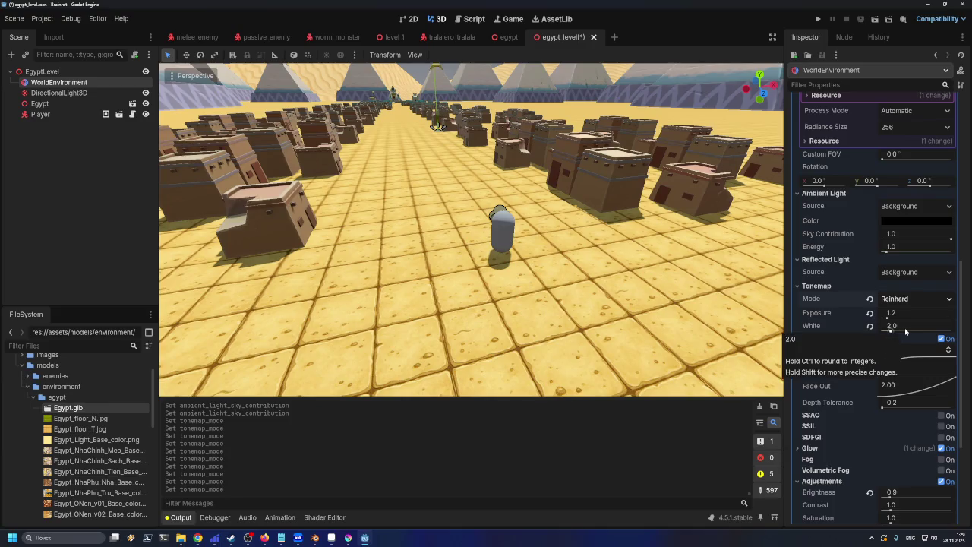
- Recheck Reinhard once more, then settle the tonemap back on Filmic
scroll(624, 301, up, 10)
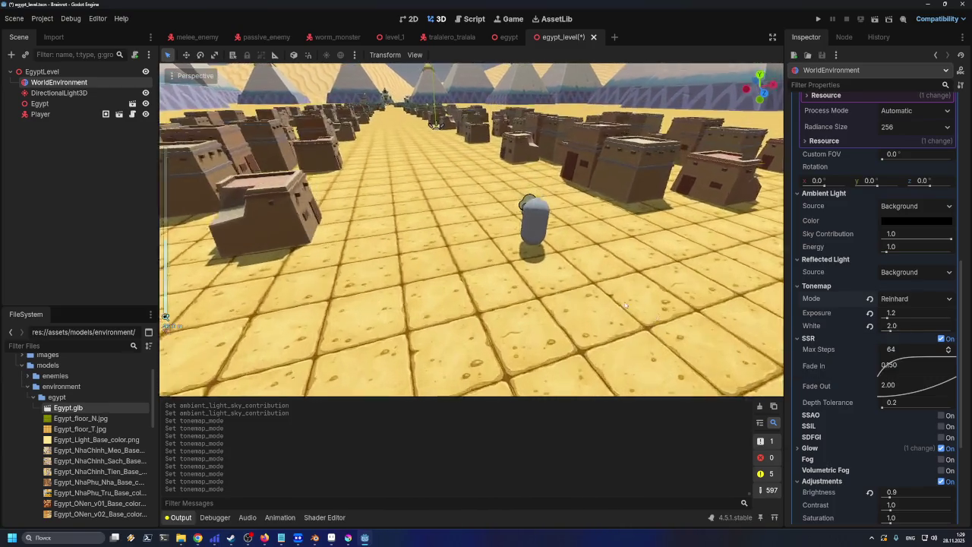
scroll(624, 301, down, 10)
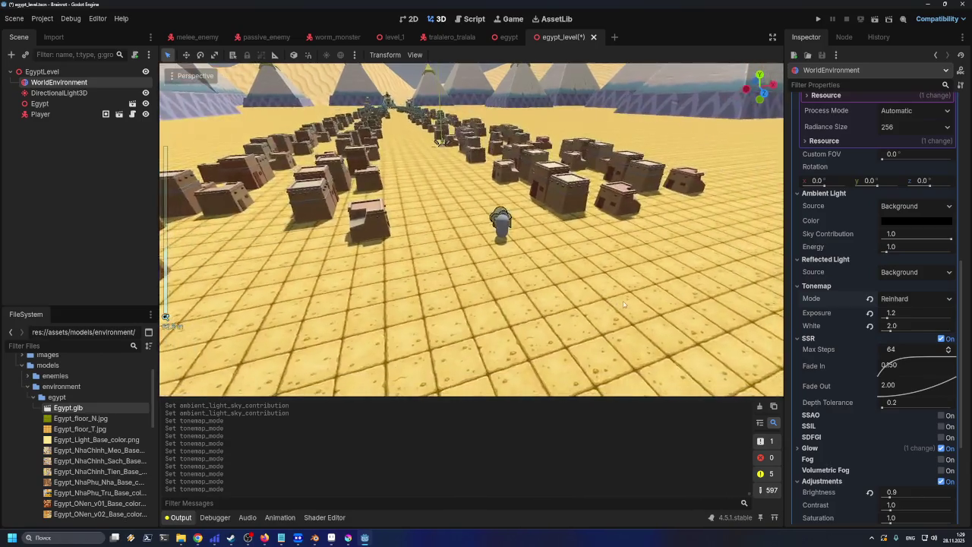
click(908, 298)
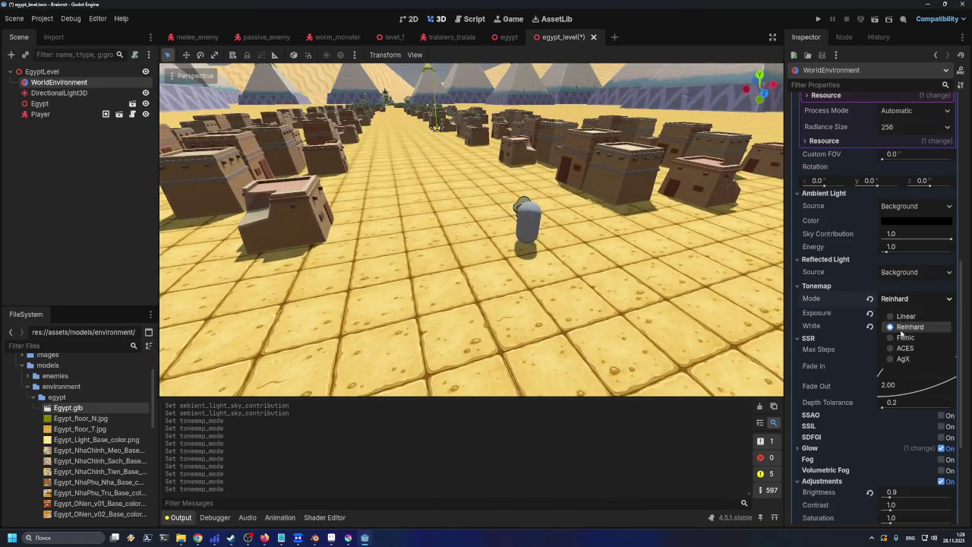
click(902, 337)
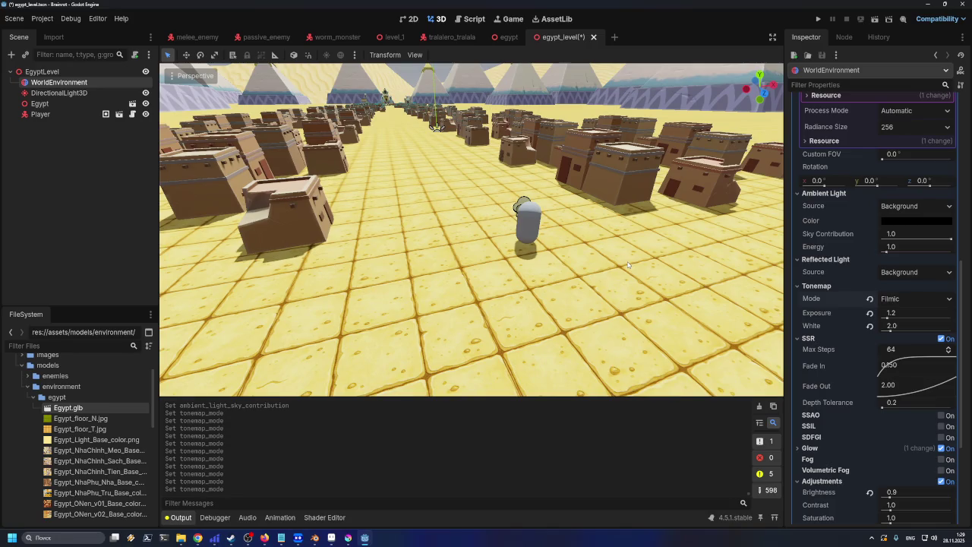
scroll(624, 267, up, 2)
scroll(624, 267, down, 1)
click(912, 299)
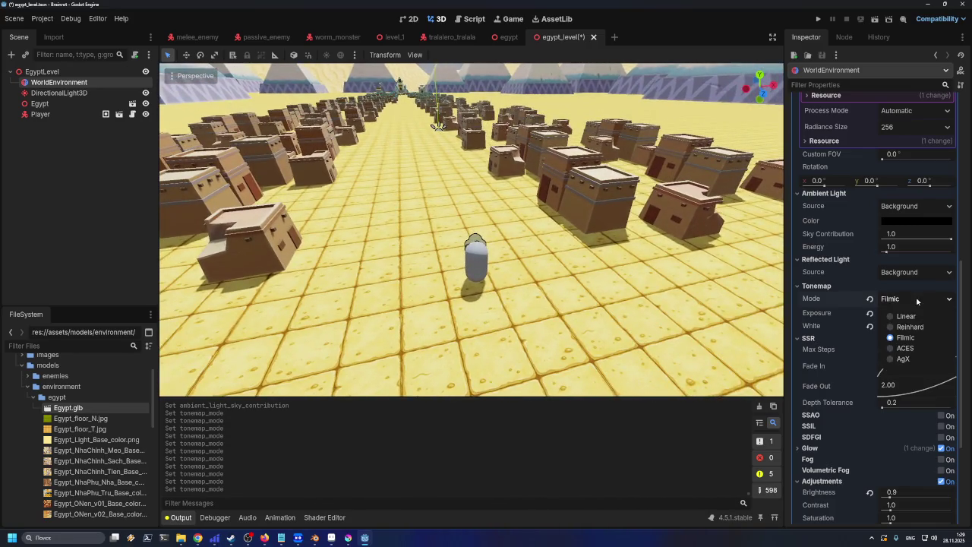
click(909, 327)
click(907, 304)
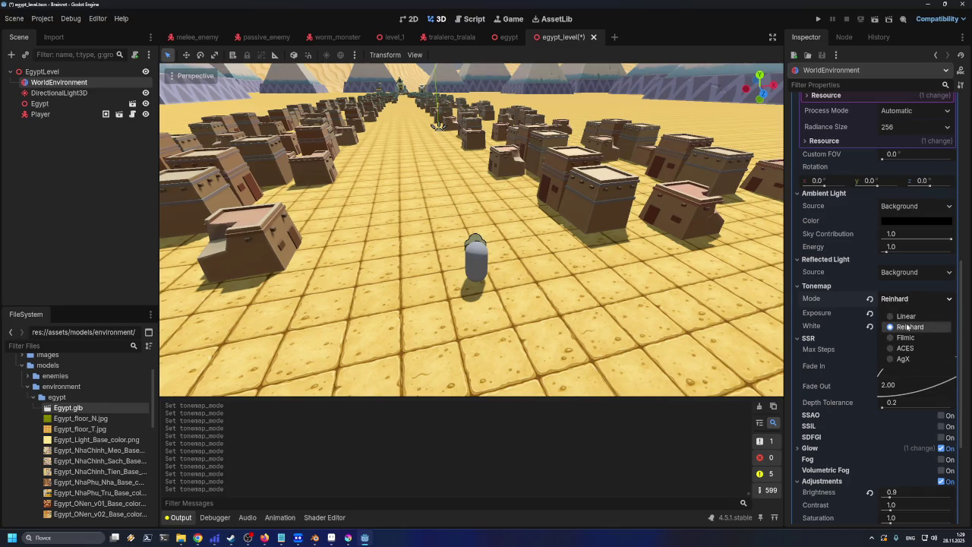
click(908, 333)
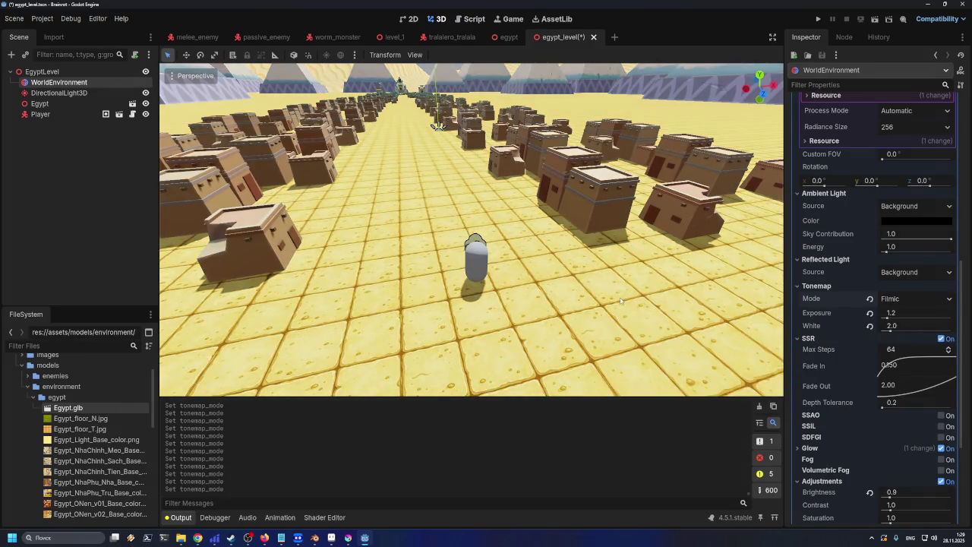
- Save the egypt_level scene, orbiting the view around the houses to inspect it
mouse_move(577, 273)
mouse_down()
mouse_move(608, 281)
mouse_move(585, 274)
mouse_move(600, 278)
mouse_up()
scroll(589, 262, up, 4)
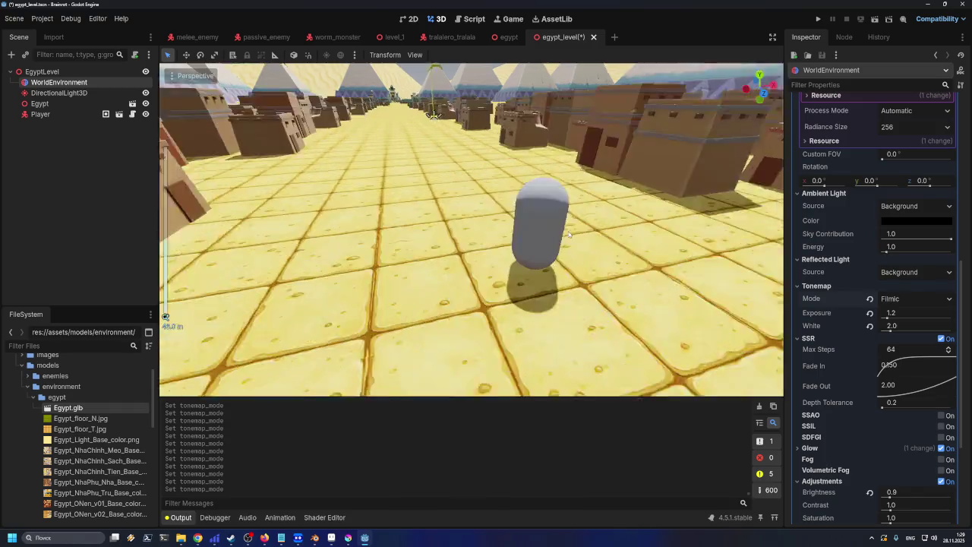
scroll(571, 238, down, 4)
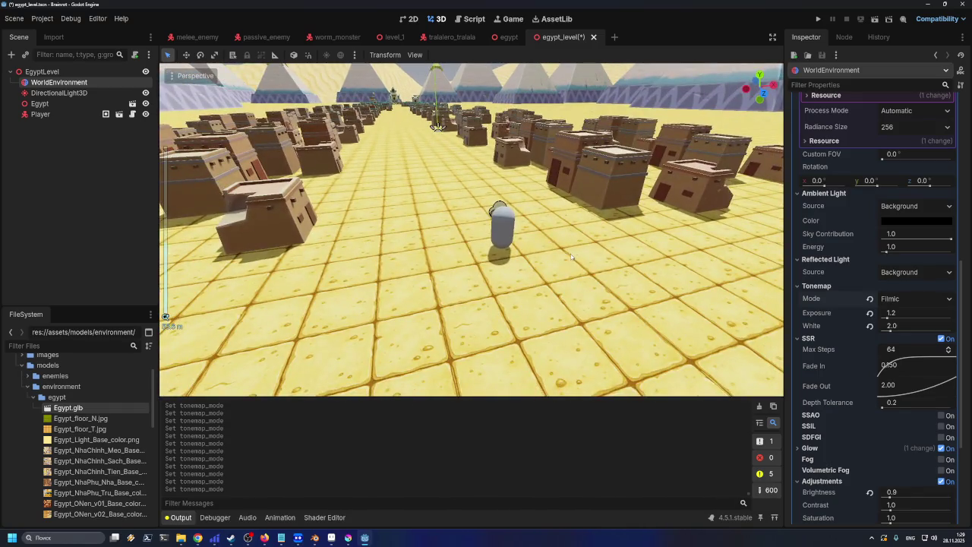
key(ctrl+s)
drag(523, 284, 534, 287)
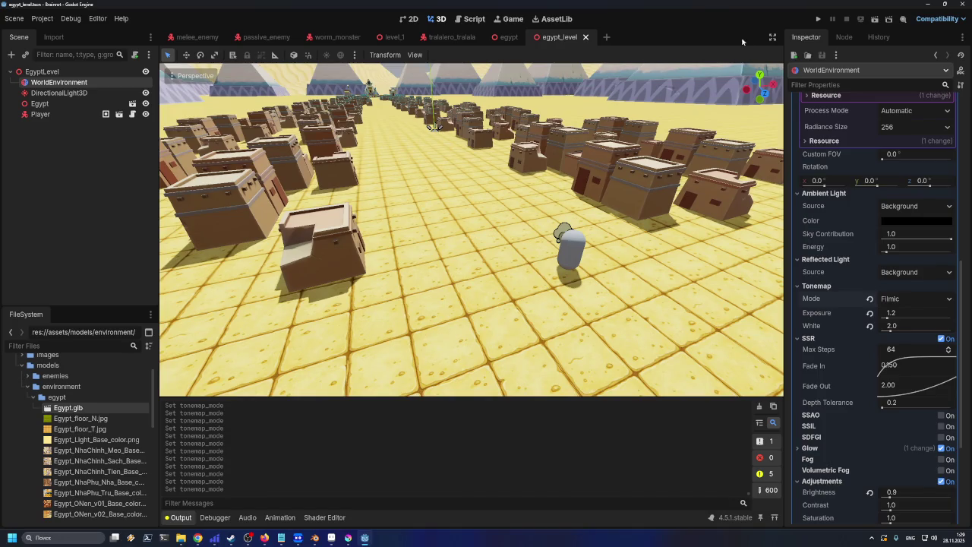
- Nudge the Background Energy Multiplier slightly, leaving it at 1.0
scroll(859, 230, up, 10)
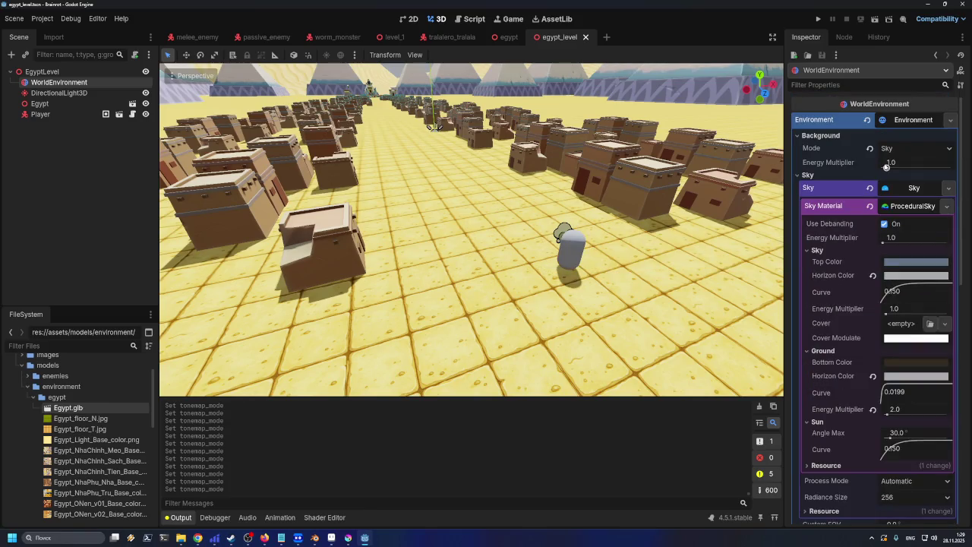
mouse_move(887, 167)
mouse_down()
mouse_move(912, 167)
mouse_move(874, 167)
mouse_up()
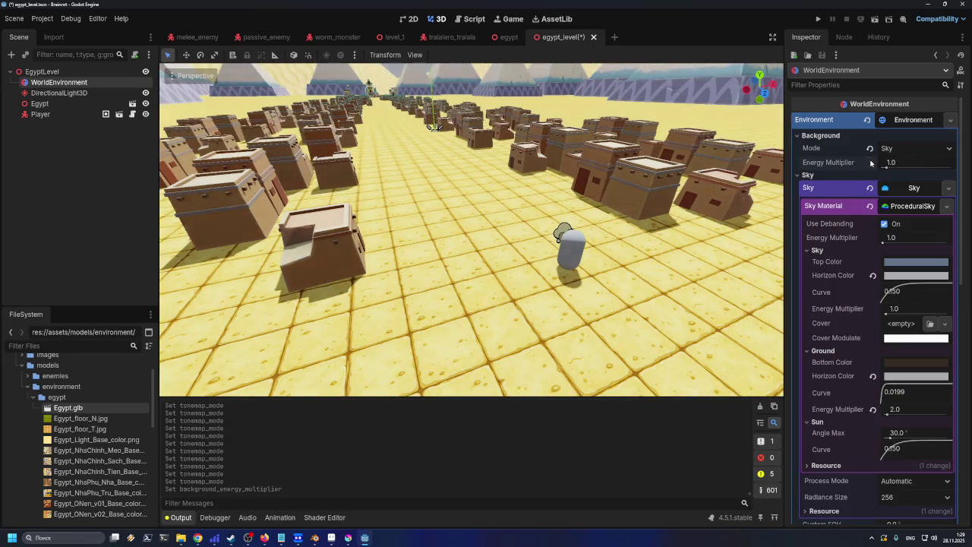
scroll(906, 250, down, 10)
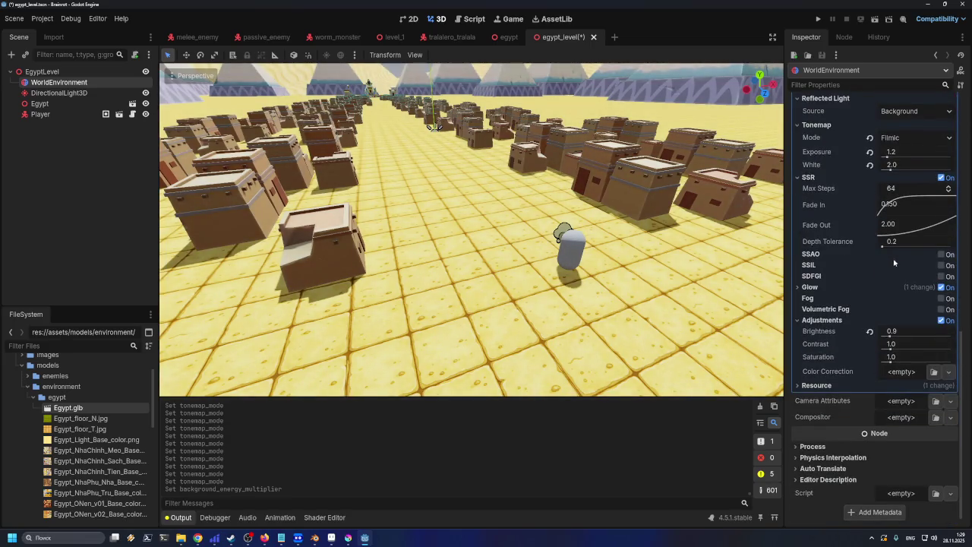
- Enable SSAO, try a 0.01 radius, then reset radius, intensity, power and detail to defaults
click(941, 256)
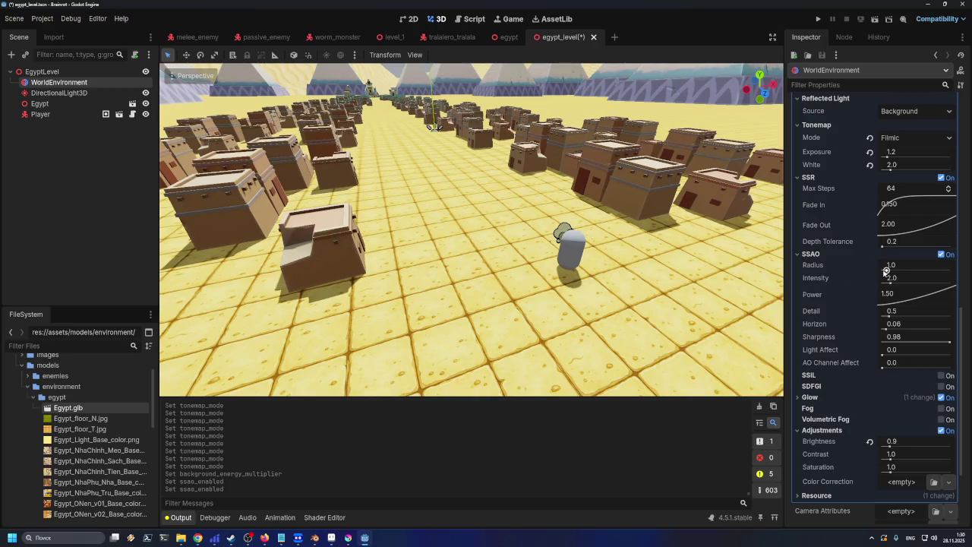
mouse_move(885, 270)
mouse_down()
mouse_move(927, 272)
mouse_move(875, 275)
mouse_move(924, 284)
mouse_move(897, 303)
mouse_move(876, 298)
mouse_move(887, 315)
mouse_up()
click(870, 265)
click(870, 278)
click(870, 295)
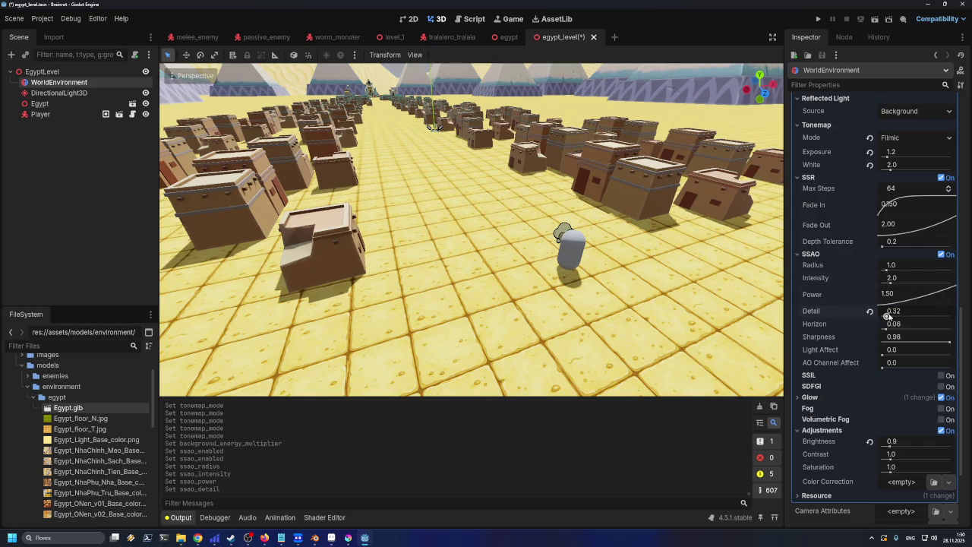
click(869, 312)
- Try new SSAO horizon and sharpness values, reset sharpness to 0.98, then swap SSAO for SSIL
click(887, 326)
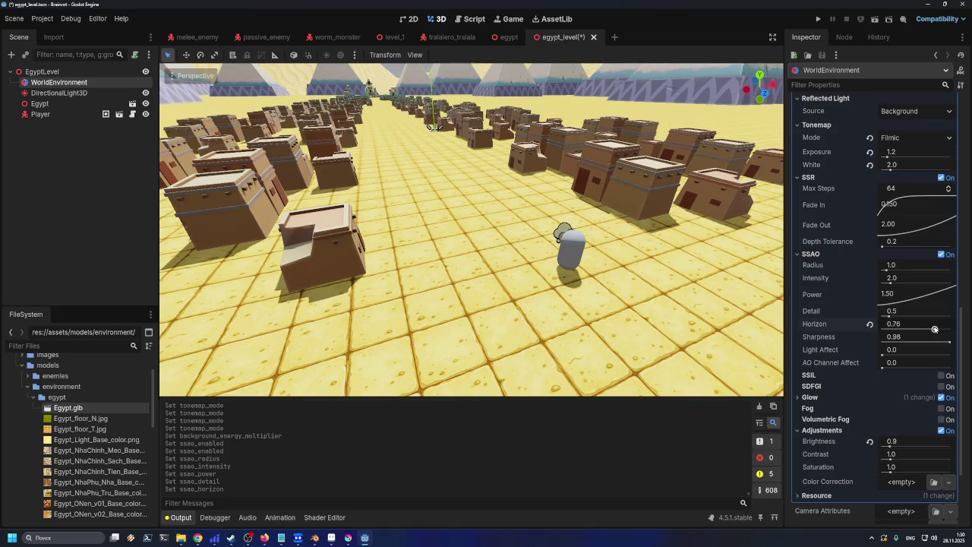
mouse_move(950, 342)
mouse_down()
mouse_move(894, 344)
mouse_move(885, 369)
mouse_move(939, 370)
mouse_move(905, 371)
mouse_up()
click(869, 337)
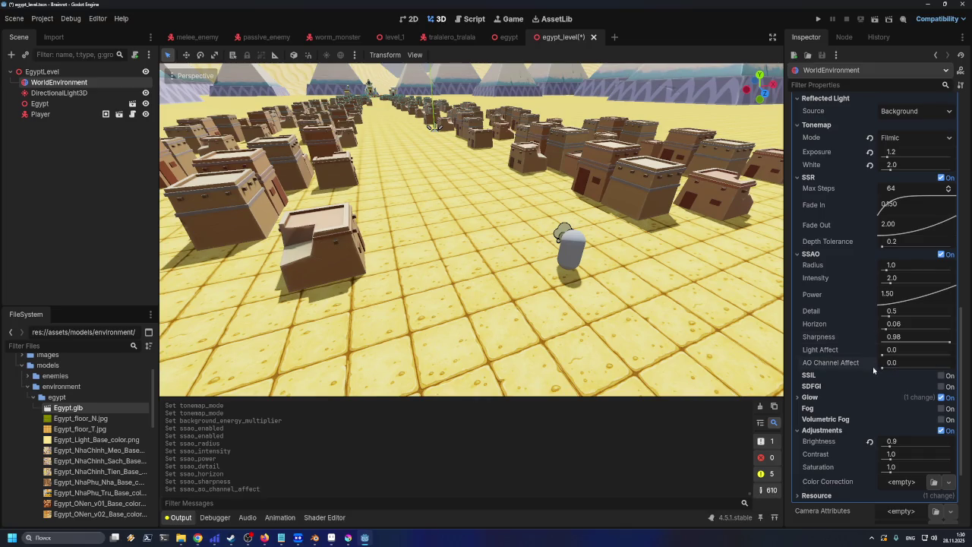
click(942, 254)
click(943, 266)
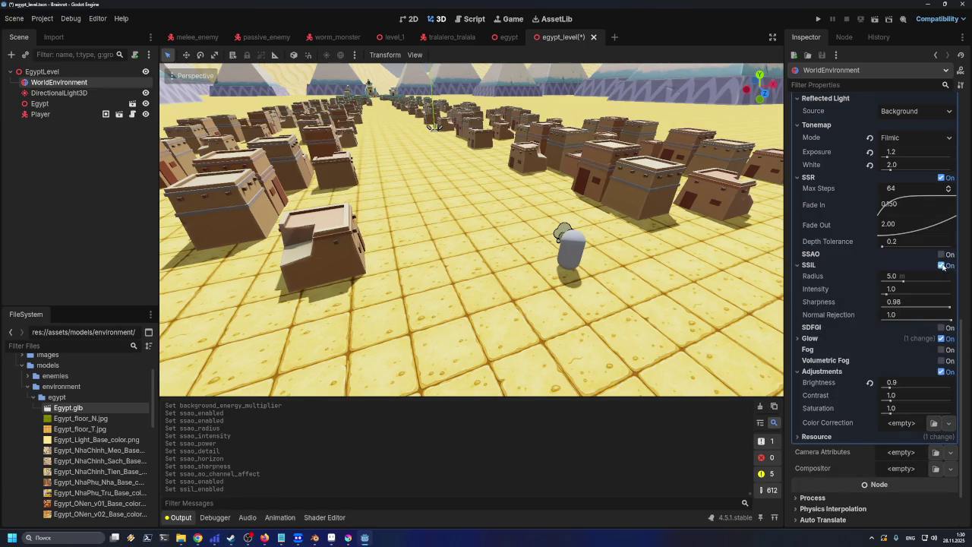
click(904, 282)
click(942, 265)
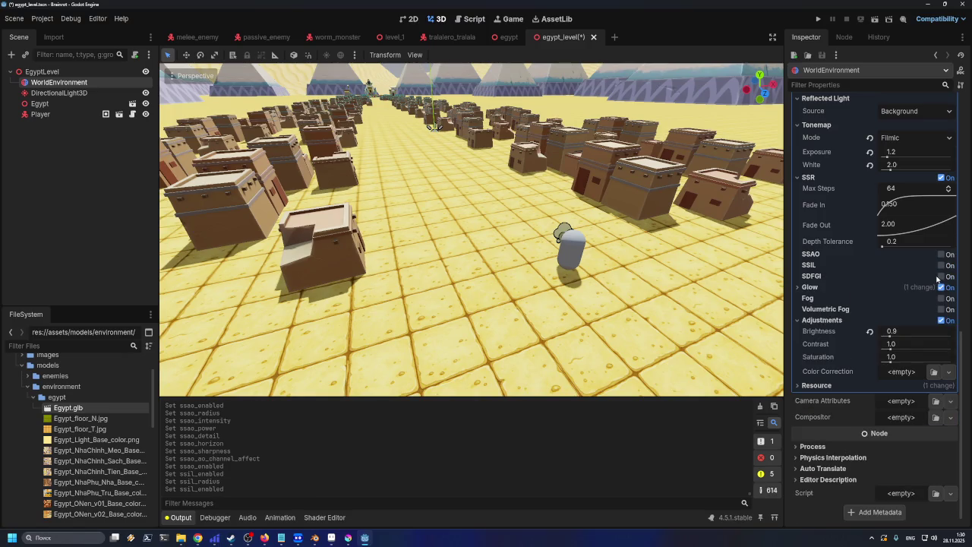
click(946, 278)
click(944, 278)
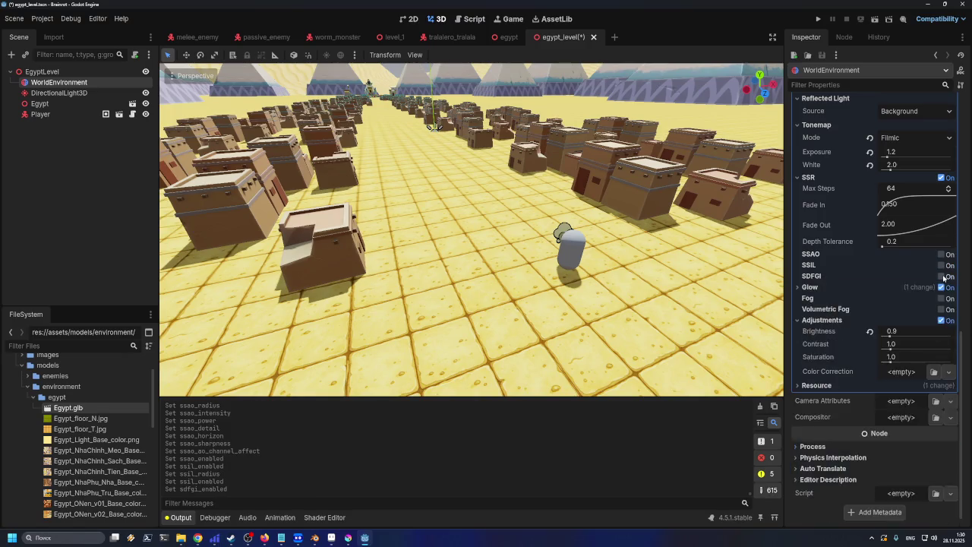
click(944, 278)
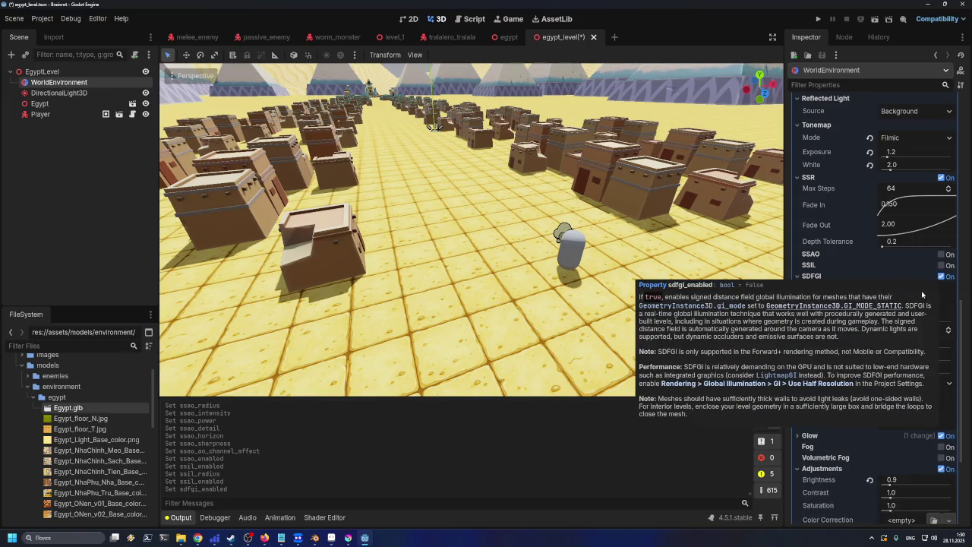
click(886, 290)
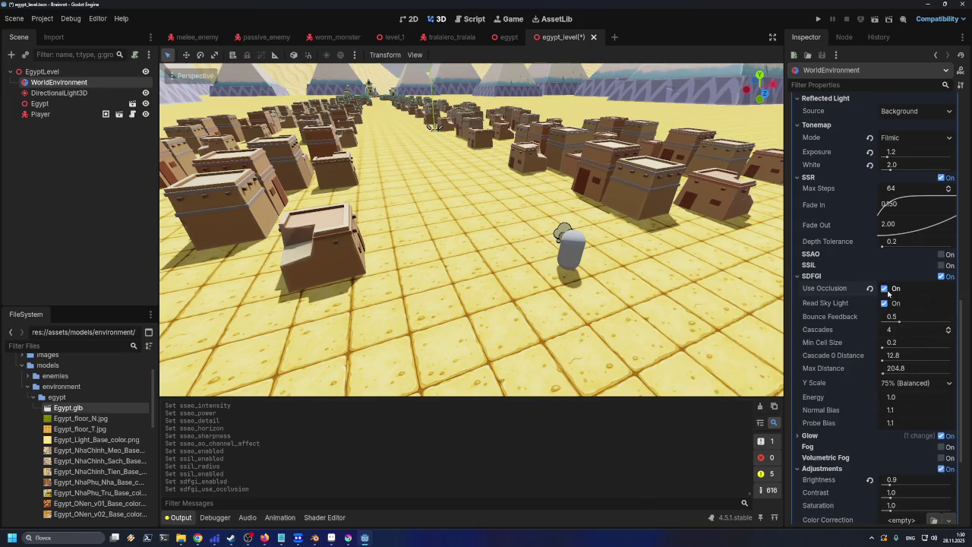
click(886, 290)
click(886, 289)
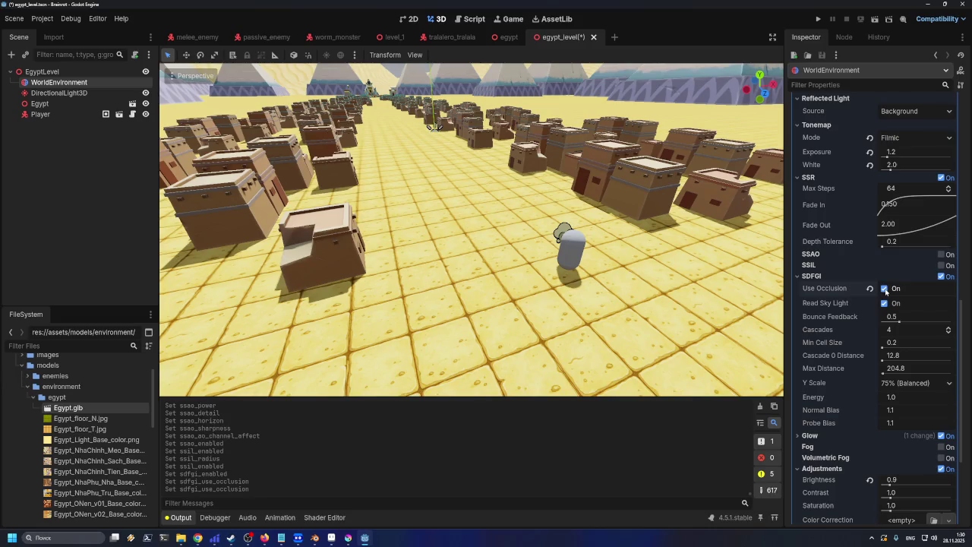
click(886, 290)
click(942, 277)
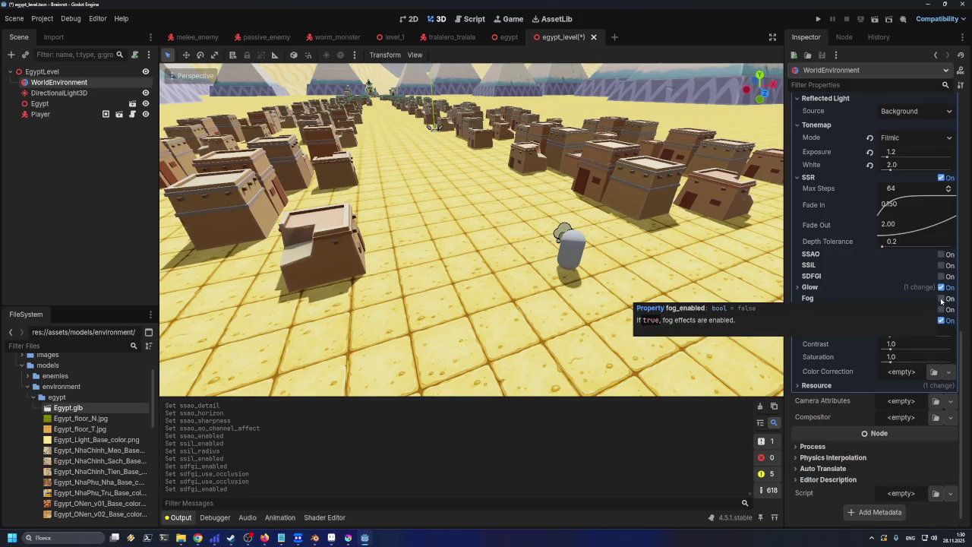
- Enable fog on the WorldEnvironment, toggling it off and on to compare the scene
click(942, 299)
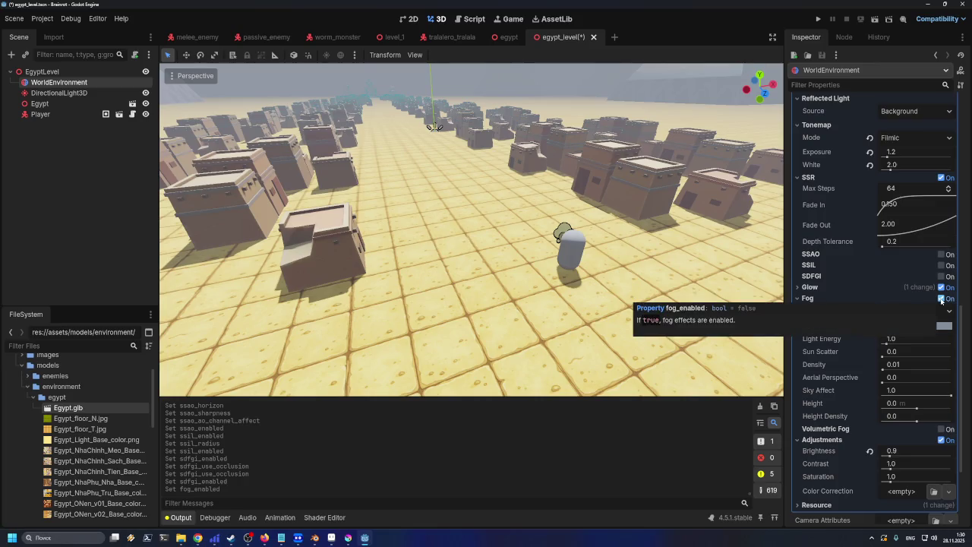
click(942, 300)
click(942, 299)
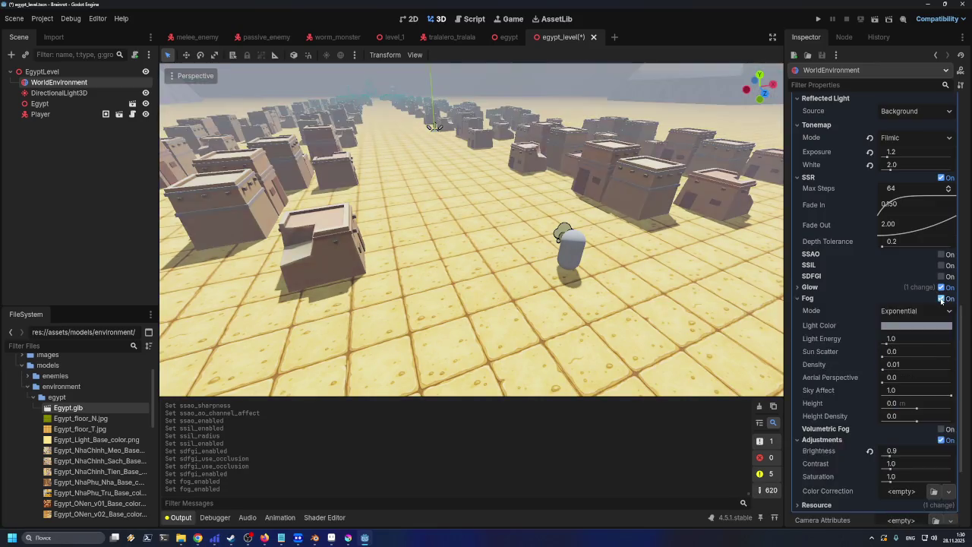
click(942, 299)
click(942, 299)
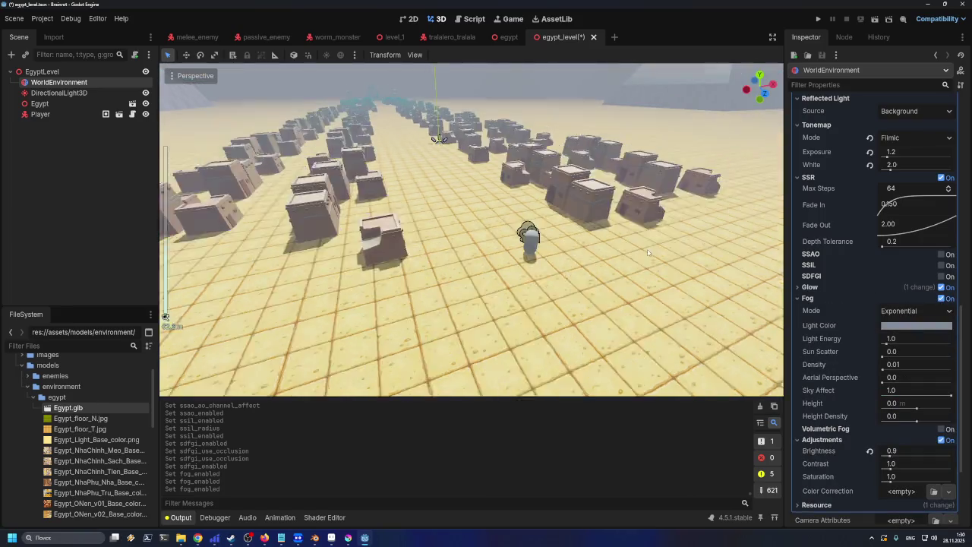
scroll(637, 265, up, 5)
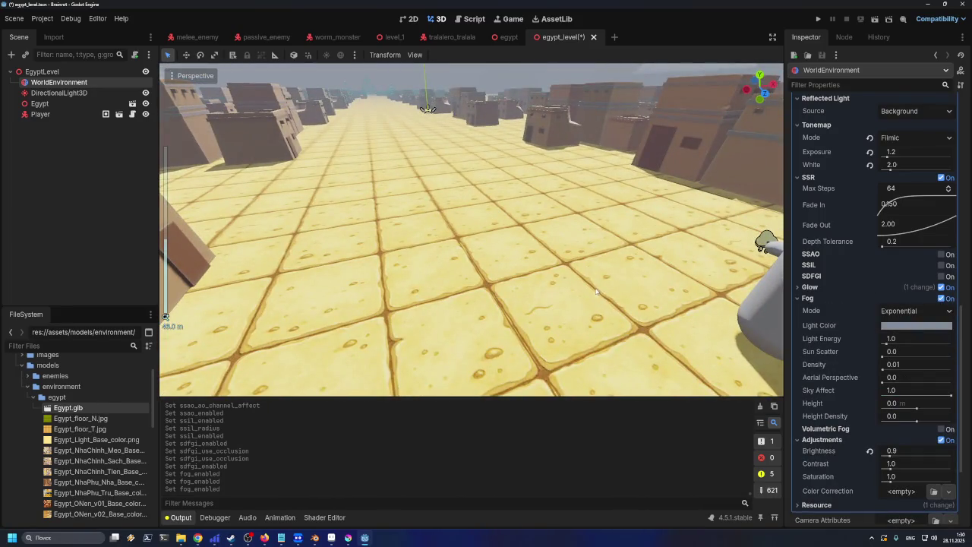
key(d)
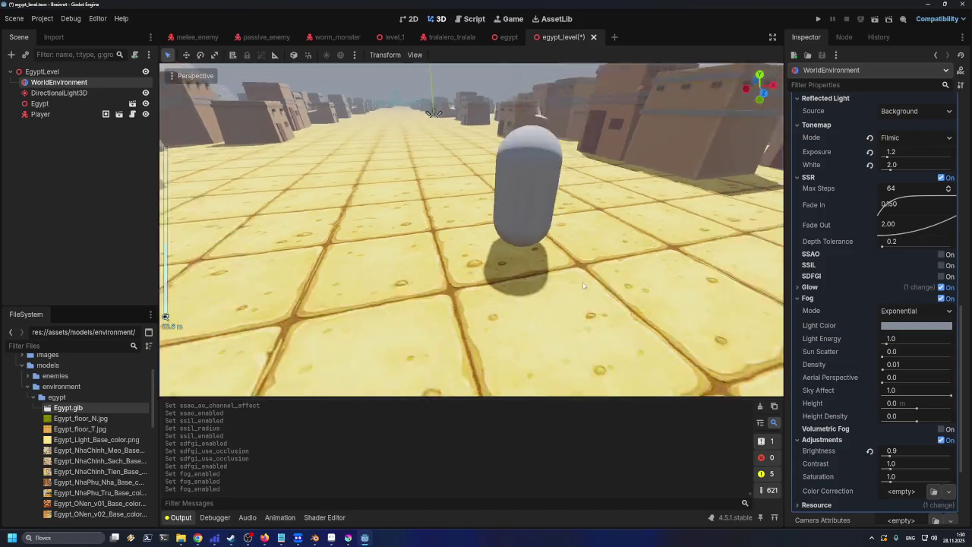
scroll(583, 284, down, 5)
scroll(575, 281, down, 3)
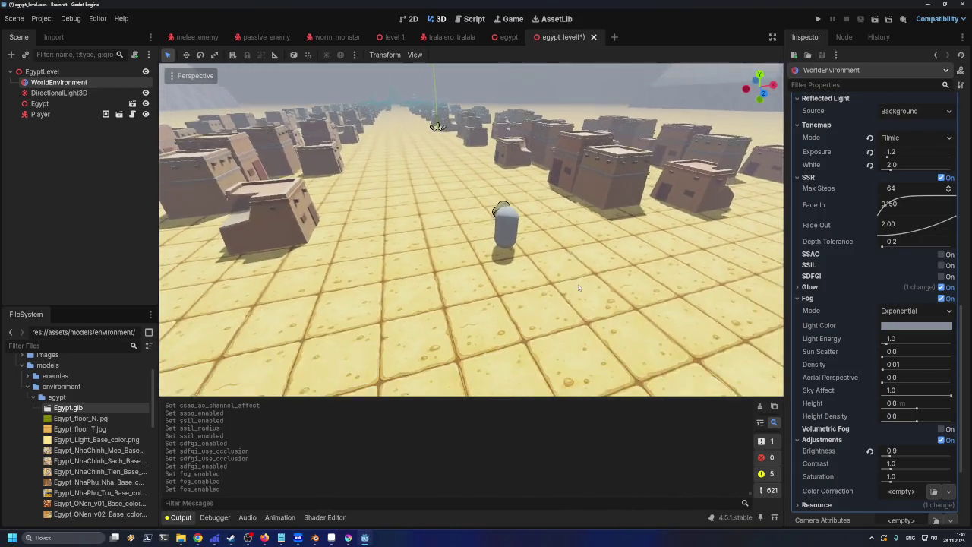
scroll(578, 284, up, 5)
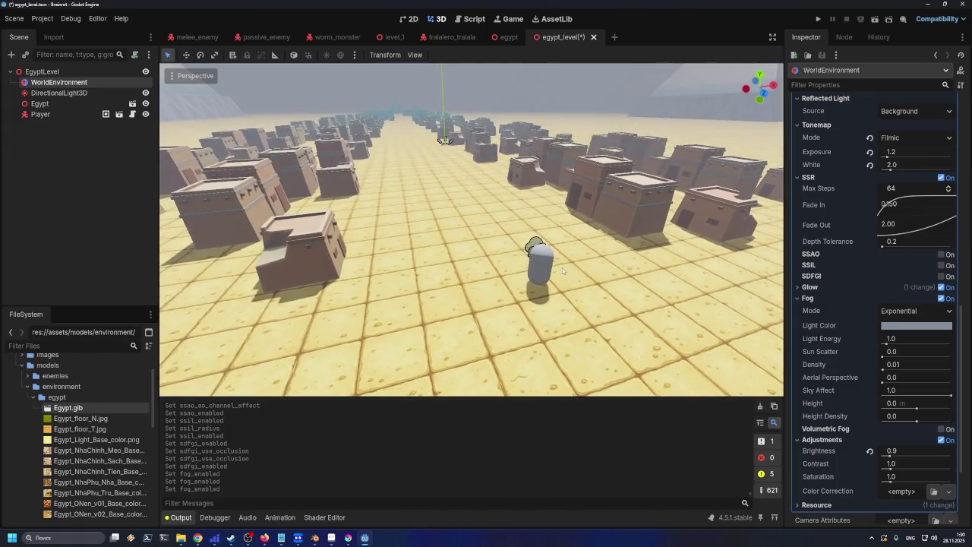
scroll(555, 254, up, 5)
scroll(562, 270, down, 4)
scroll(561, 270, down, 3)
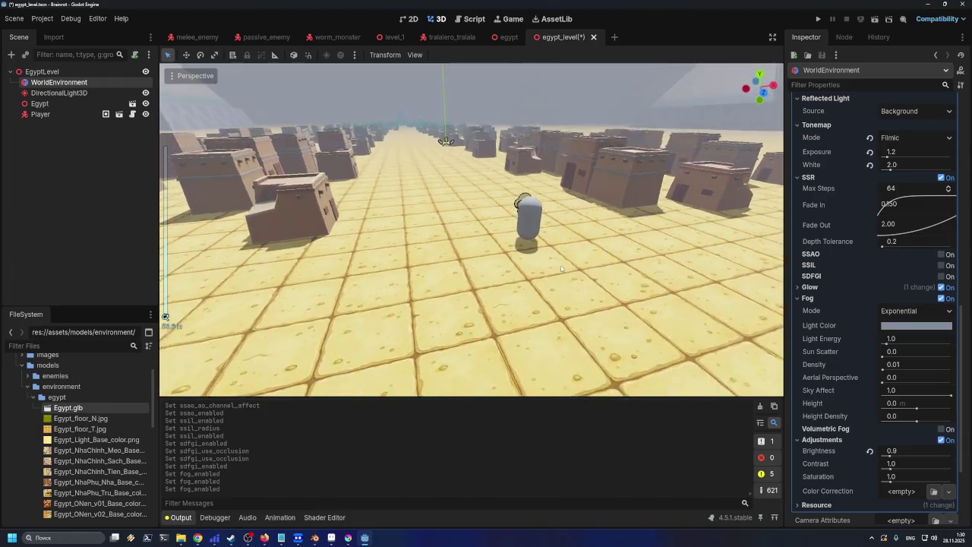
scroll(562, 268, up, 5)
- Set the fog mode to Depth after briefly comparing it with Exponential
click(916, 310)
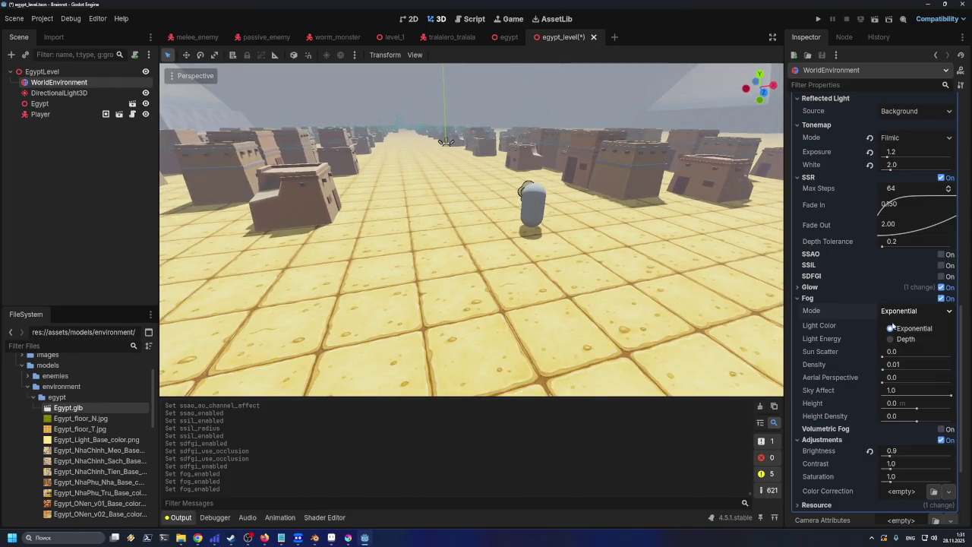
click(895, 338)
scroll(571, 233, up, 5)
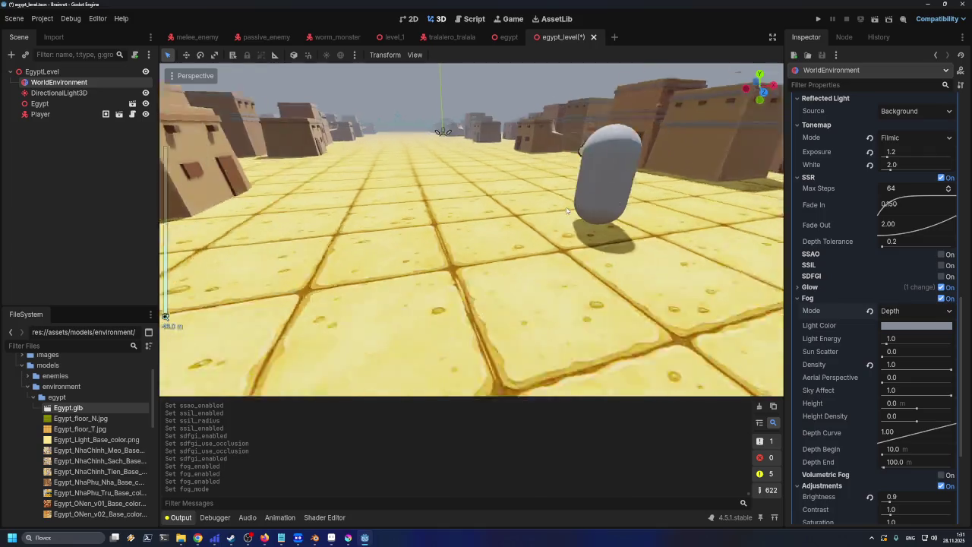
scroll(571, 233, down, 5)
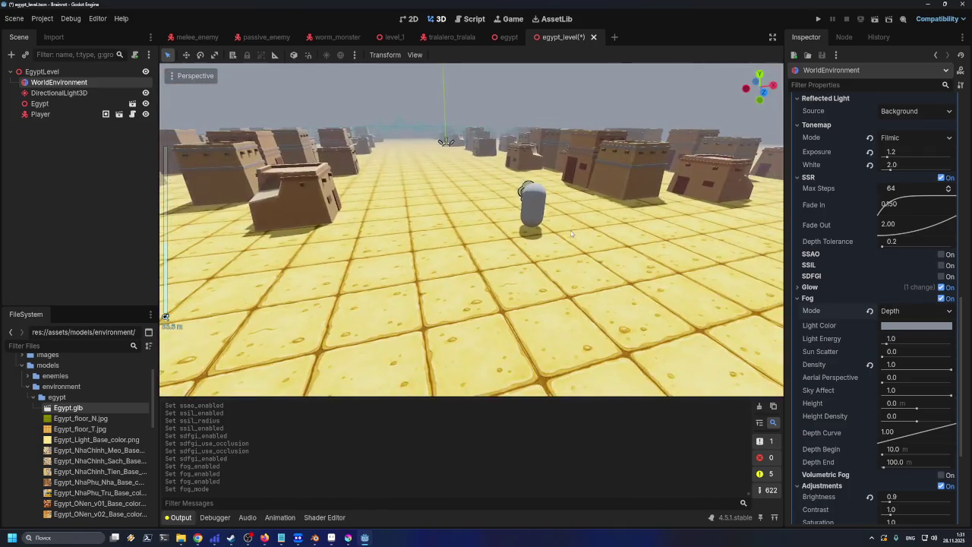
scroll(572, 233, down, 3)
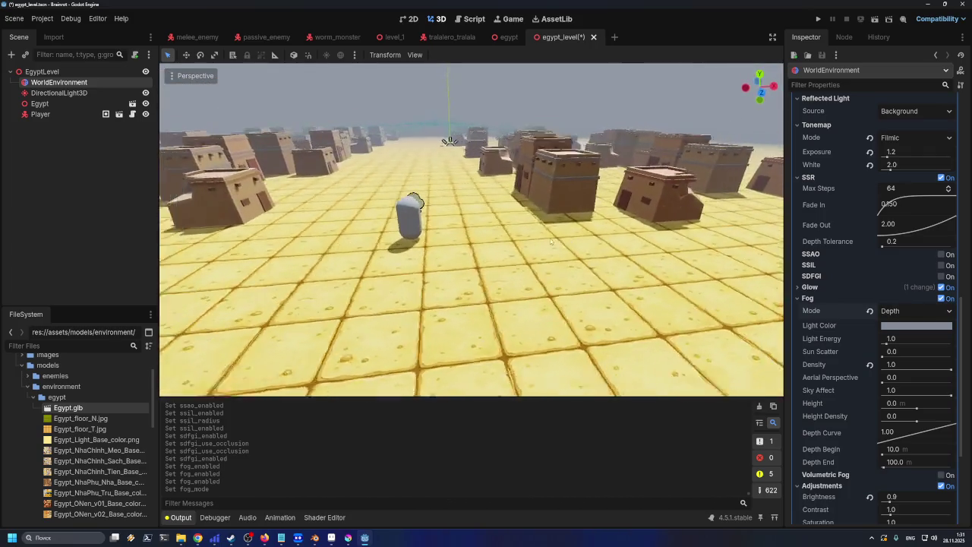
scroll(557, 243, up, 3)
scroll(557, 244, down, 5)
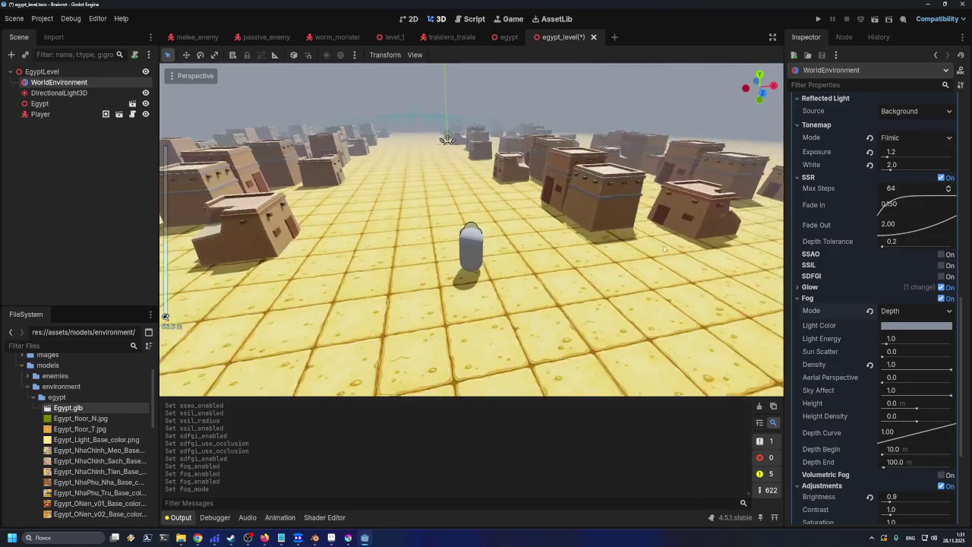
scroll(557, 244, up, 2)
click(891, 311)
click(908, 328)
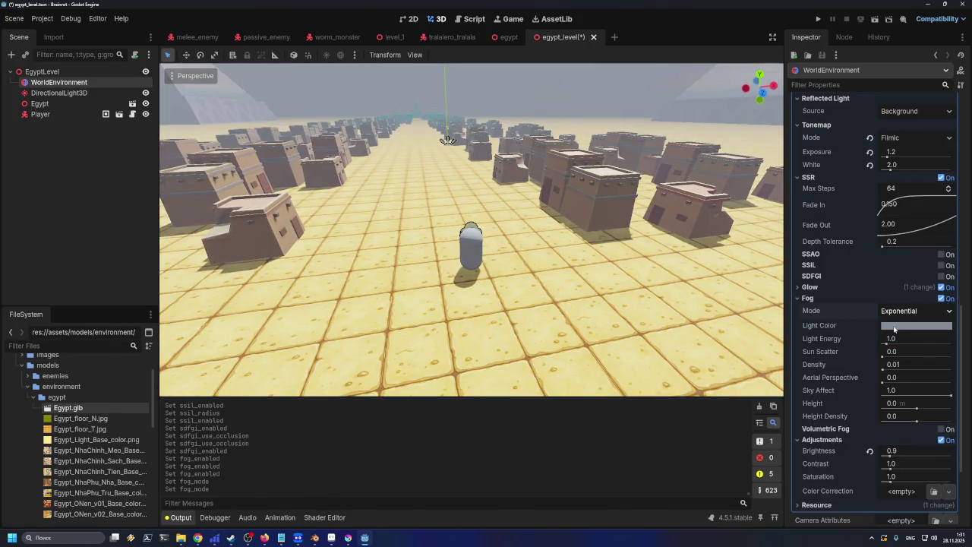
click(901, 312)
click(898, 338)
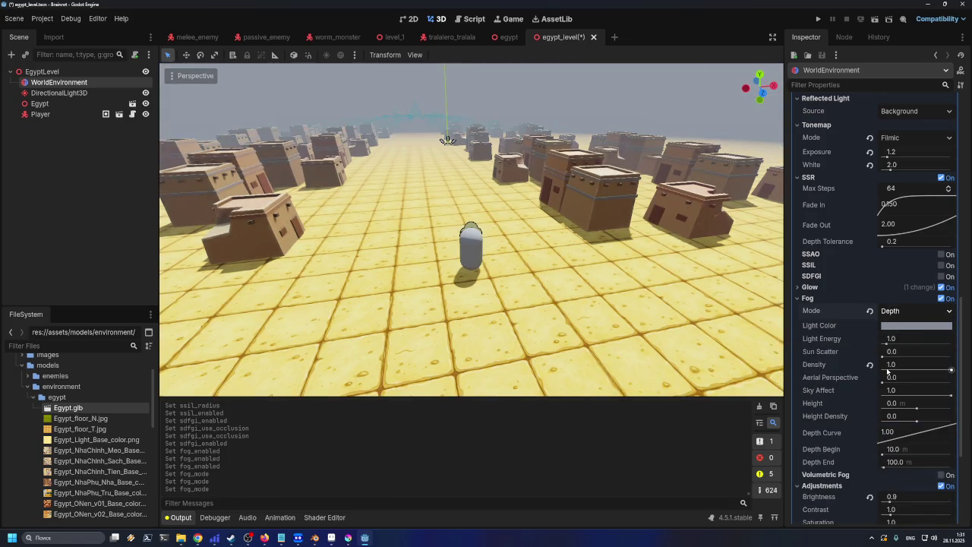
- Try fog light energy up to 16.0 and sun scatter 0.18, then reset them and density
click(889, 344)
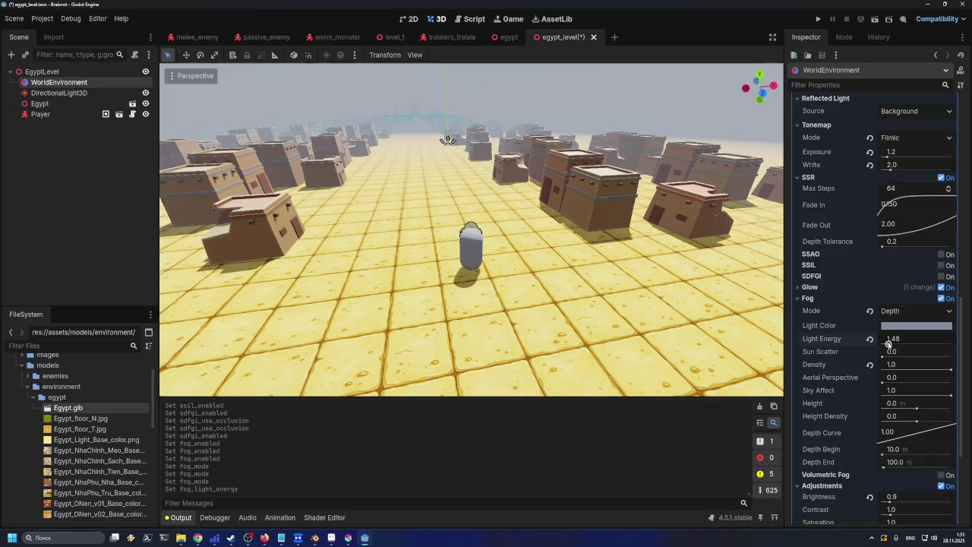
drag(889, 344, 956, 349)
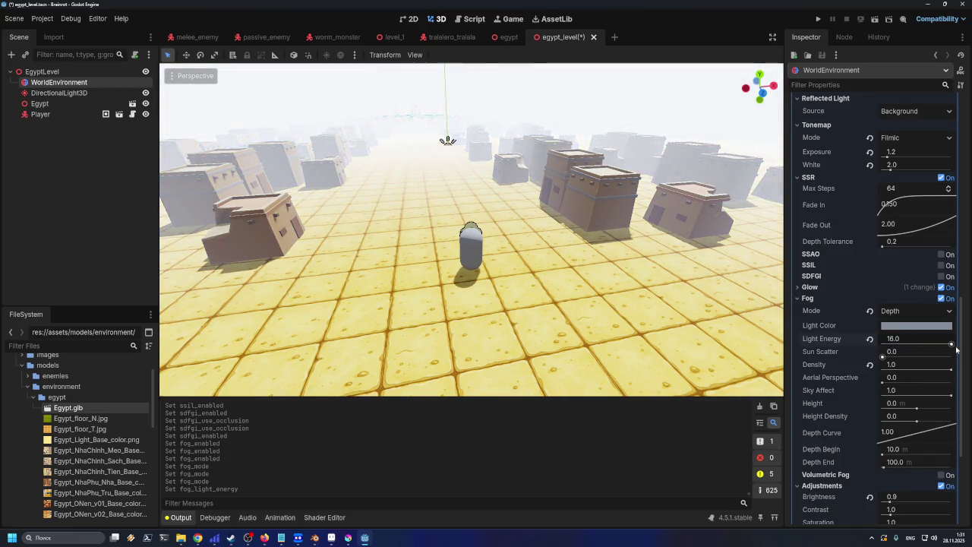
click(869, 339)
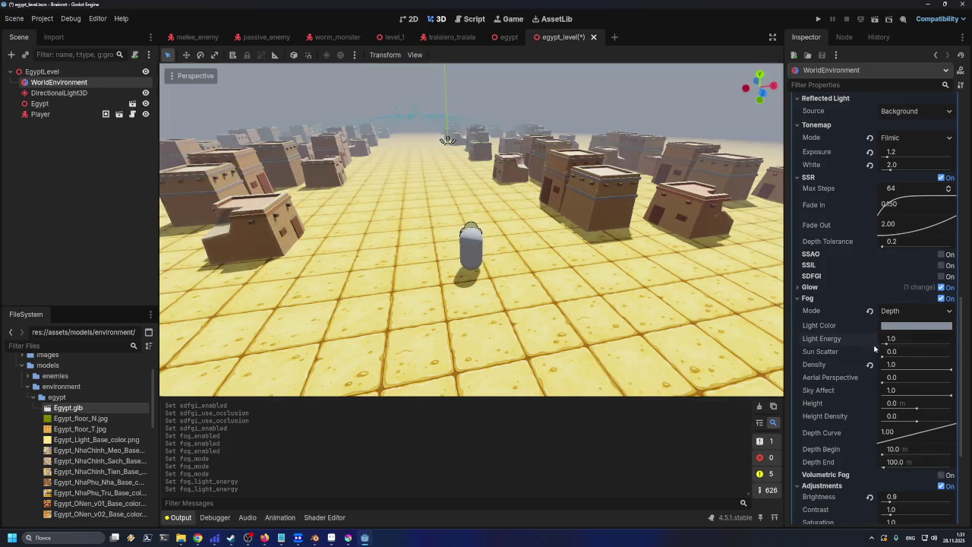
click(894, 356)
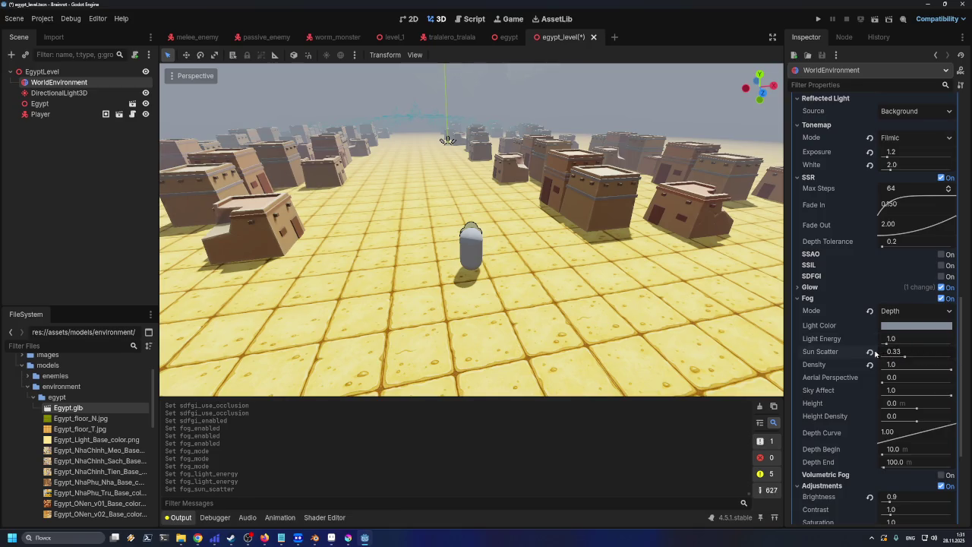
click(869, 352)
click(870, 365)
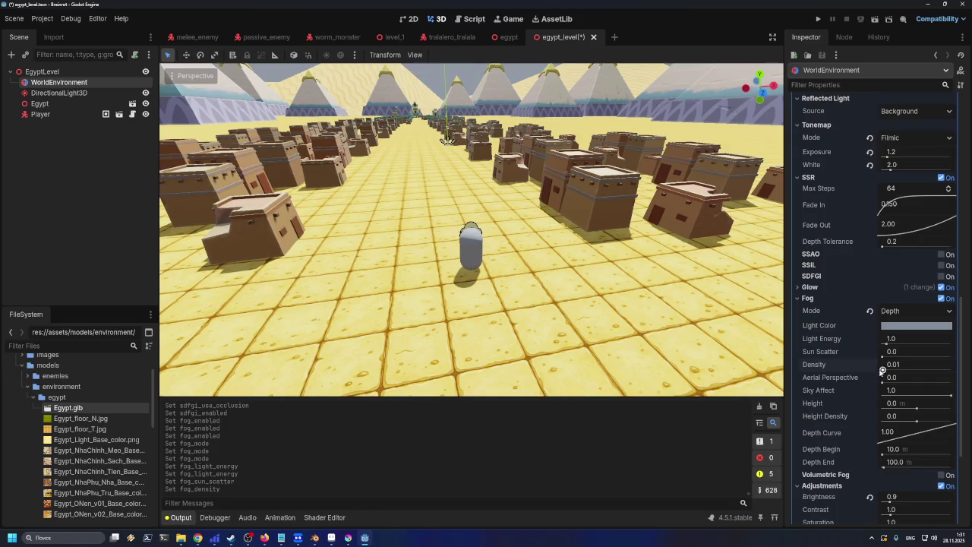
- Reselect Depth mode, test aerial perspective, and reset sky affect, height and height density
click(899, 310)
click(904, 329)
click(899, 311)
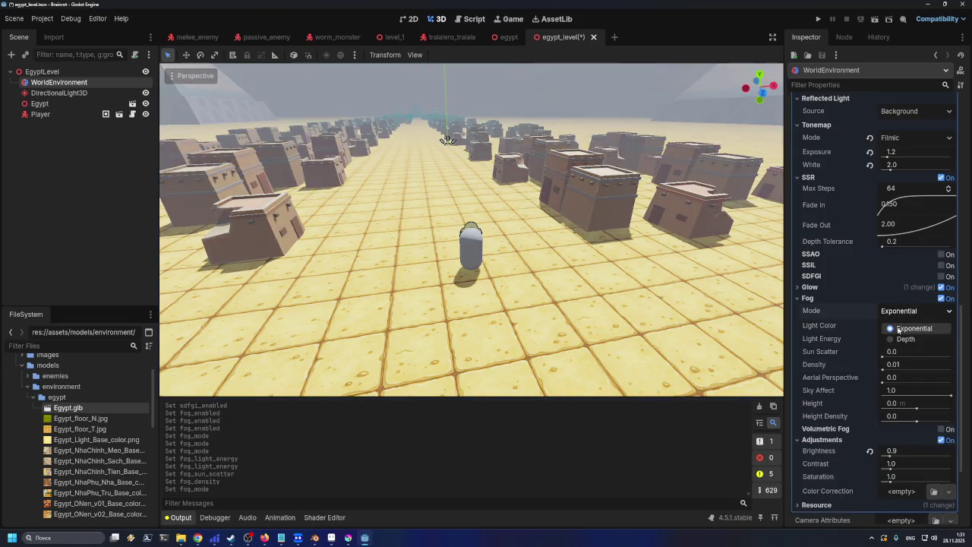
click(905, 339)
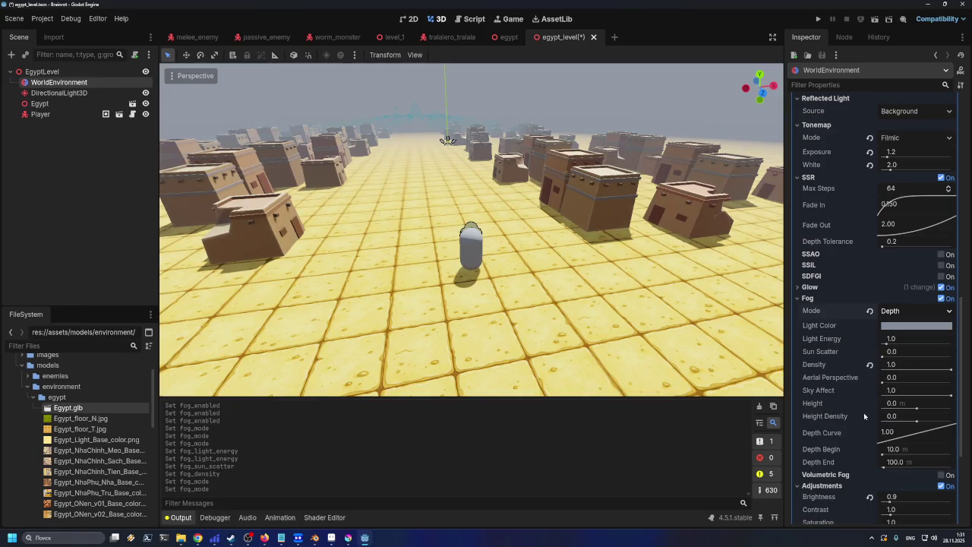
mouse_move(881, 383)
mouse_down()
mouse_move(942, 384)
mouse_move(877, 384)
mouse_up()
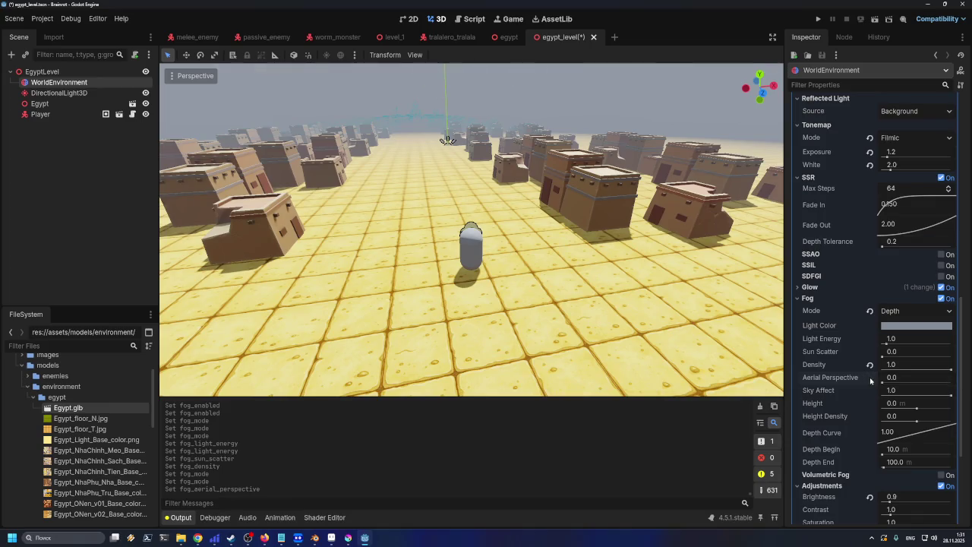
mouse_move(951, 395)
mouse_down()
mouse_move(870, 395)
mouse_move(939, 409)
mouse_move(911, 409)
mouse_move(938, 422)
mouse_move(923, 421)
mouse_move(925, 438)
mouse_move(878, 424)
mouse_move(928, 439)
mouse_move(880, 439)
mouse_move(880, 453)
mouse_up()
click(871, 393)
click(872, 404)
click(871, 416)
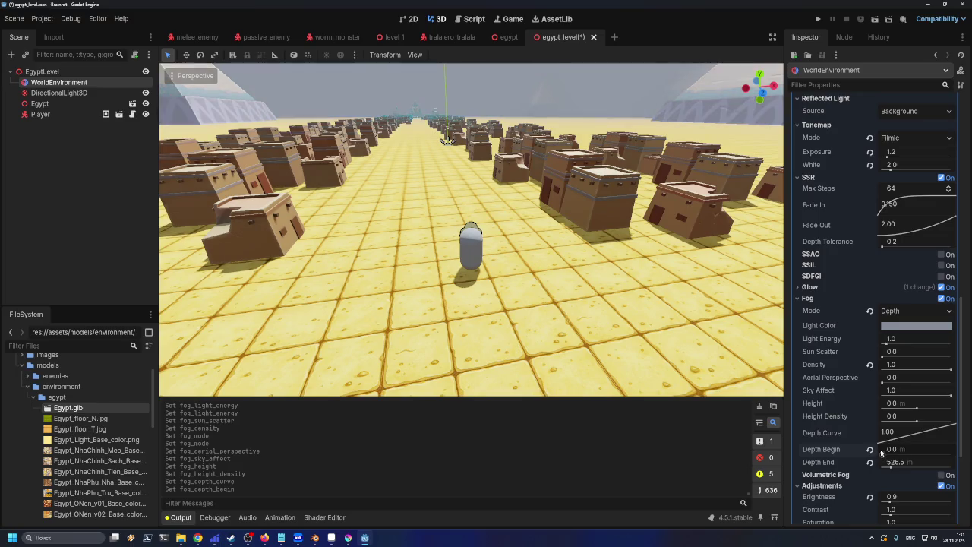
- Experiment with Depth Begin and Depth End, resetting Depth Begin to 0.0
drag(896, 449, 935, 449)
click(870, 449)
click(871, 462)
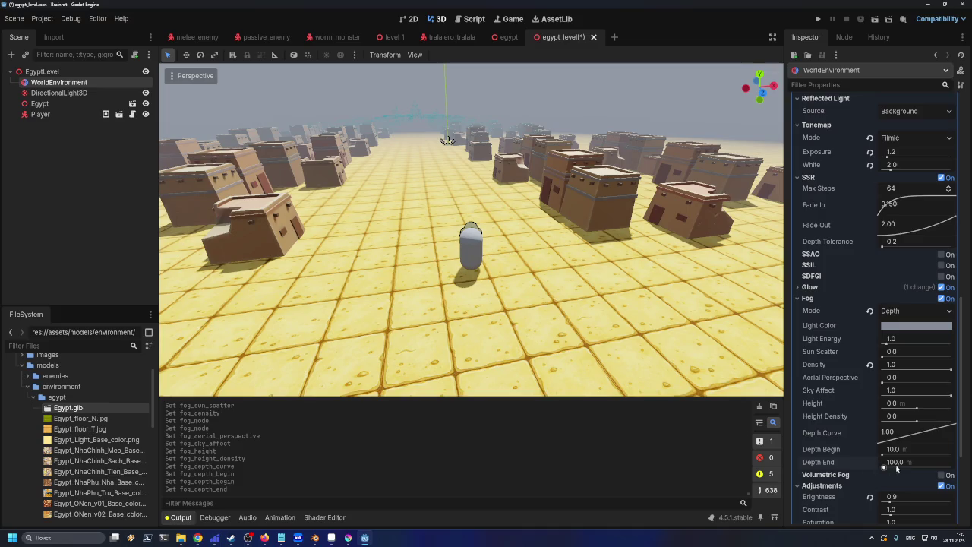
mouse_move(885, 467)
mouse_down()
mouse_move(915, 467)
mouse_move(880, 465)
mouse_up()
- Set the fog Depth End to 50 and view the plaza
click(901, 465)
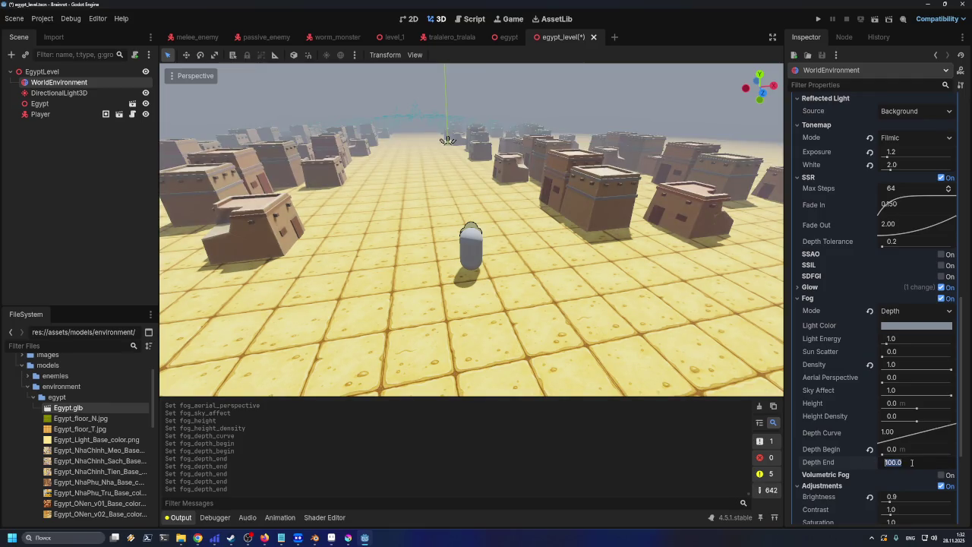
text(50)
key(Return)
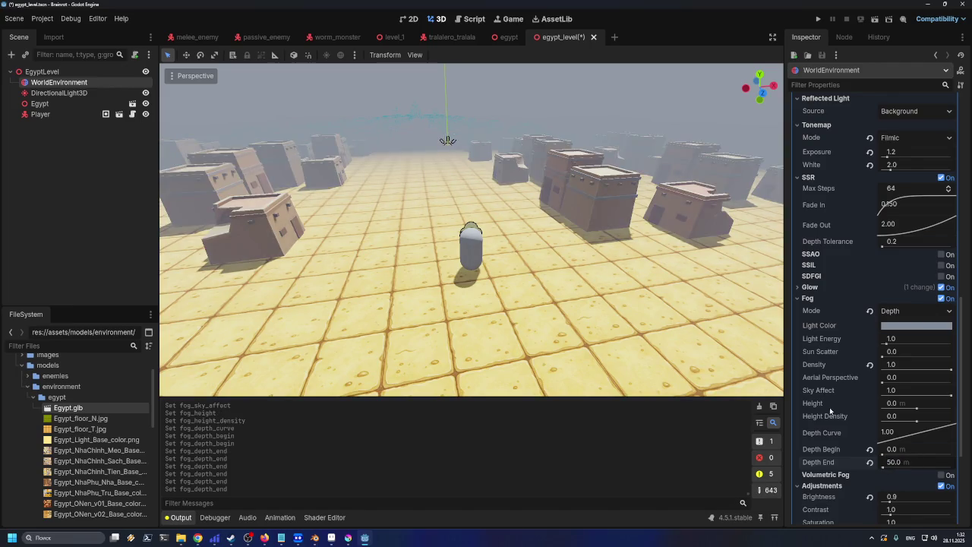
scroll(499, 307, up, 5)
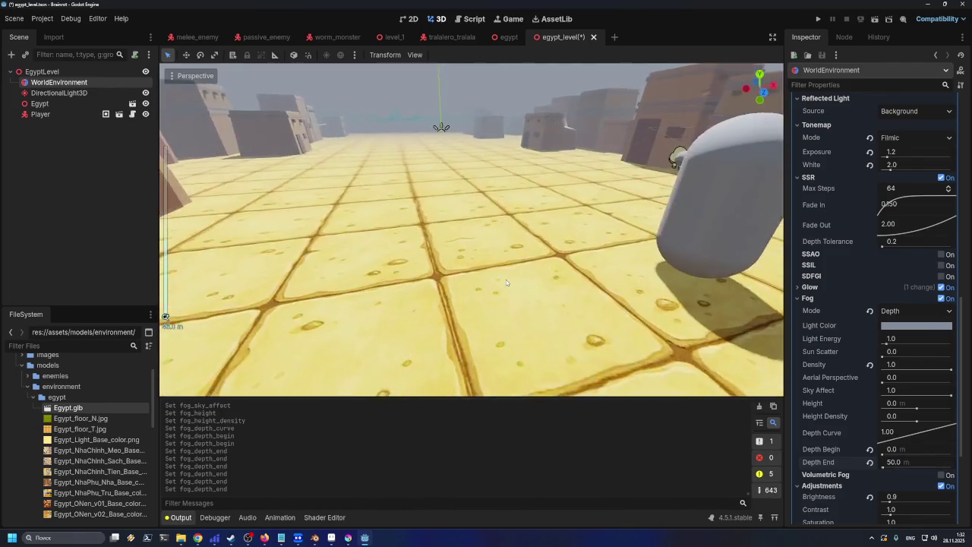
scroll(510, 280, down, 6)
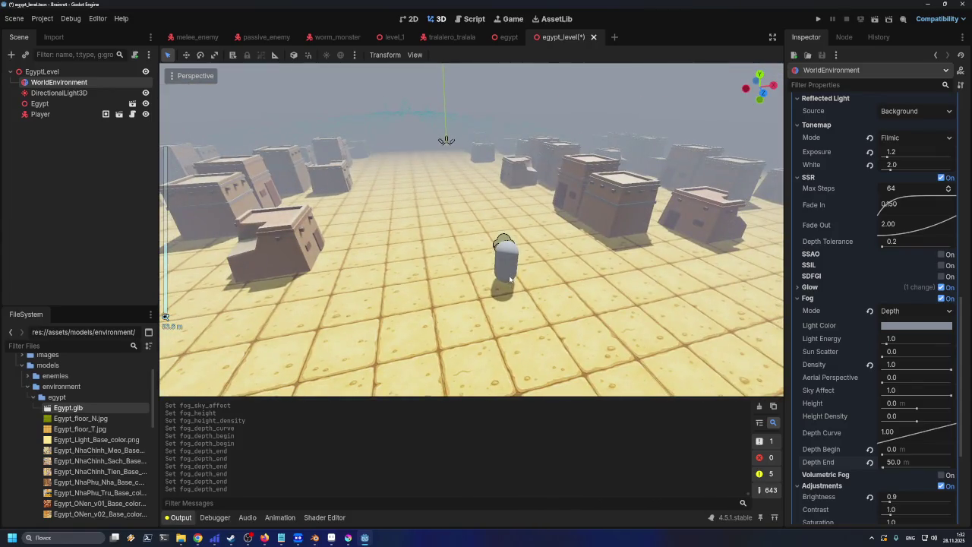
drag(502, 290, 515, 294)
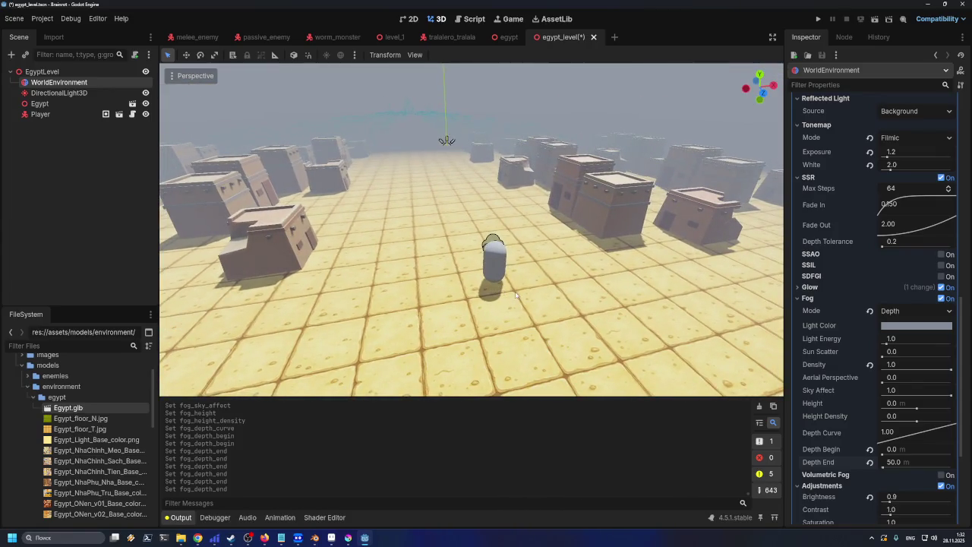
- Change the fog Depth End to 60
click(901, 462)
text(60)
key(Return)
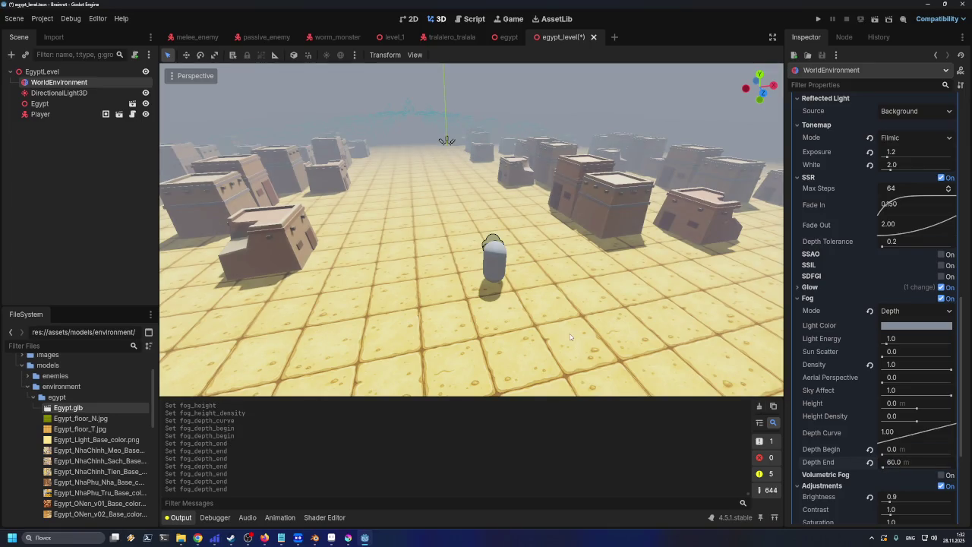
scroll(548, 316, up, 5)
scroll(551, 312, down, 8)
scroll(557, 310, up, 3)
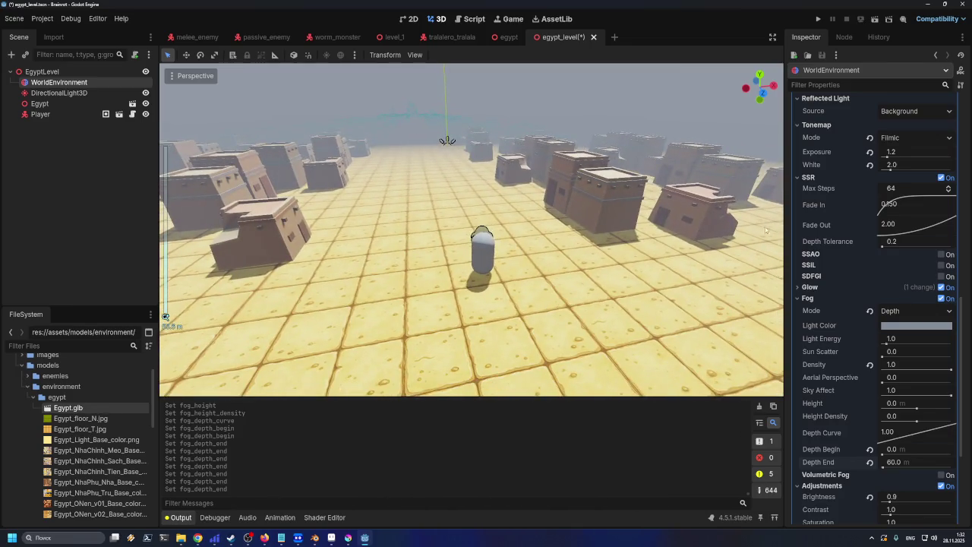
- Compare Exponential fog mode, then return to Depth with Depth End 60
click(897, 310)
click(894, 328)
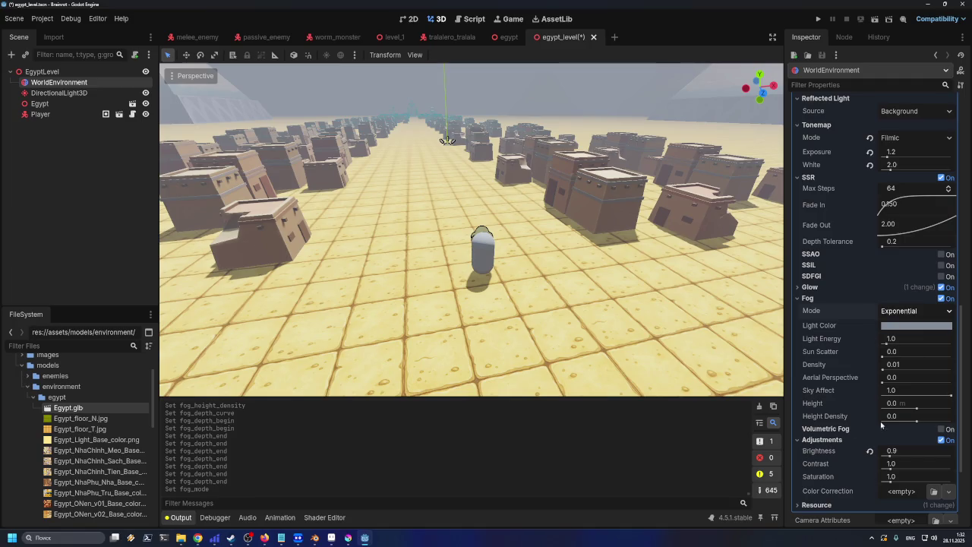
click(904, 313)
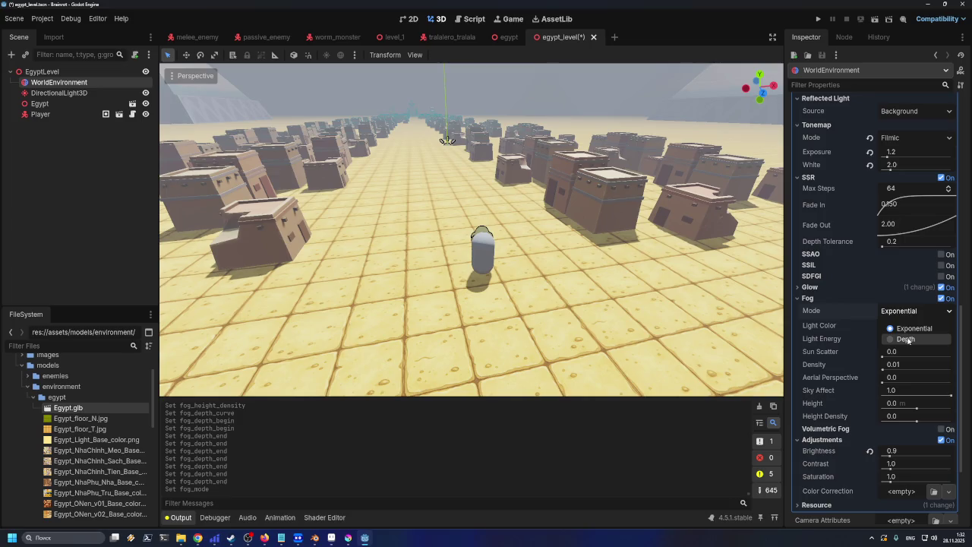
click(906, 339)
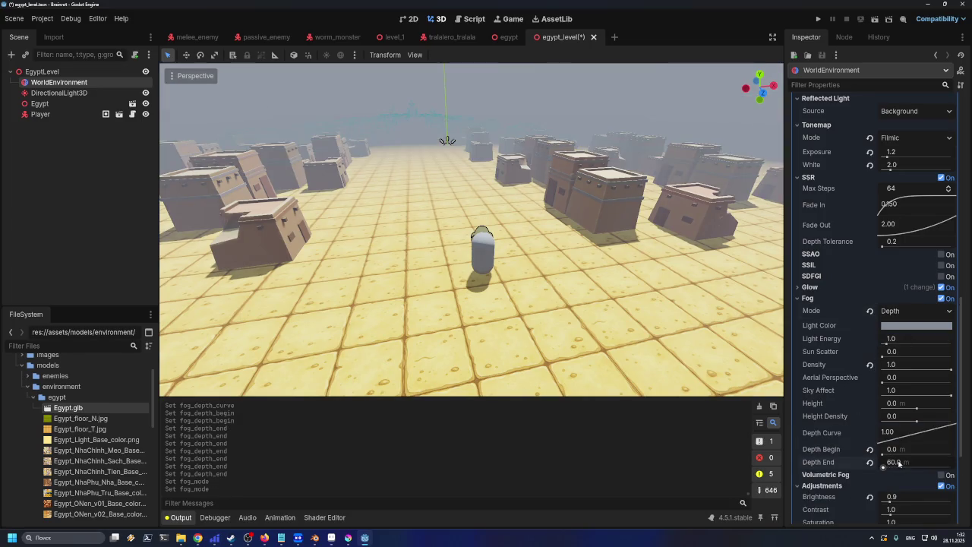
click(885, 462)
key(Return)
- Fly through the level, then revert Depth End to its default 100.0
key(w)
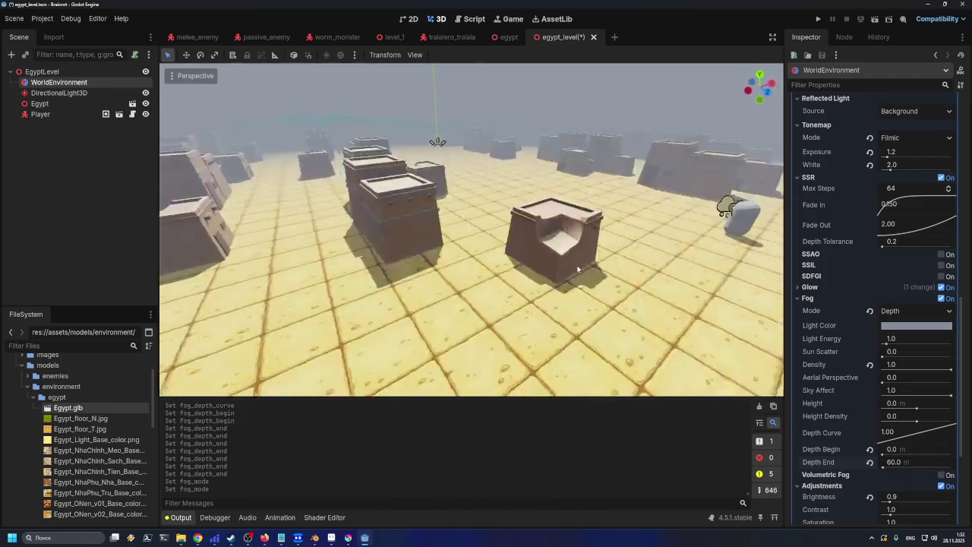
key(d)
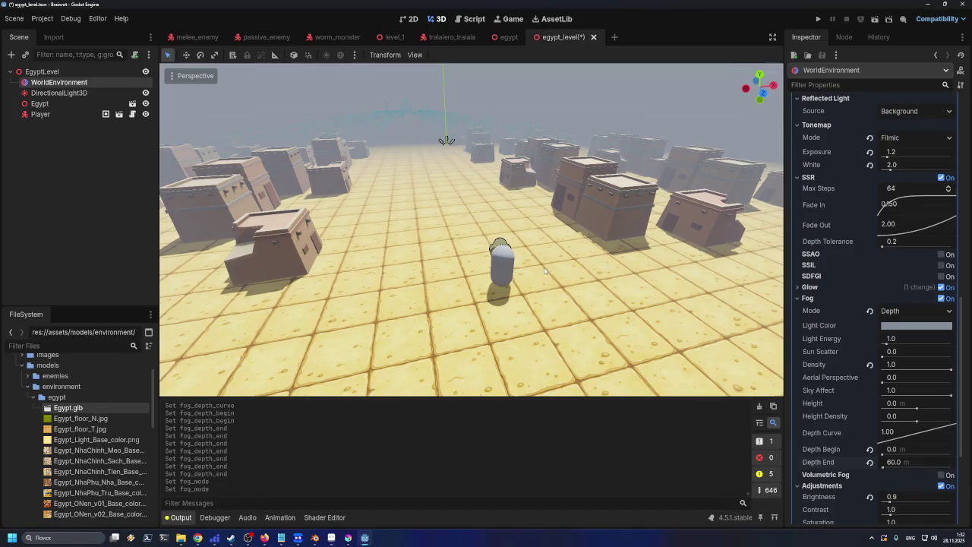
scroll(519, 279, down, 5)
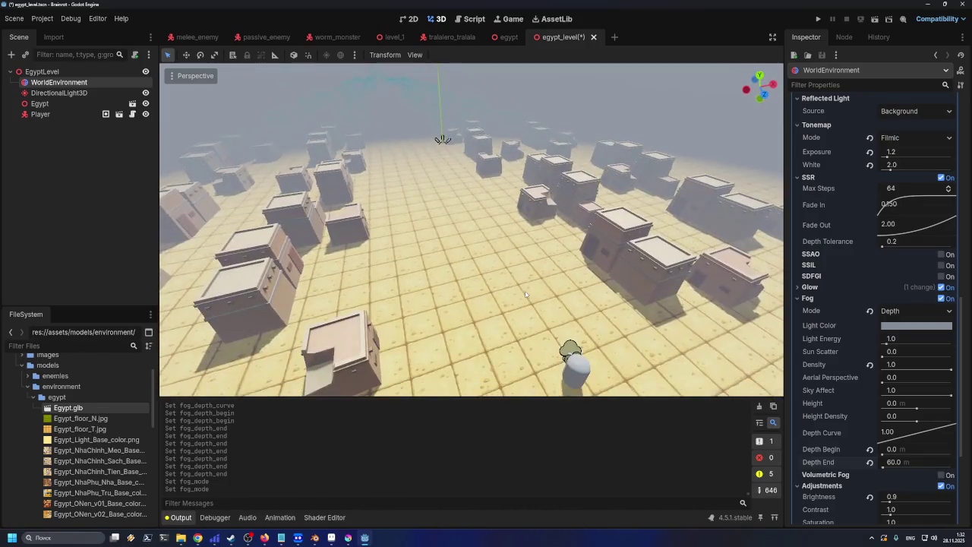
scroll(493, 295, up, 5)
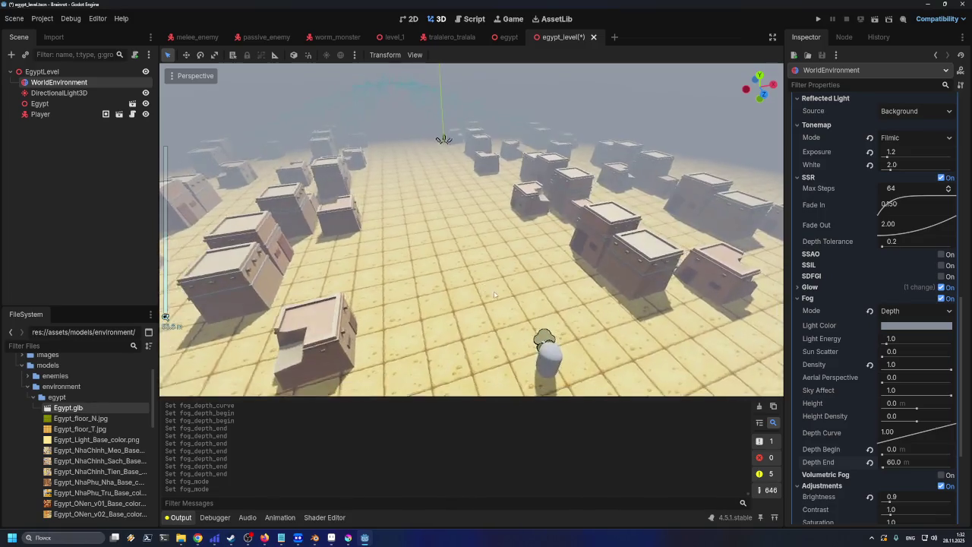
key(d)
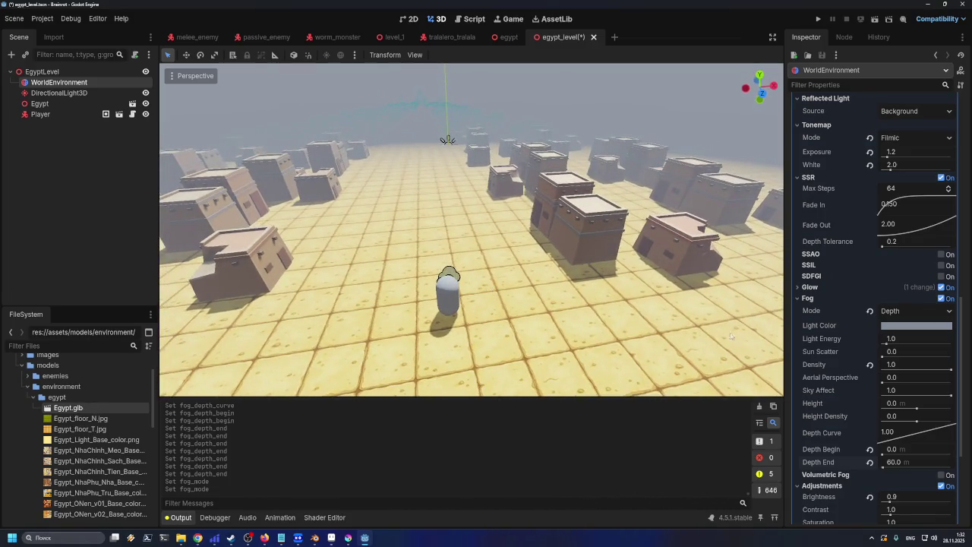
click(870, 462)
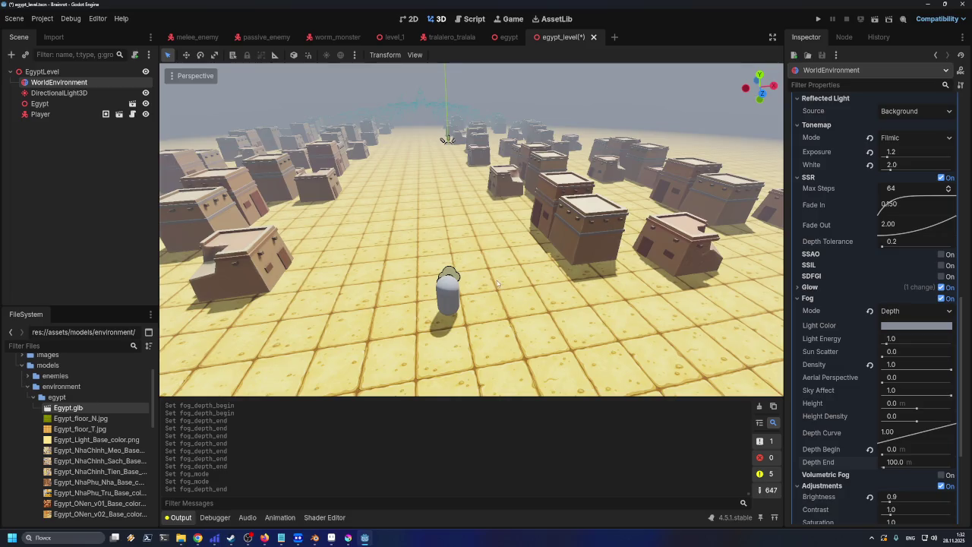
- Switch the fog to Exponential mode and fly the view around the streets
key(d)
click(907, 311)
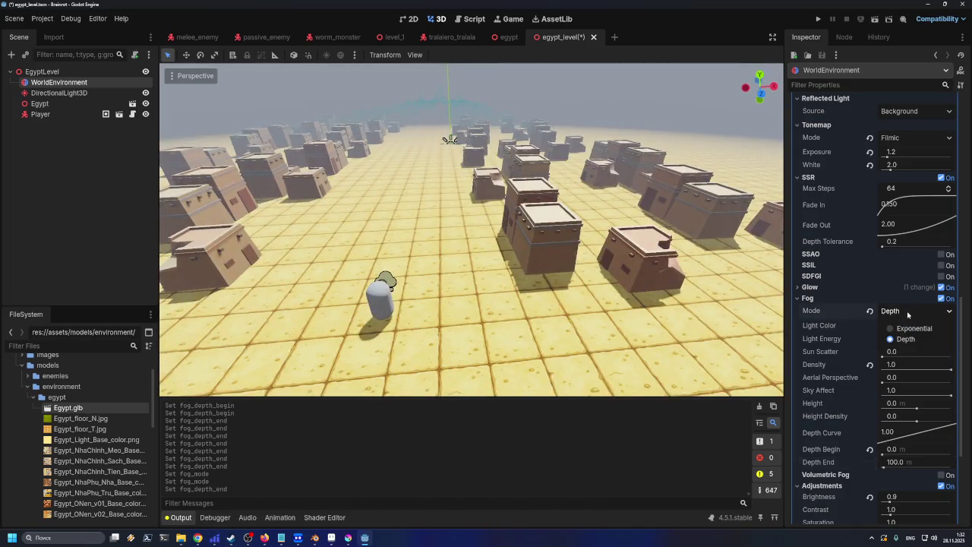
click(913, 328)
key(d)
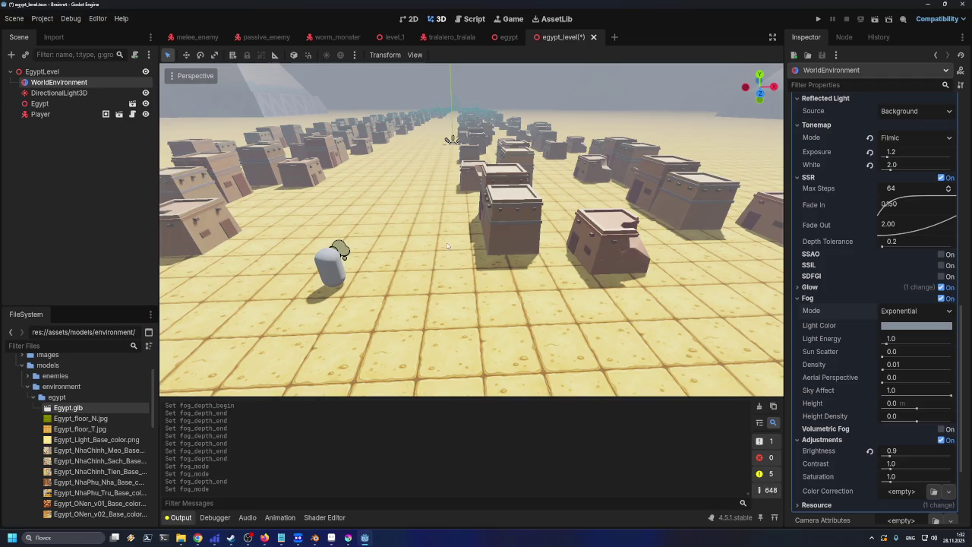
key(w)
key(d)
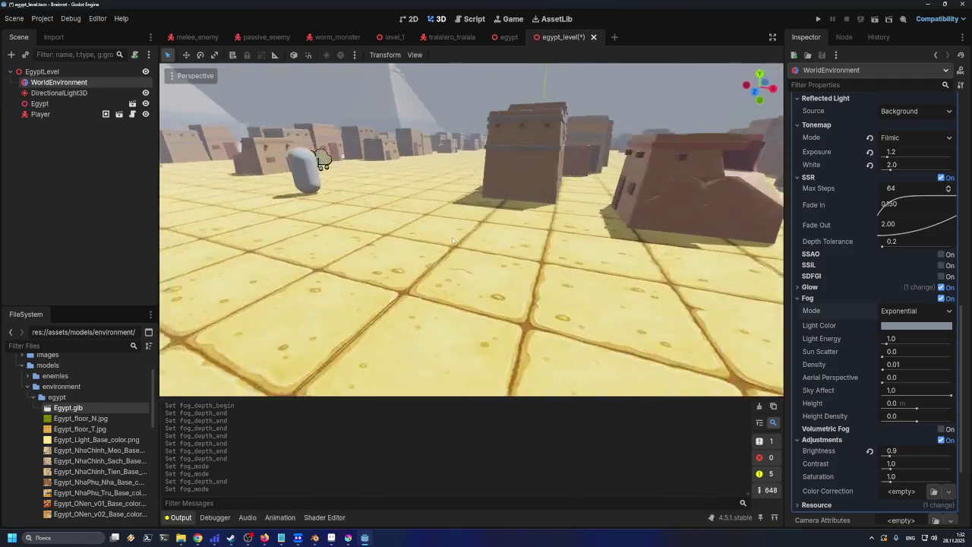
key(s)
key(e)
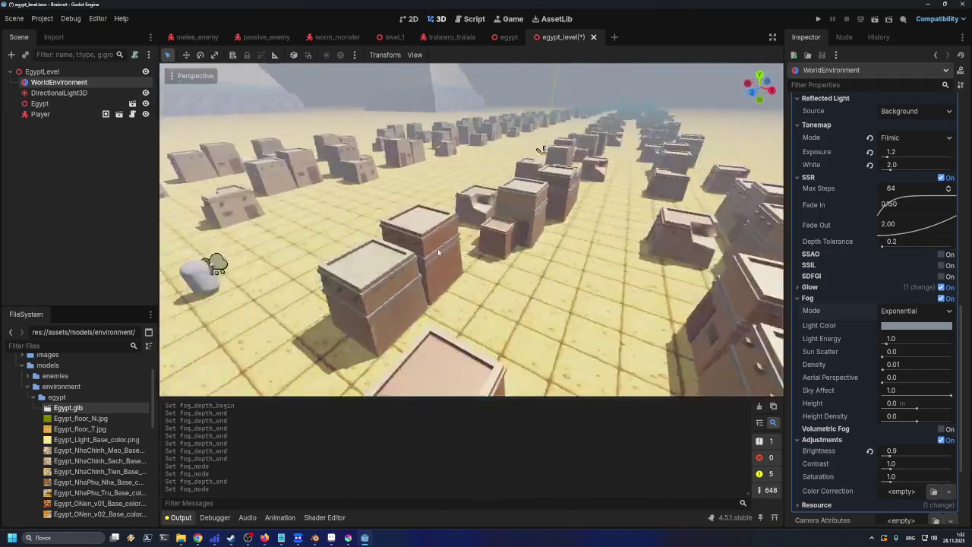
key(w)
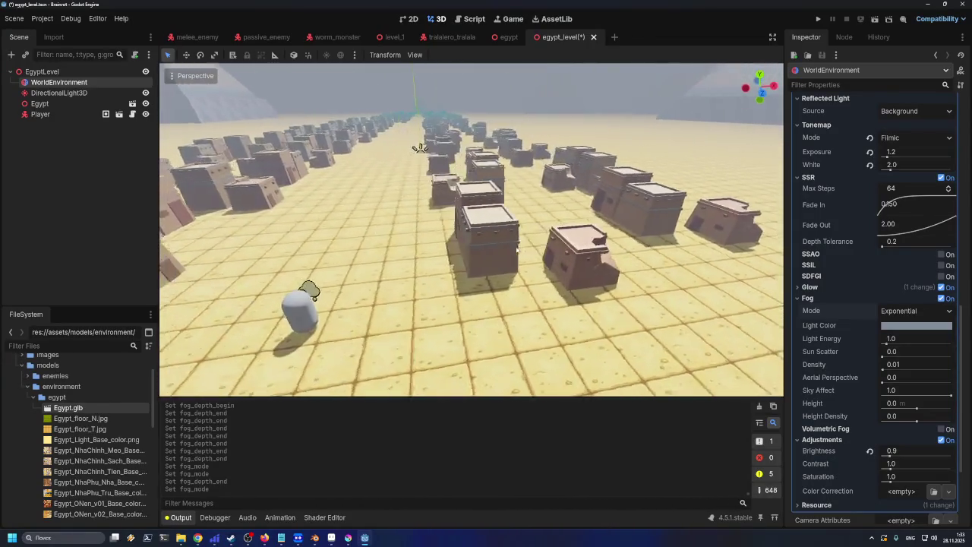
key(a)
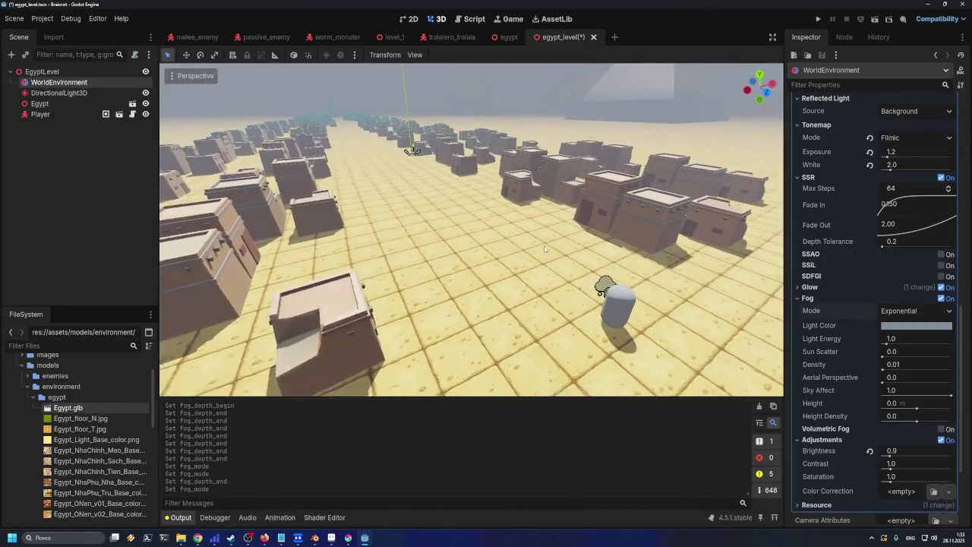
key(d)
- Save the scene, keeping the colour-adjustment brightness unchanged
key(ctrl+s)
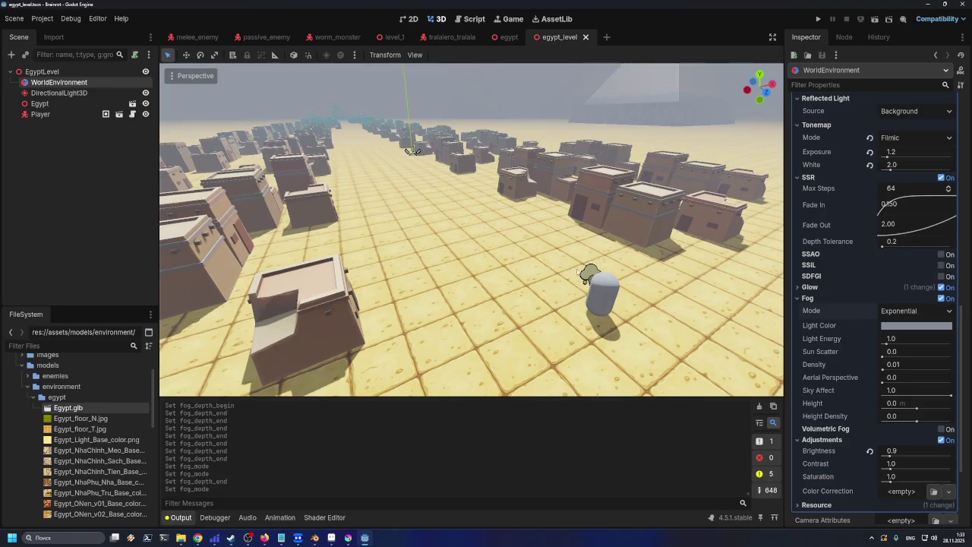
click(870, 452)
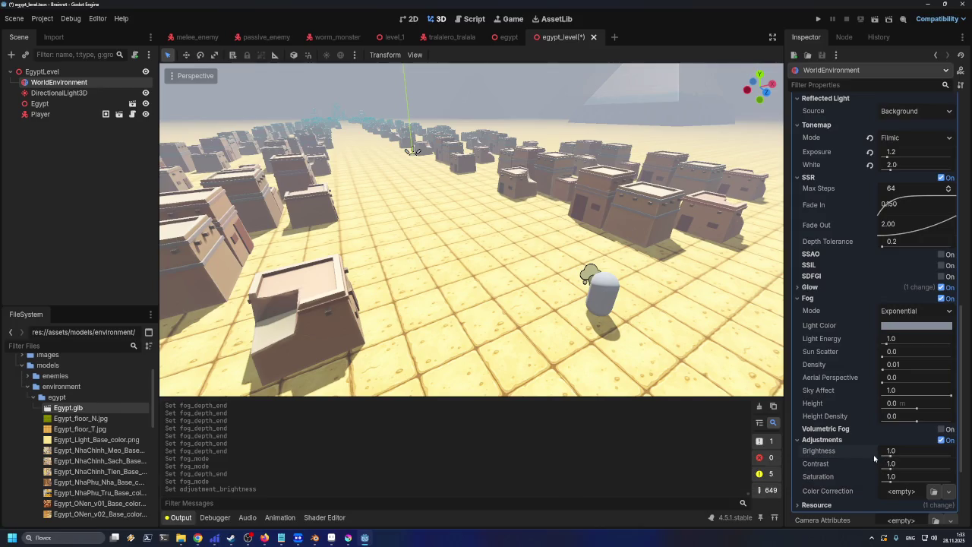
key(ctrl+z)
key(ctrl+s)
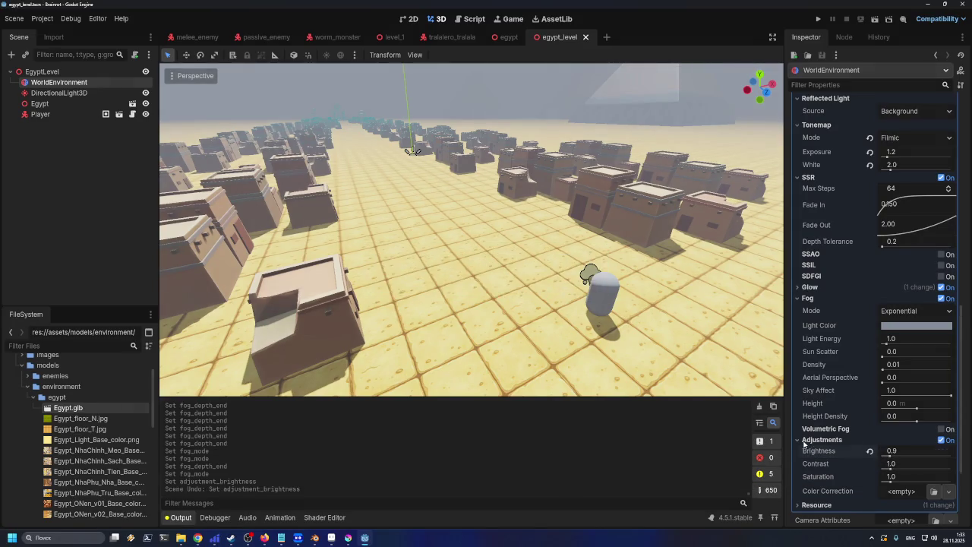
click(805, 441)
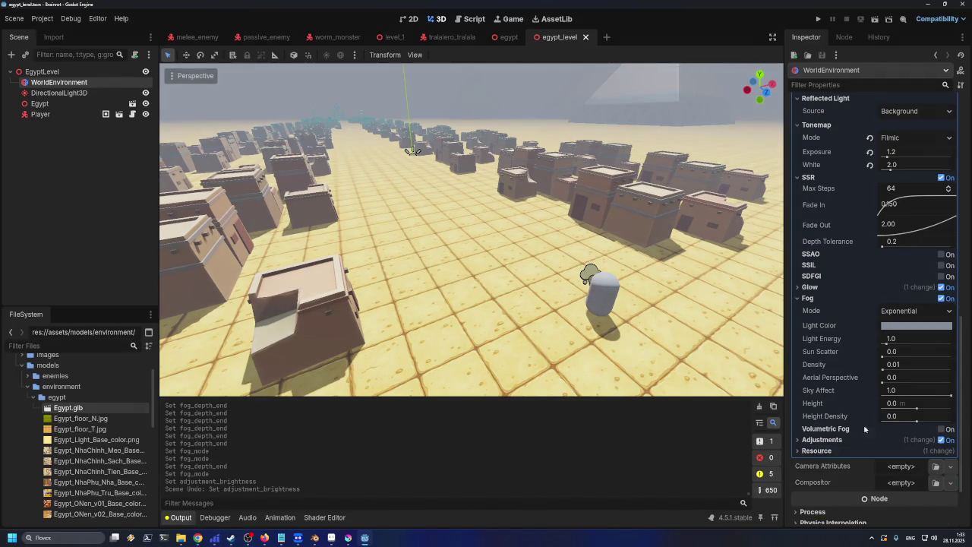
- Try volumetric fog and fog height settings, resetting height density to 0.0
click(940, 430)
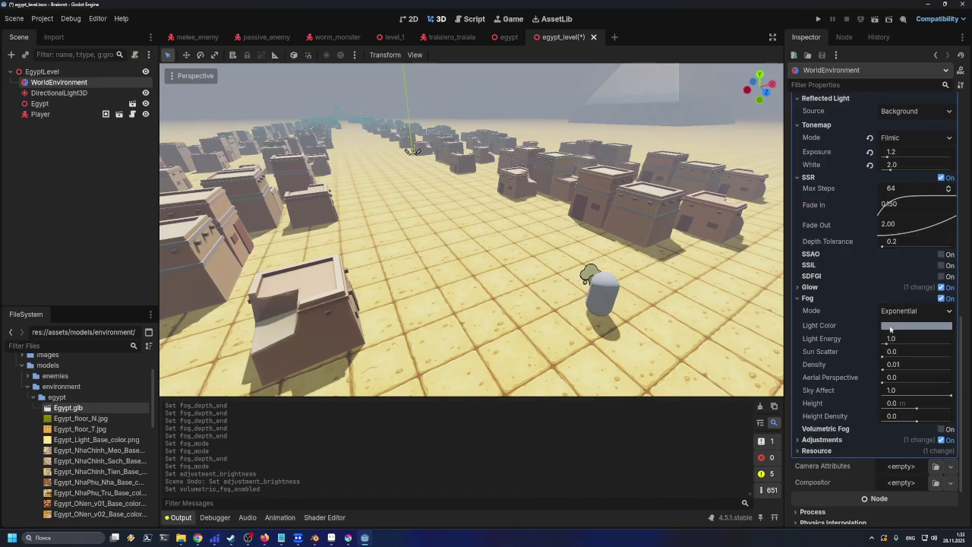
click(916, 410)
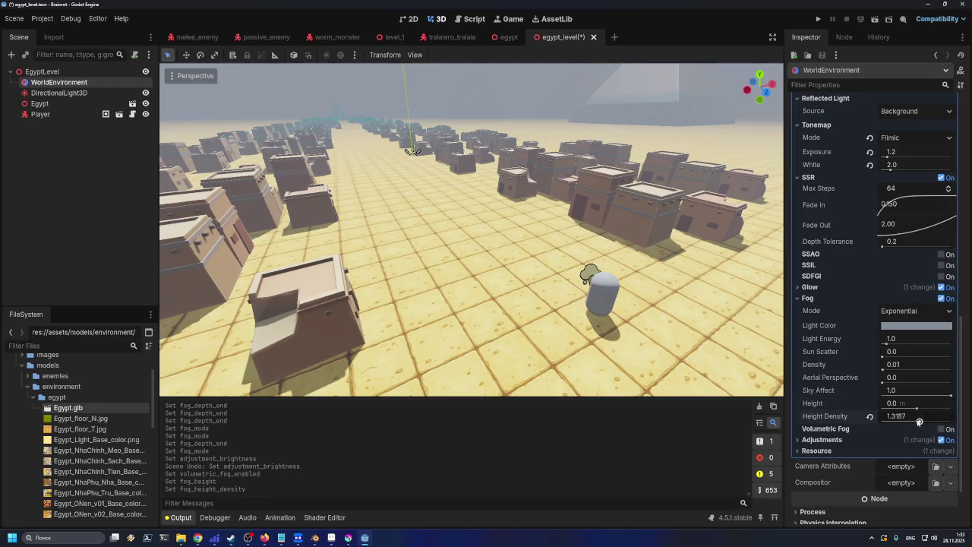
mouse_move(895, 417)
mouse_down()
mouse_move(881, 418)
mouse_move(917, 422)
mouse_up()
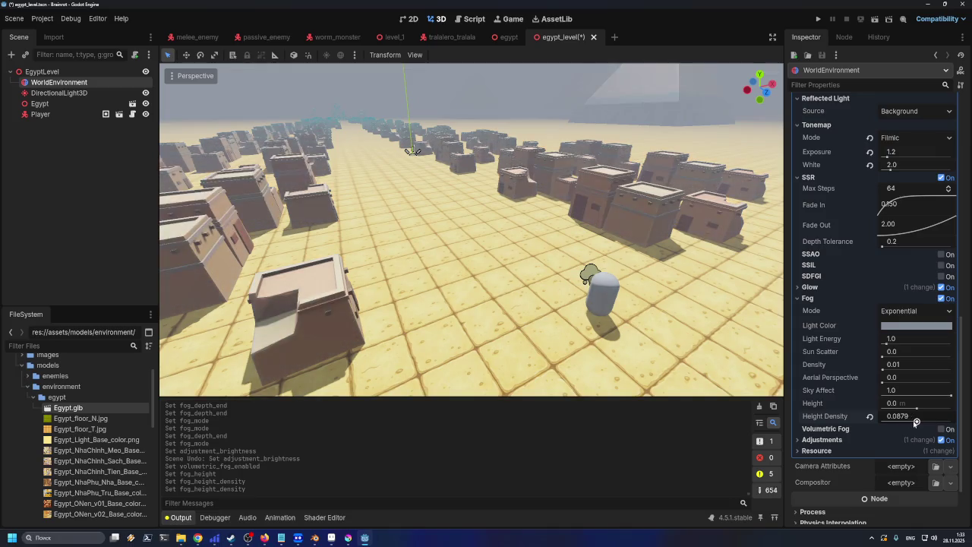
click(870, 417)
- Try a different fog light colour, then undo it
click(904, 325)
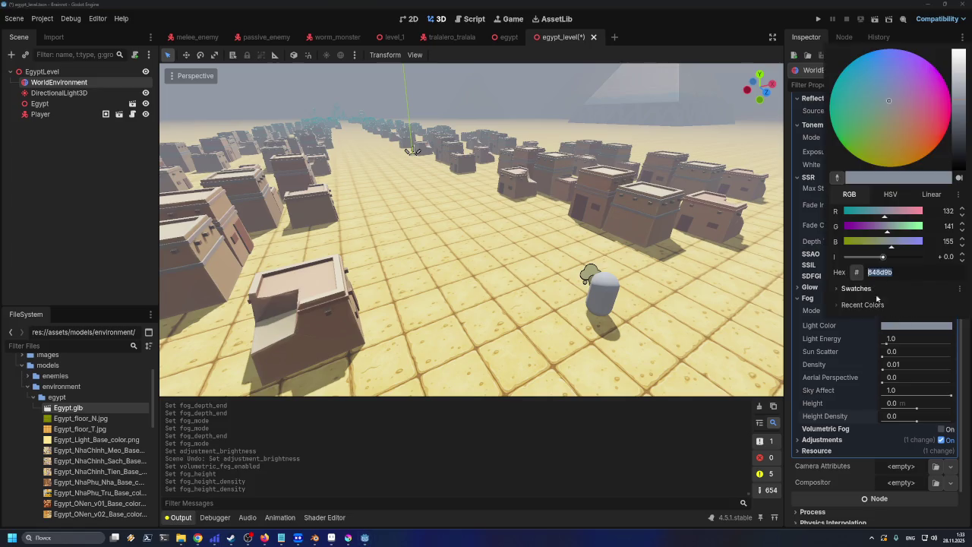
click(932, 122)
mouse_move(931, 121)
mouse_down()
mouse_move(908, 87)
mouse_move(881, 92)
mouse_move(851, 126)
mouse_move(883, 164)
mouse_move(916, 159)
mouse_move(892, 101)
mouse_move(907, 98)
mouse_move(877, 65)
mouse_move(892, 78)
mouse_move(863, 115)
mouse_up()
click(662, 254)
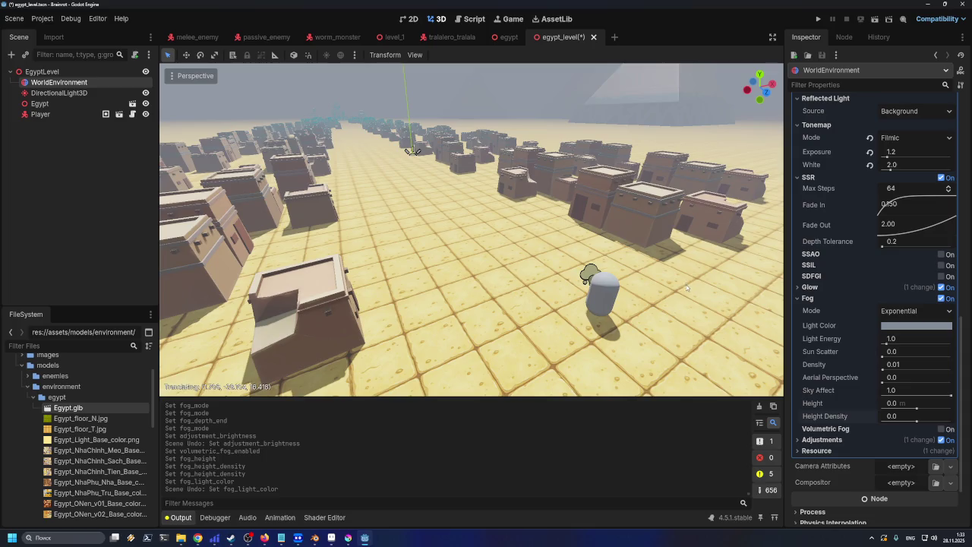
key(ctrl+z)
key(ctrl+z)
key(ctrl+z)
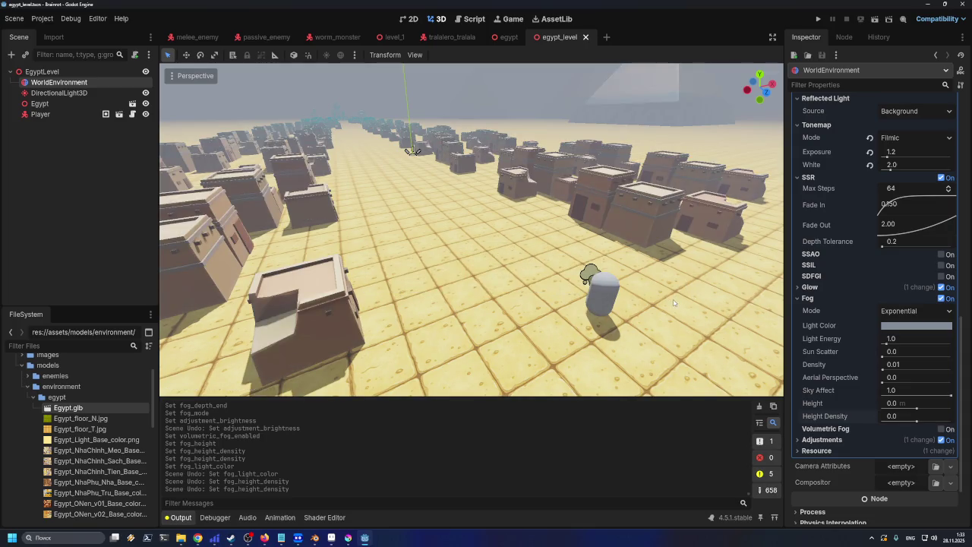
- Choose a lighter grey-blue fog light colour
click(902, 325)
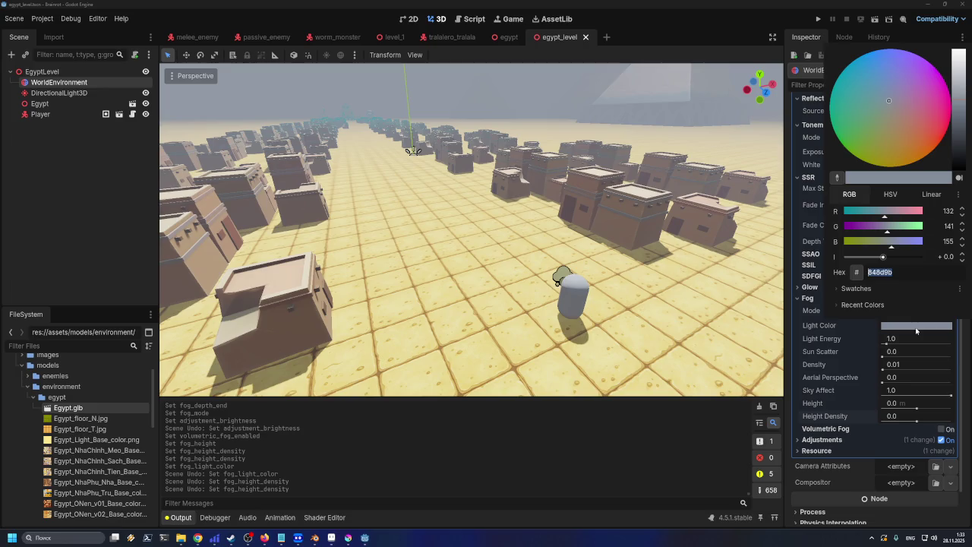
click(957, 67)
mouse_move(956, 67)
mouse_down()
mouse_move(956, 47)
mouse_move(961, 78)
mouse_up()
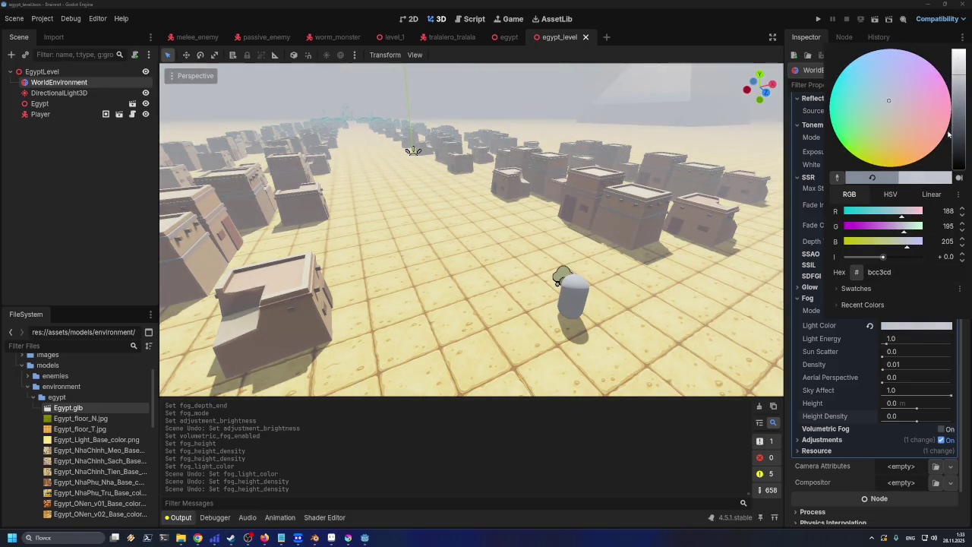
click(740, 168)
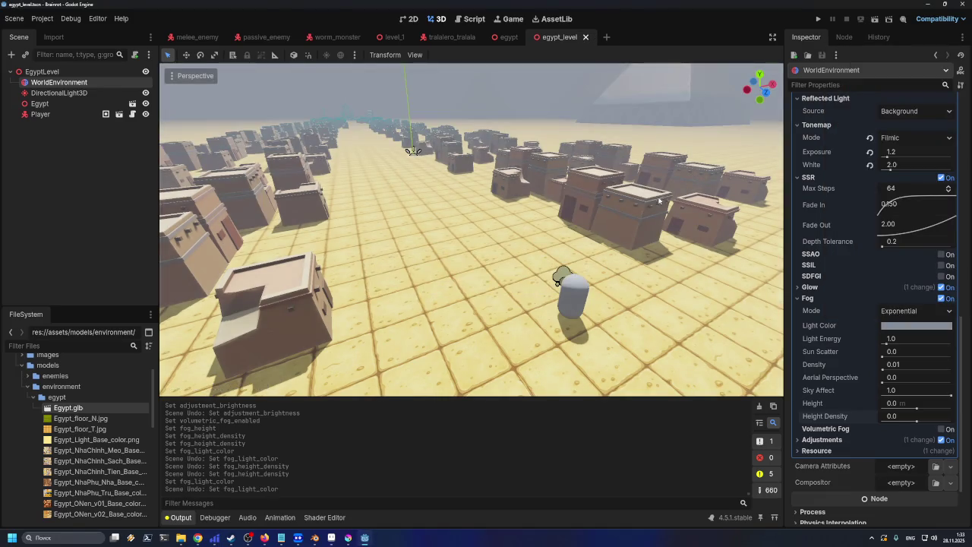
scroll(616, 248, down, 5)
scroll(600, 250, up, 5)
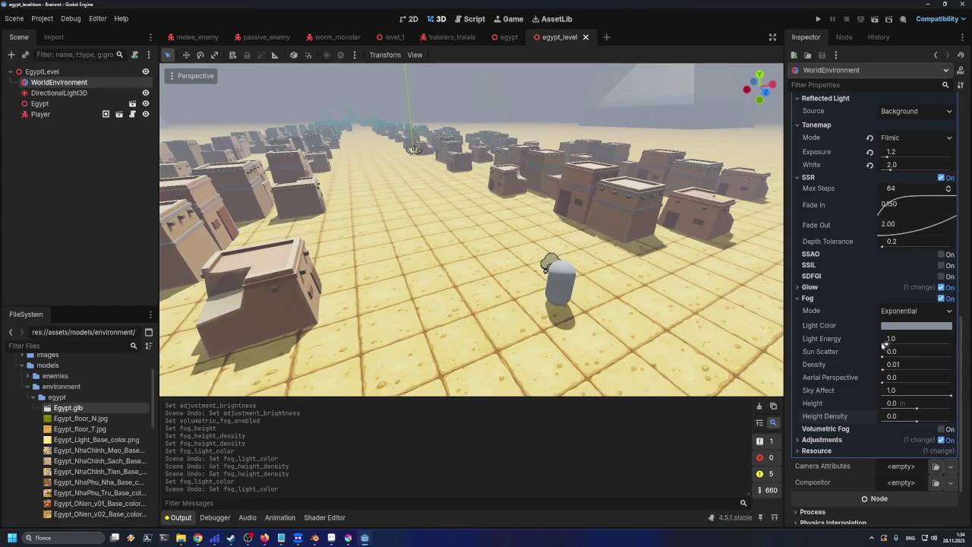
- Reset fog light energy to 1.0 and save egypt_level
mouse_move(887, 344)
mouse_down()
mouse_move(931, 348)
mouse_move(893, 344)
mouse_up()
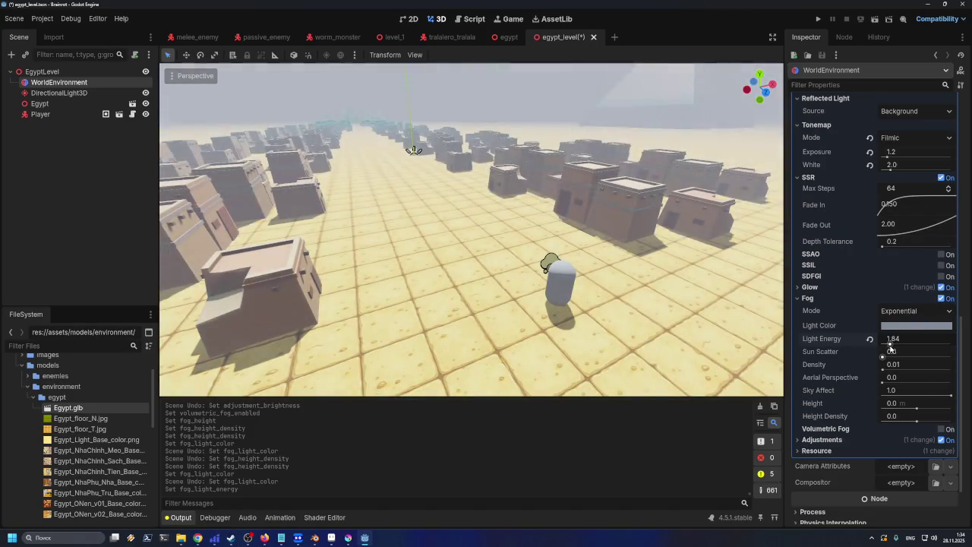
click(870, 339)
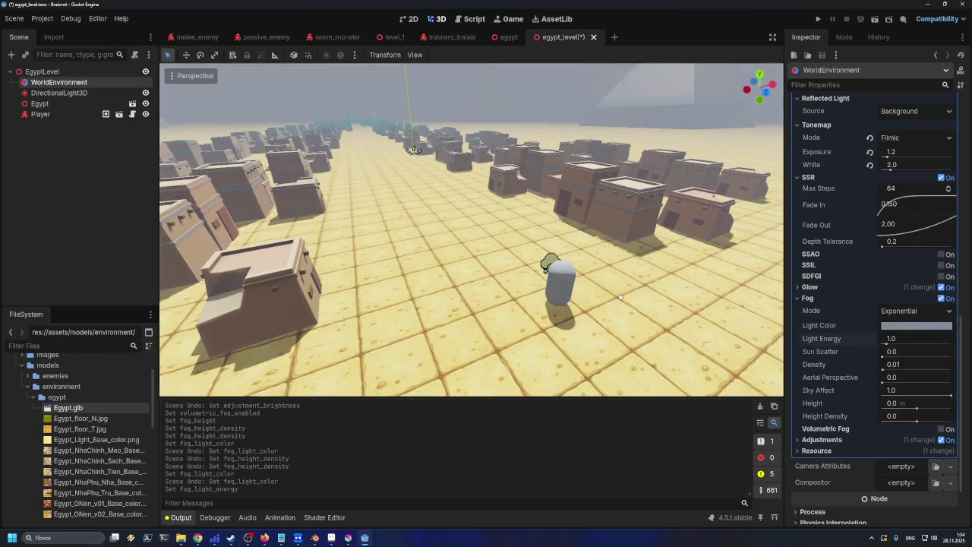
key(ctrl+s)
- Orbit and fly the view around the level to inspect the fog
drag(501, 279, 588, 274)
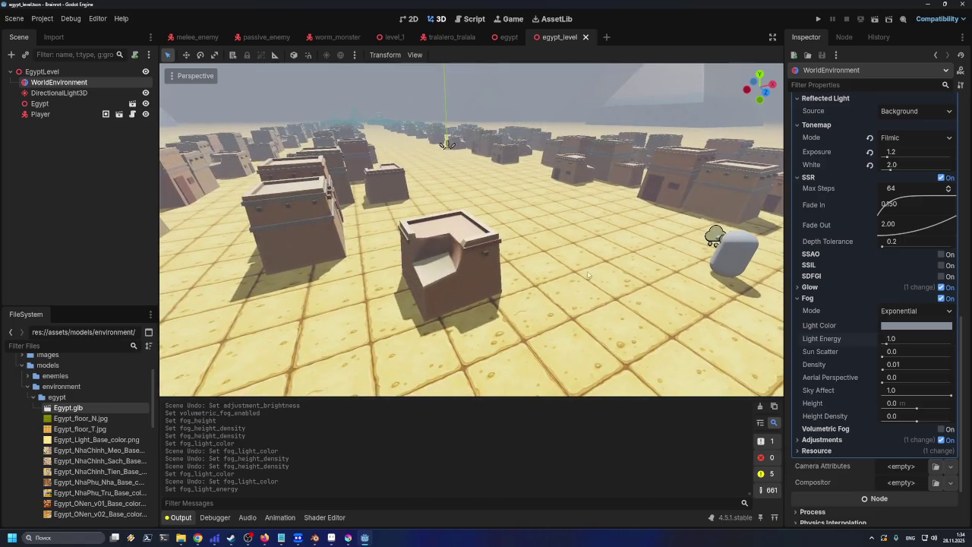
scroll(610, 274, up, 5)
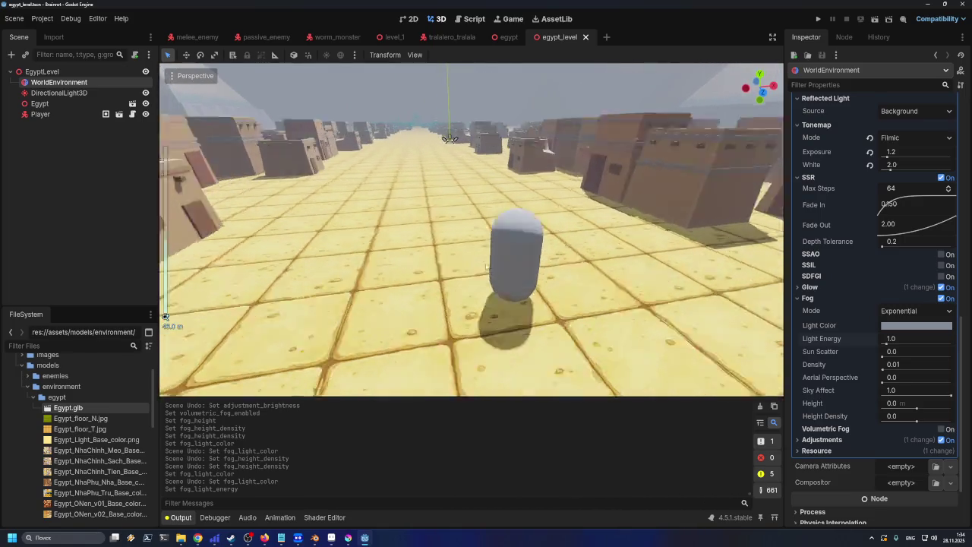
scroll(486, 267, down, 3)
drag(485, 267, 478, 249)
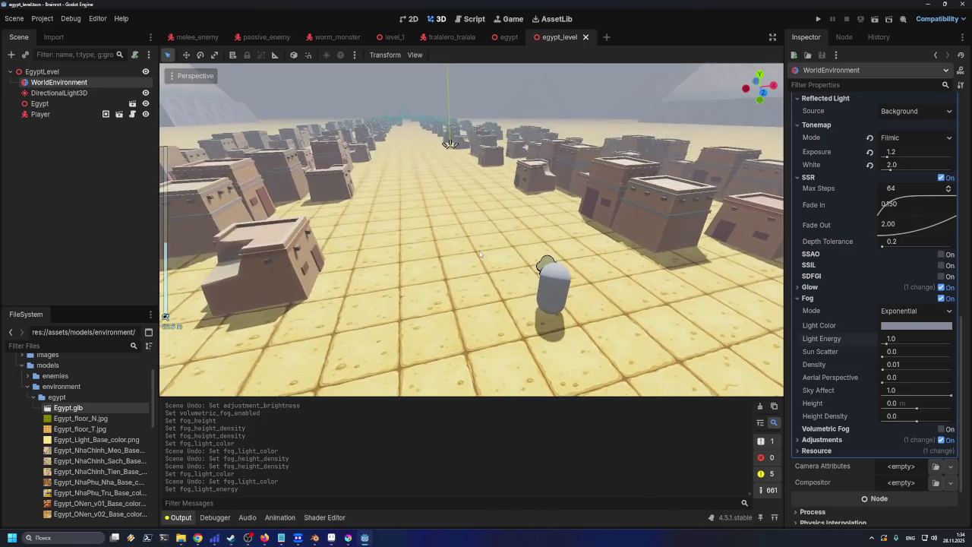
scroll(487, 251, down, 10)
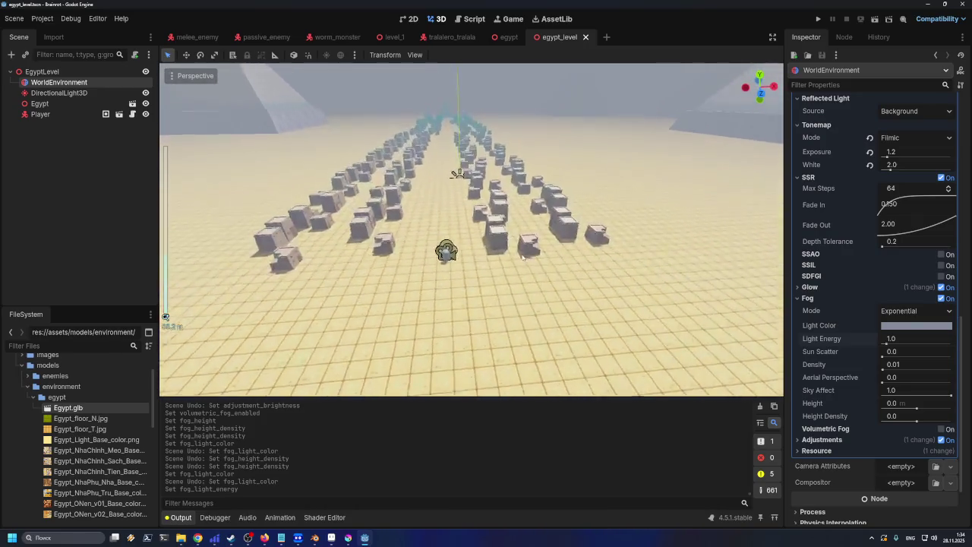
scroll(523, 257, up, 8)
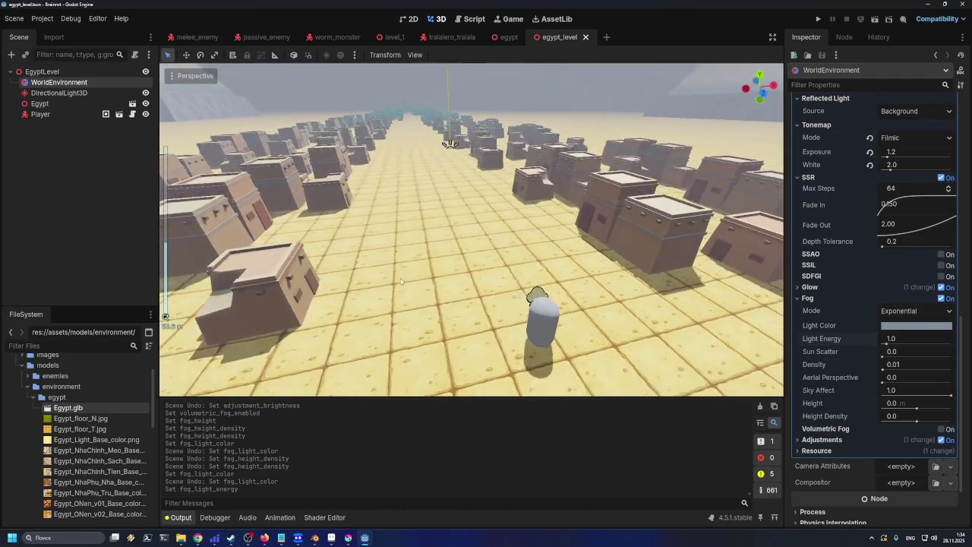
scroll(402, 281, down, 2)
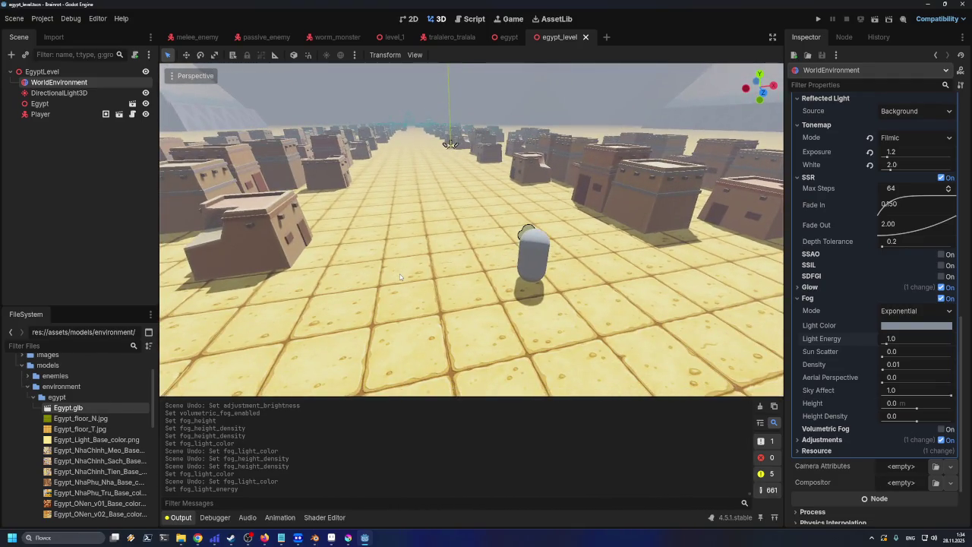
key(w)
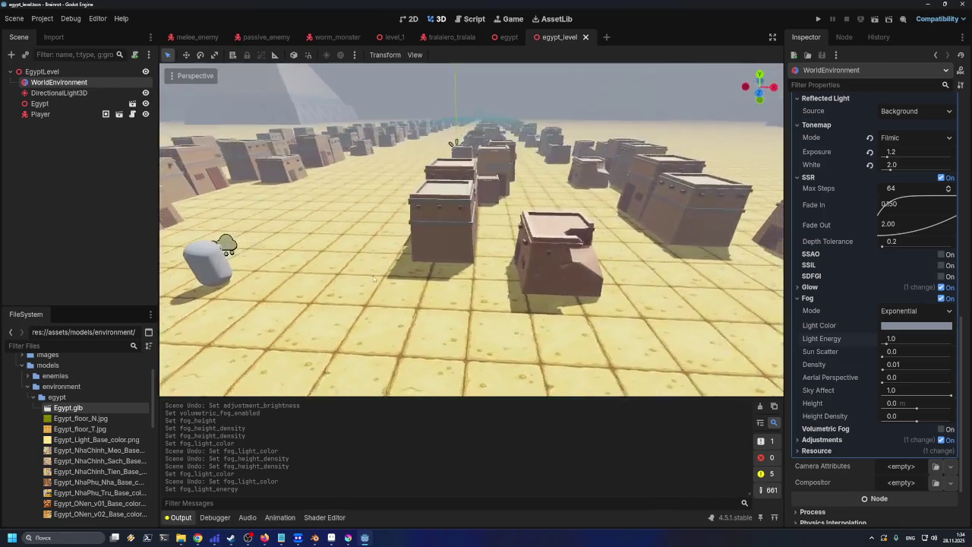
key(w)
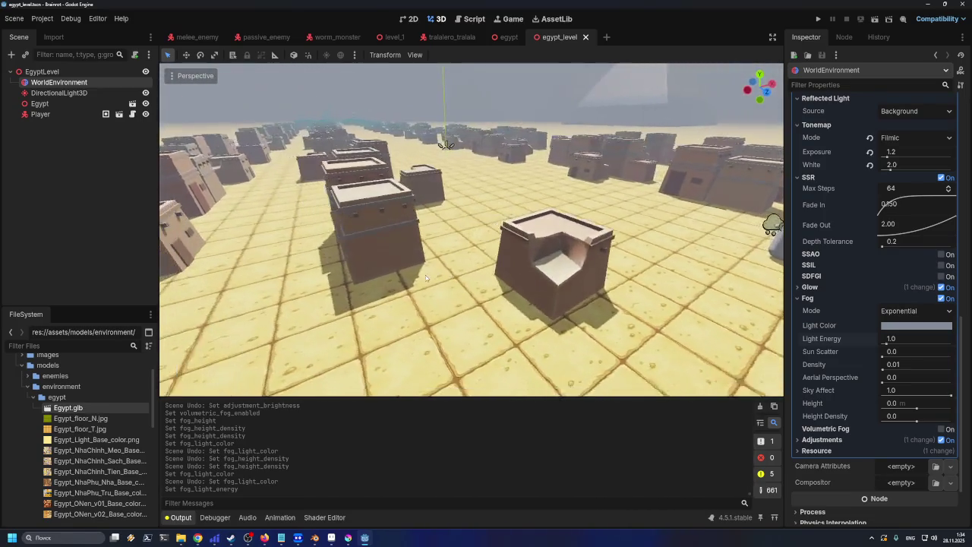
scroll(415, 279, down, 3)
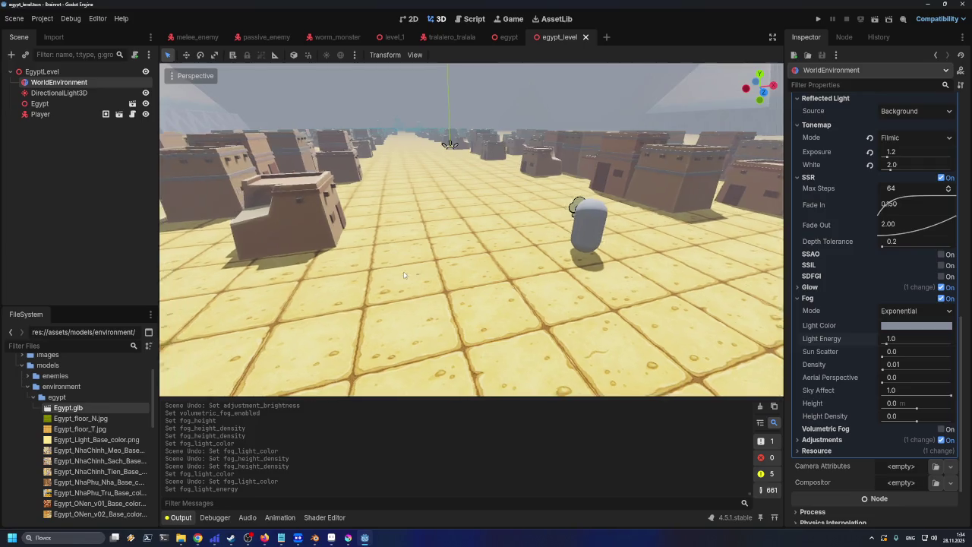
scroll(468, 256, down, 2)
scroll(528, 234, up, 5)
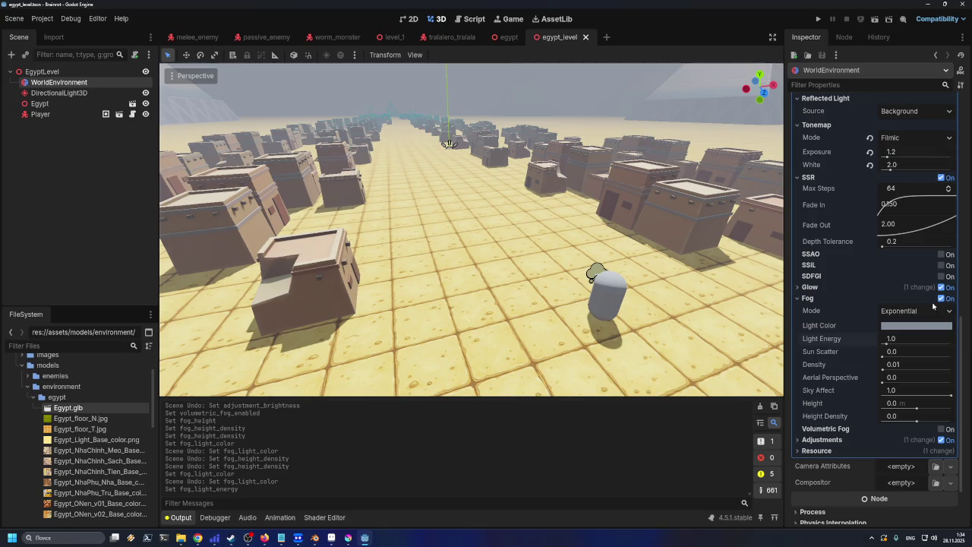
- Toggle fog off and on, and reset light energy to 1.0 and density to 0.01
click(942, 298)
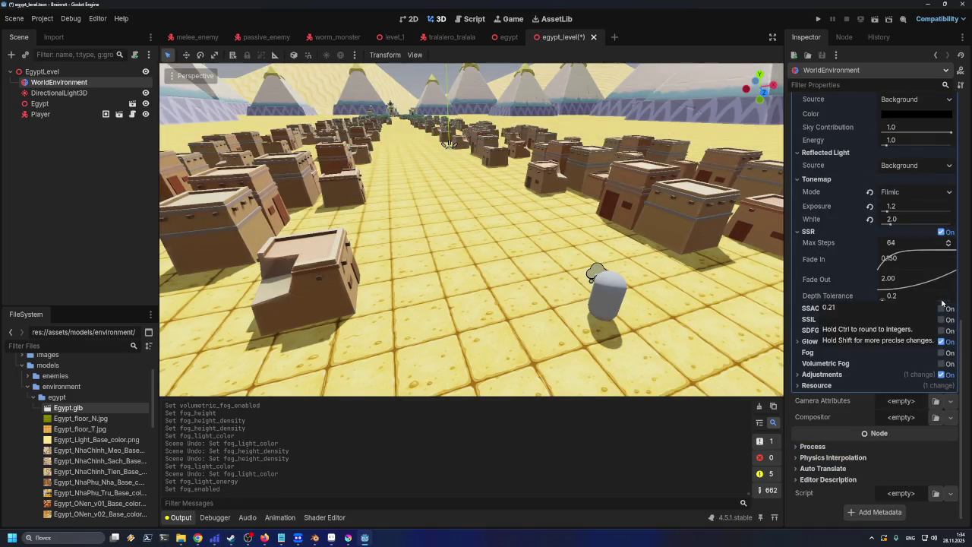
click(941, 352)
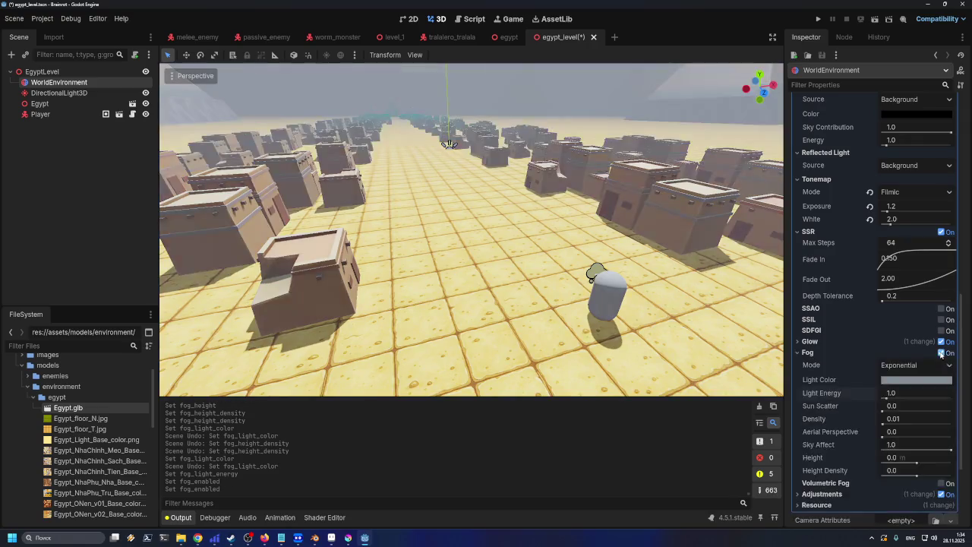
mouse_move(886, 398)
mouse_down()
mouse_move(872, 398)
mouse_move(882, 424)
mouse_up()
click(871, 394)
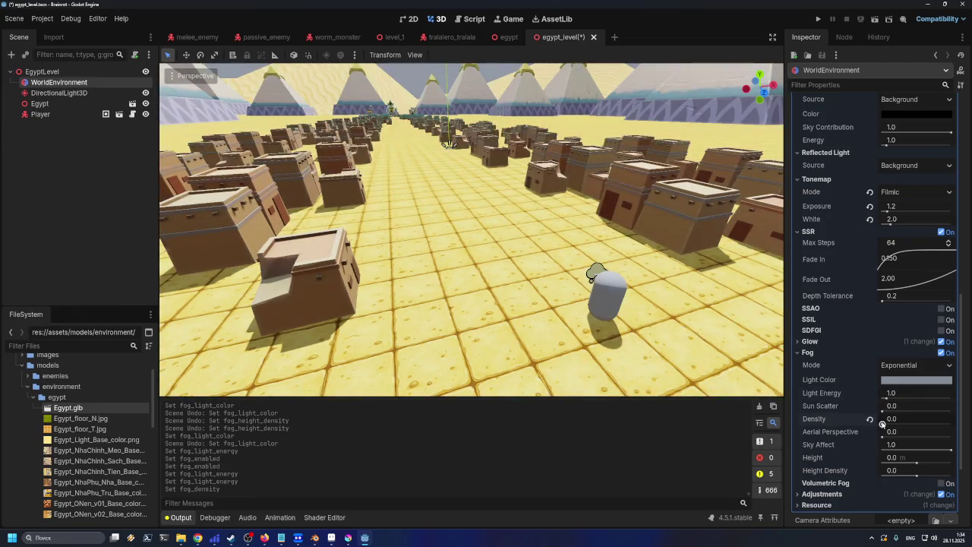
click(871, 419)
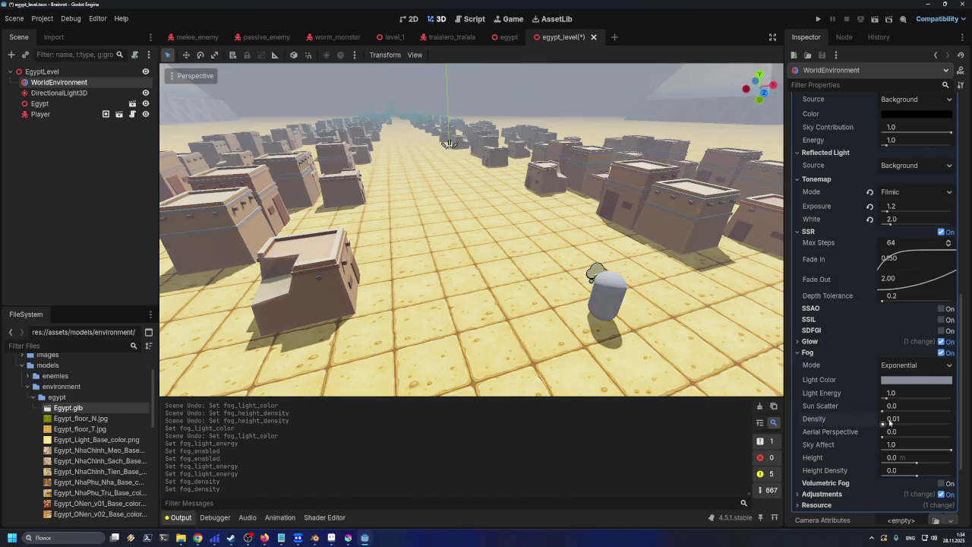
- Lower the fog density to 0.005, then to 0.002
click(893, 419)
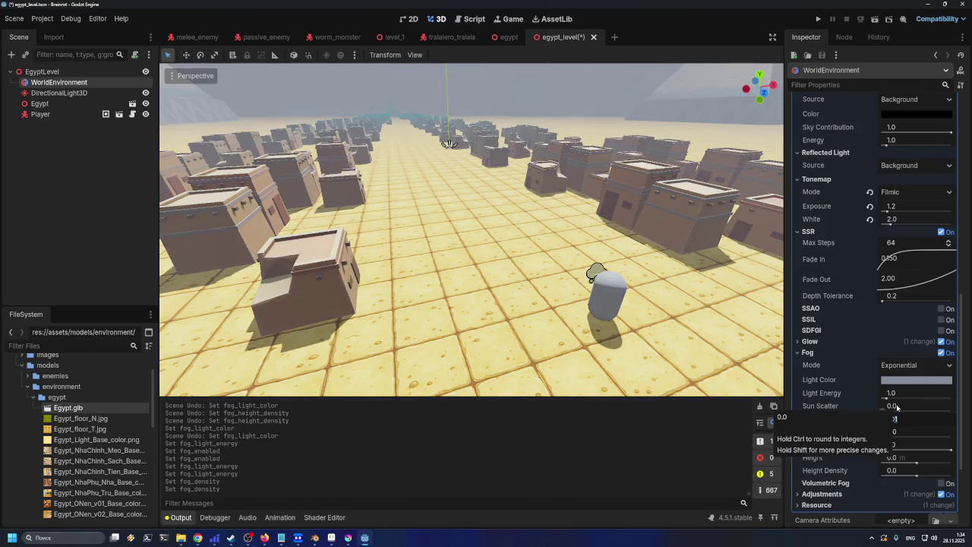
text(005)
key(Return)
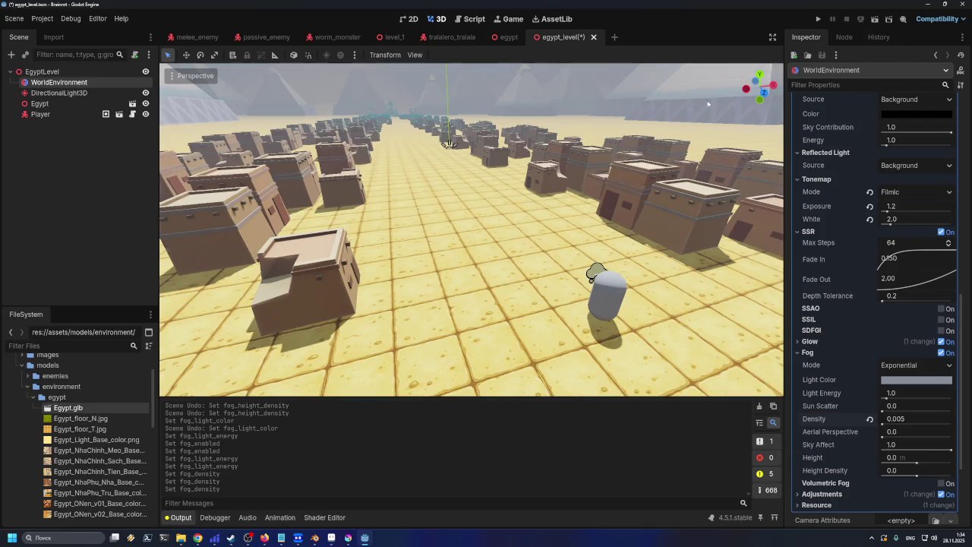
scroll(480, 227, down, 5)
drag(480, 227, 414, 231)
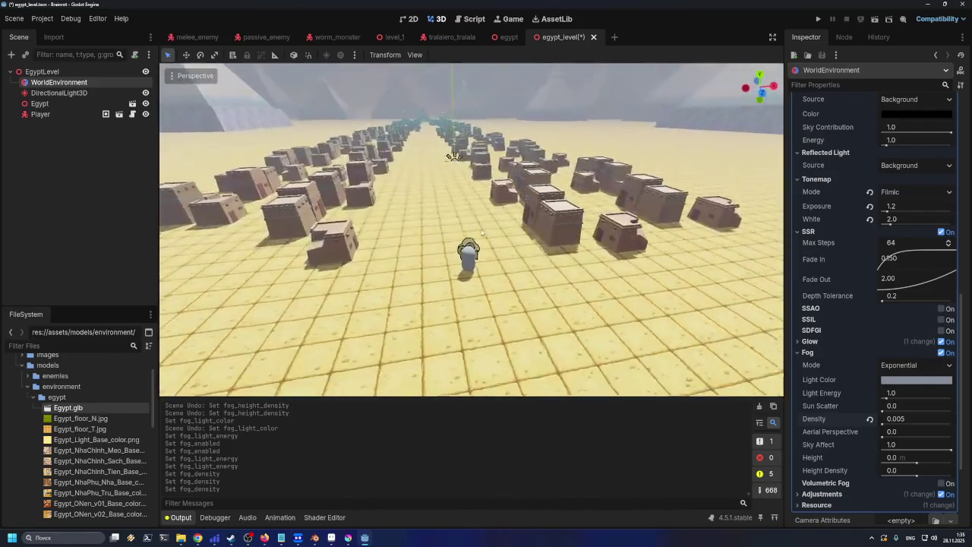
scroll(414, 231, up, 5)
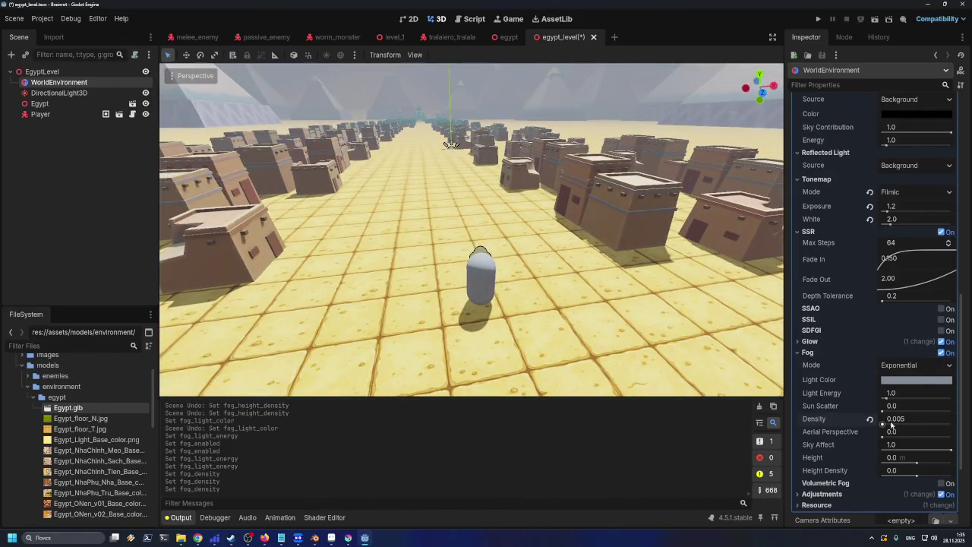
click(914, 421)
text(0.002)
key(Return)
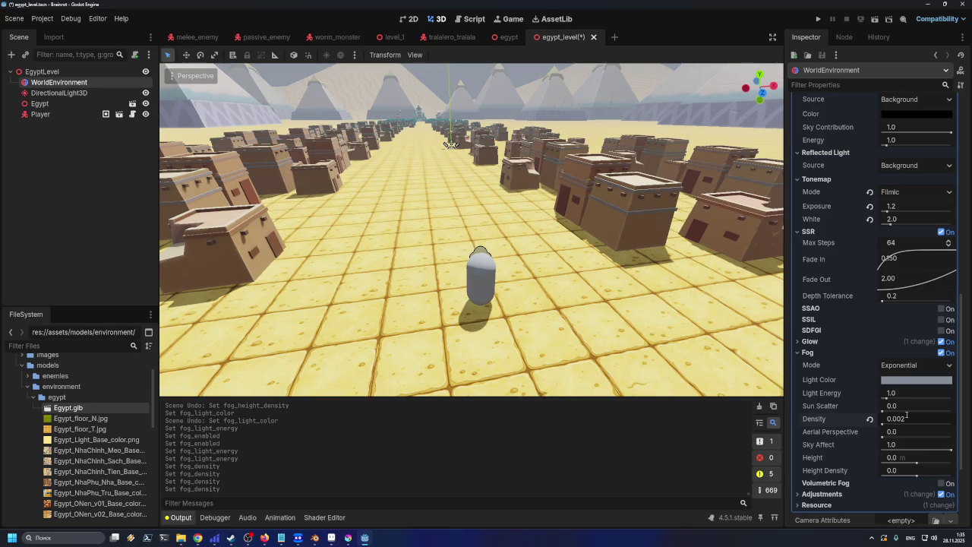
- Toggle the exponential fog off and on repeatedly to compare, leaving it enabled
click(940, 353)
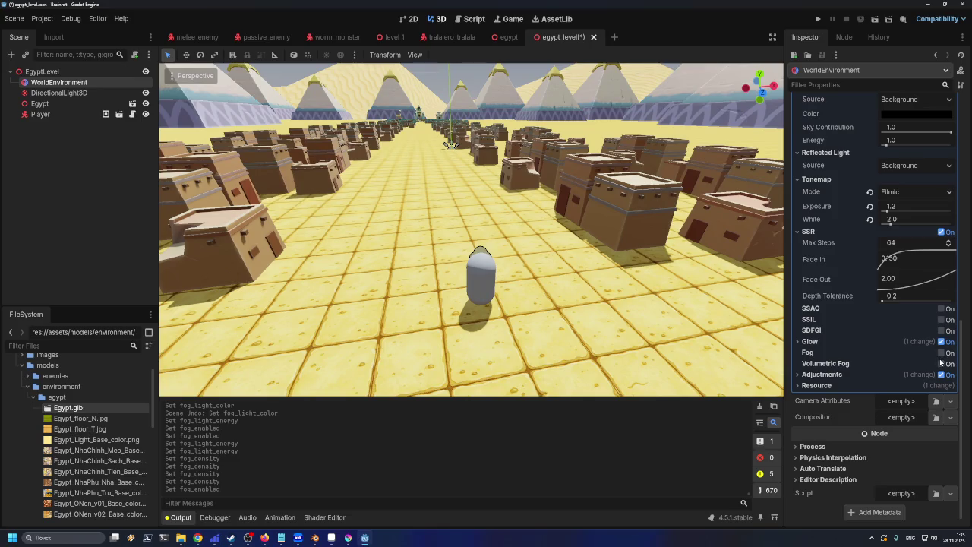
click(941, 354)
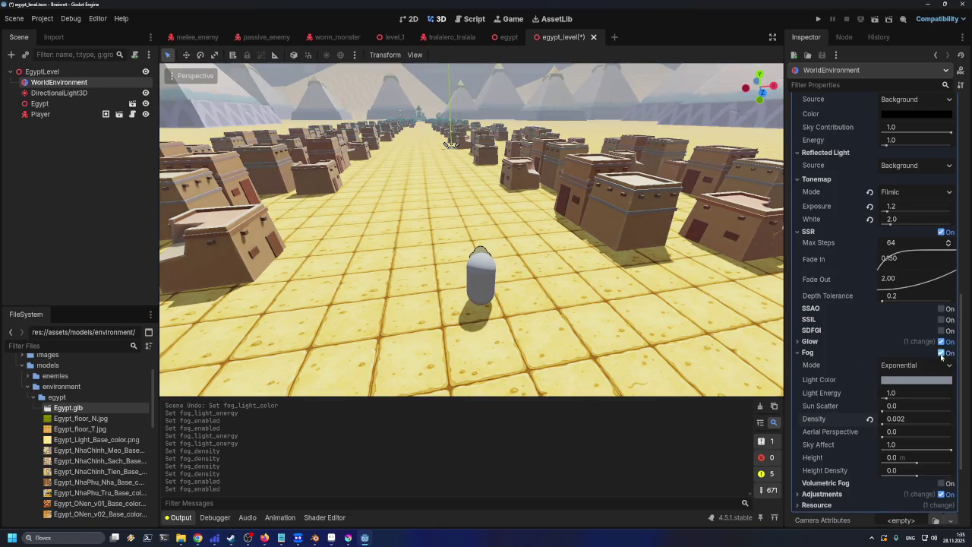
click(941, 354)
click(941, 354)
click(941, 354)
click(941, 354)
click(941, 354)
click(941, 354)
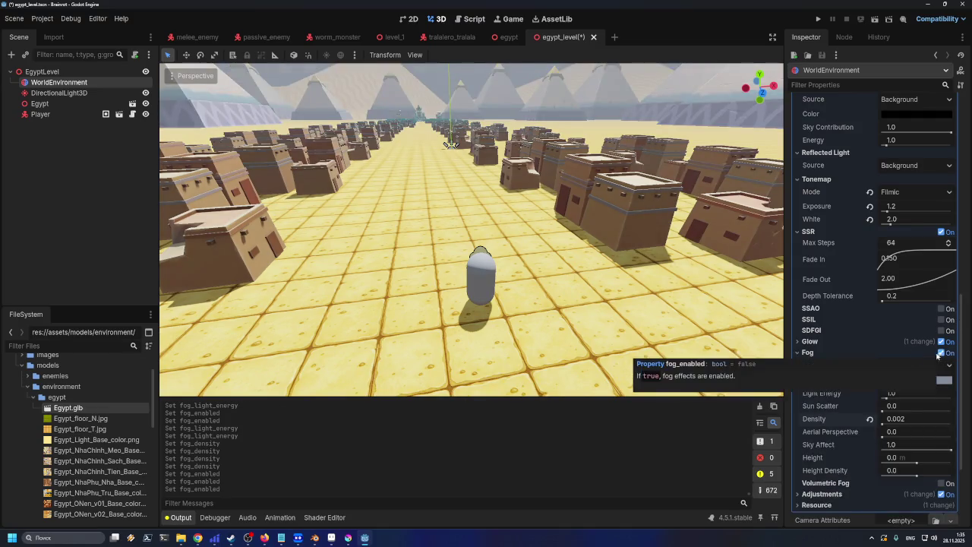
scroll(538, 315, down, 5)
scroll(538, 314, up, 5)
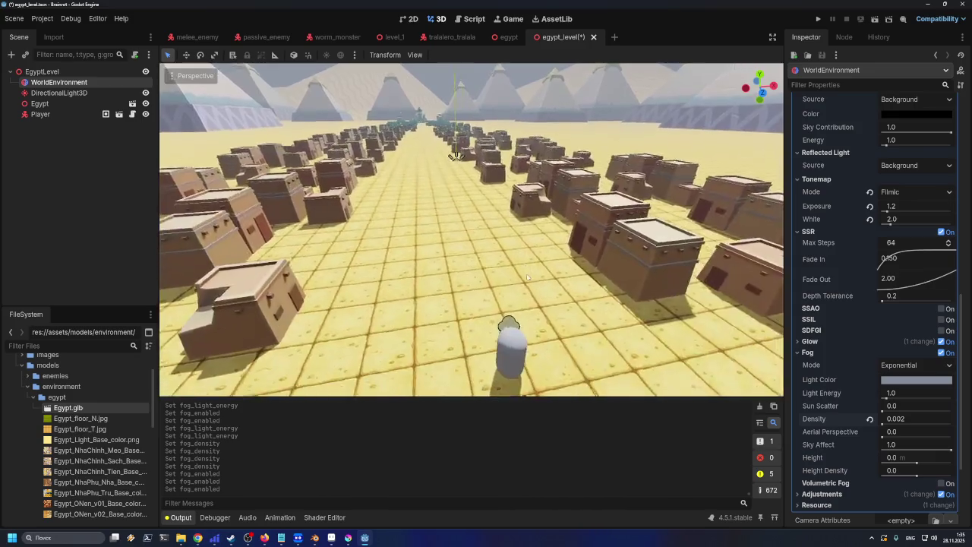
mouse_move(481, 295)
mouse_down()
mouse_move(437, 274)
mouse_move(481, 269)
mouse_move(452, 270)
mouse_up()
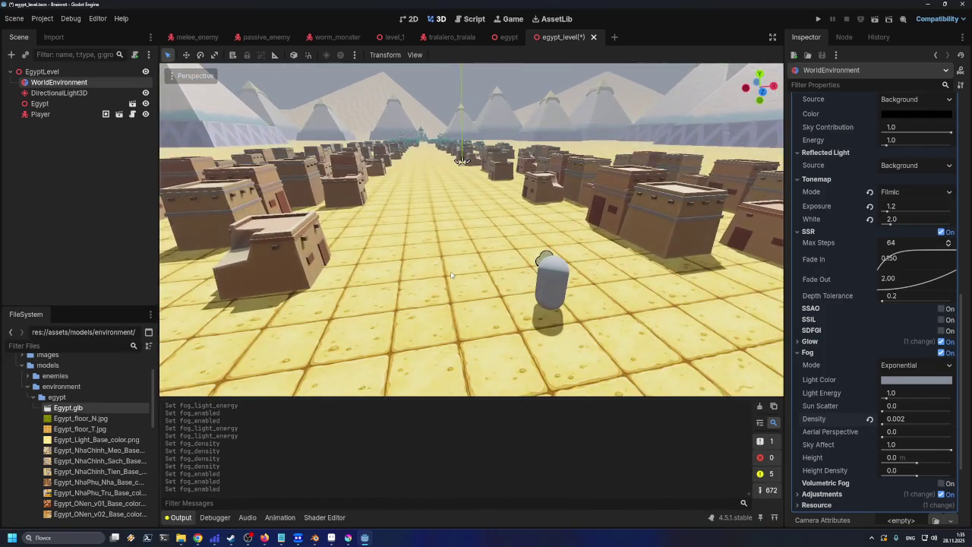
- Save the scene, set fog density to 0.001, and save again
key(ctrl+s)
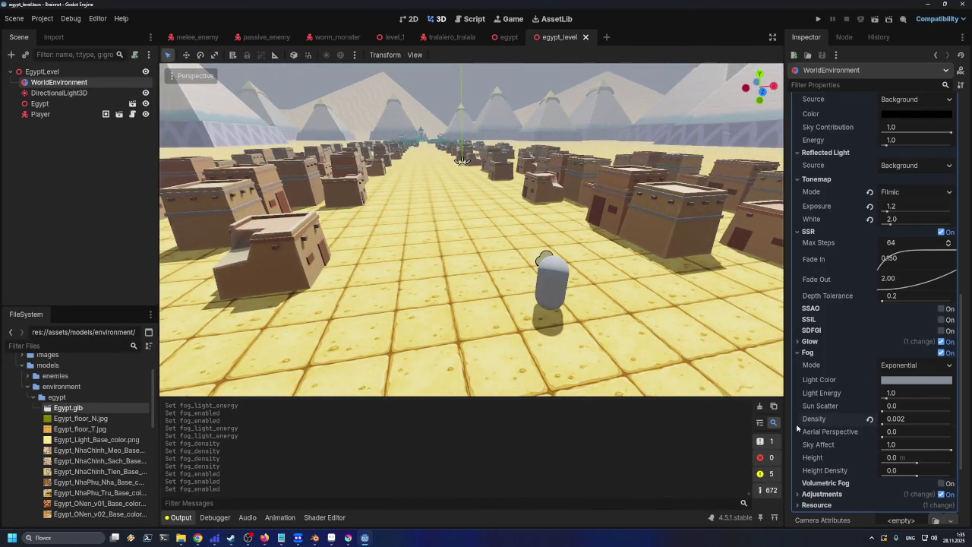
click(902, 419)
text(0.001)
key(Return)
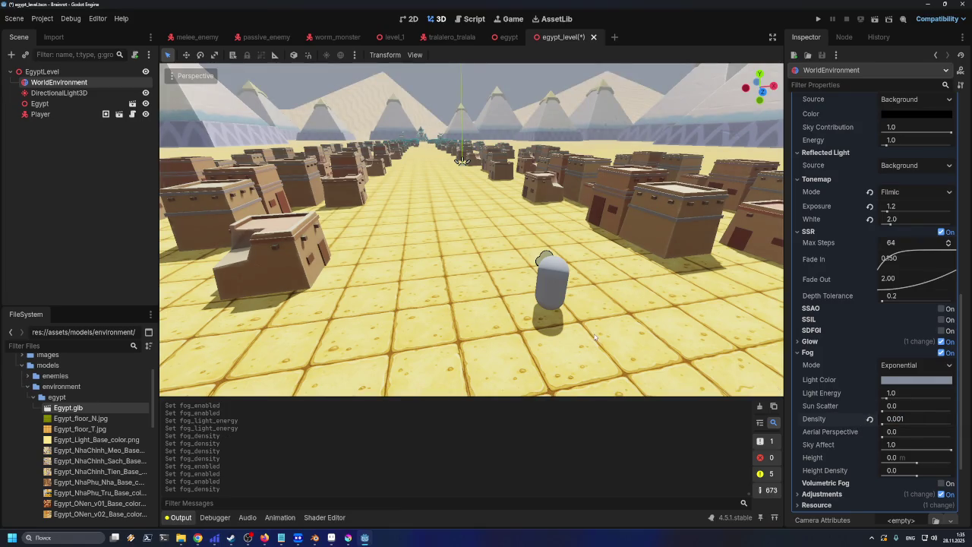
key(ctrl+s)
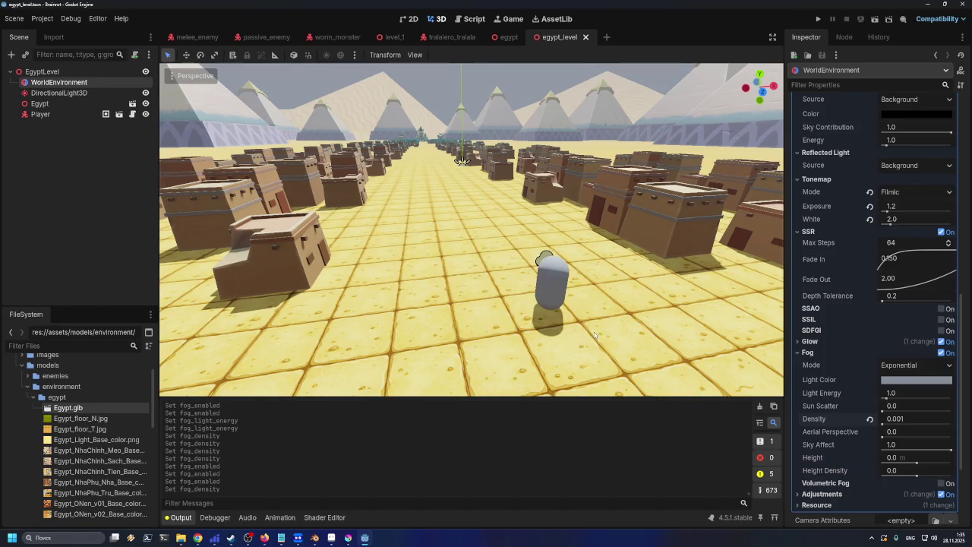
- Compare fog off and on twice more, leaving it enabled, and orbit through the town
click(940, 354)
click(940, 353)
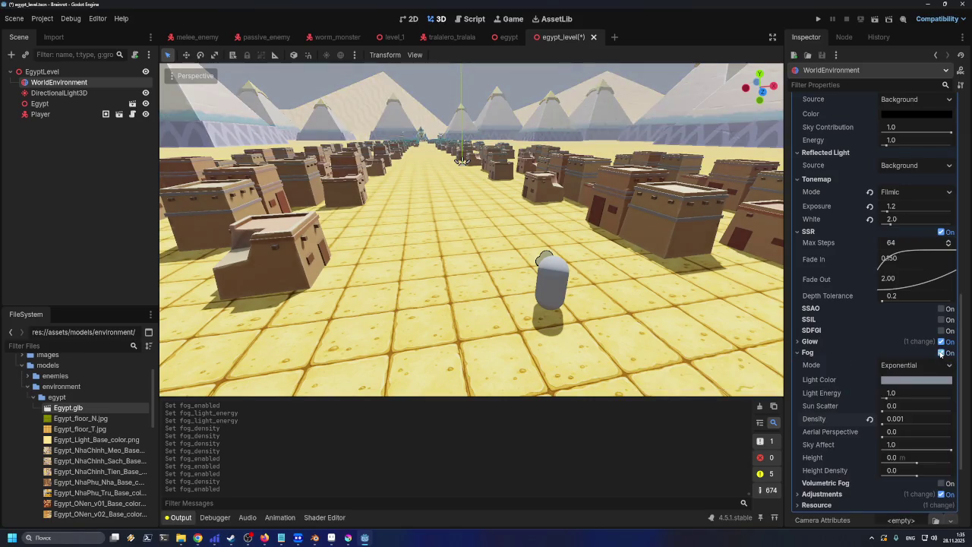
click(940, 354)
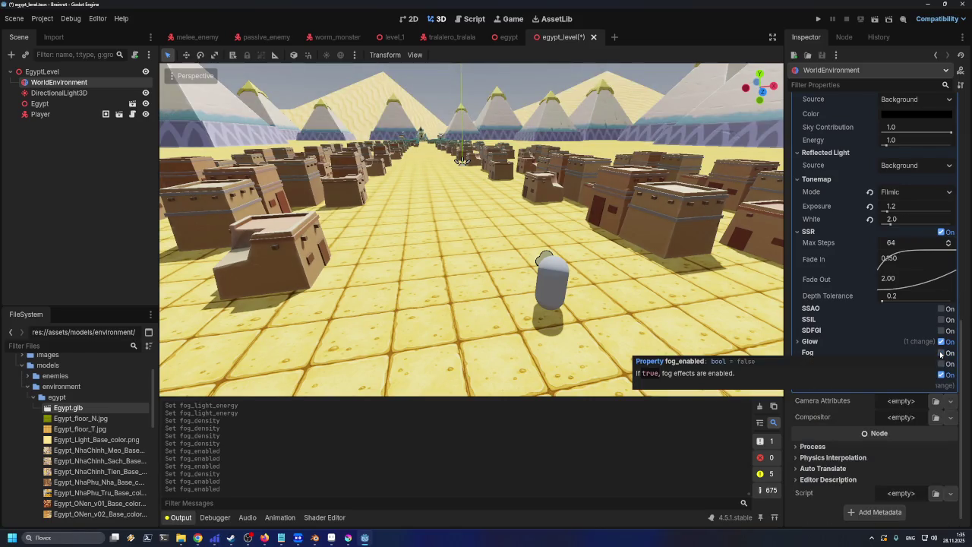
click(940, 353)
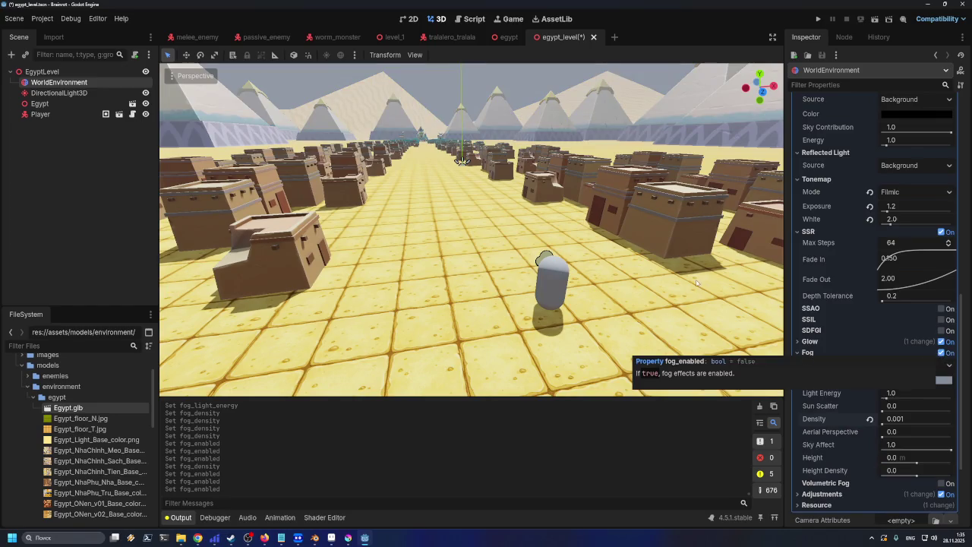
drag(697, 282, 514, 254)
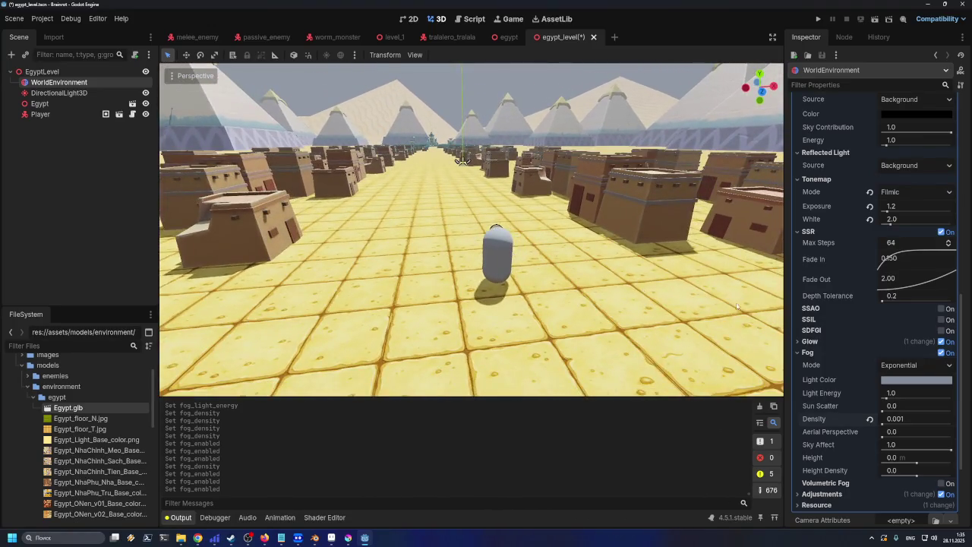
- Try fog densities 0.002 and 0.004, then settle on 0.003
click(899, 422)
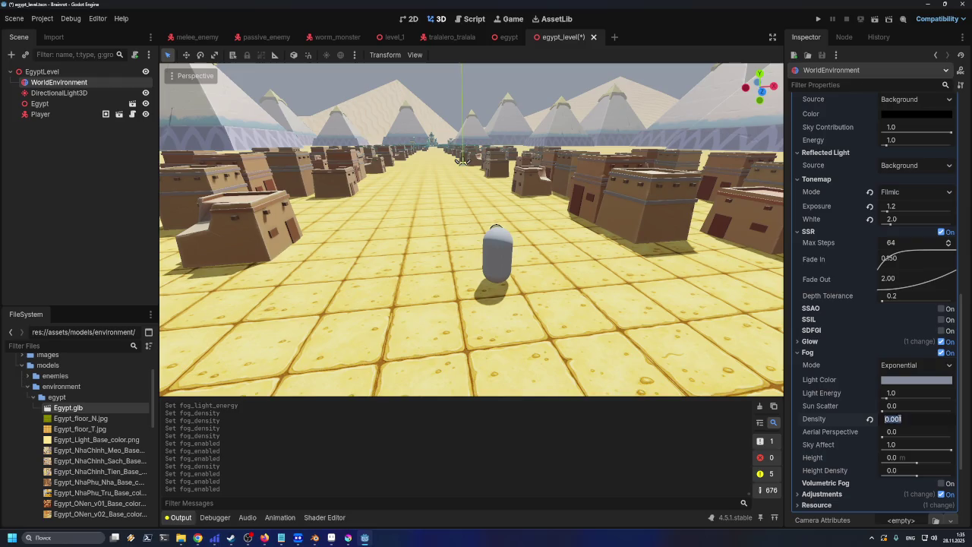
key(Return)
click(912, 424)
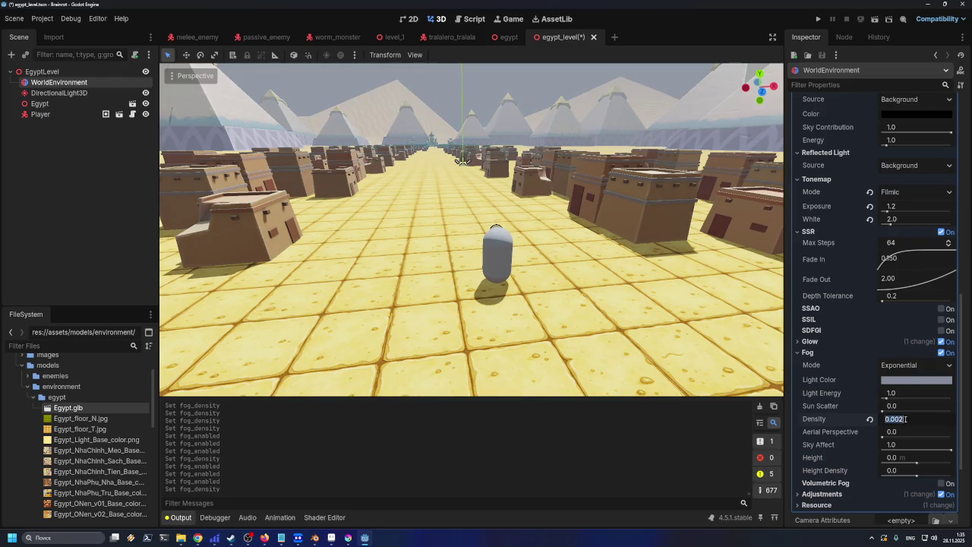
text(0.004)
key(Return)
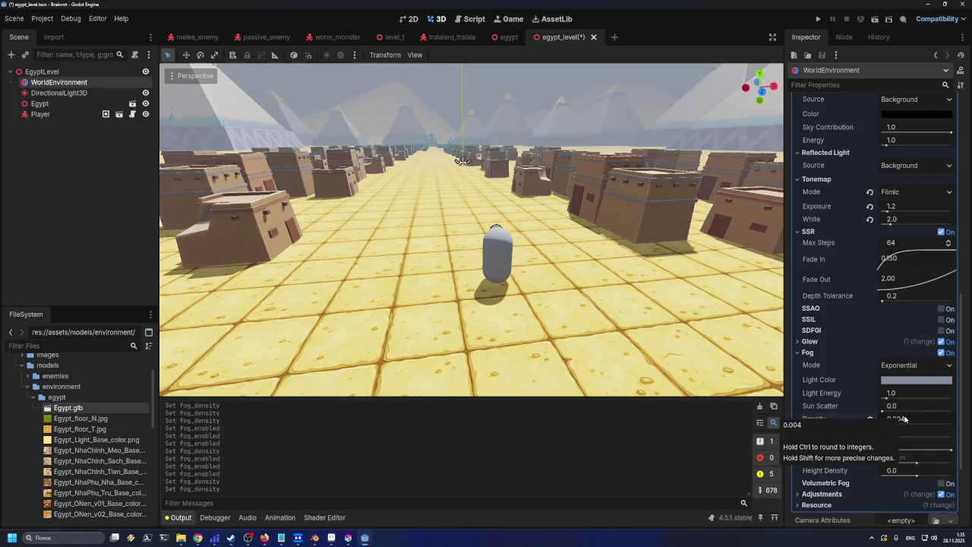
click(903, 417)
key(BackSpace)
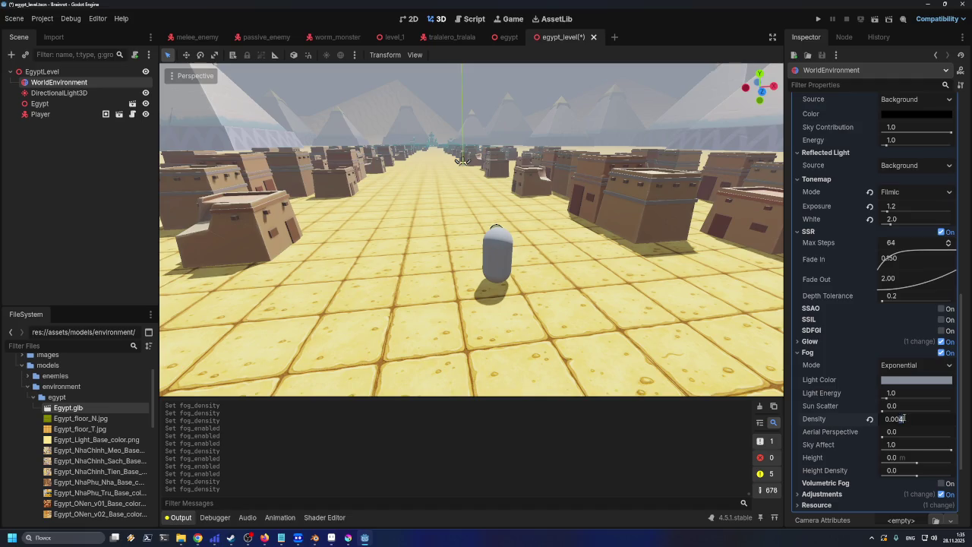
text(3)
key(Return)
- Orbit the viewport through the town to check the haze, then save the scene
mouse_move(532, 327)
mouse_down()
mouse_move(600, 332)
mouse_move(416, 312)
mouse_move(424, 289)
mouse_move(437, 290)
mouse_up()
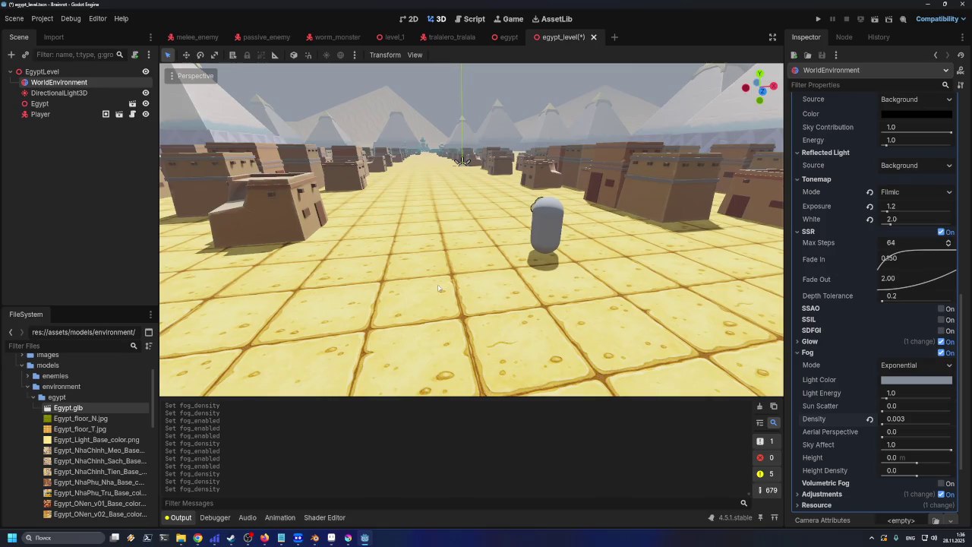
drag(484, 221, 495, 247)
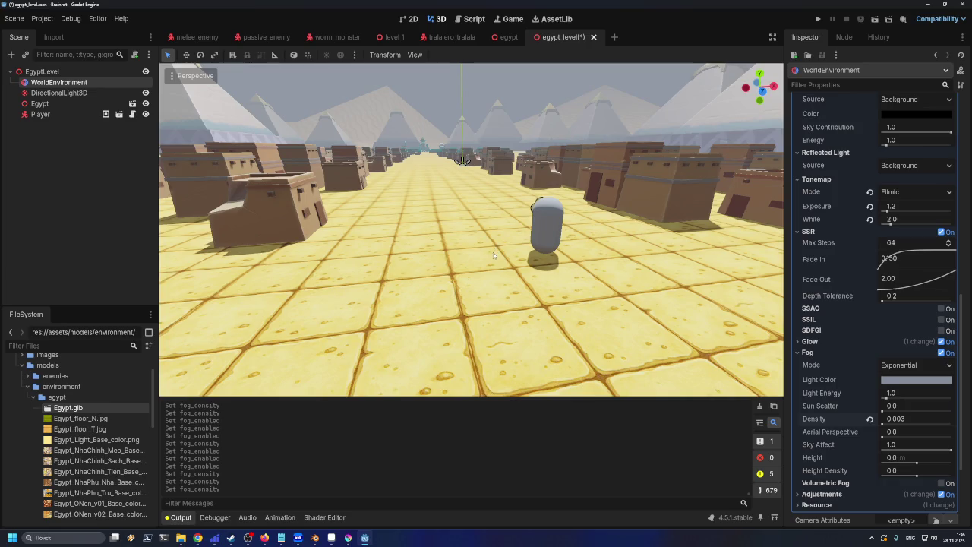
mouse_move(492, 257)
mouse_down()
mouse_move(502, 278)
mouse_move(501, 270)
mouse_up()
key(ctrl+s)
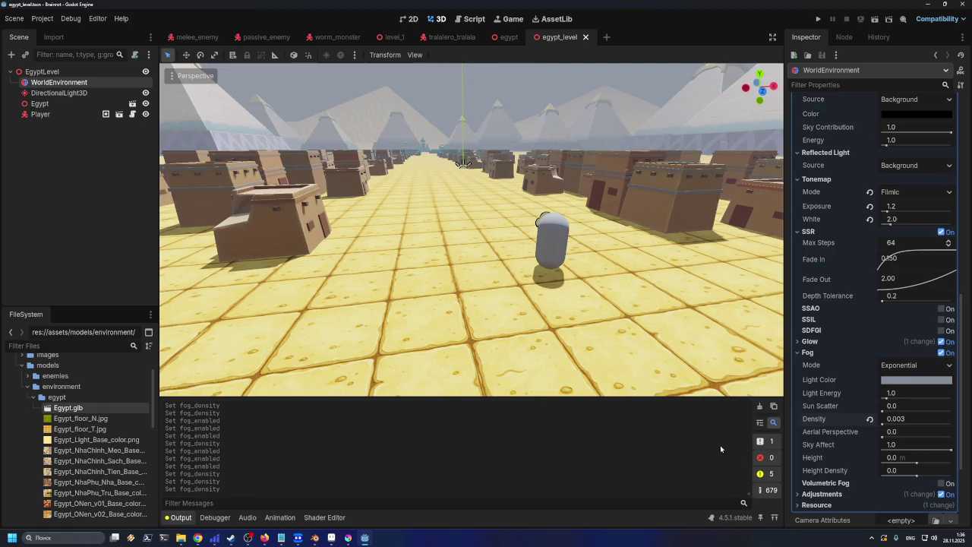
drag(886, 437, 959, 434)
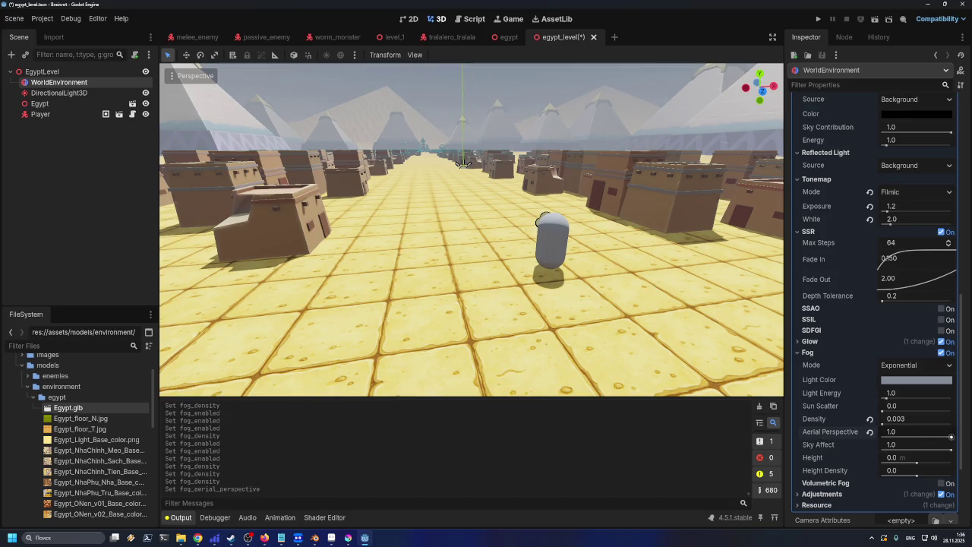
drag(950, 438, 948, 437)
click(869, 431)
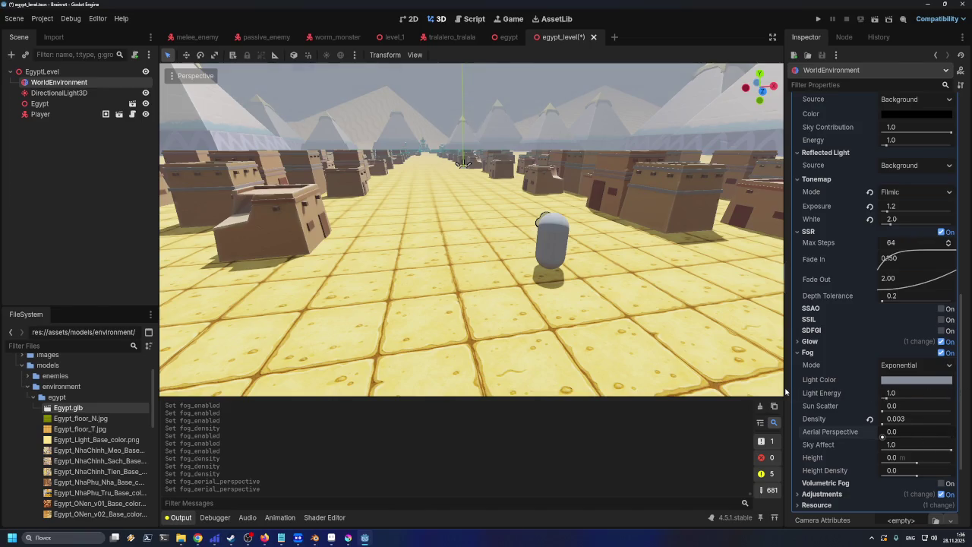
mouse_move(951, 450)
mouse_down()
mouse_move(882, 450)
mouse_move(951, 450)
mouse_move(935, 462)
mouse_move(951, 462)
mouse_move(918, 477)
mouse_move(941, 476)
mouse_up()
click(870, 457)
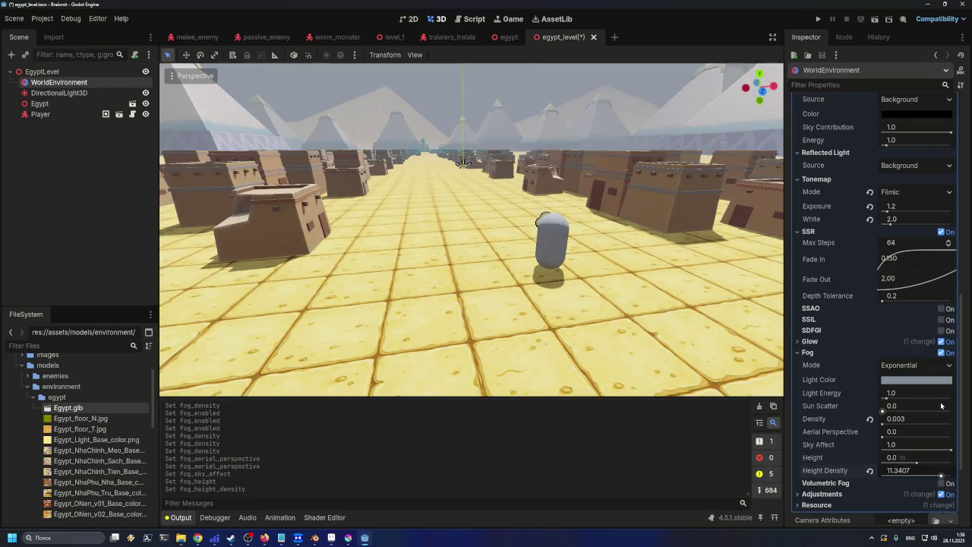
click(869, 471)
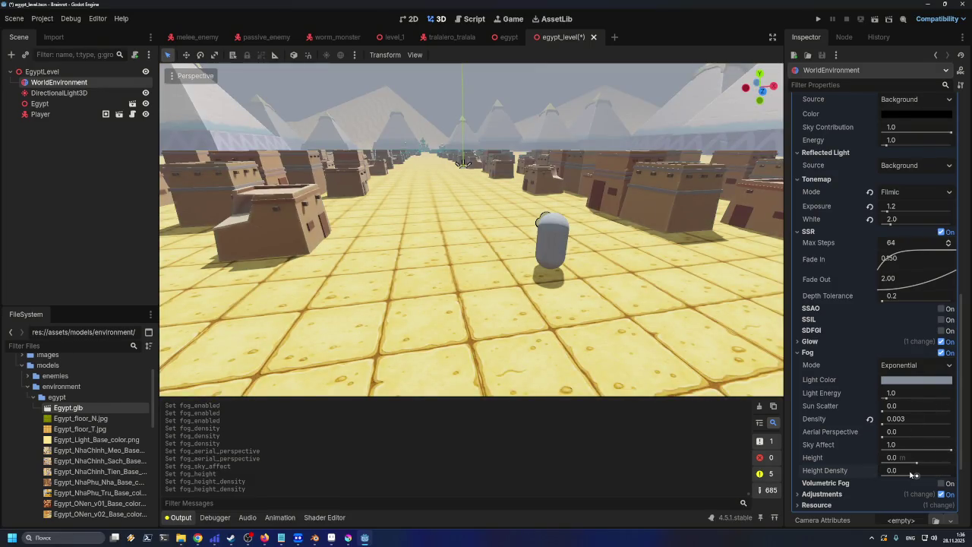
drag(917, 477, 917, 476)
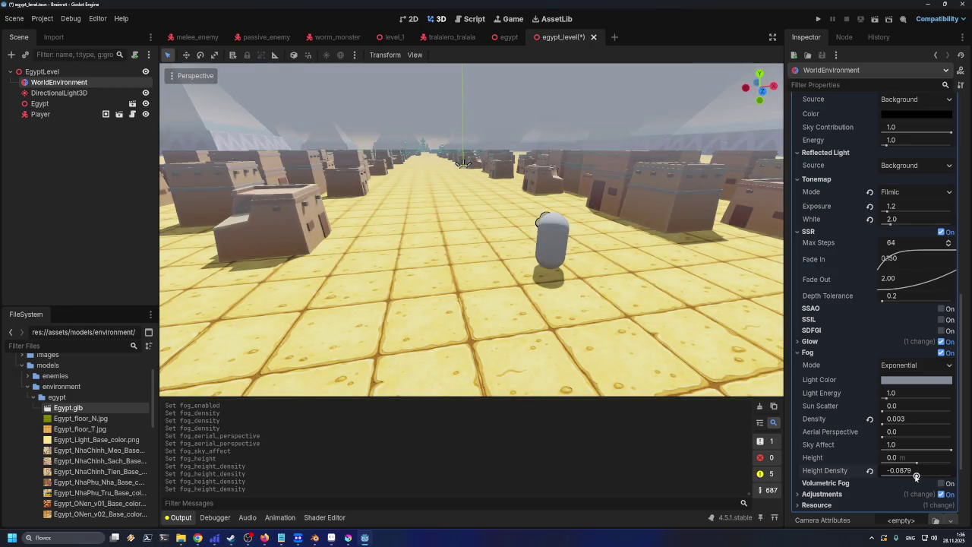
mouse_move(532, 288)
mouse_down()
mouse_move(577, 312)
mouse_move(678, 335)
mouse_up()
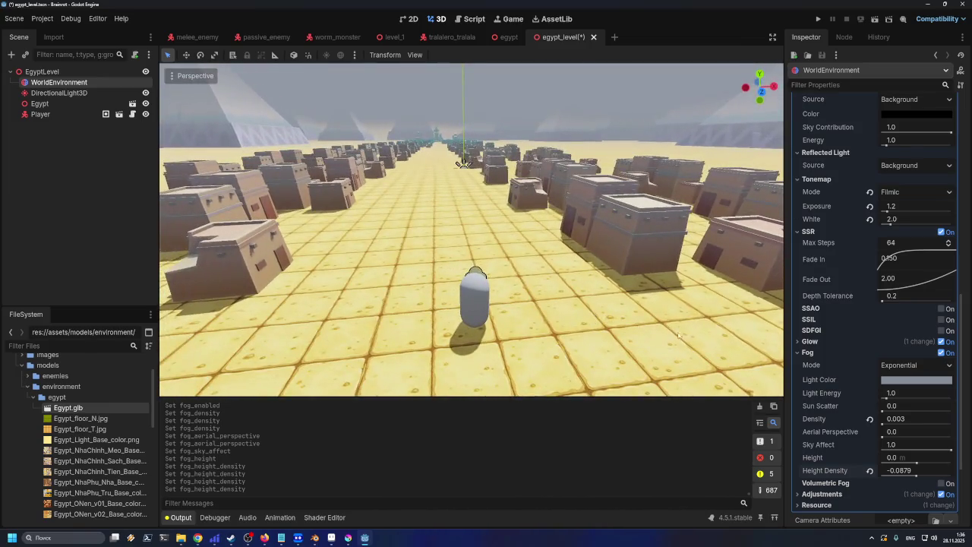
click(869, 471)
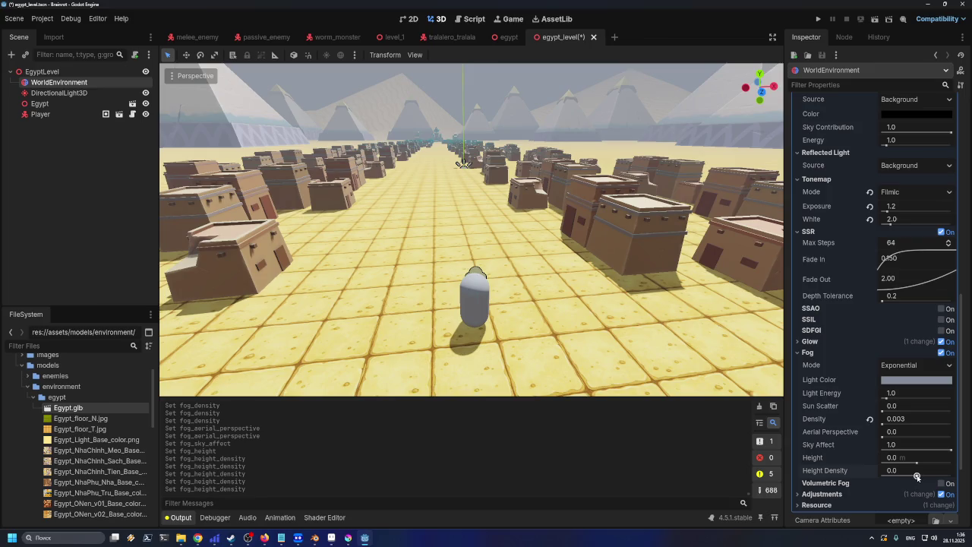
click(917, 477)
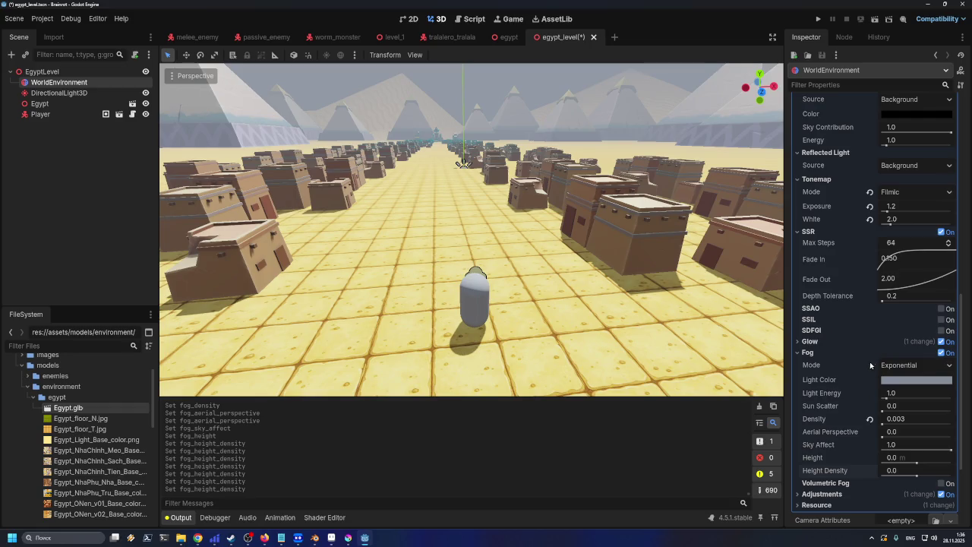
scroll(520, 274, down, 5)
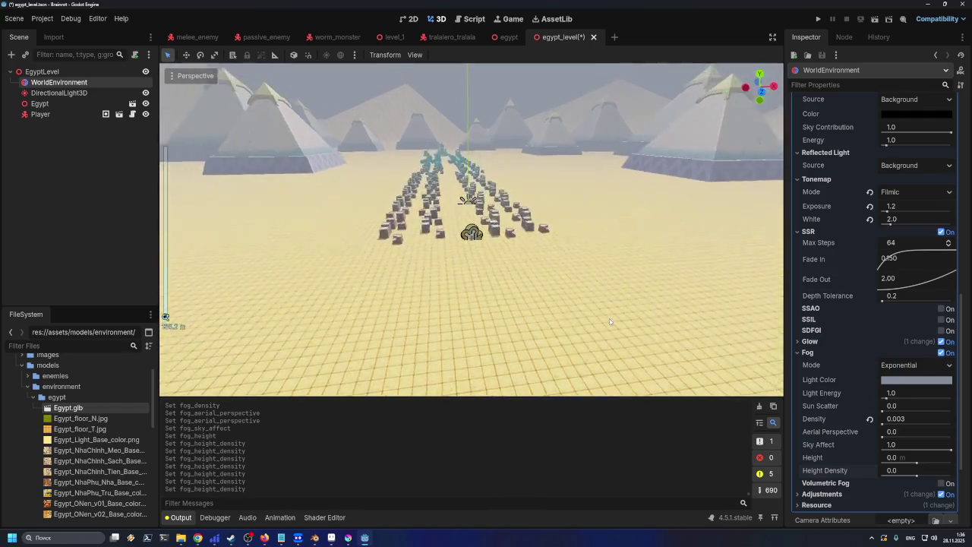
scroll(521, 274, up, 8)
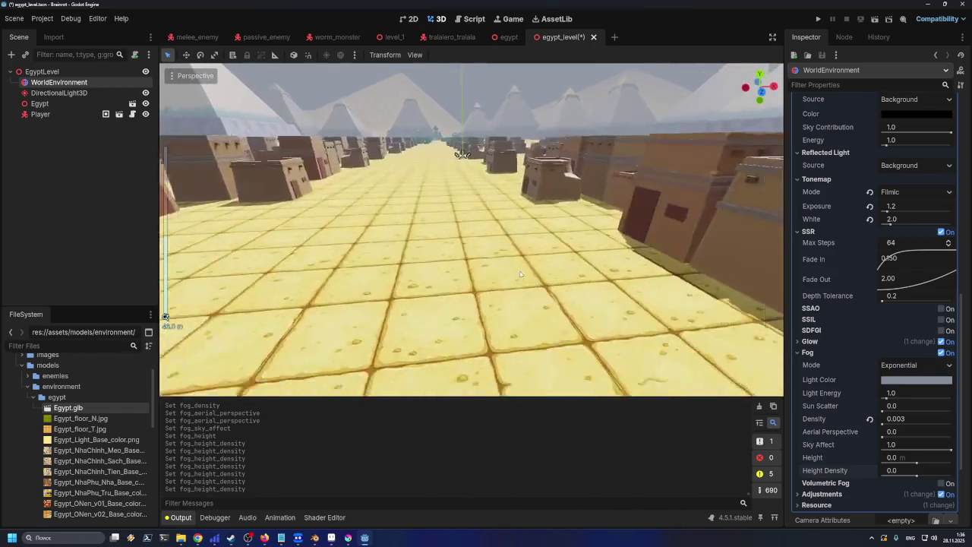
scroll(520, 274, down, 4)
scroll(515, 279, up, 5)
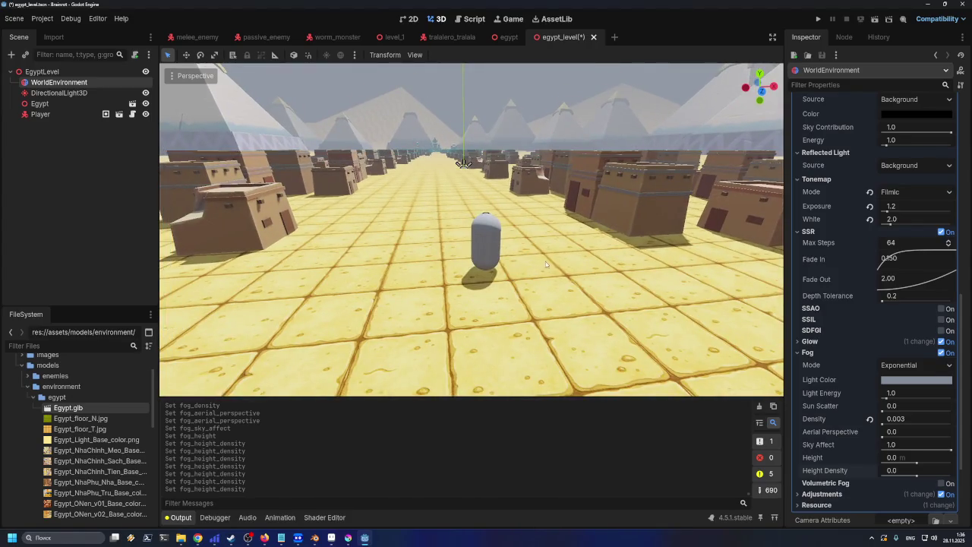
scroll(546, 263, down, 4)
scroll(549, 268, up, 6)
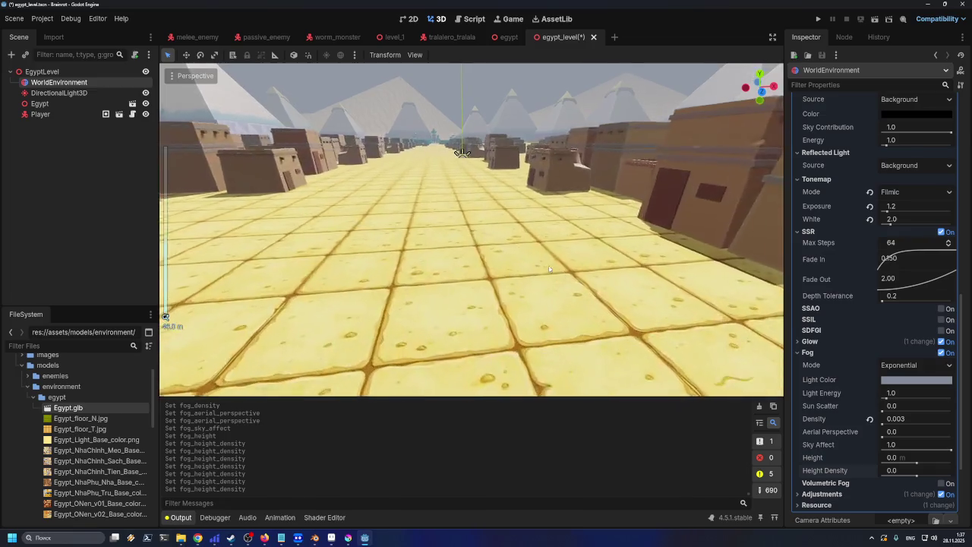
scroll(549, 271, down, 2)
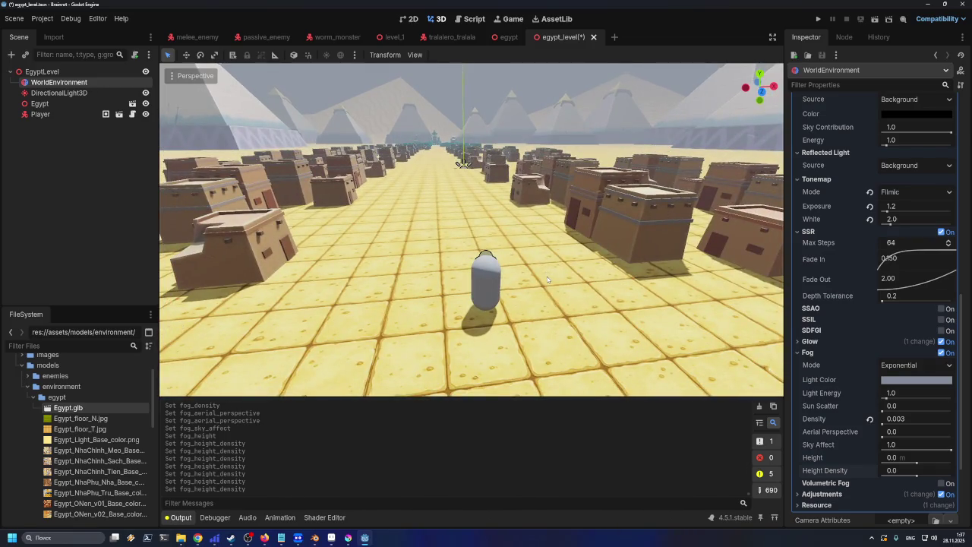
scroll(543, 284, up, 5)
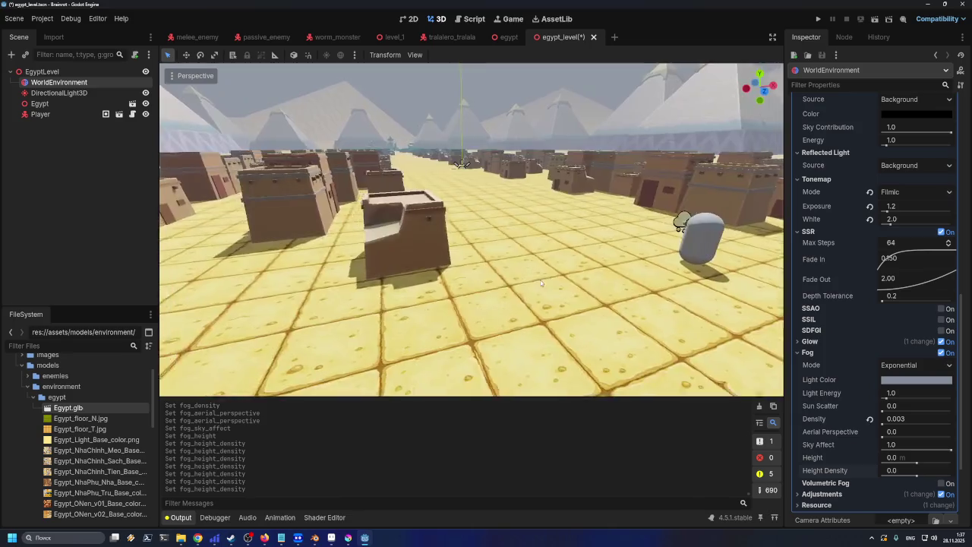
drag(552, 279, 522, 283)
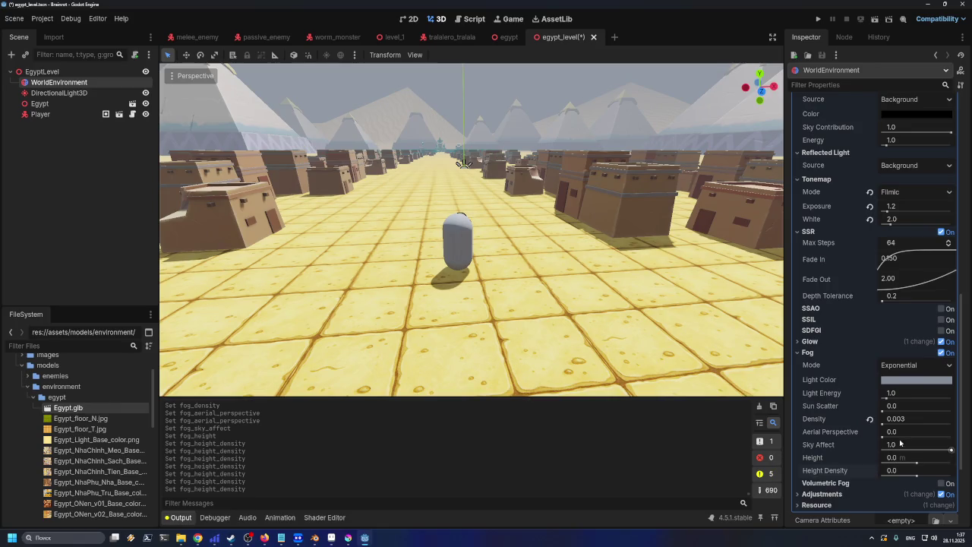
- Set fog density to 0.002 and save, then re-enter 0.002 and save again
click(883, 423)
key(Return)
key(ctrl+s)
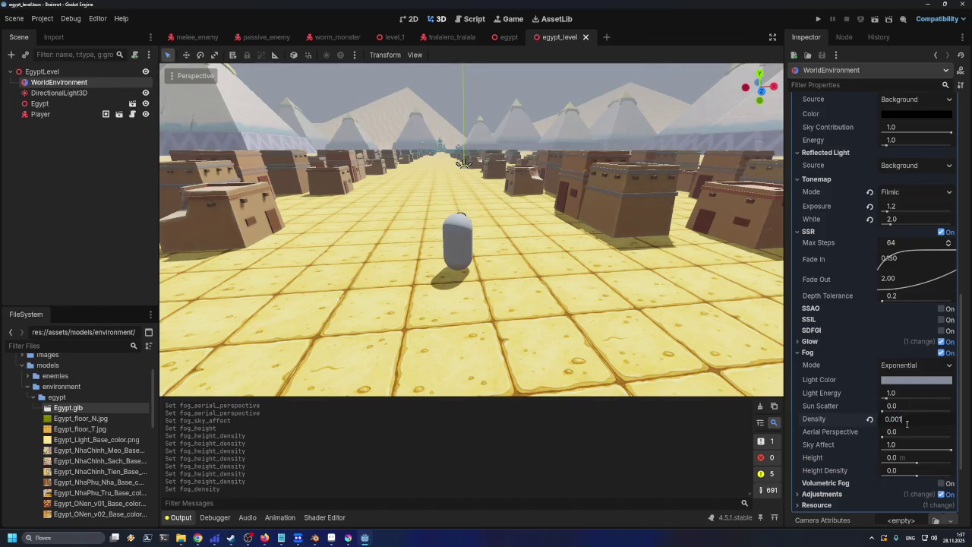
scroll(913, 426, down, 1)
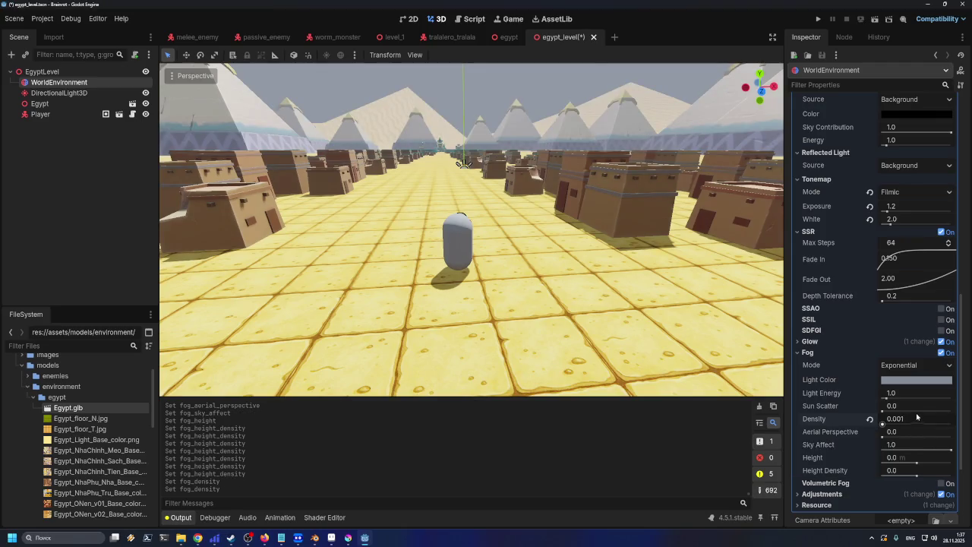
click(900, 419)
key(BackSpace)
text(2)
key(Return)
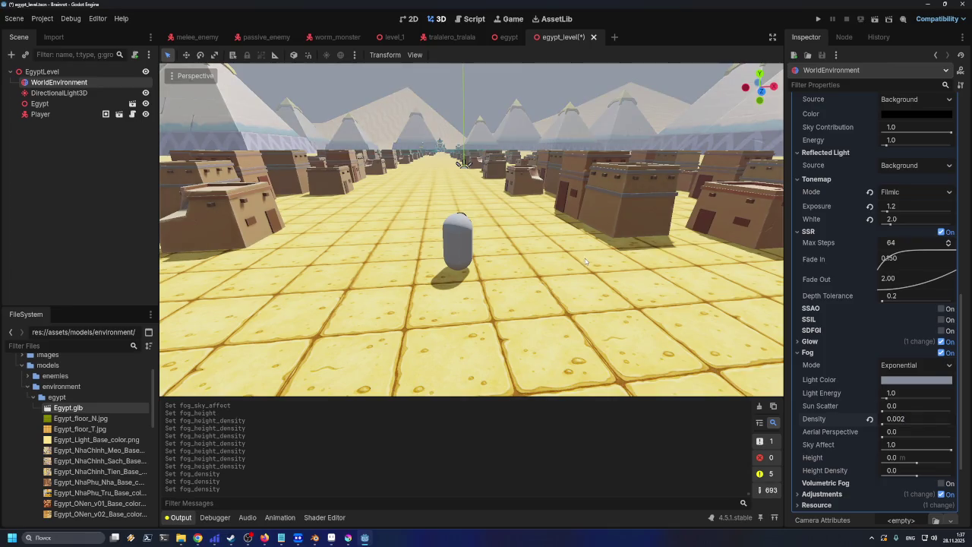
key(ctrl+s)
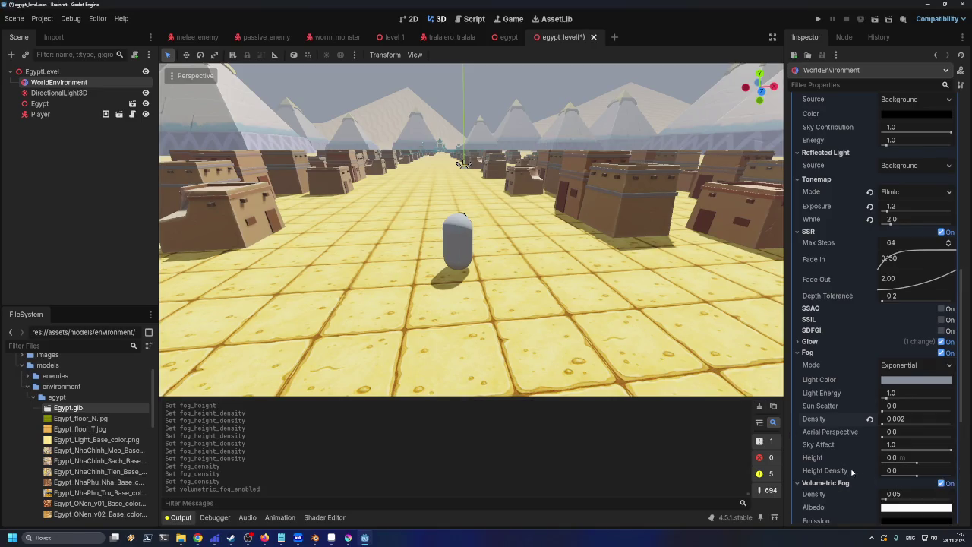
- Enable volumetric fog and trial its density and emission energy, resetting both to defaults
click(942, 483)
click(883, 393)
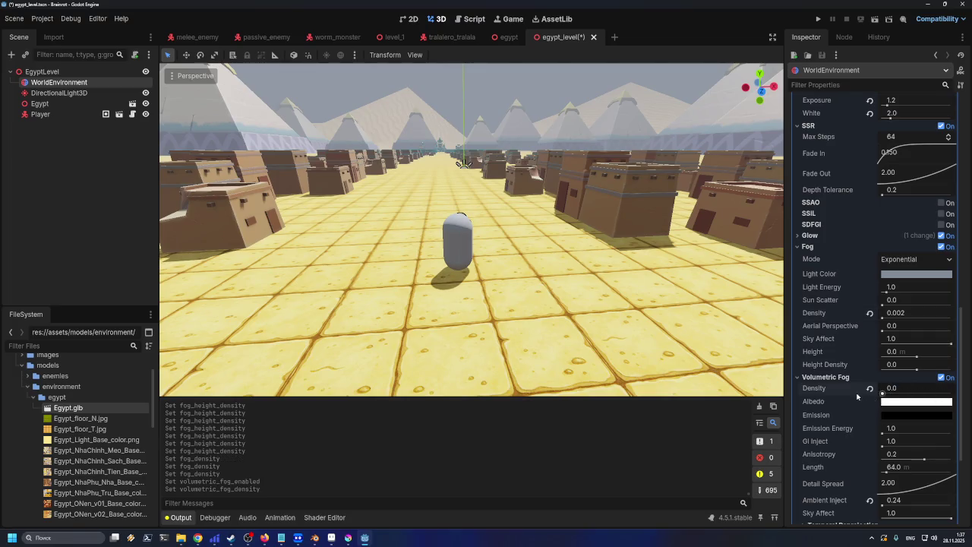
click(869, 388)
drag(882, 436, 923, 434)
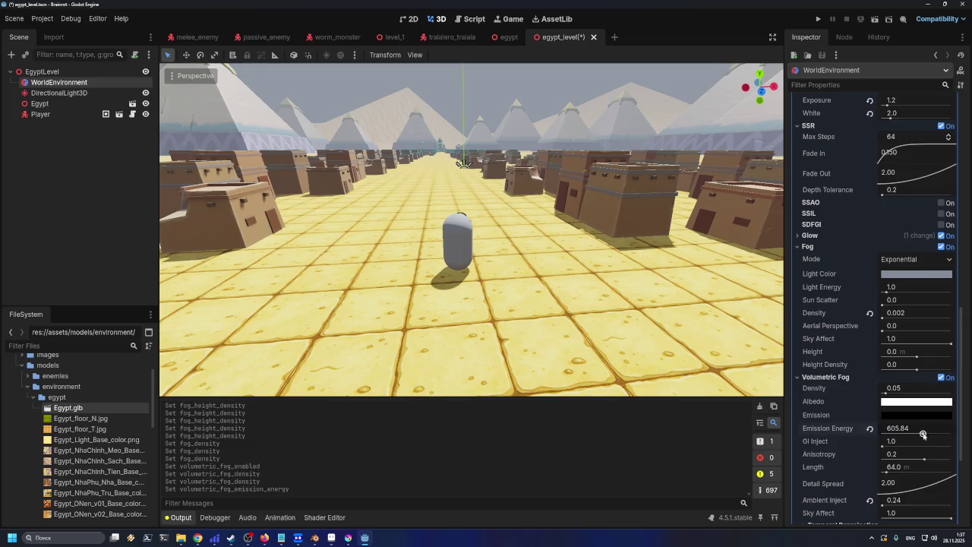
click(870, 429)
click(883, 441)
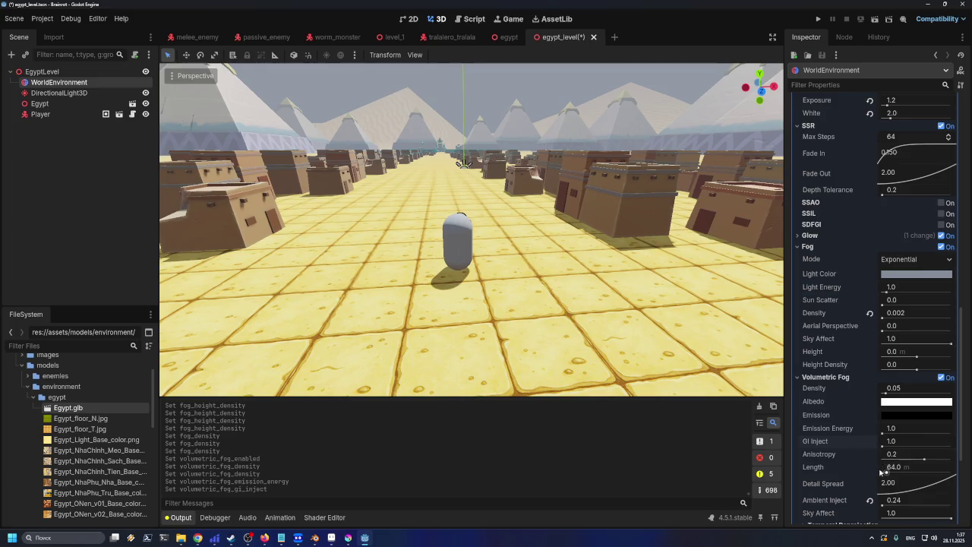
- Try ambient inject at 16.0, undo it, and switch volumetric fog off
scroll(881, 472, down, 4)
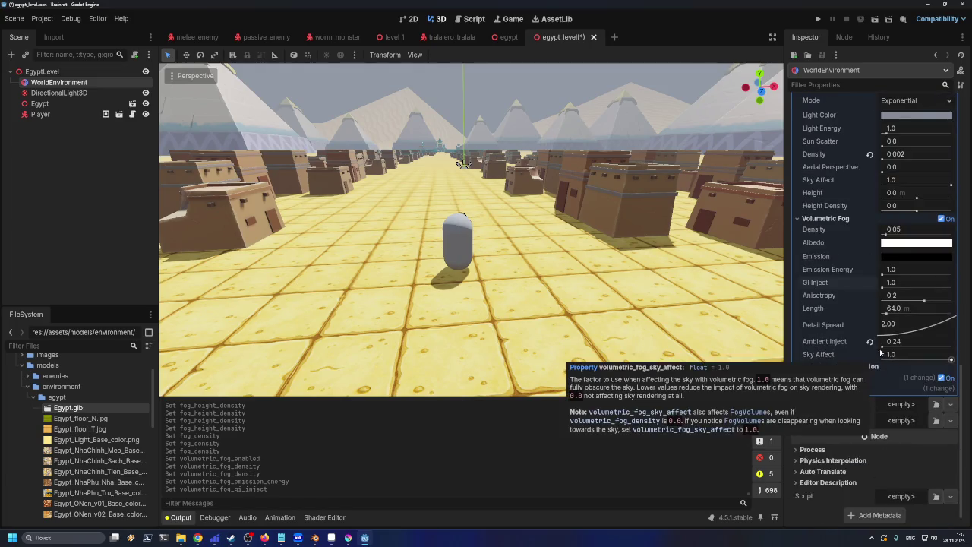
drag(885, 346, 958, 353)
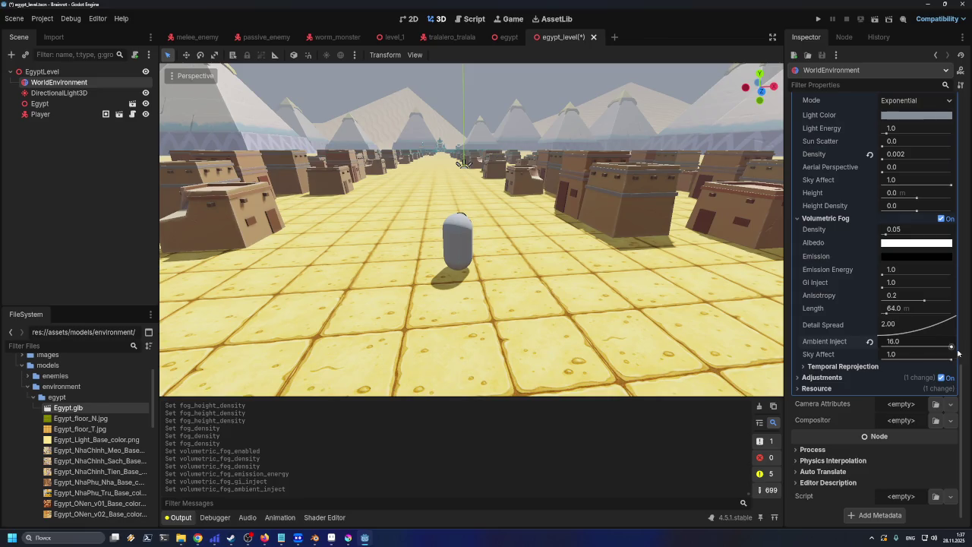
key(ctrl+z)
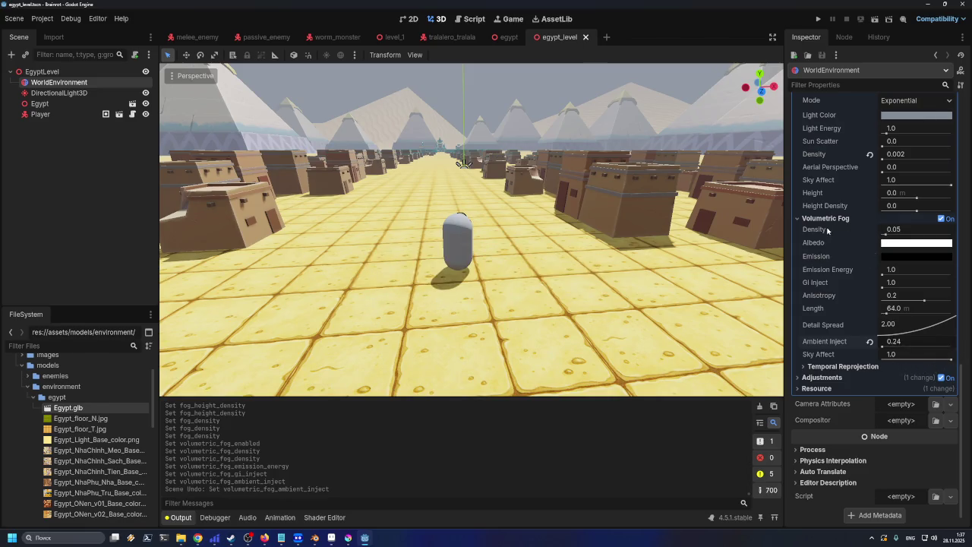
click(943, 218)
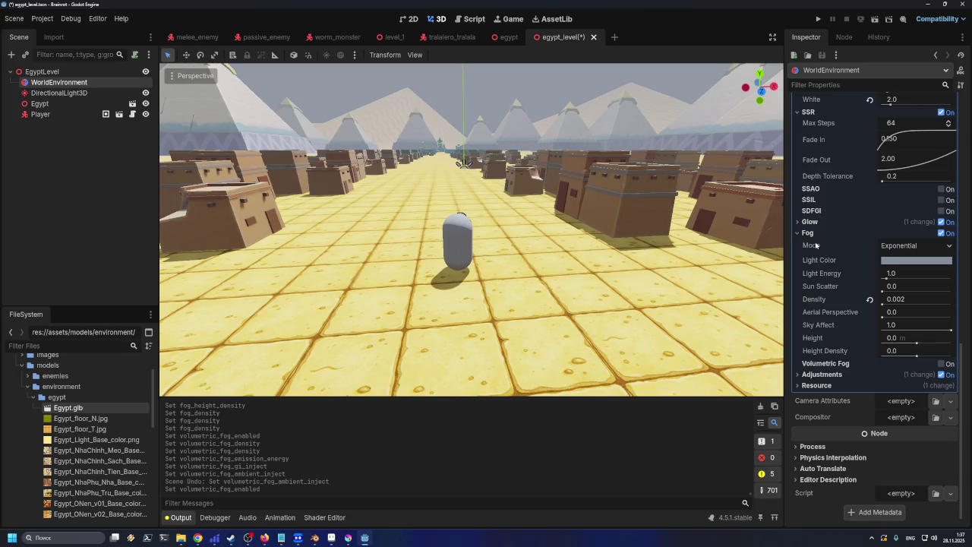
- Expand Adjustments and trial a lower brightness of about 0.61, then undo it
click(799, 375)
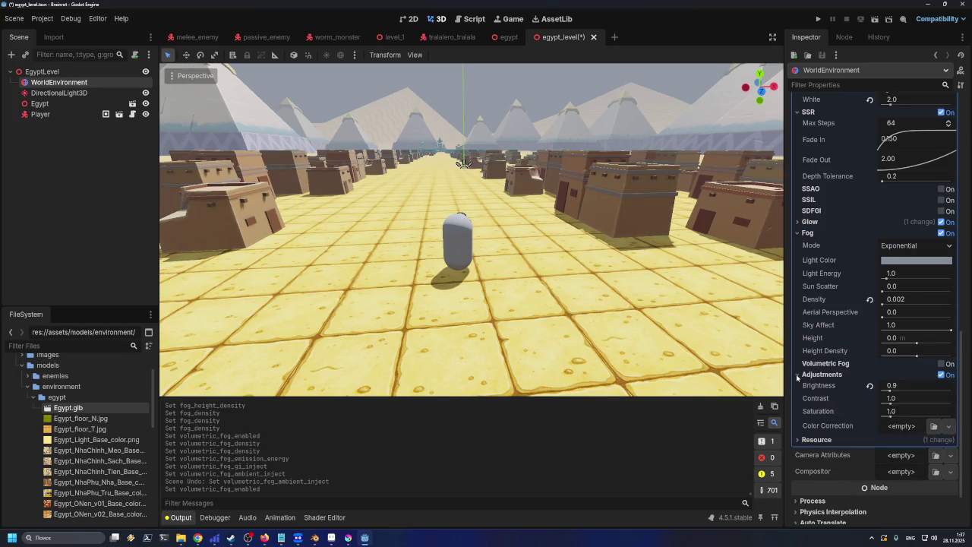
drag(895, 390, 891, 389)
click(896, 386)
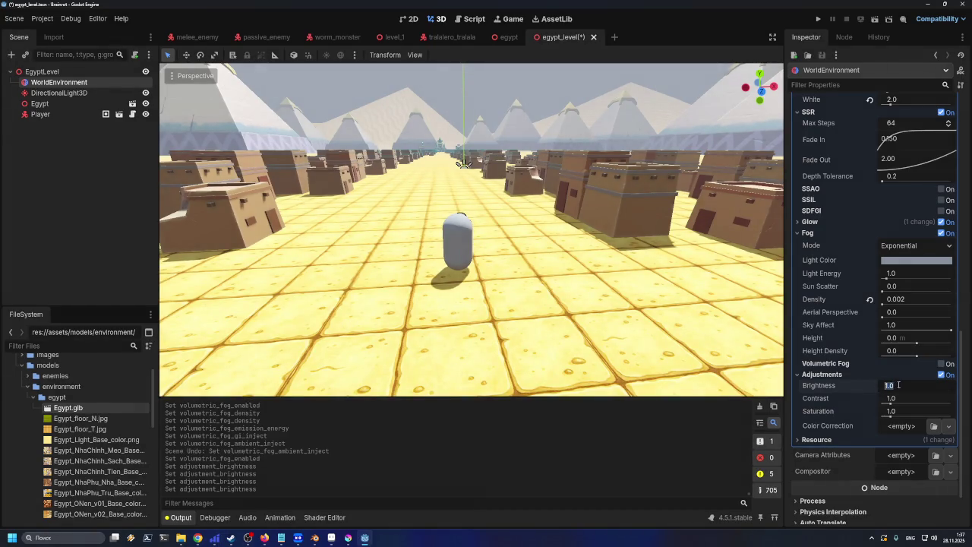
click(833, 388)
key(ctrl+z)
key(ctrl+z)
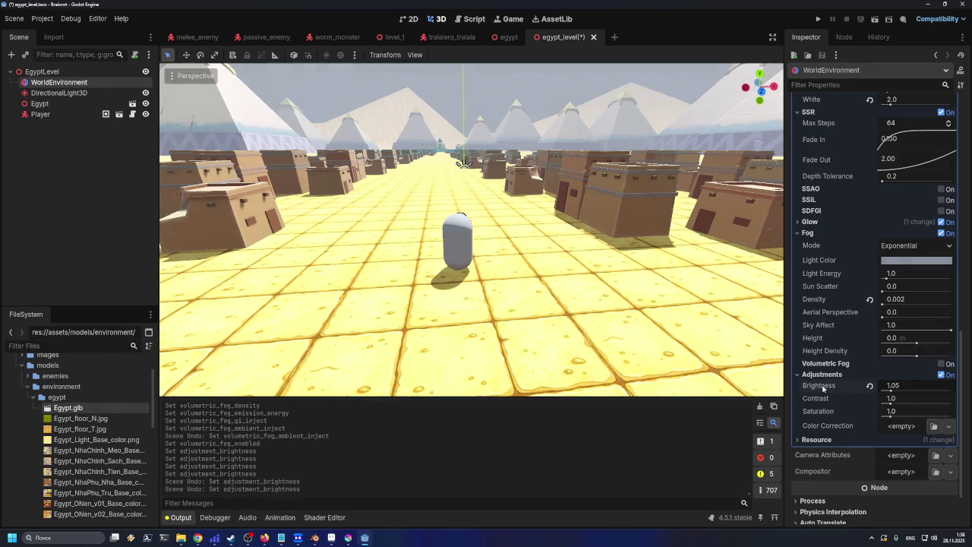
key(ctrl+z)
key(ctrl+z)
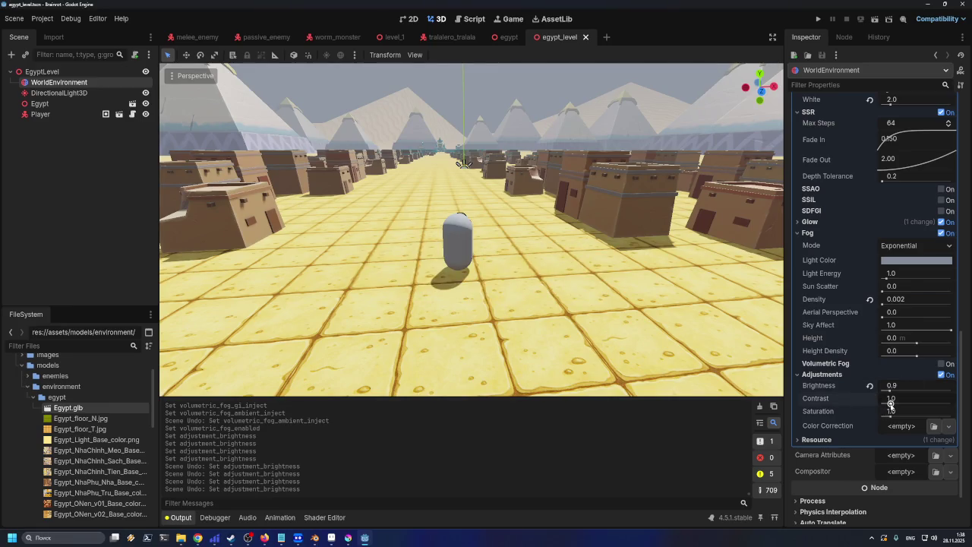
- Try contrast and saturation tweaks, reset contrast to 1.0, then set saturation to 0.9
drag(891, 404, 890, 404)
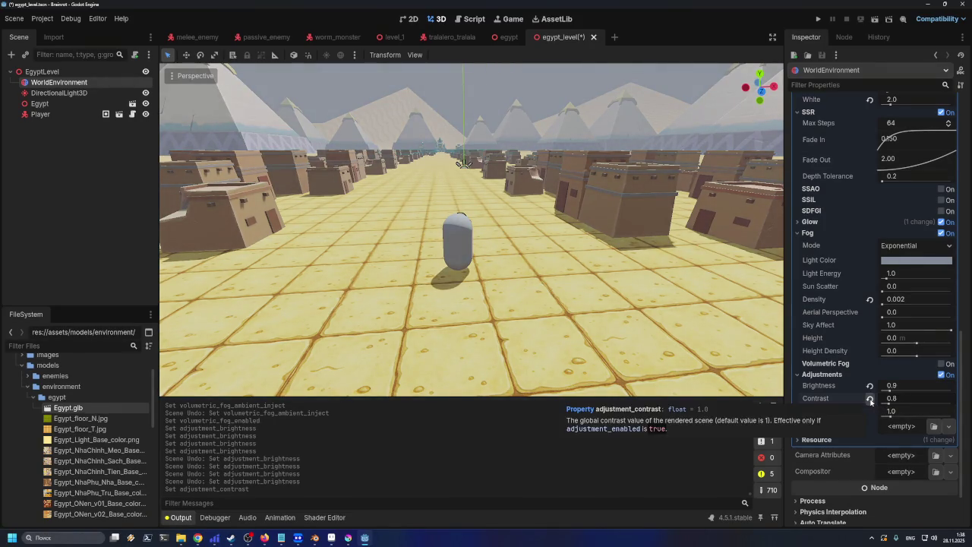
click(871, 400)
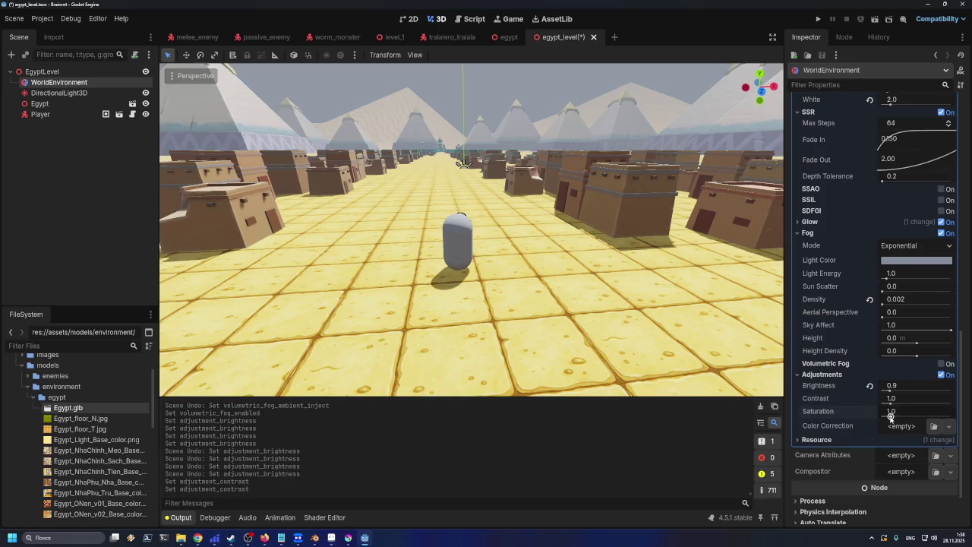
drag(891, 417, 890, 417)
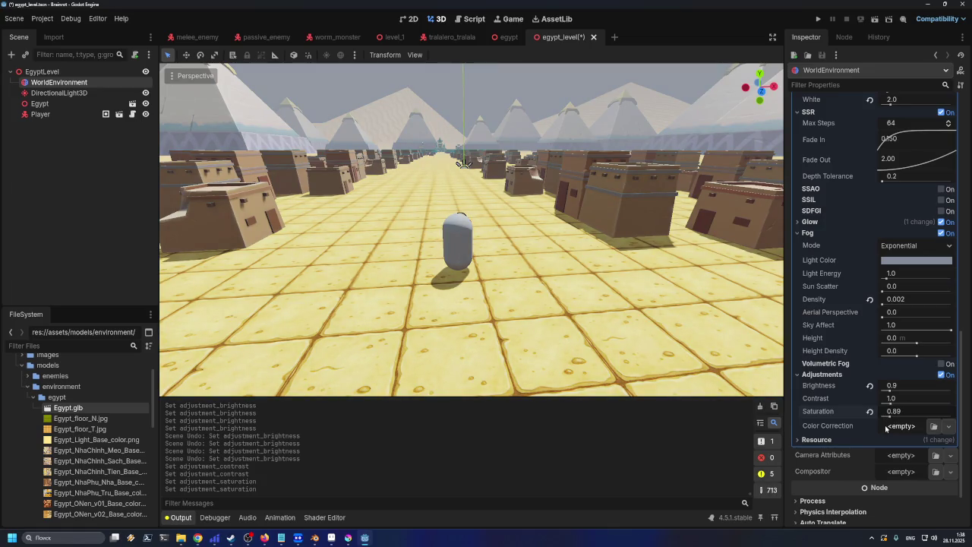
key(ctrl+z)
key(ctrl+z)
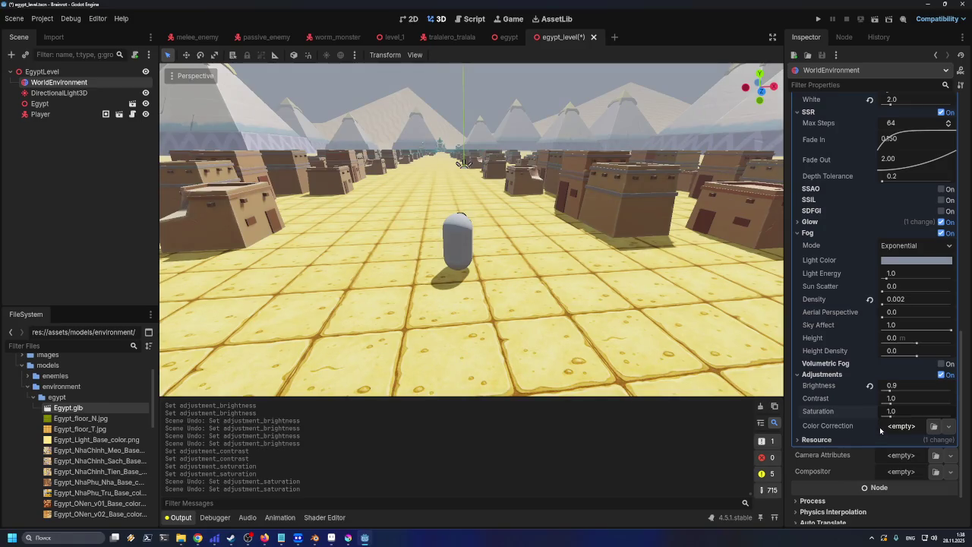
click(907, 415)
text(0.9)
key(Return)
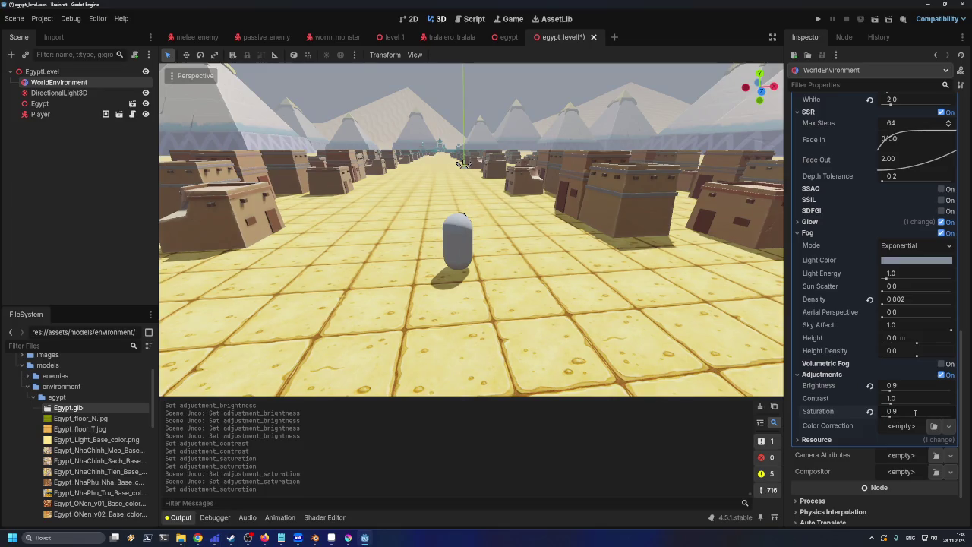
key(ctrl+s)
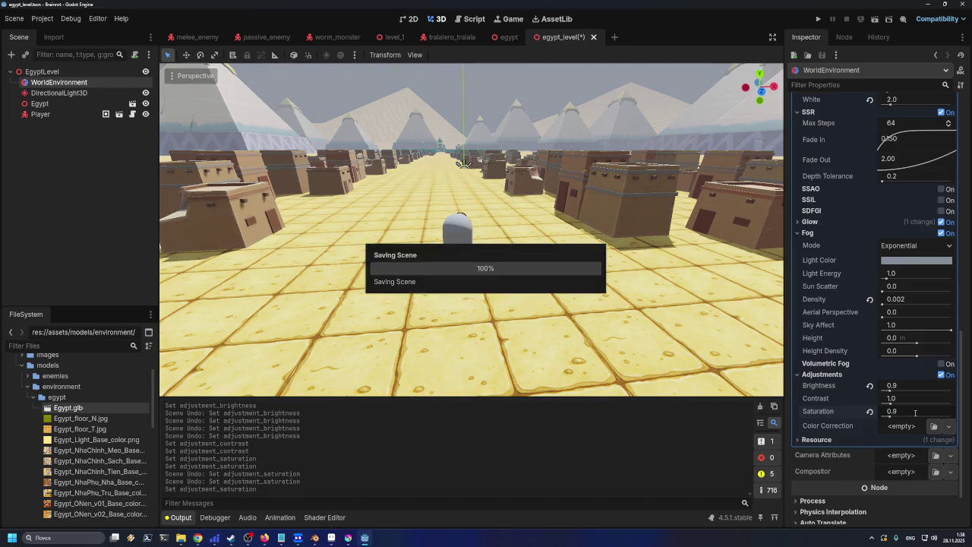
scroll(524, 319, down, 5)
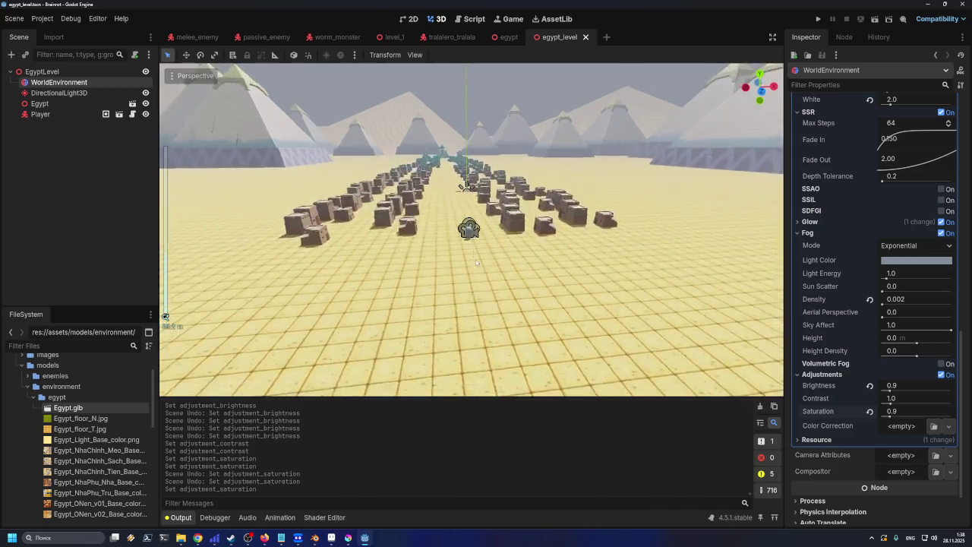
scroll(471, 244, up, 8)
scroll(505, 269, down, 3)
key(ctrl+z)
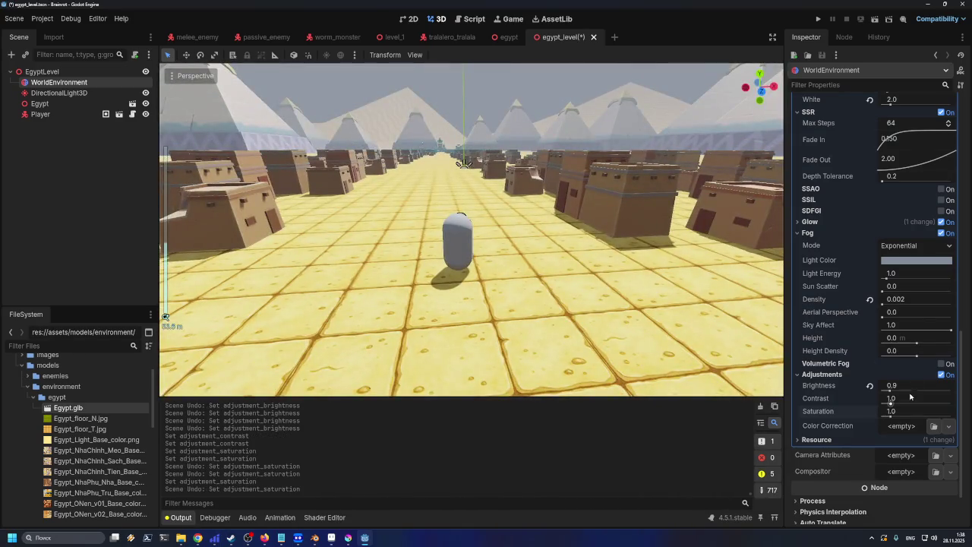
click(908, 398)
text(0.9)
key(Return)
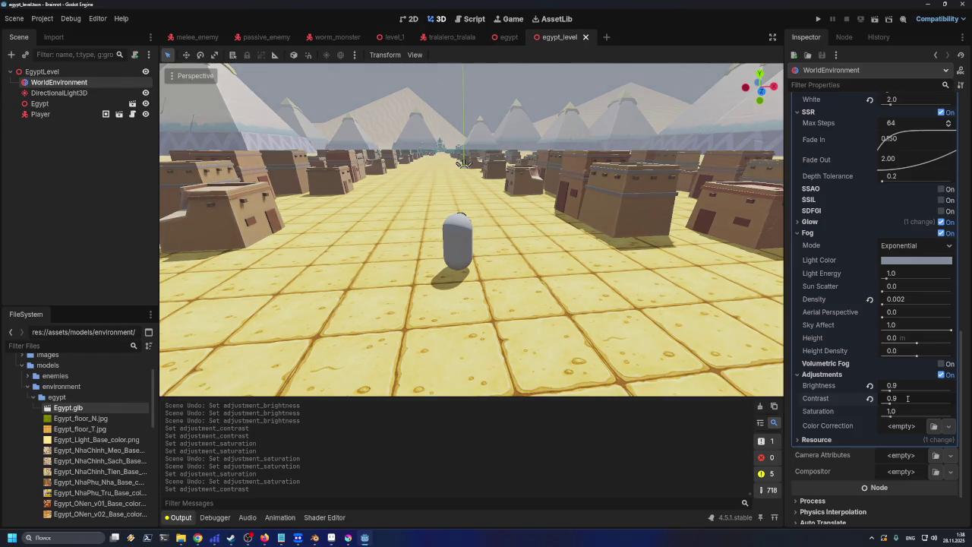
key(ctrl+z)
drag(892, 403, 889, 403)
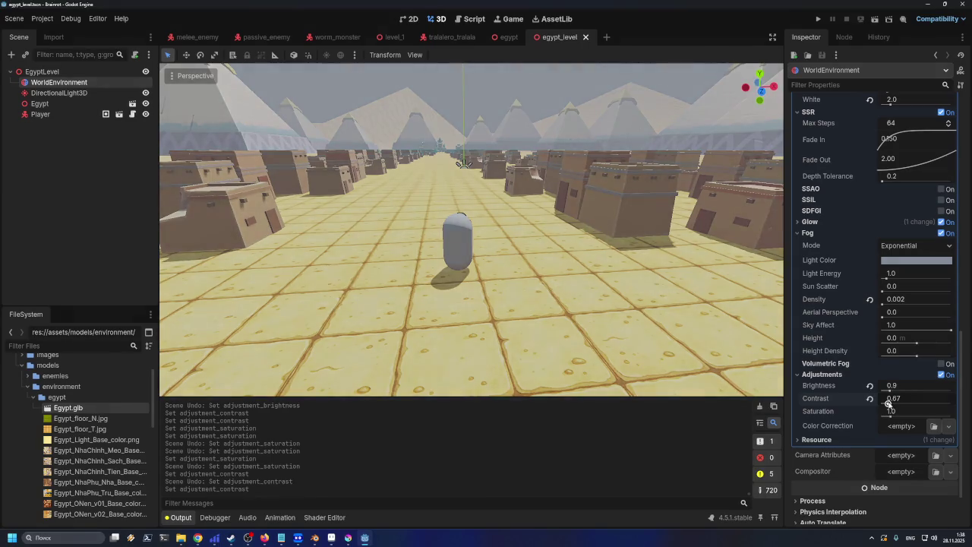
key(ctrl+z)
click(899, 412)
text(0.9)
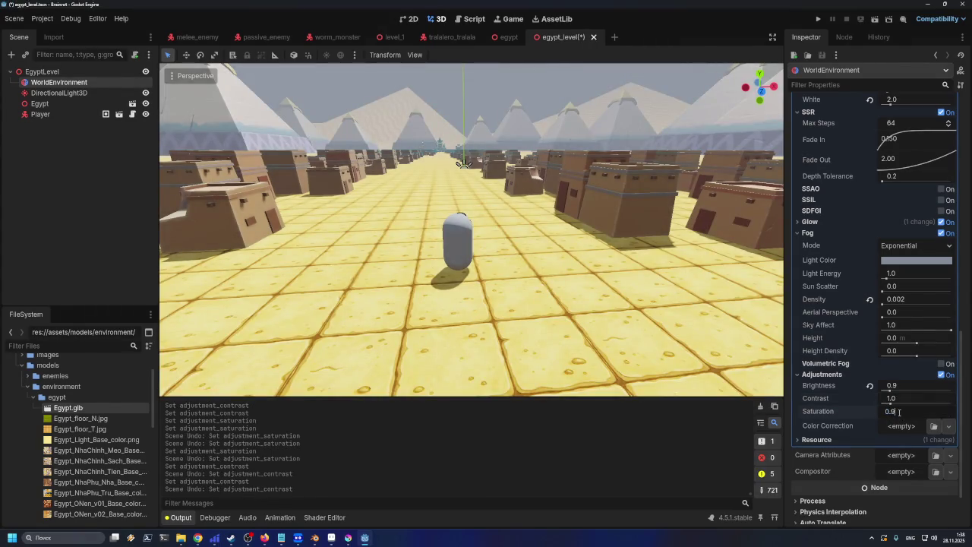
key(Return)
key(ctrl+s)
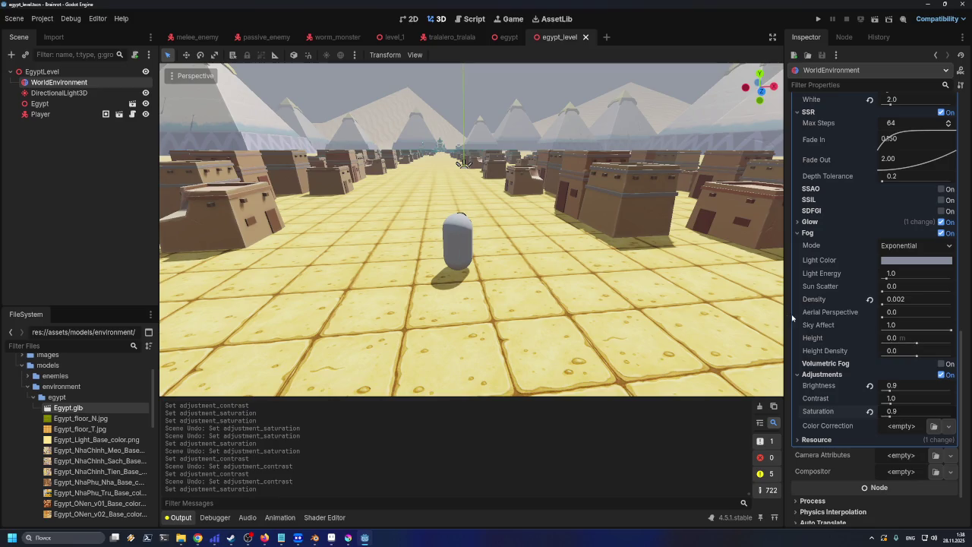
scroll(508, 270, up, 3)
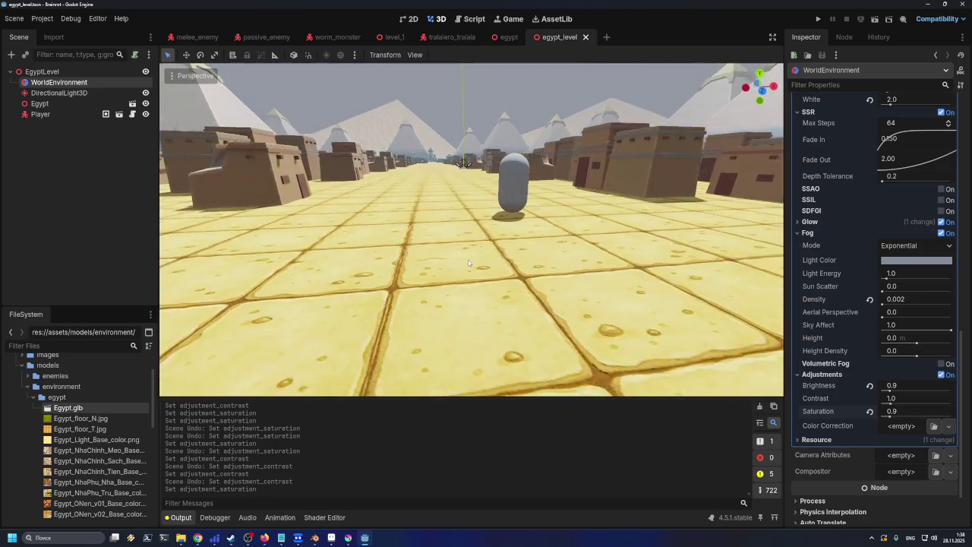
scroll(469, 263, down, 3)
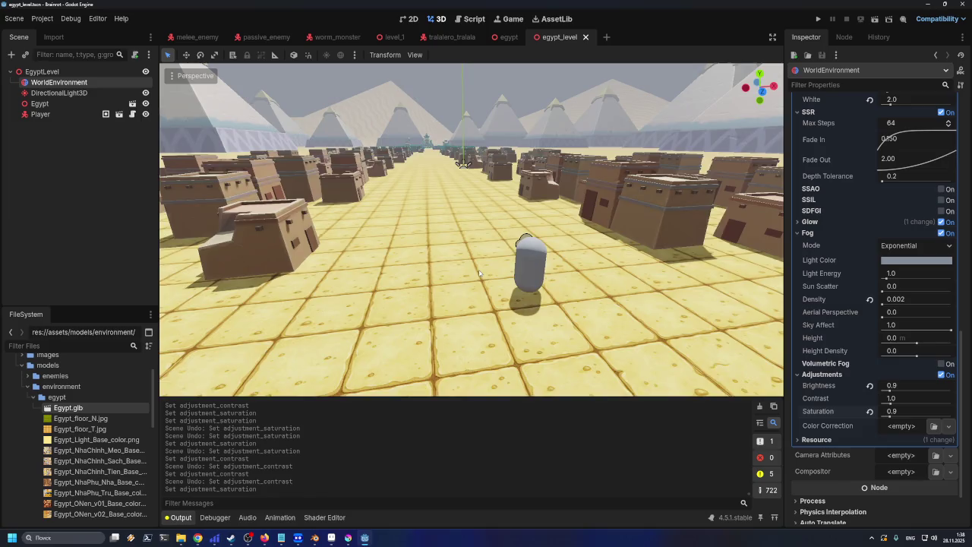
scroll(479, 274, up, 2)
scroll(479, 274, down, 2)
- Save the Egypt level and run the current scene
key(ctrl+s)
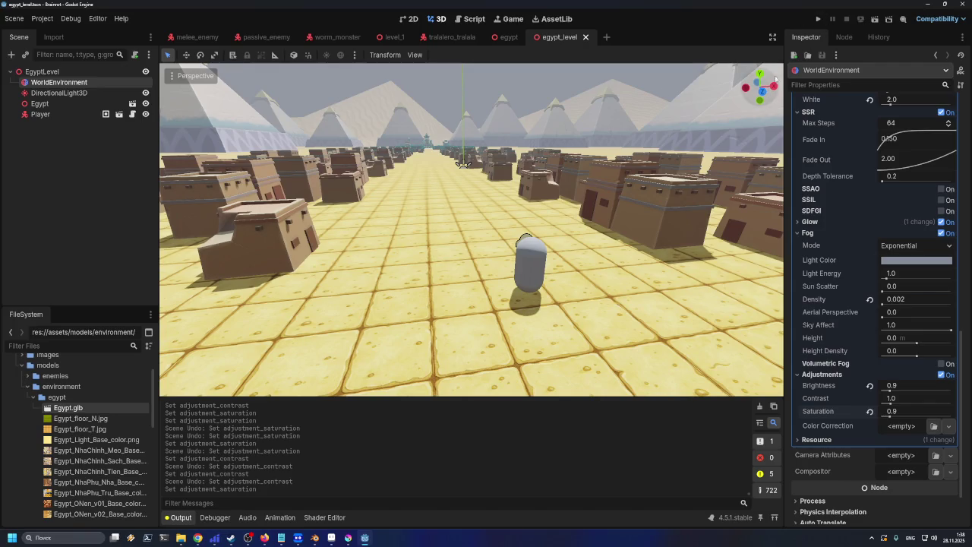
click(875, 20)
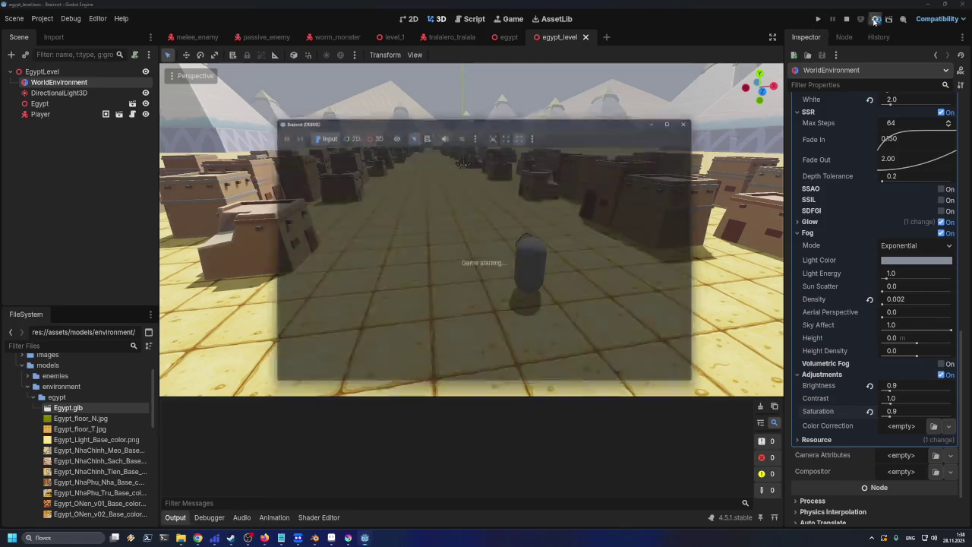
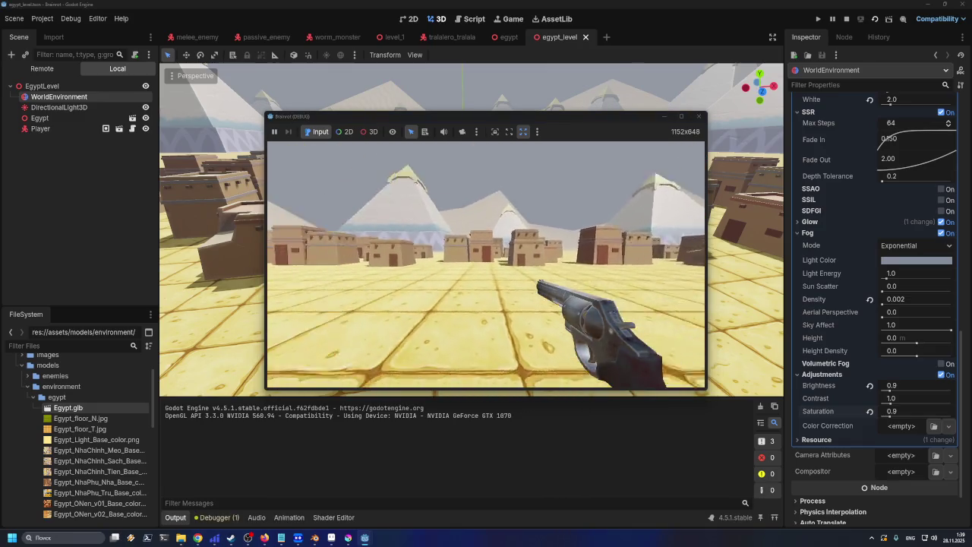
- Walk forward through the Egypt level and fire the revolver until the debugger breaks at player.gd line 39
key(w)
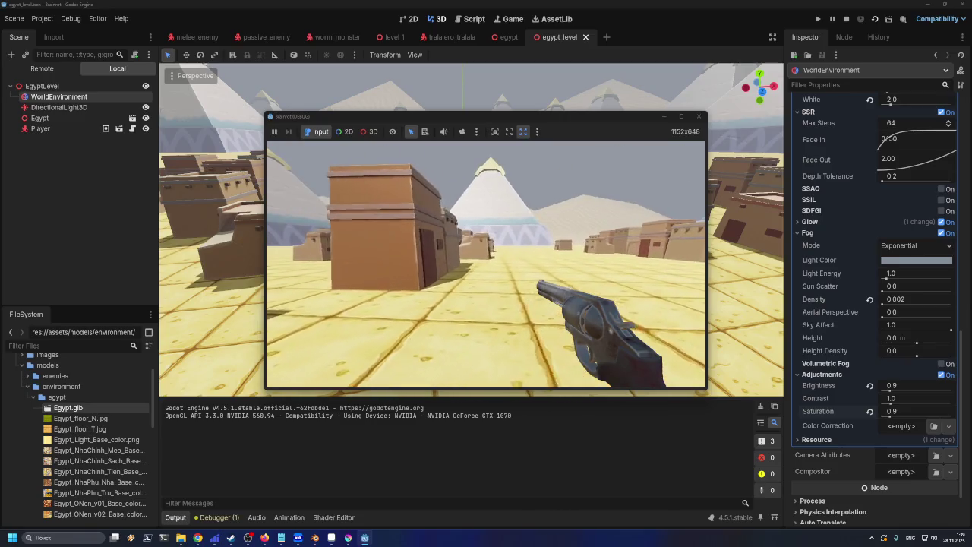
key(w)
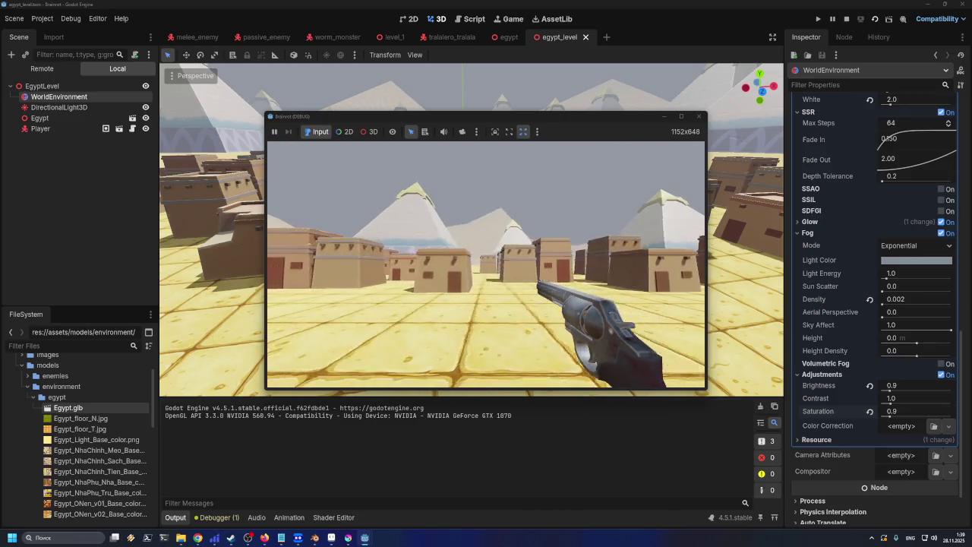
click(680, 117)
click(546, 285)
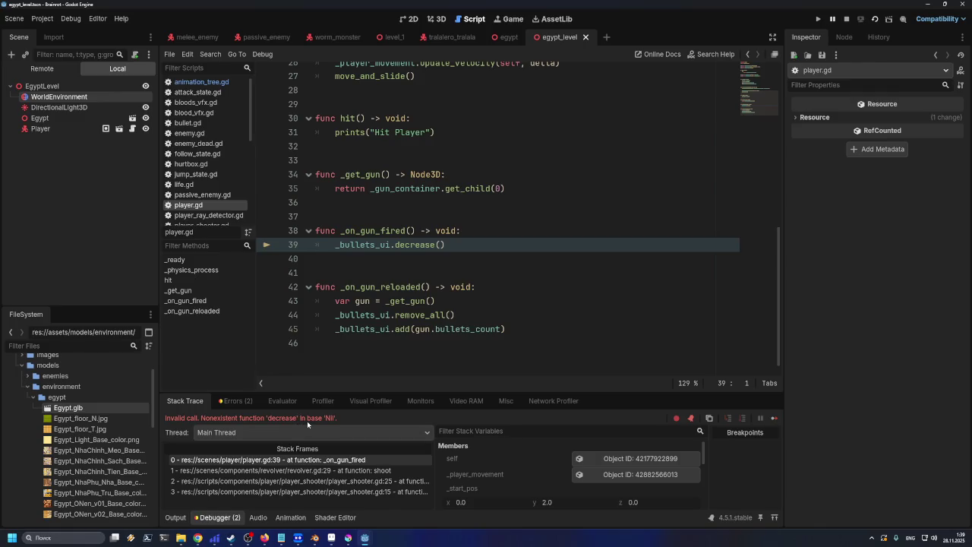
- Highlight _bullets_ui in player.gd, stop the running game, and inspect the Player node
double_click(370, 245)
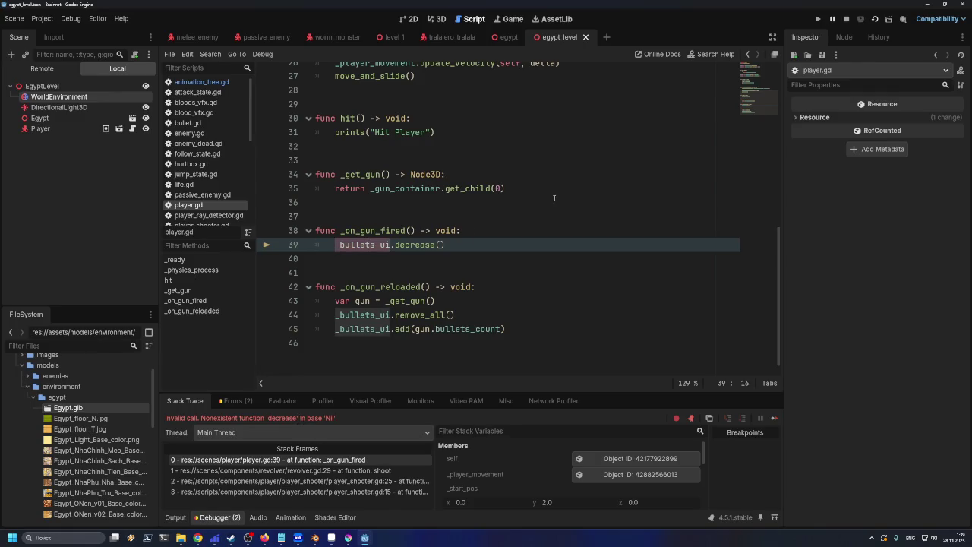
click(847, 18)
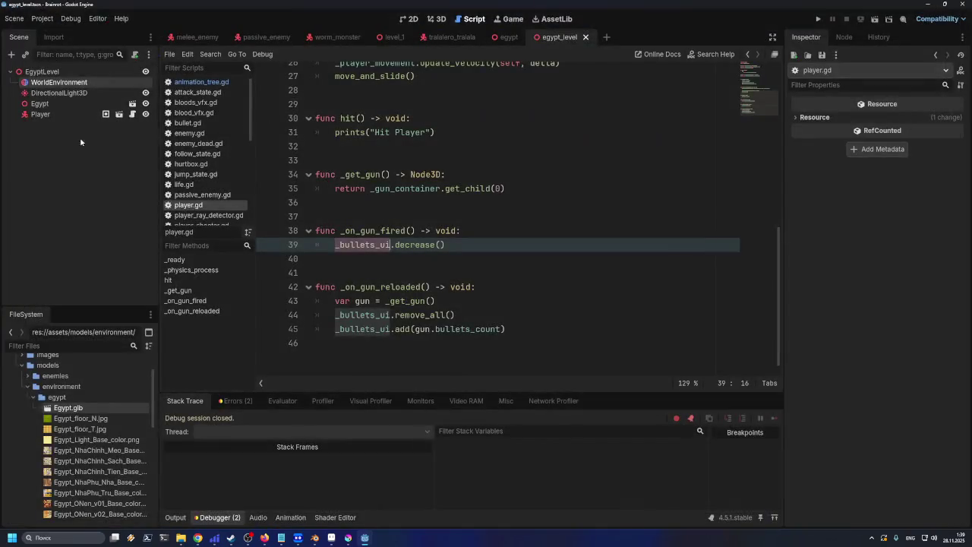
click(48, 115)
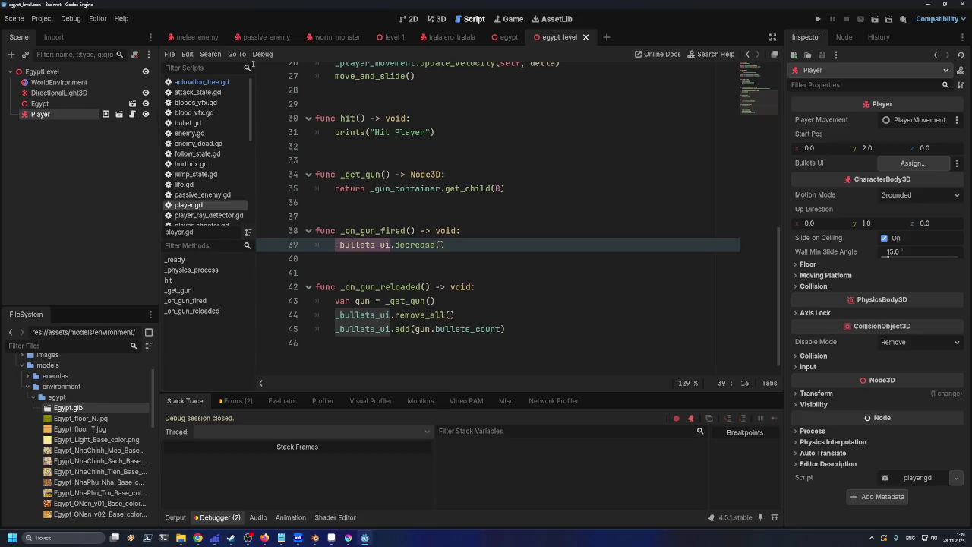
- In the level_1 scene, expand GUI and MarginContainer to reveal Bullets, then select GUI
click(391, 37)
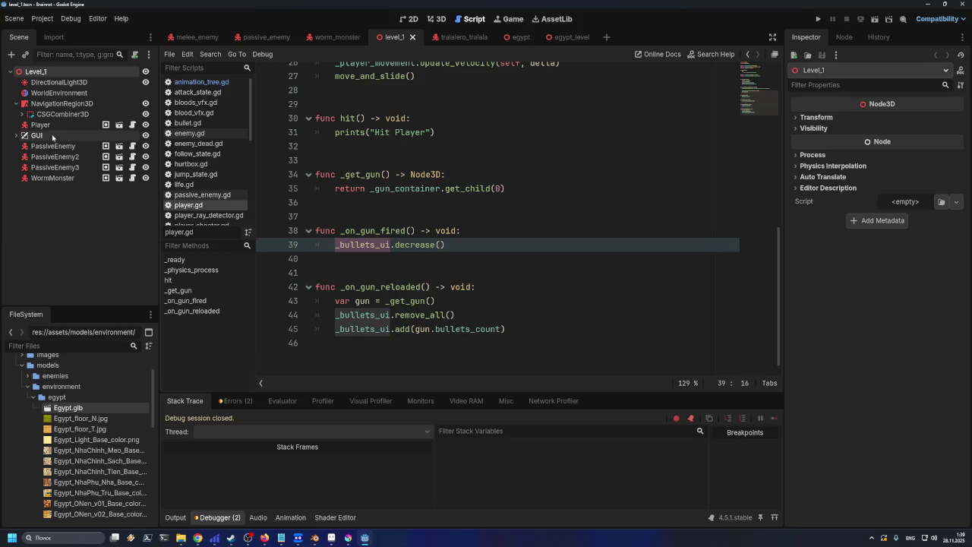
click(16, 135)
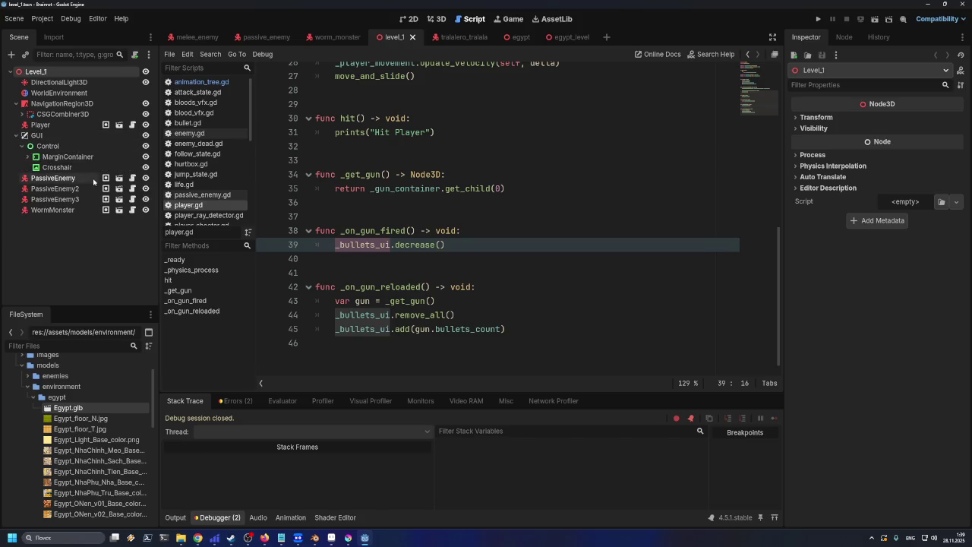
click(27, 156)
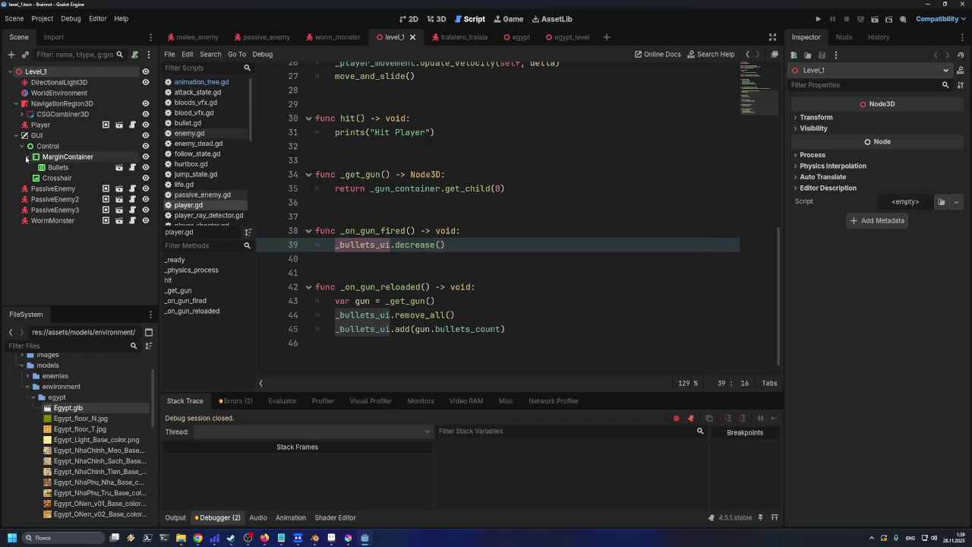
click(34, 136)
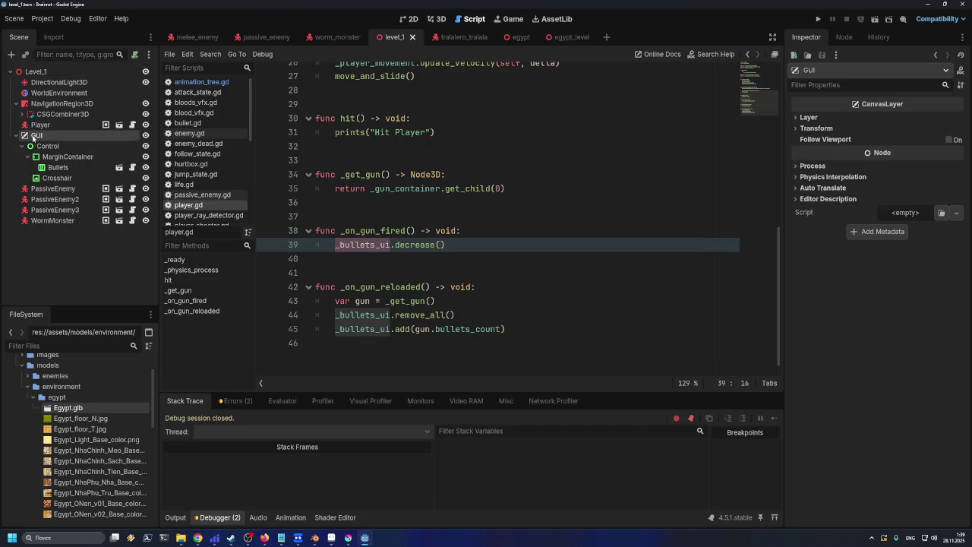
- Save the GUI branch as gui.tscn in the ui folder and save level_1
right_click(64, 137)
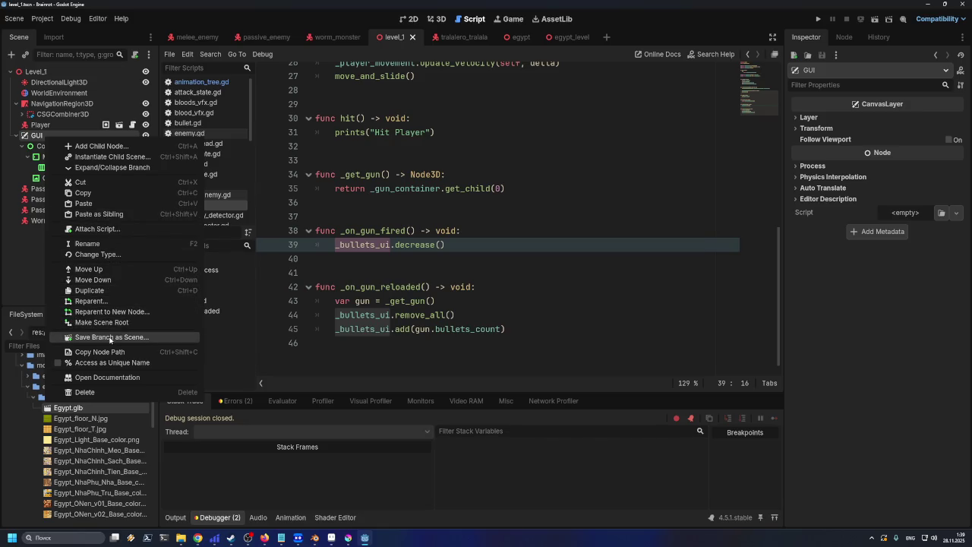
click(111, 338)
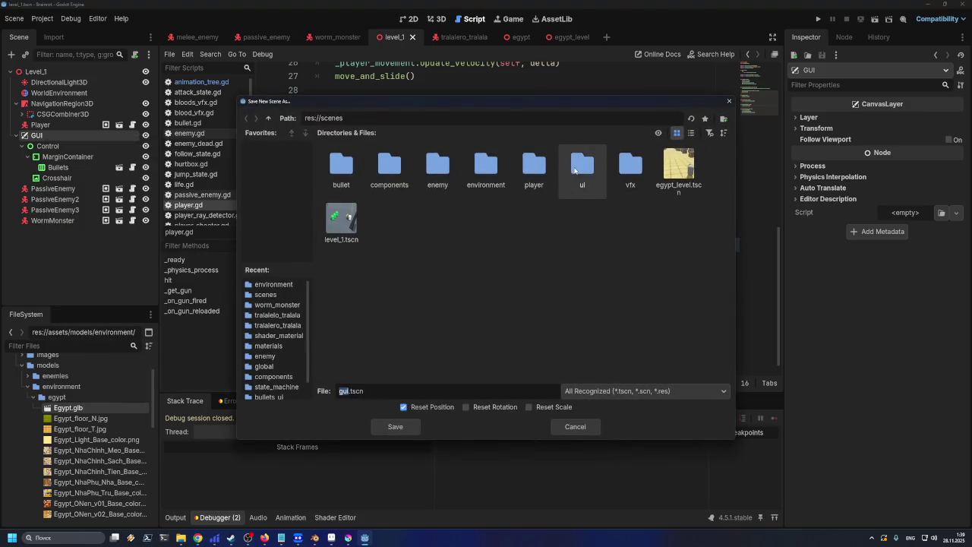
double_click(575, 171)
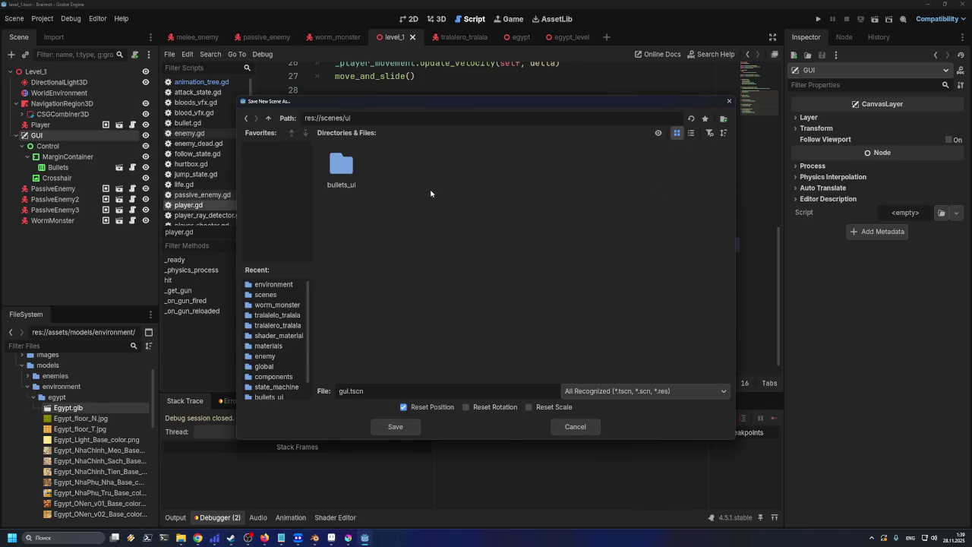
click(380, 424)
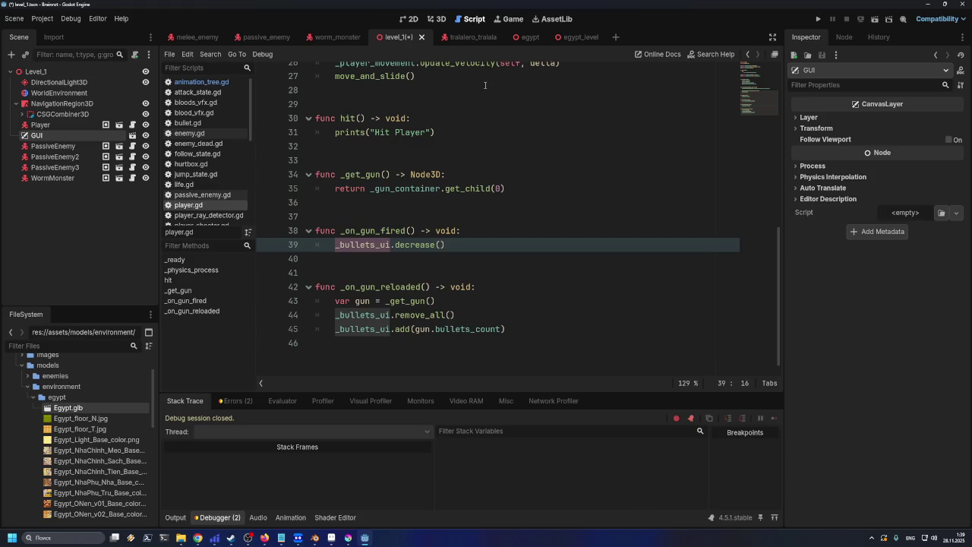
key(ctrl+s)
- Turn on Editable Children for the GUI instance in level_1
click(558, 40)
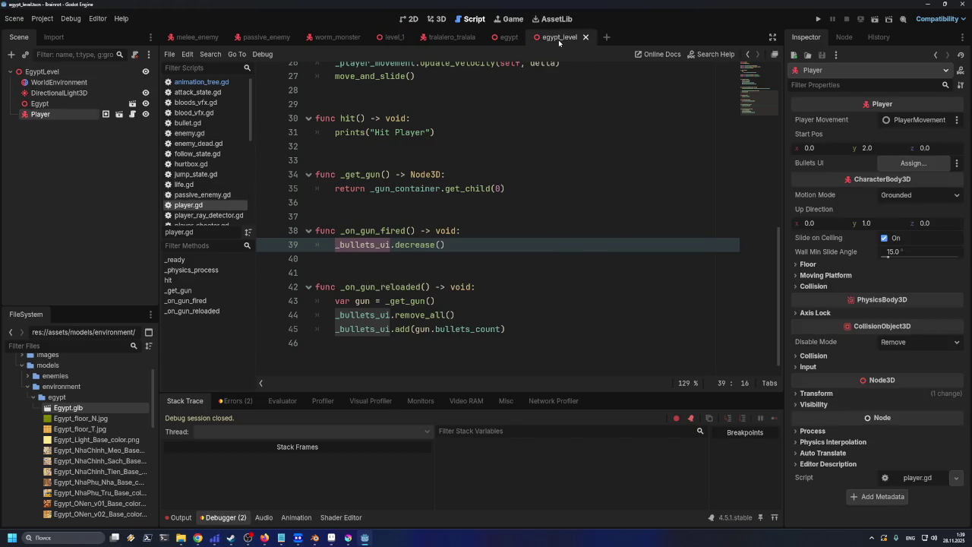
click(388, 39)
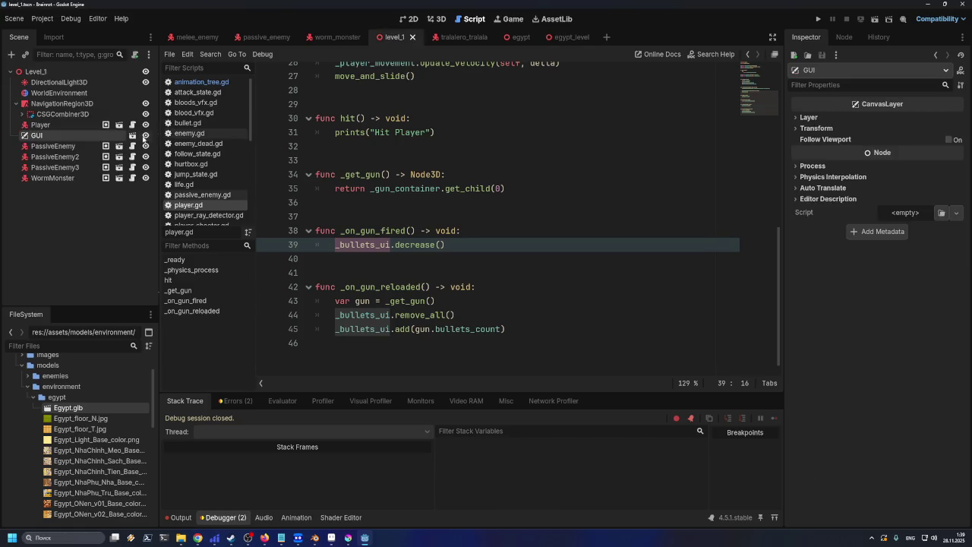
click(56, 127)
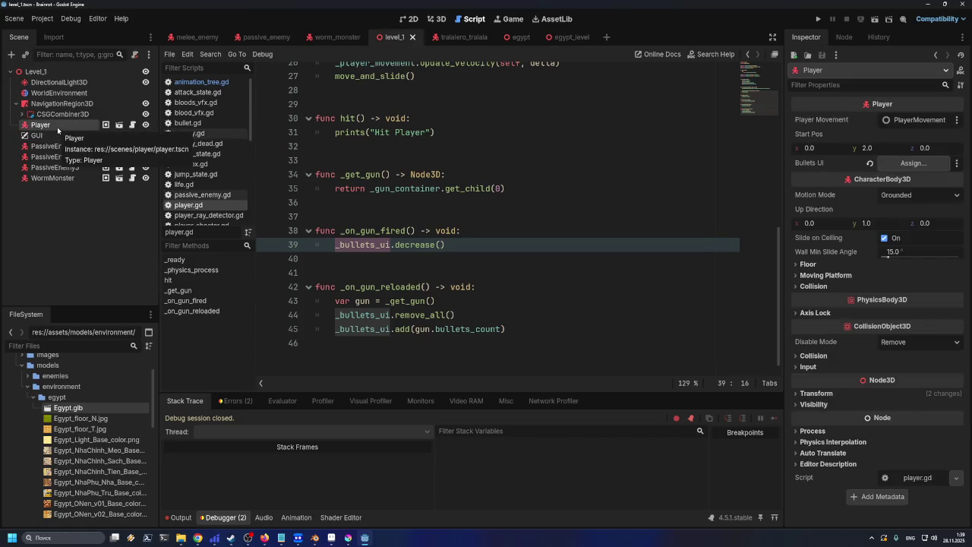
click(58, 136)
right_click(58, 137)
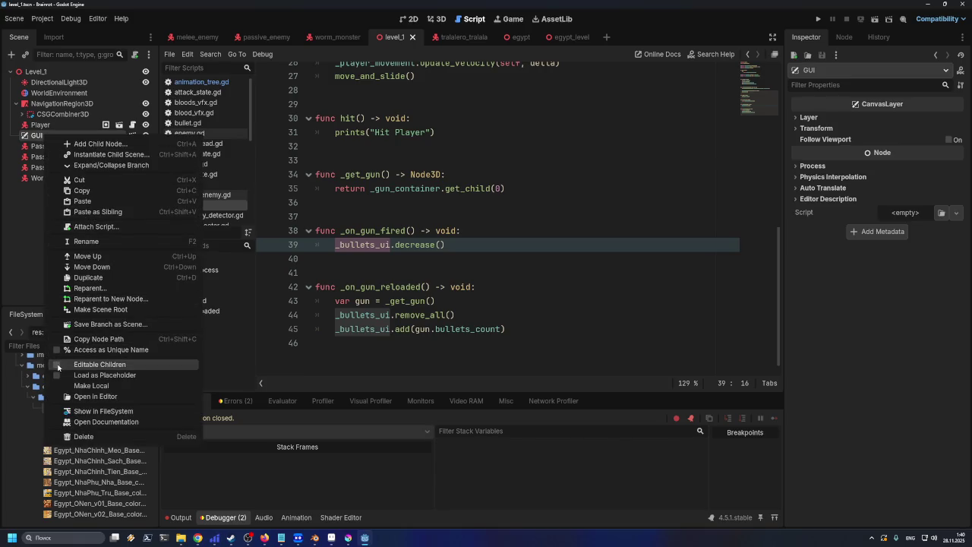
click(57, 368)
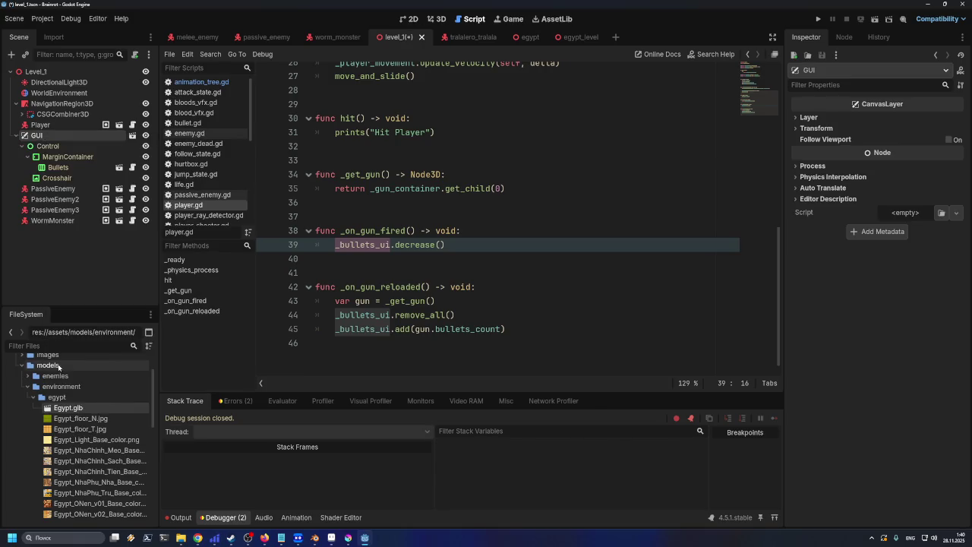
- Assign the GUI's Bullets node to the Player's Bullets UI property and save level_1
click(59, 168)
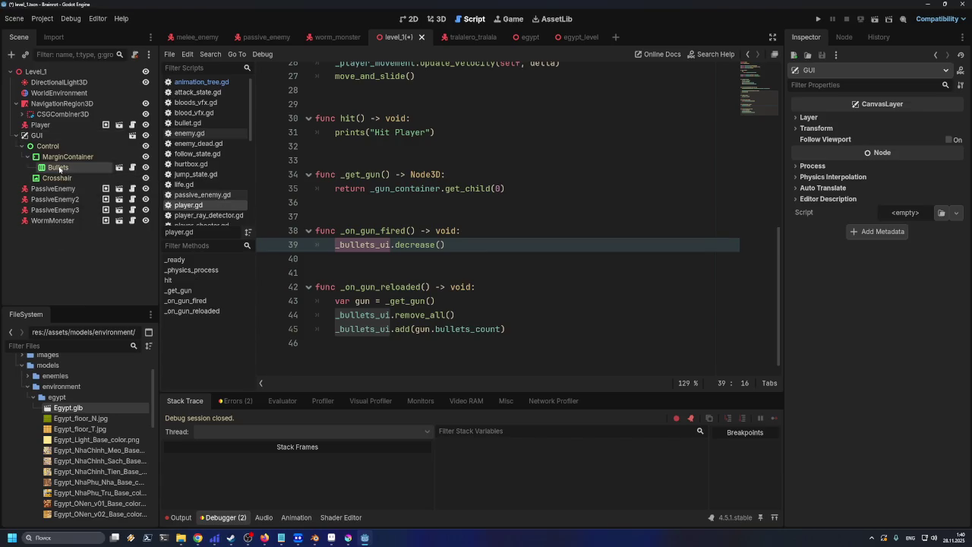
click(41, 125)
drag(59, 168, 911, 168)
key(ctrl+s)
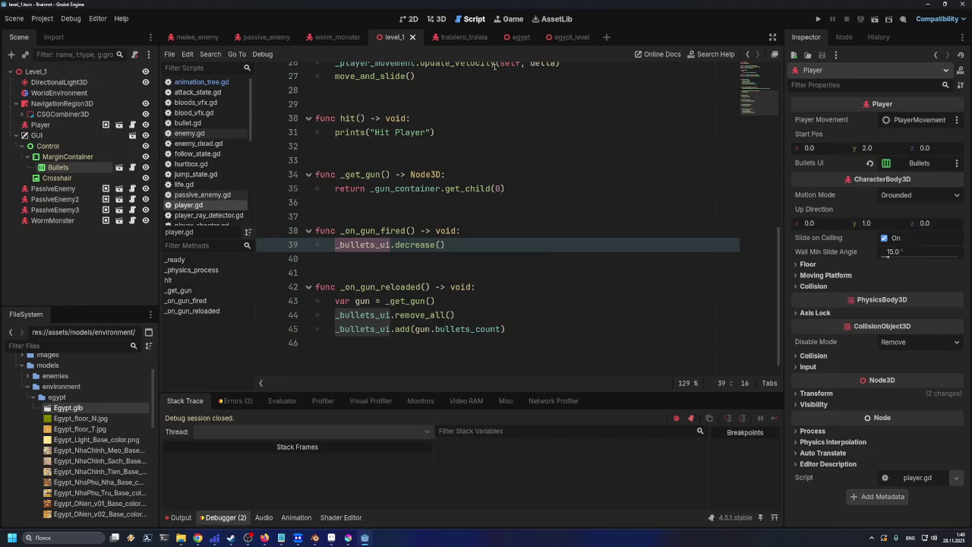
- Instance ui/gui.tscn from the FileSystem dock into the egypt_level scene
click(518, 37)
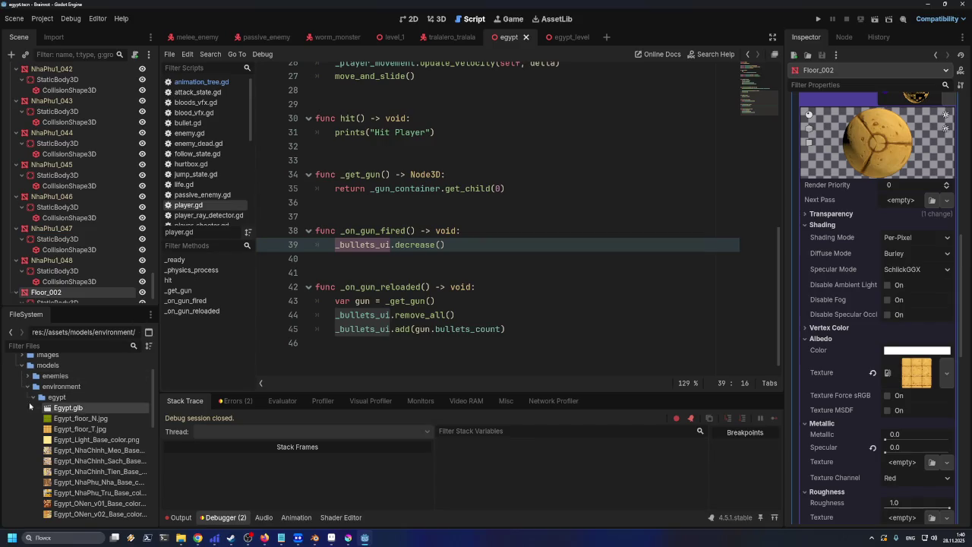
click(27, 387)
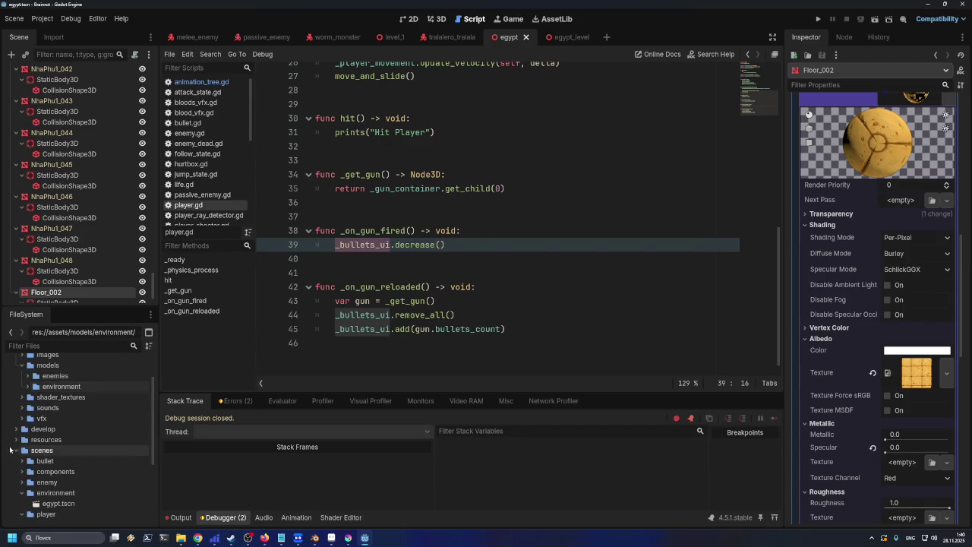
scroll(29, 448, down, 3)
click(29, 456)
scroll(76, 190, up, 4)
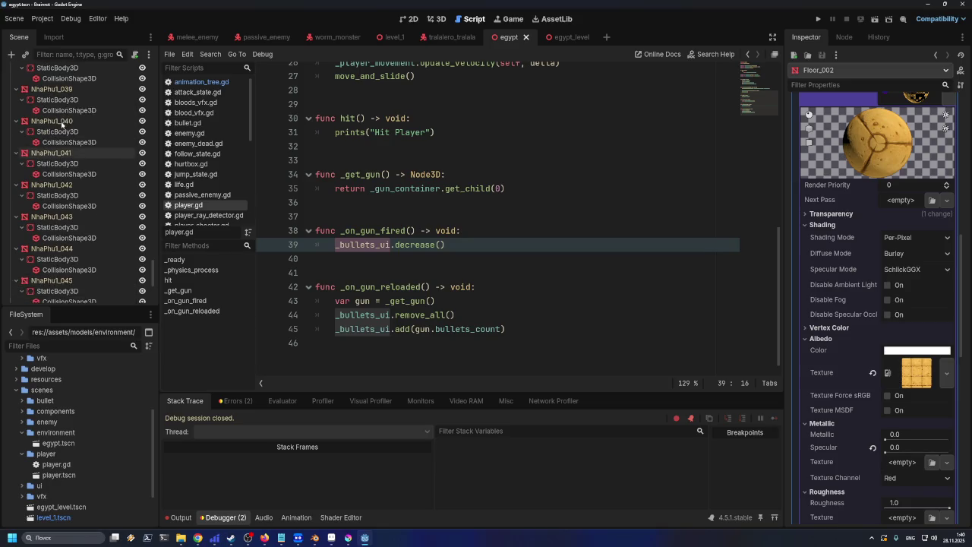
click(551, 41)
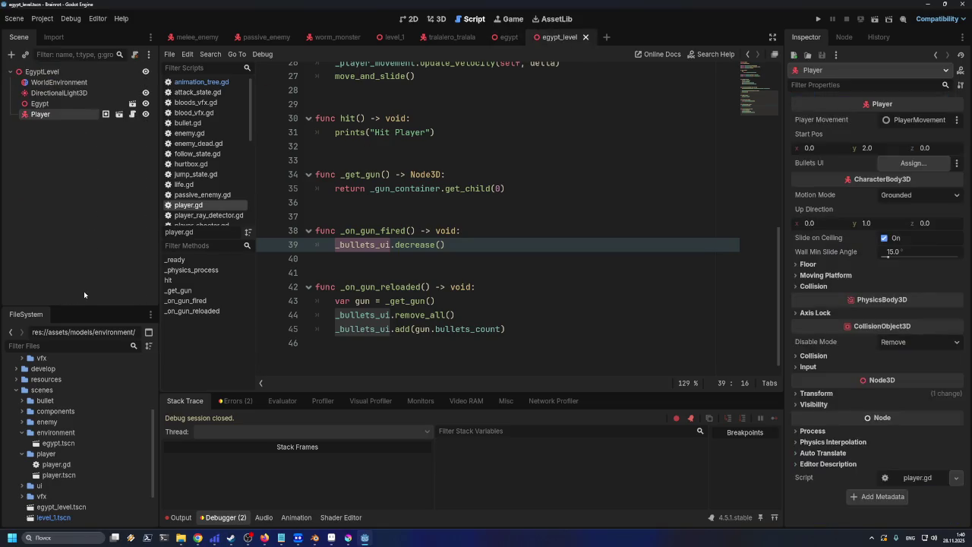
scroll(39, 410, down, 2)
click(21, 392)
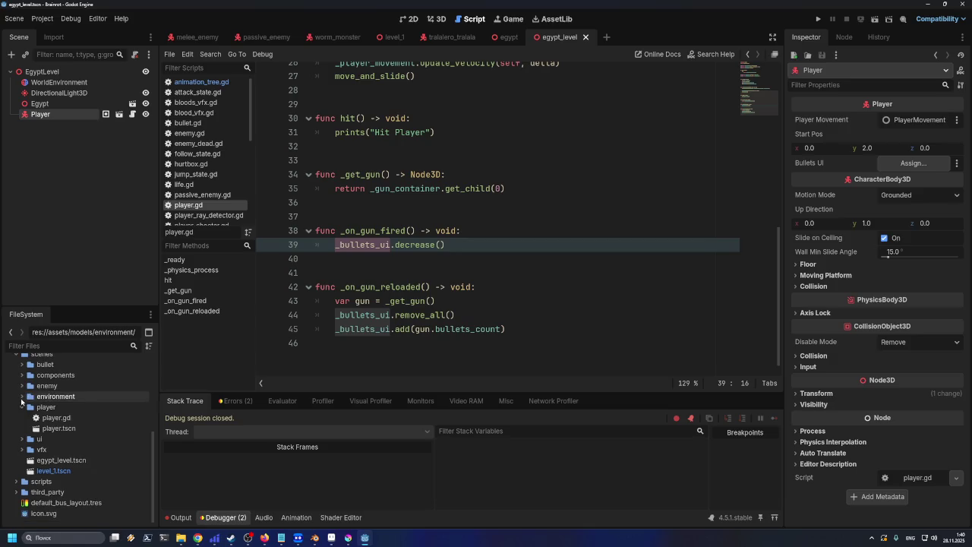
click(22, 408)
click(20, 441)
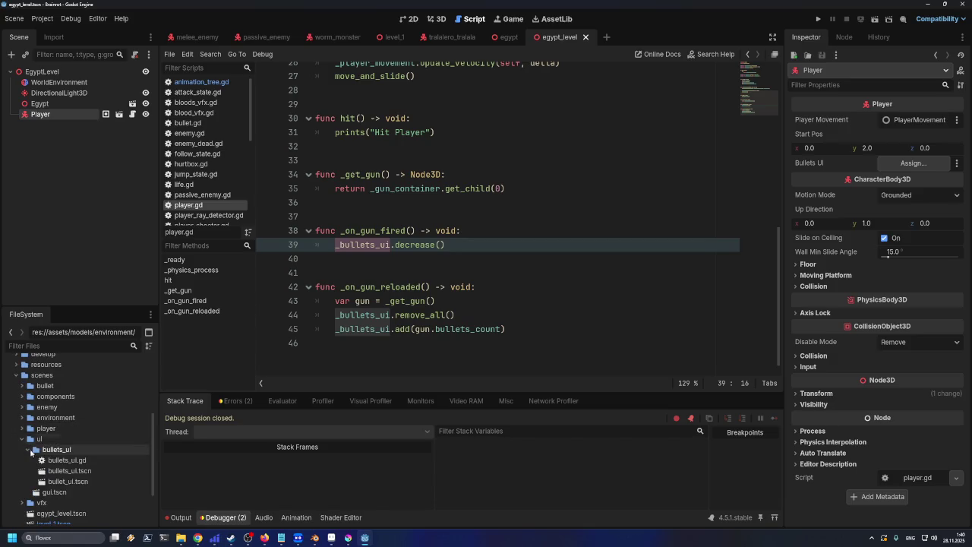
click(28, 450)
click(53, 461)
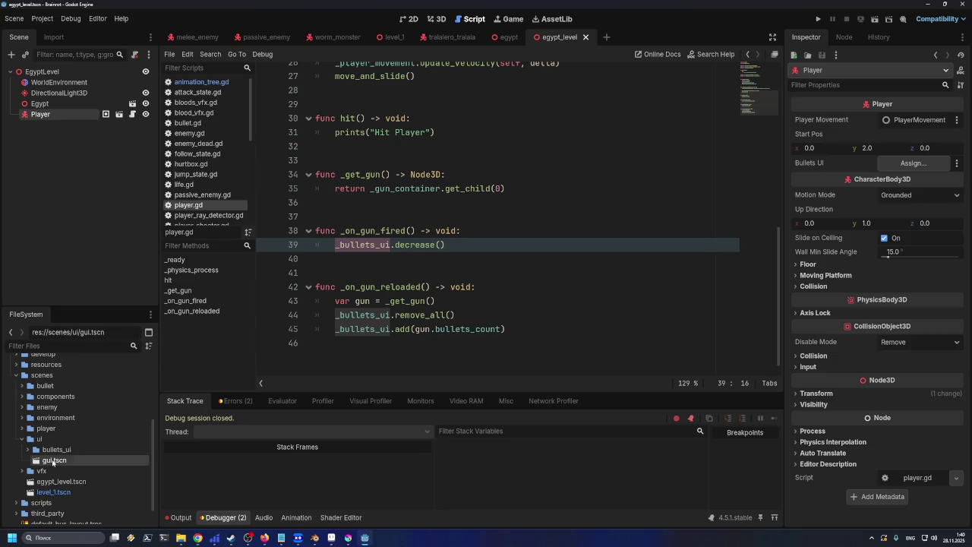
mouse_move(52, 461)
mouse_down()
mouse_move(106, 228)
mouse_move(84, 120)
mouse_move(47, 73)
mouse_move(56, 76)
mouse_up()
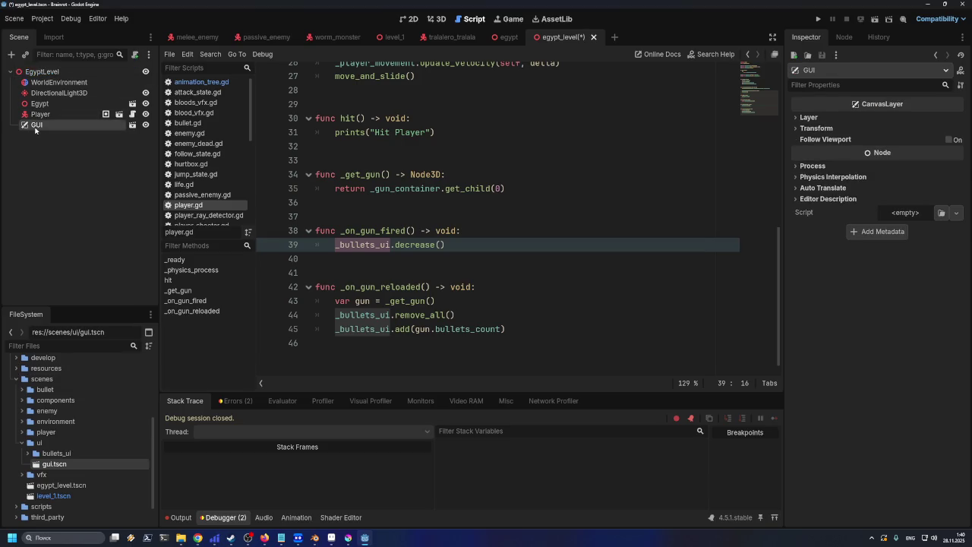
- Make the GUI's children editable, set Player's Bullets UI to Bullets, and save egypt_level
right_click(34, 130)
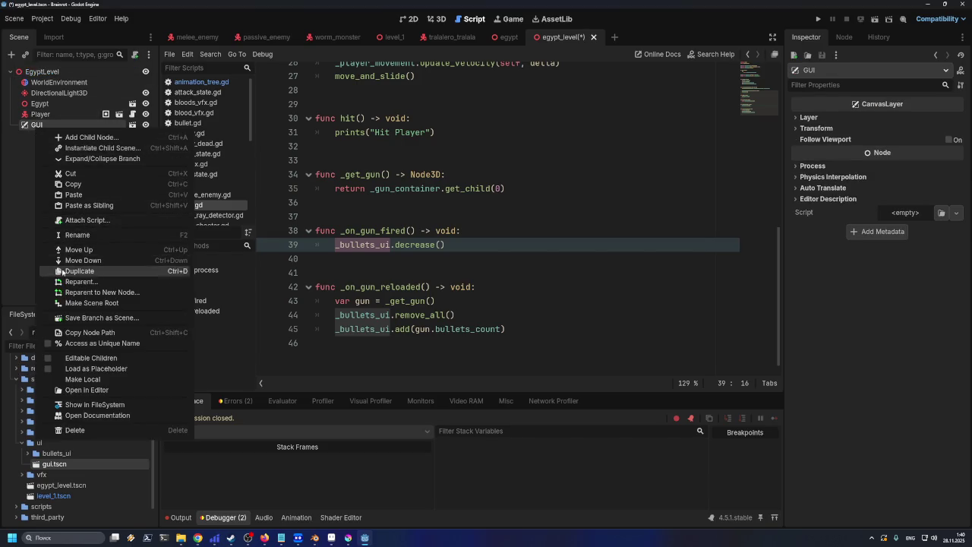
click(52, 358)
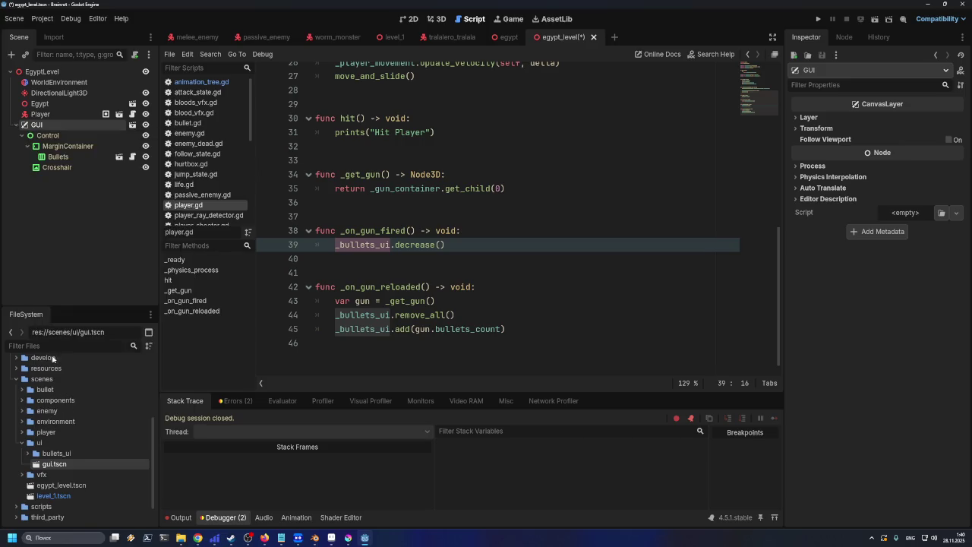
click(41, 114)
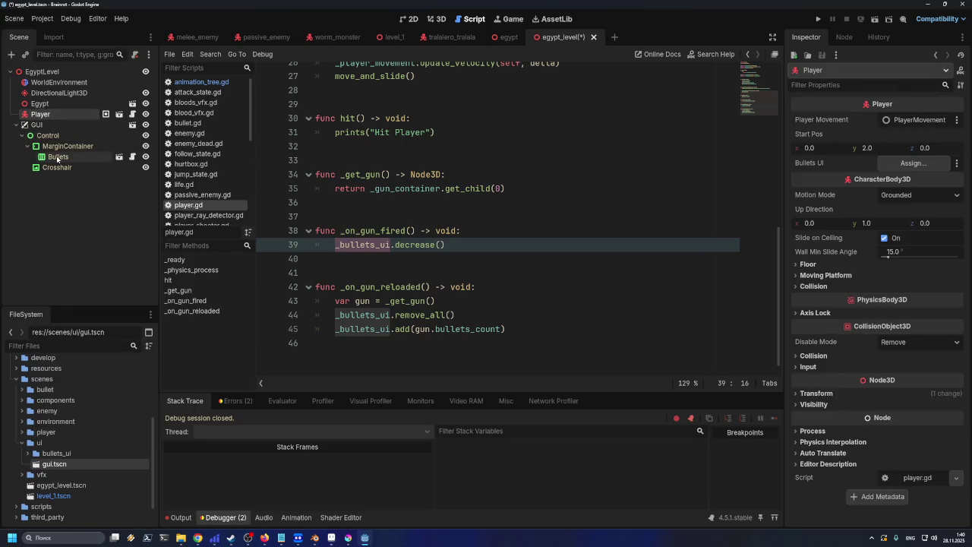
drag(57, 158, 915, 169)
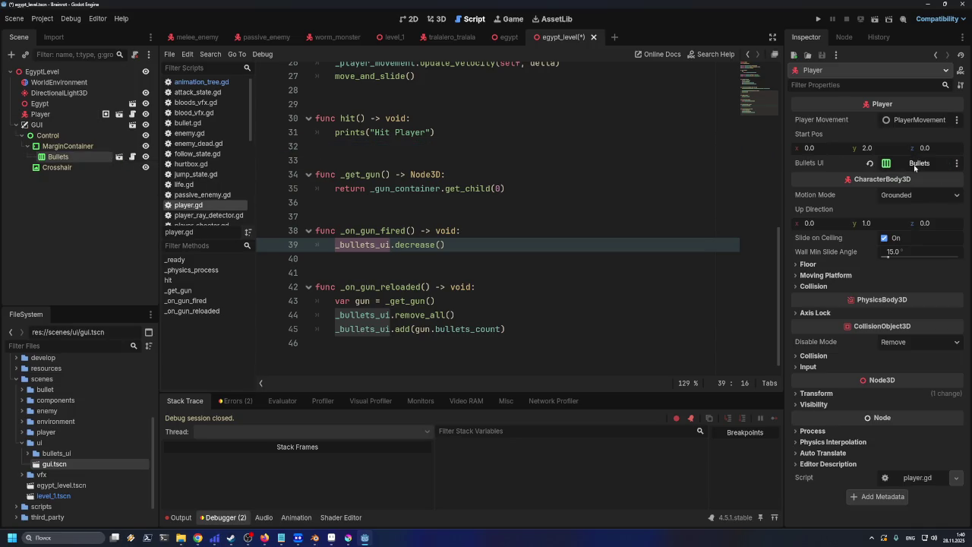
key(ctrl+s)
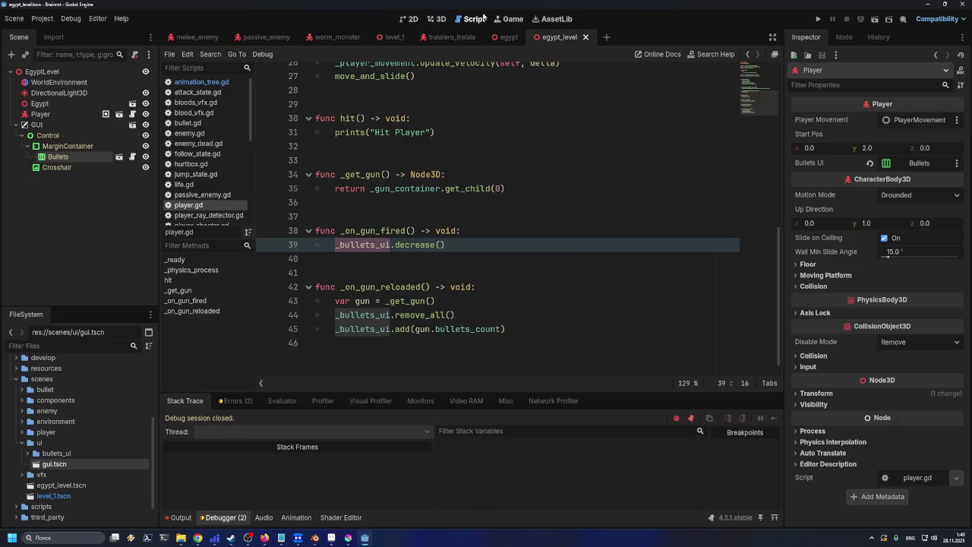
- Run the project to check the six-bullet ammo display, stop it, and relaunch the current scene
click(818, 21)
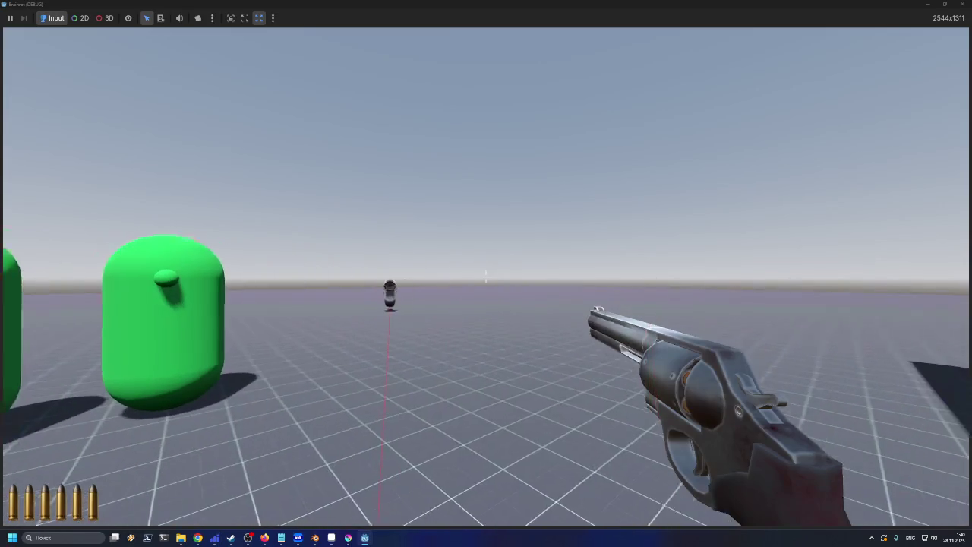
key(super+shift+s)
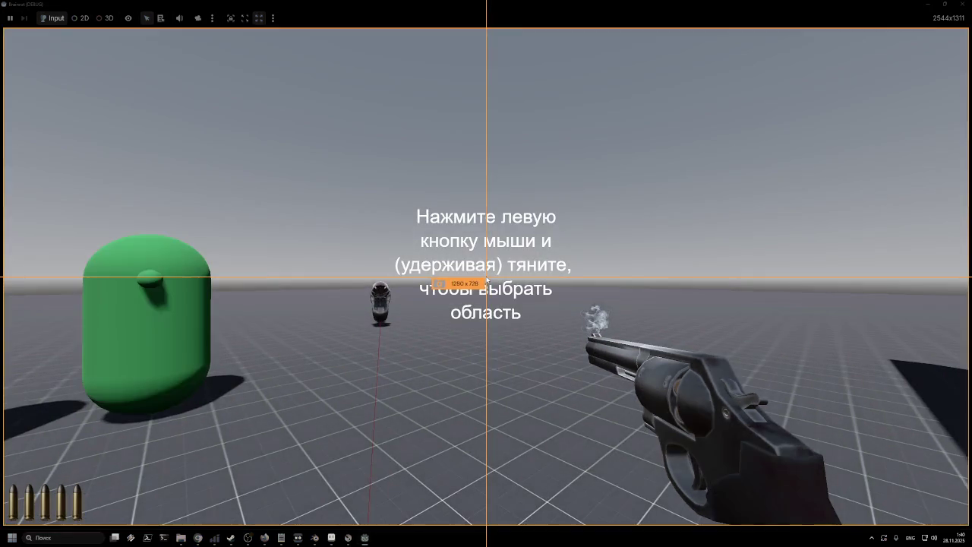
key(Escape)
key(F8)
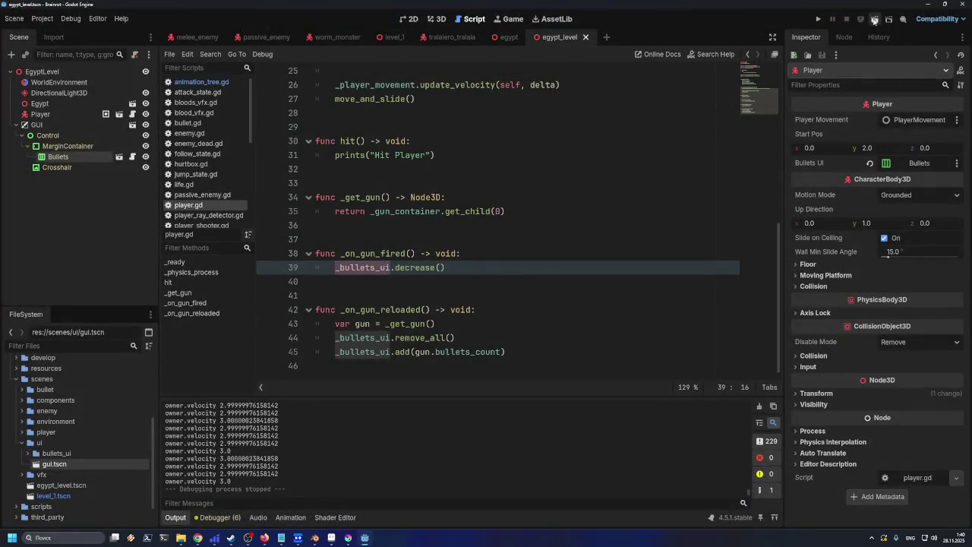
click(875, 21)
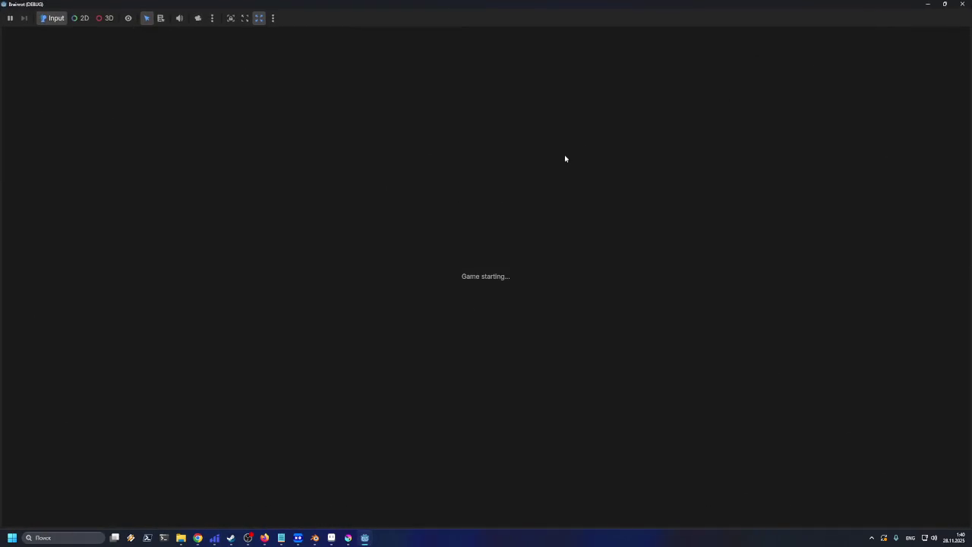